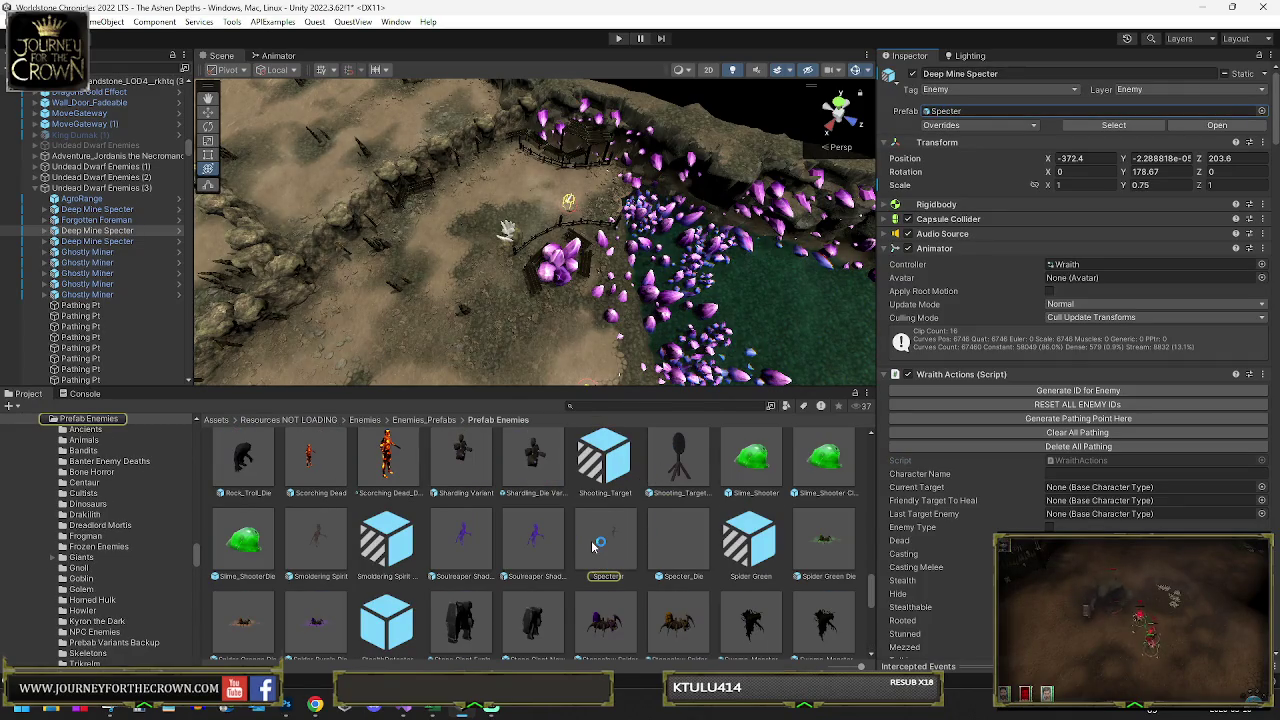
- Inspect the Ghostly Miner and Deep Mine Specter enemies and look for the Phantom prefab
{"action": "left_click", "coordinate": [115, 252]}
{"action": "left_click", "coordinate": [947, 110]}
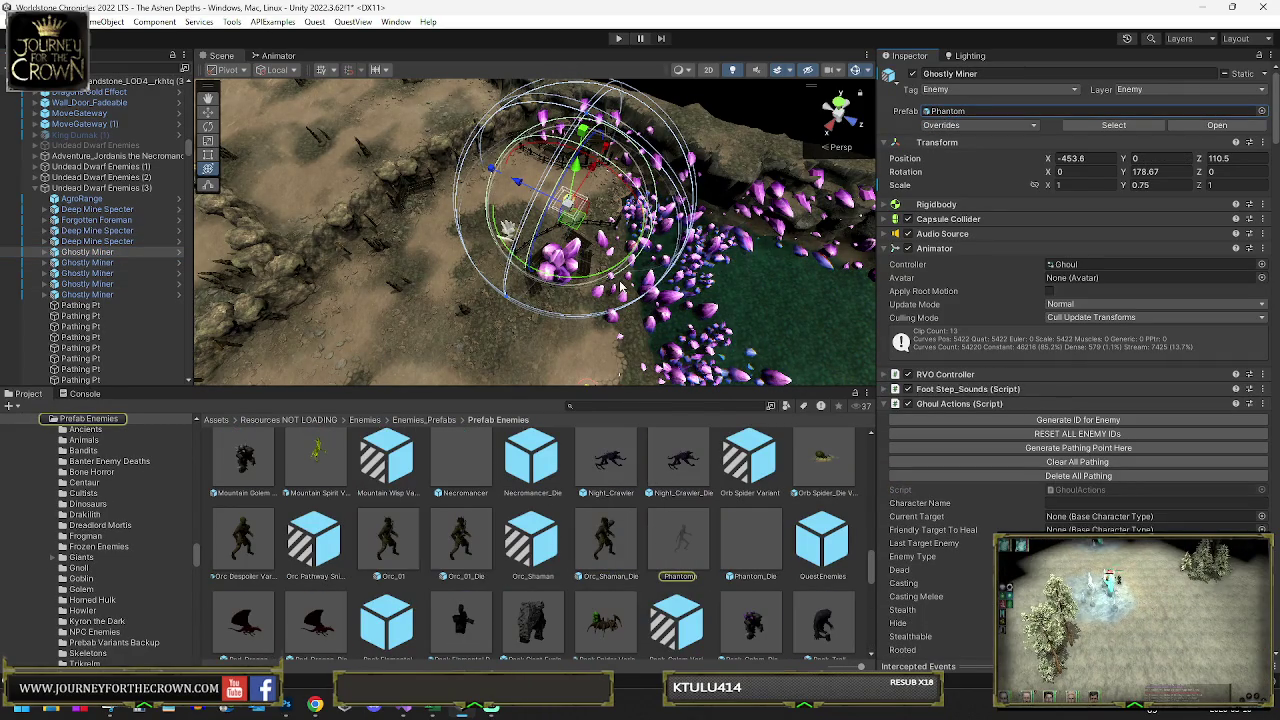
{"action": "left_click", "coordinate": [947, 110]}
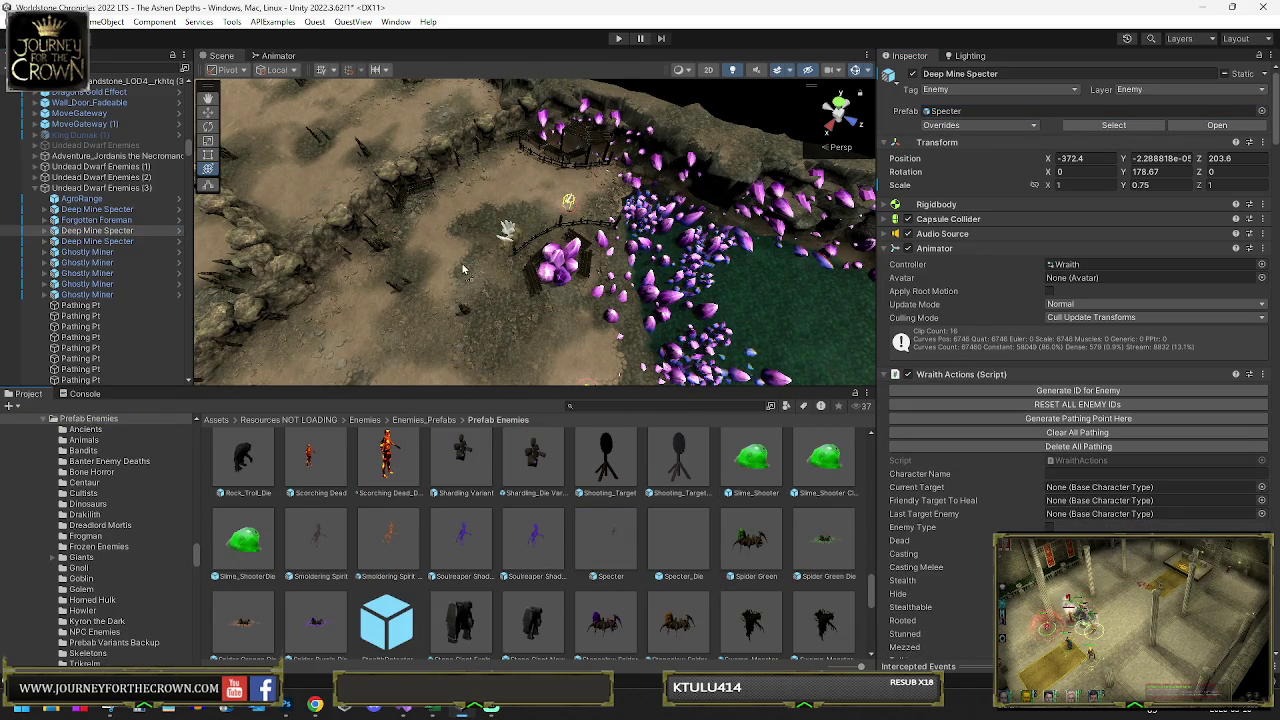
- Open the Wraith Controller in the Animator and scroll over its attack, buff and spell states
{"action": "double_click", "coordinate": [1068, 264]}
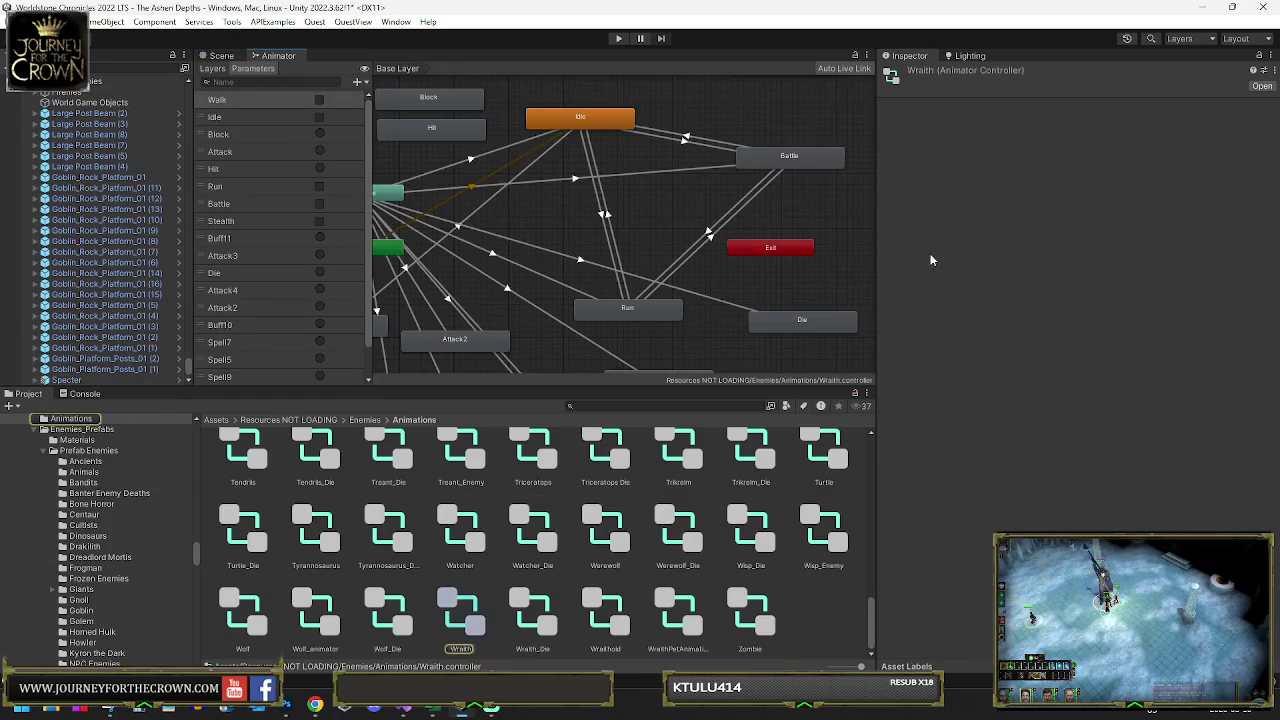
{"action": "scroll", "coordinate": [445, 207], "scroll_direction": "down", "scroll_amount": 5}
{"action": "scroll", "coordinate": [630, 208], "scroll_direction": "up", "scroll_amount": 5}
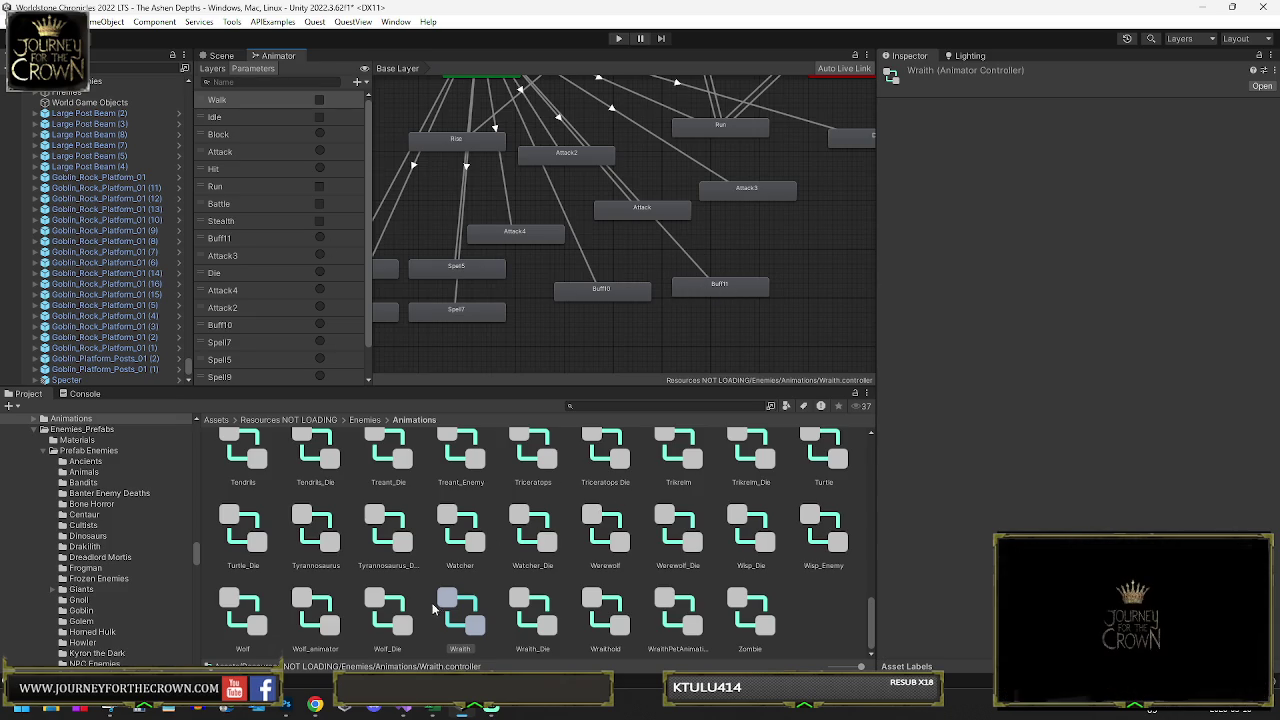
{"action": "scroll", "coordinate": [755, 507], "scroll_direction": "up", "scroll_amount": 3}
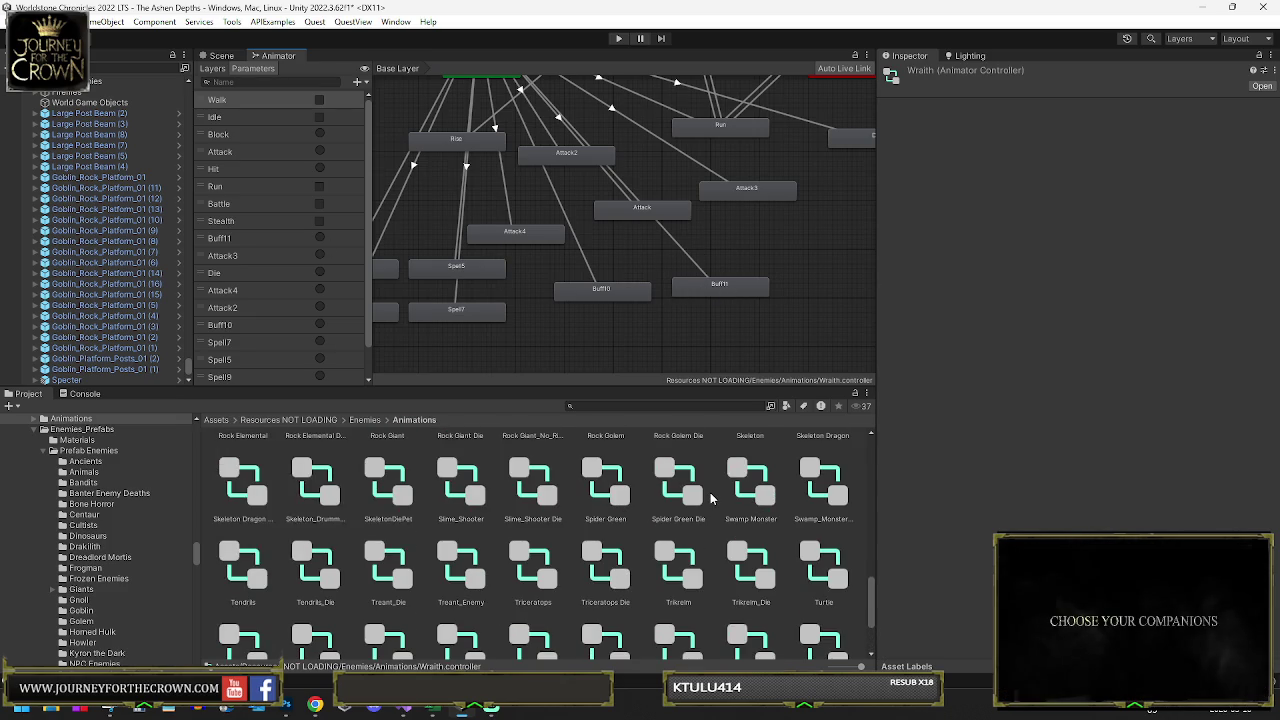
{"action": "scroll", "coordinate": [711, 497], "scroll_direction": "up", "scroll_amount": 3}
{"action": "scroll", "coordinate": [591, 471], "scroll_direction": "up", "scroll_amount": 2}
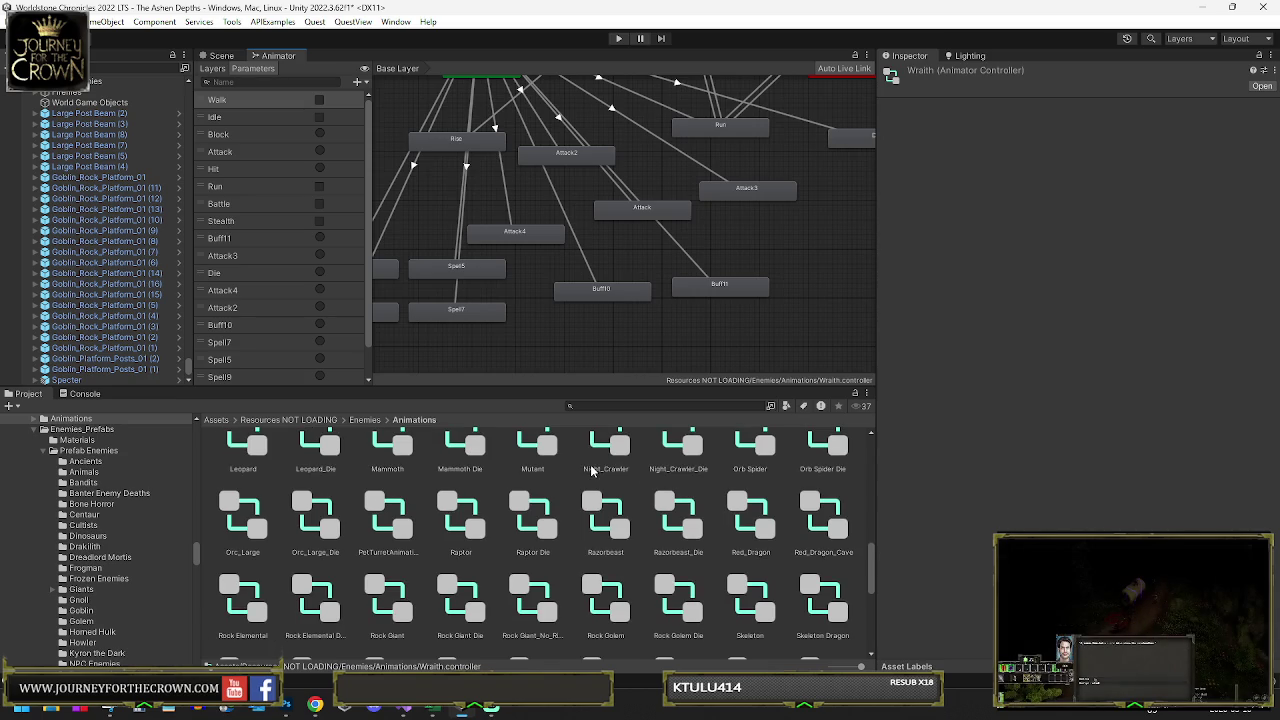
{"action": "scroll", "coordinate": [591, 470], "scroll_direction": "up", "scroll_amount": 2}
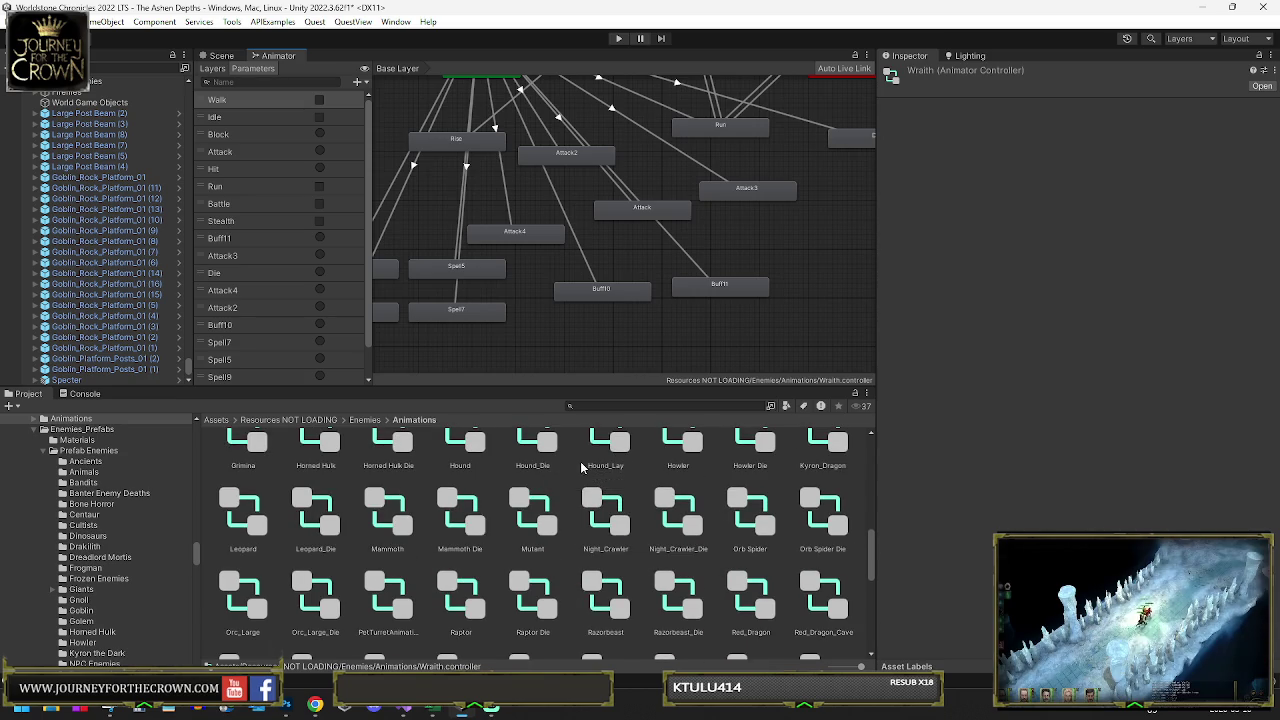
{"action": "scroll", "coordinate": [715, 480], "scroll_direction": "up", "scroll_amount": 1}
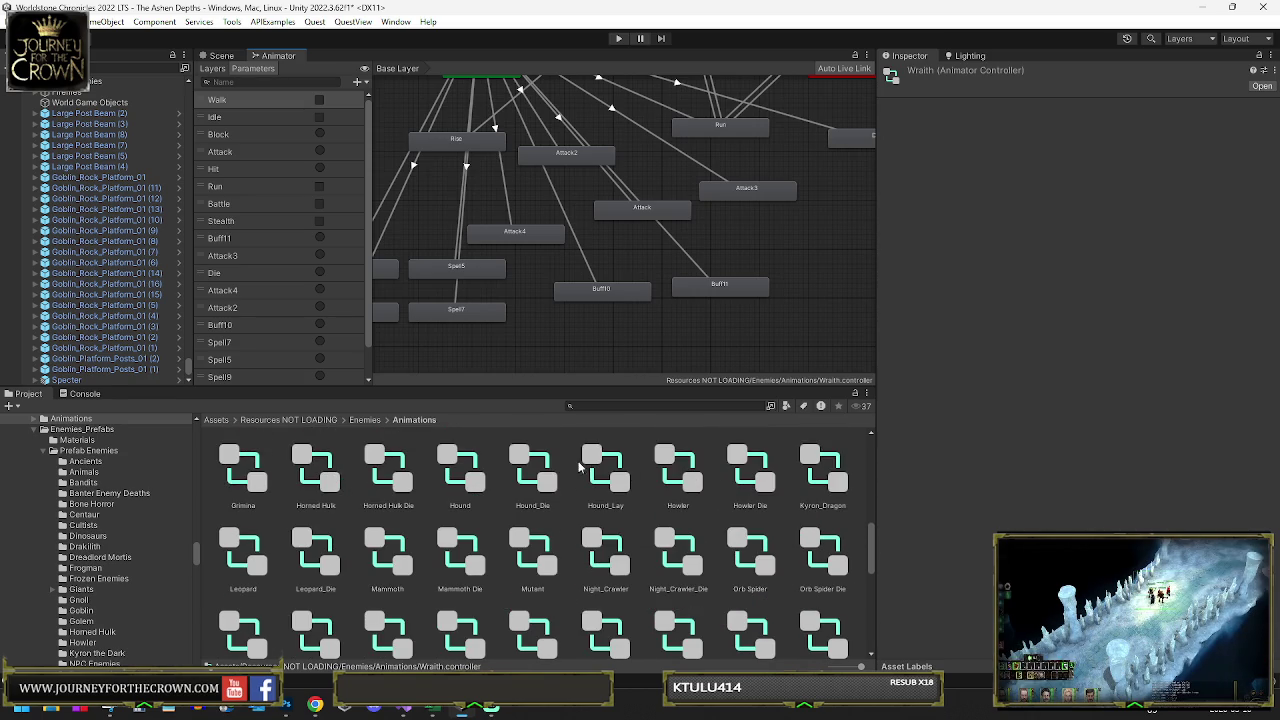
{"action": "scroll", "coordinate": [150, 150], "scroll_direction": "up", "scroll_amount": 10}
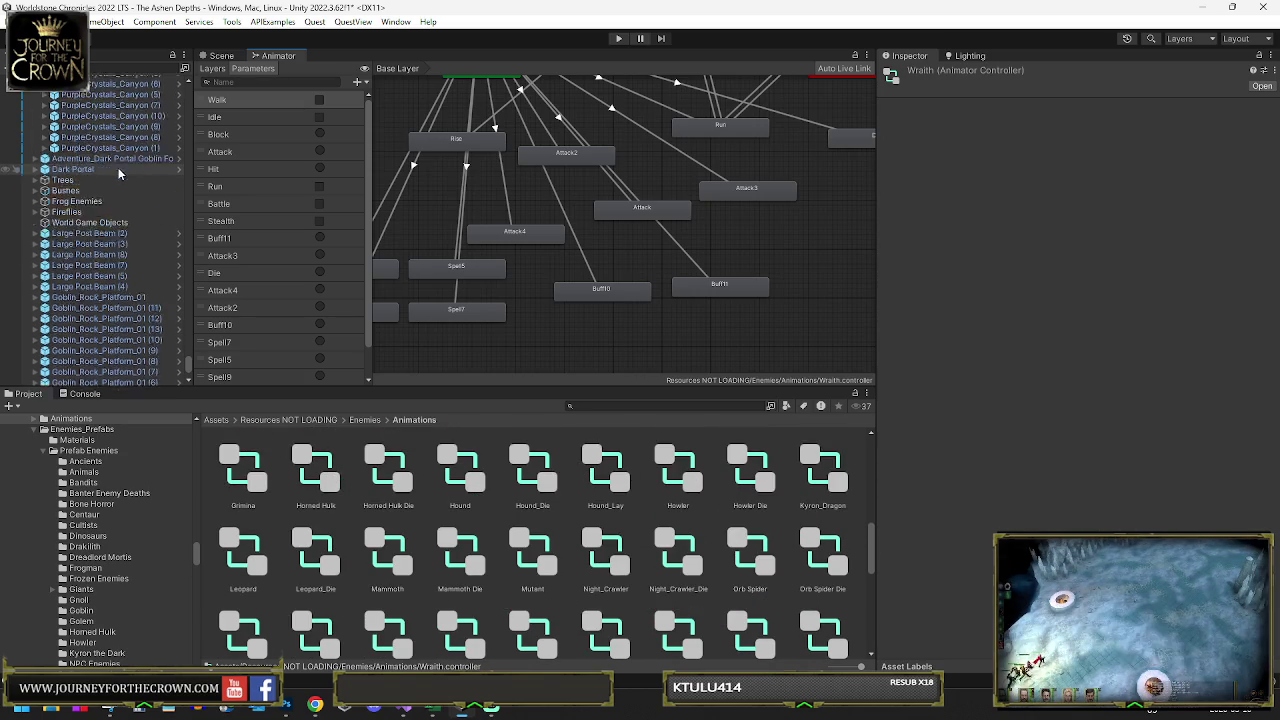
{"action": "scroll", "coordinate": [155, 140], "scroll_direction": "up", "scroll_amount": 5}
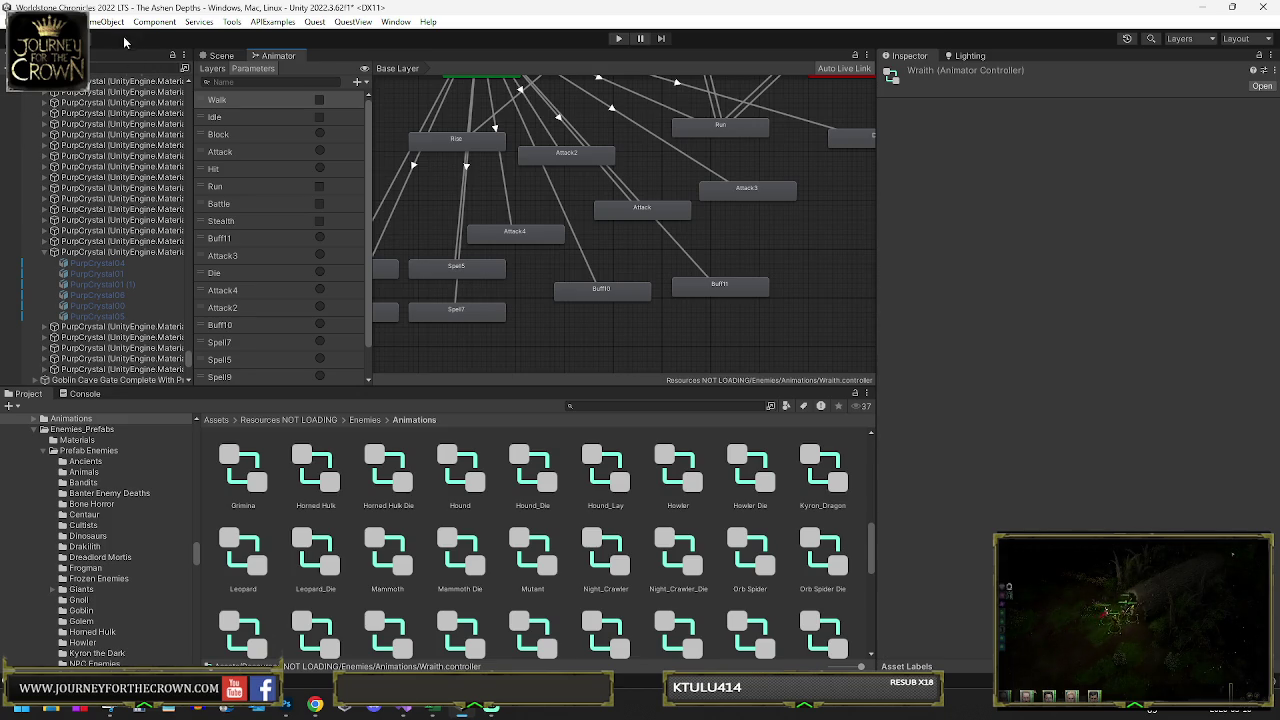
- Frame the Specter in the cave scene and open the neighbouring enemy's Ghoul animation controller
{"action": "left_click", "coordinate": [222, 55]}
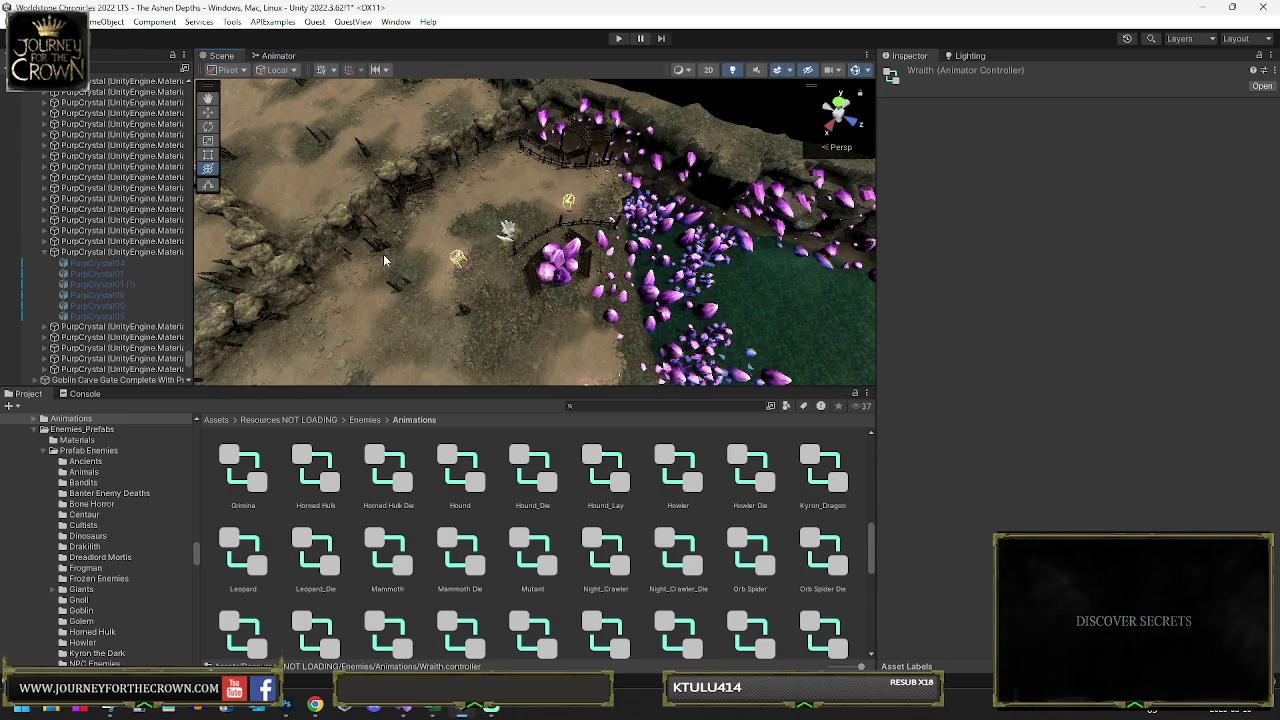
{"action": "left_click", "coordinate": [458, 257]}
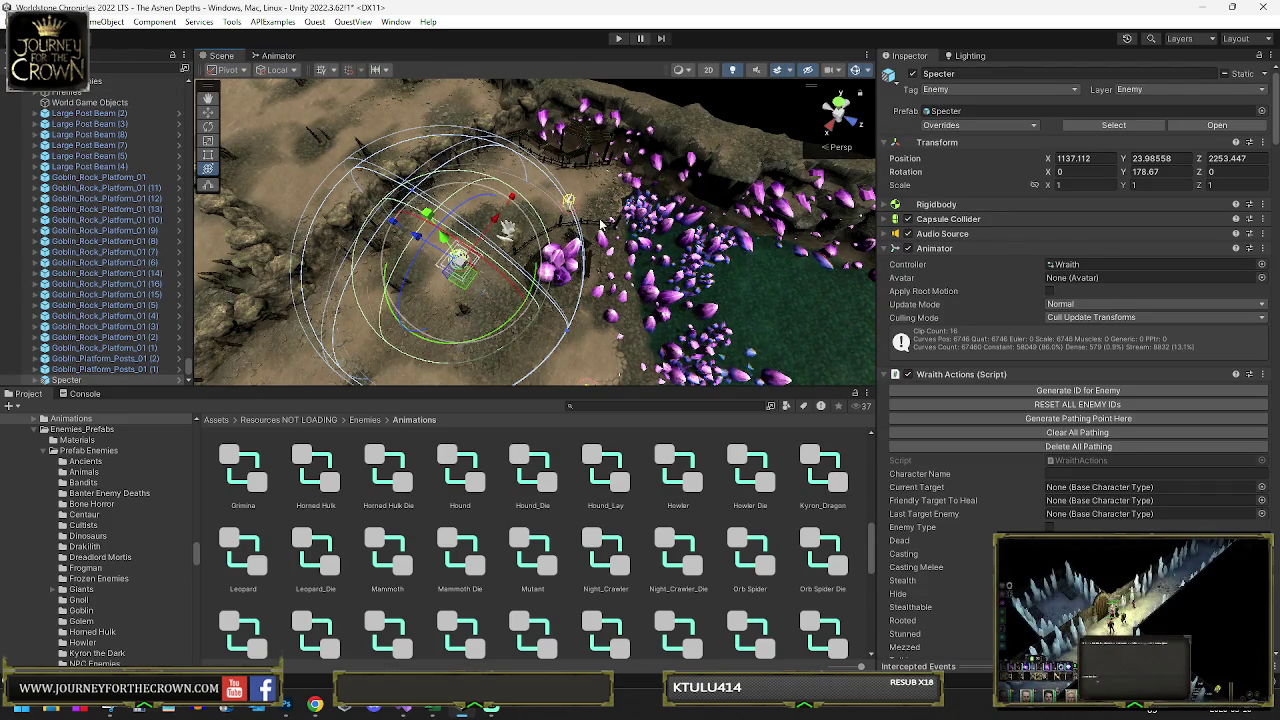
{"action": "key", "text": "f"}
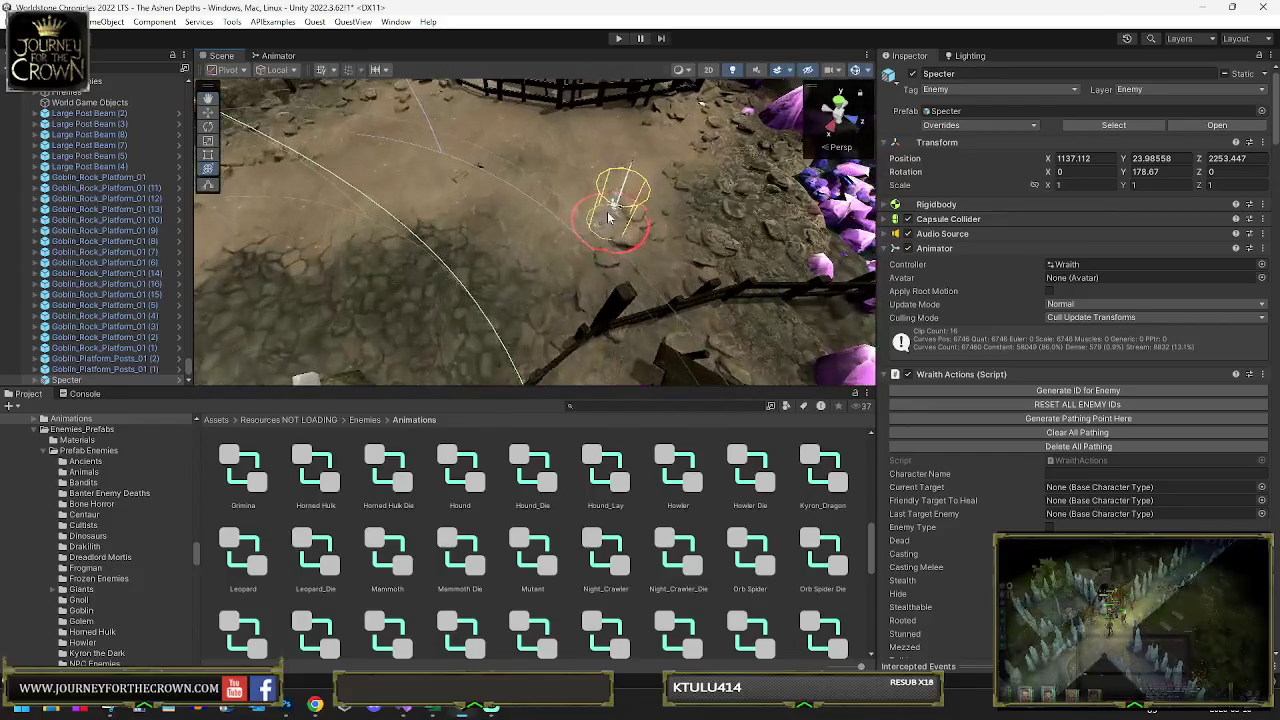
{"action": "left_click", "coordinate": [606, 218]}
{"action": "double_click", "coordinate": [1090, 277]}
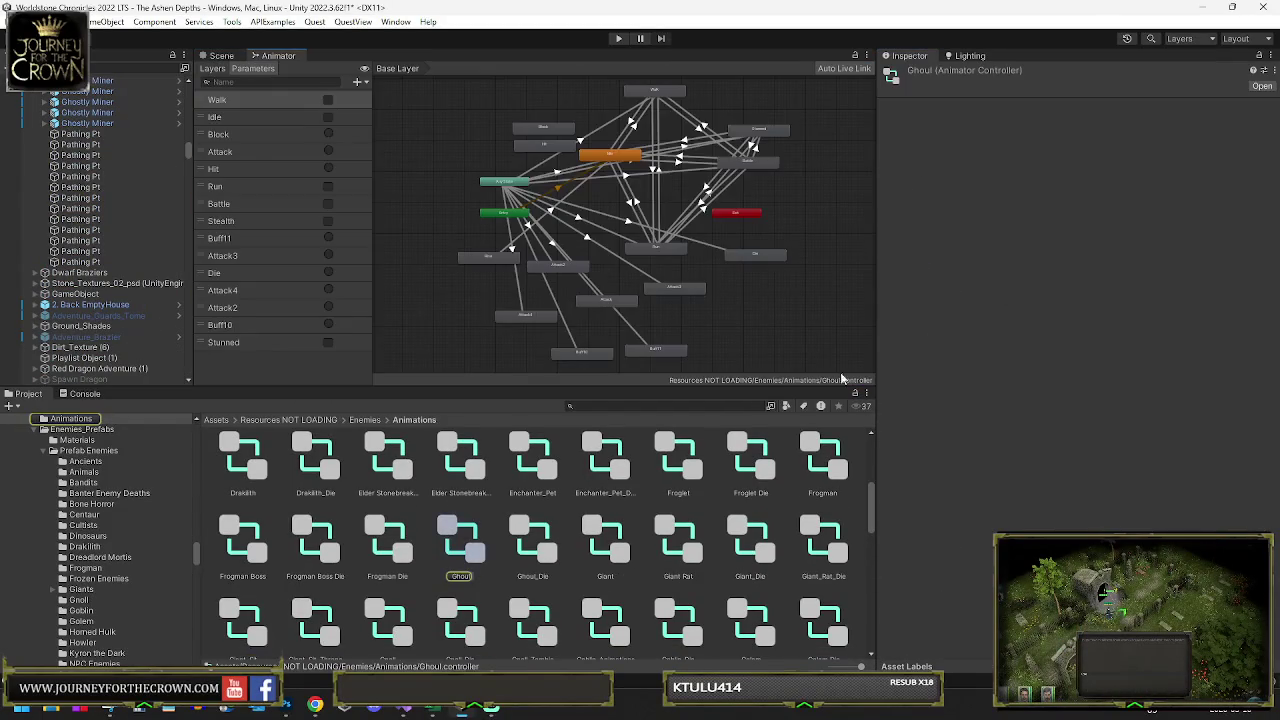
- Pan the Ghoul state graph to its lower attack states, then bring Visual Studio forward
{"action": "scroll", "coordinate": [586, 308], "scroll_direction": "up", "scroll_amount": 3}
{"action": "left_click_drag", "start_coordinate": [614, 318], "coordinate": [596, 302]}
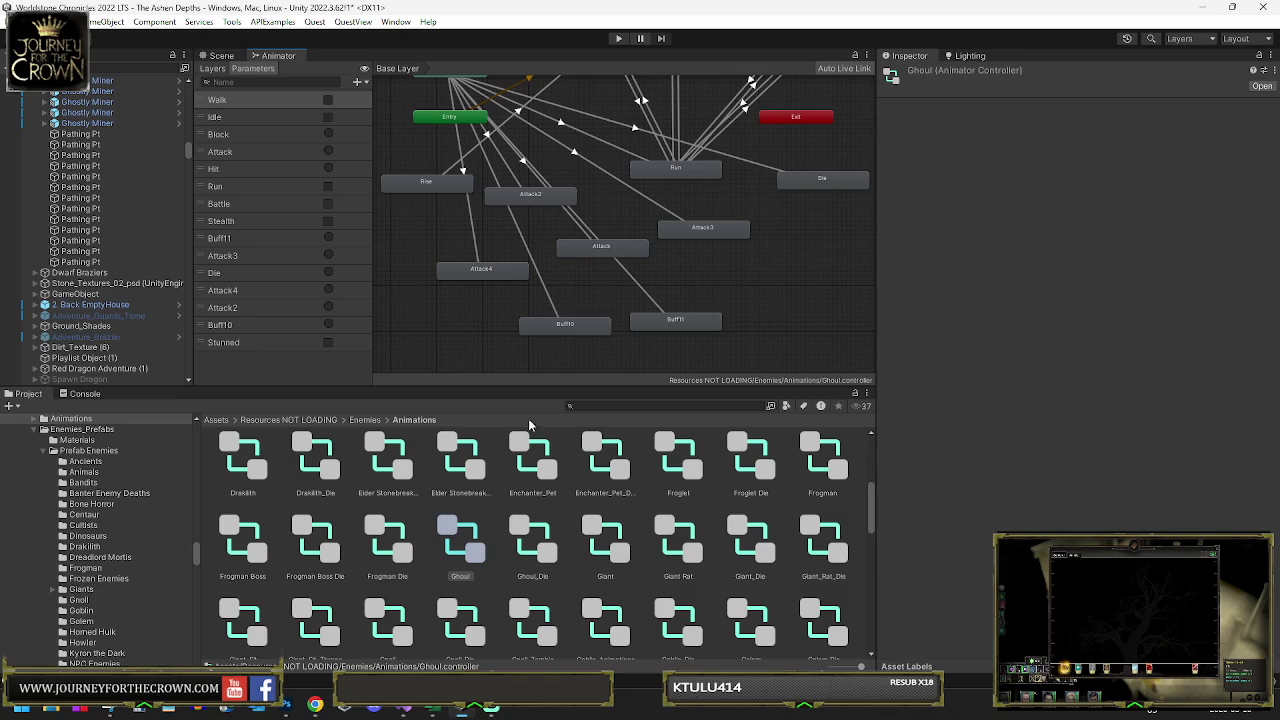
{"action": "mouse_move", "coordinate": [401, 709]}
{"action": "left_click", "coordinate": [461, 640]}
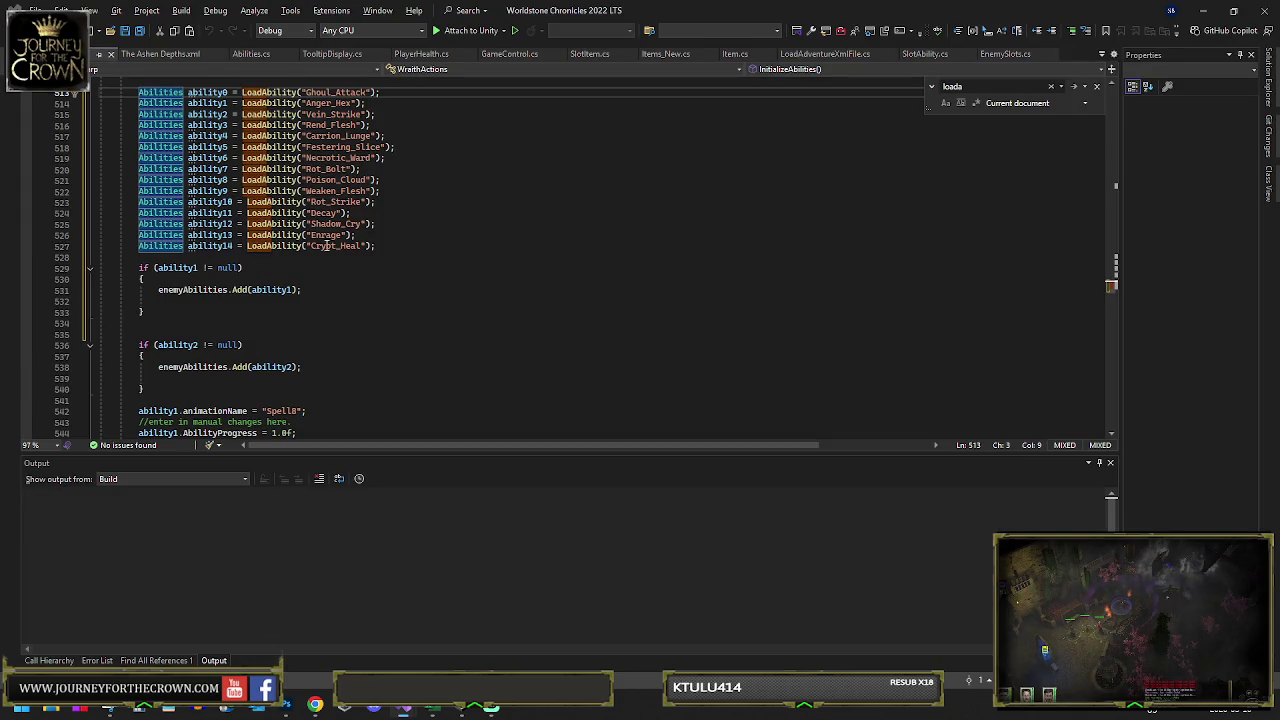
- Review the InitializeAbilities ability list and select the Spell8 animation name on line 542
{"action": "scroll", "coordinate": [162, 272], "scroll_direction": "down", "scroll_amount": 4}
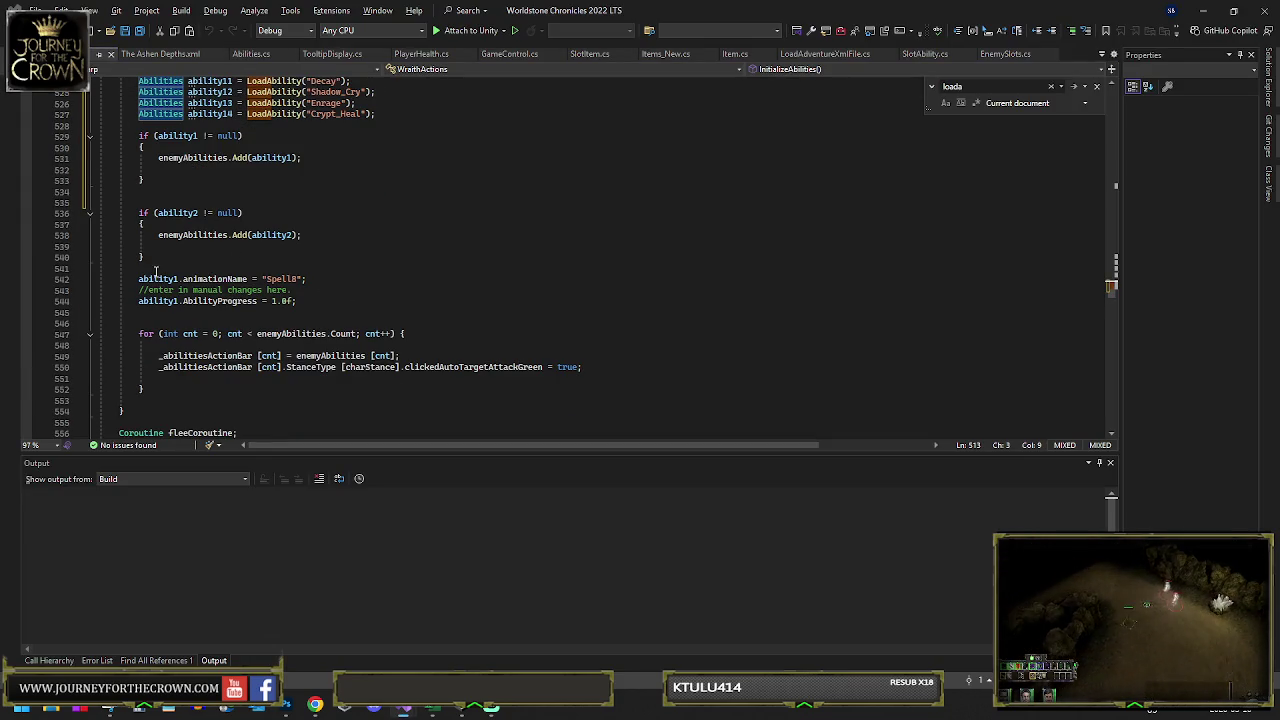
{"action": "scroll", "coordinate": [180, 279], "scroll_direction": "up", "scroll_amount": 3}
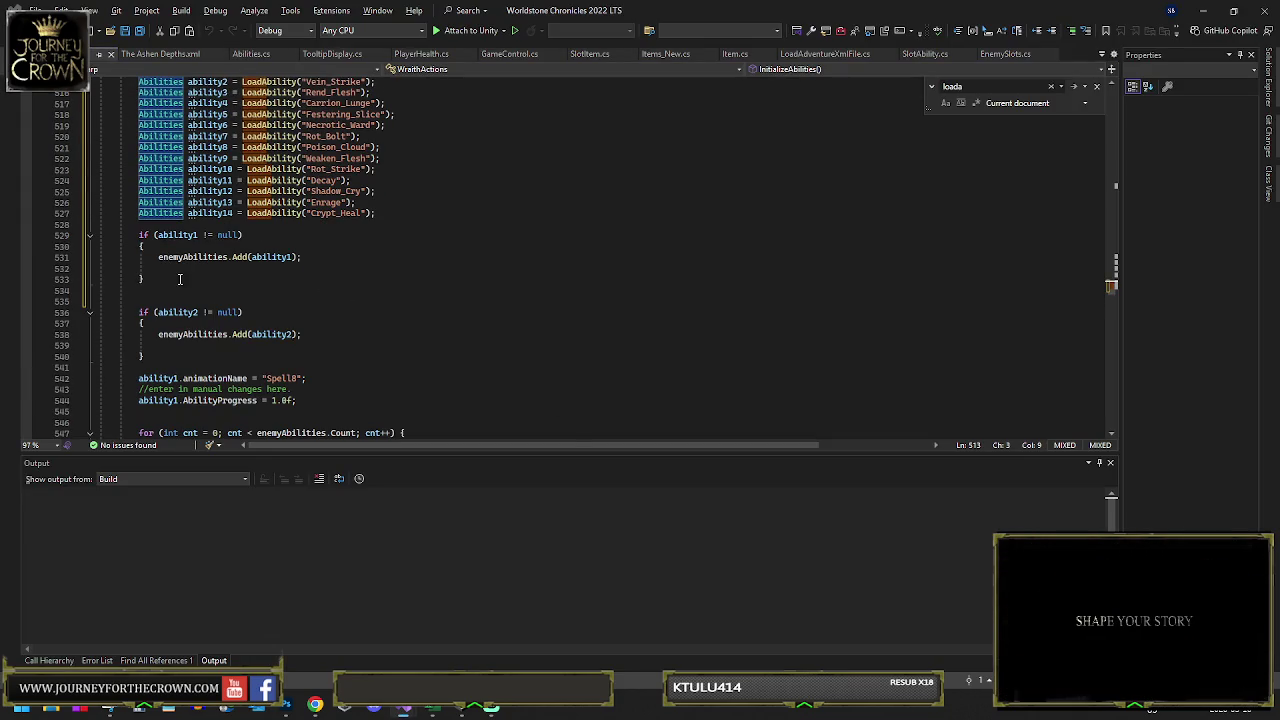
{"action": "double_click", "coordinate": [277, 378]}
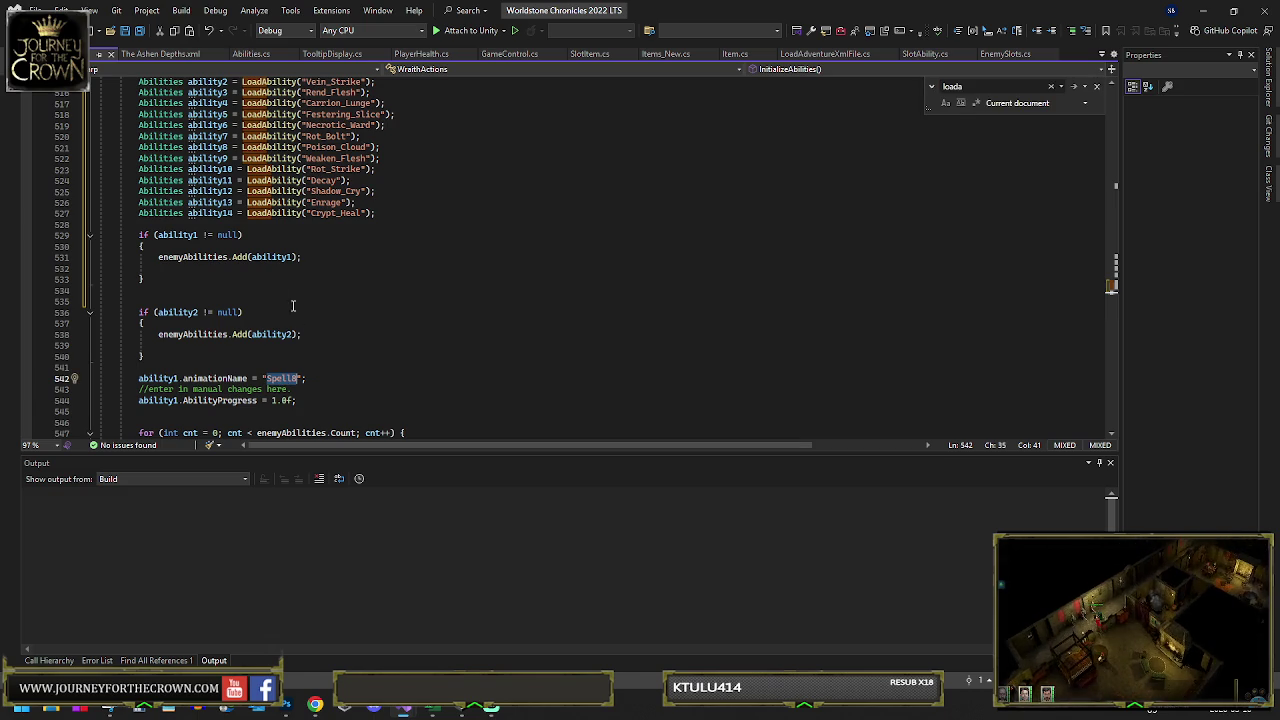
{"action": "scroll", "coordinate": [306, 320], "scroll_direction": "up", "scroll_amount": 5}
{"action": "scroll", "coordinate": [259, 257], "scroll_direction": "down", "scroll_amount": 5}
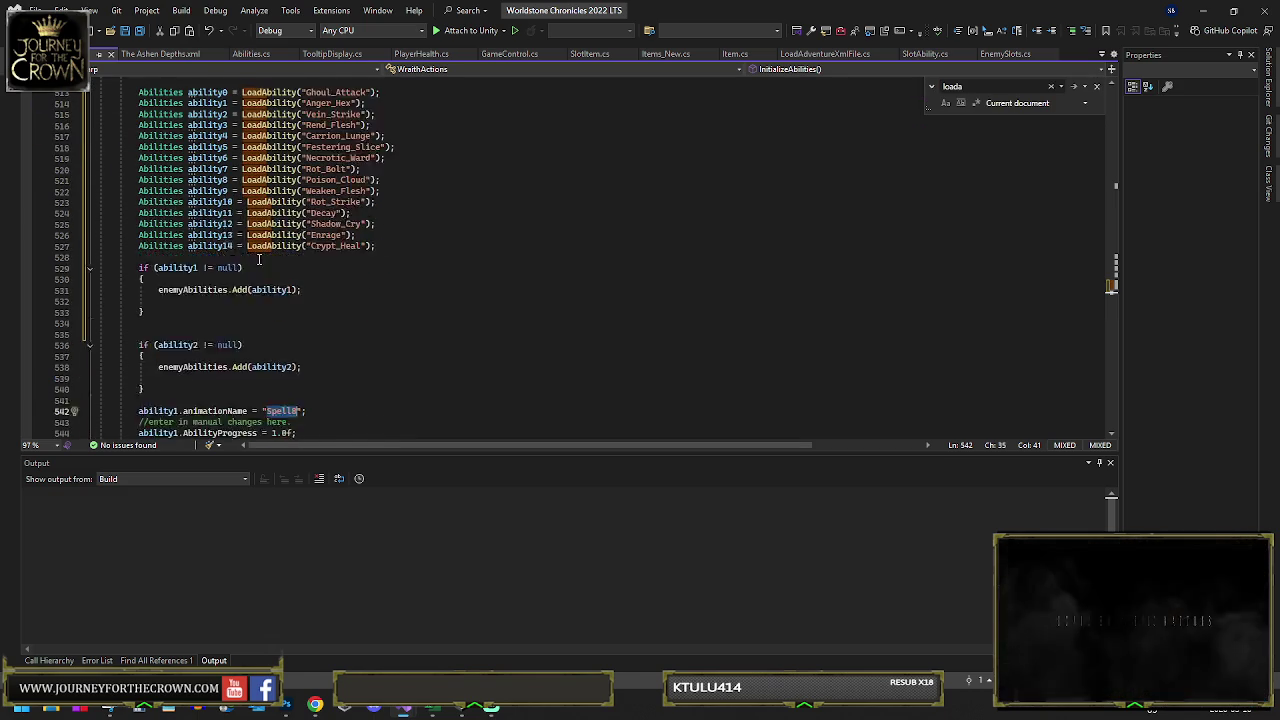
{"action": "scroll", "coordinate": [259, 259], "scroll_direction": "up", "scroll_amount": 3}
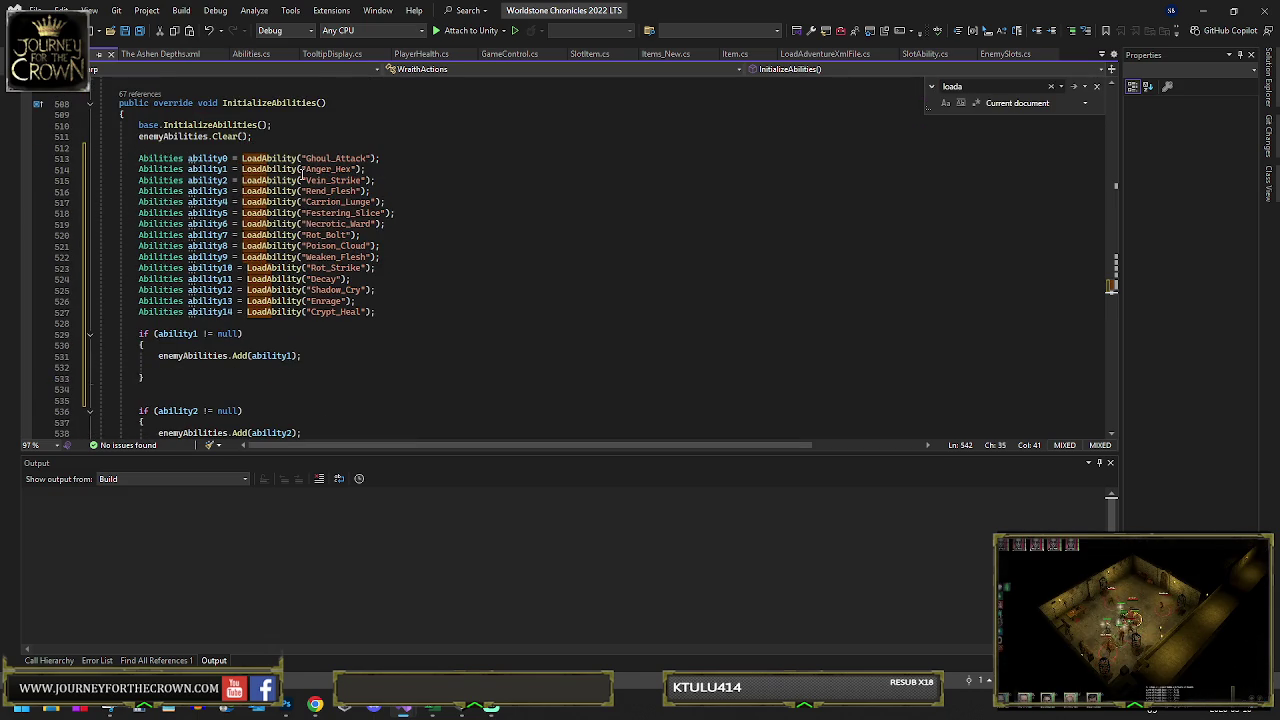
{"action": "scroll", "coordinate": [236, 257], "scroll_direction": "down", "scroll_amount": 3}
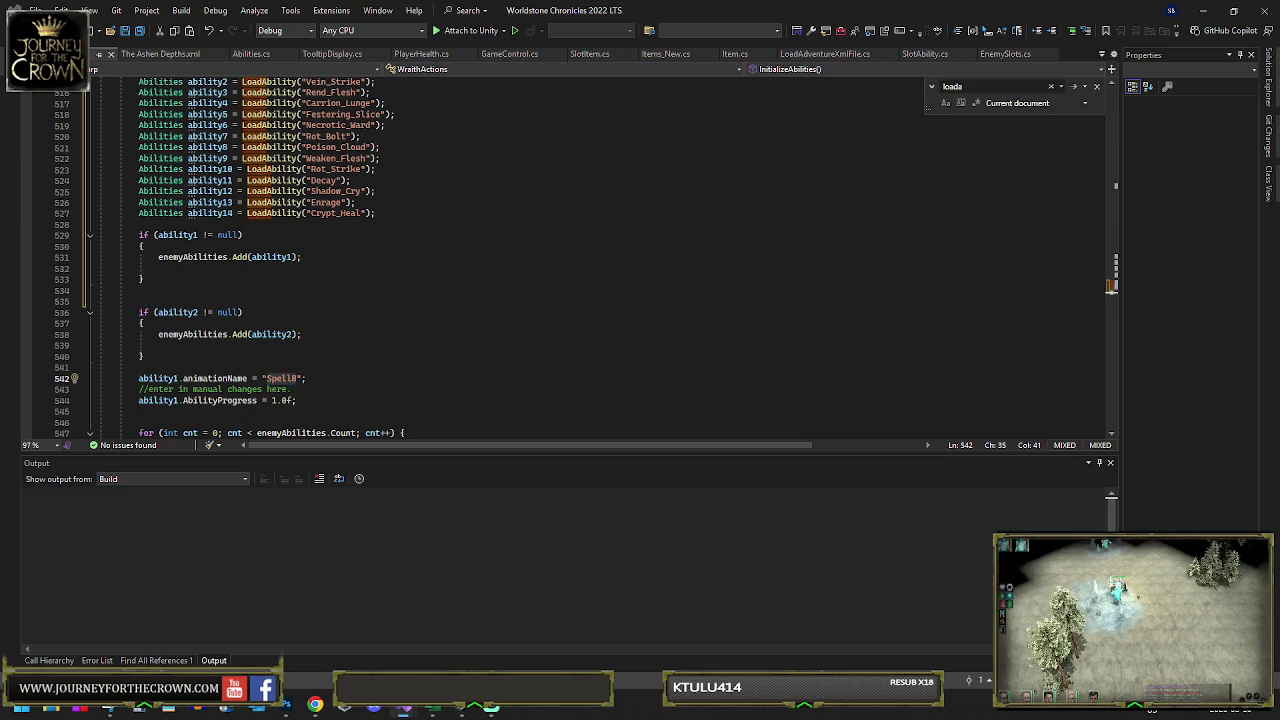
- Select lines 606–608 setting ability1's Spell8 animation and progress
{"action": "left_click", "coordinate": [166, 367]}
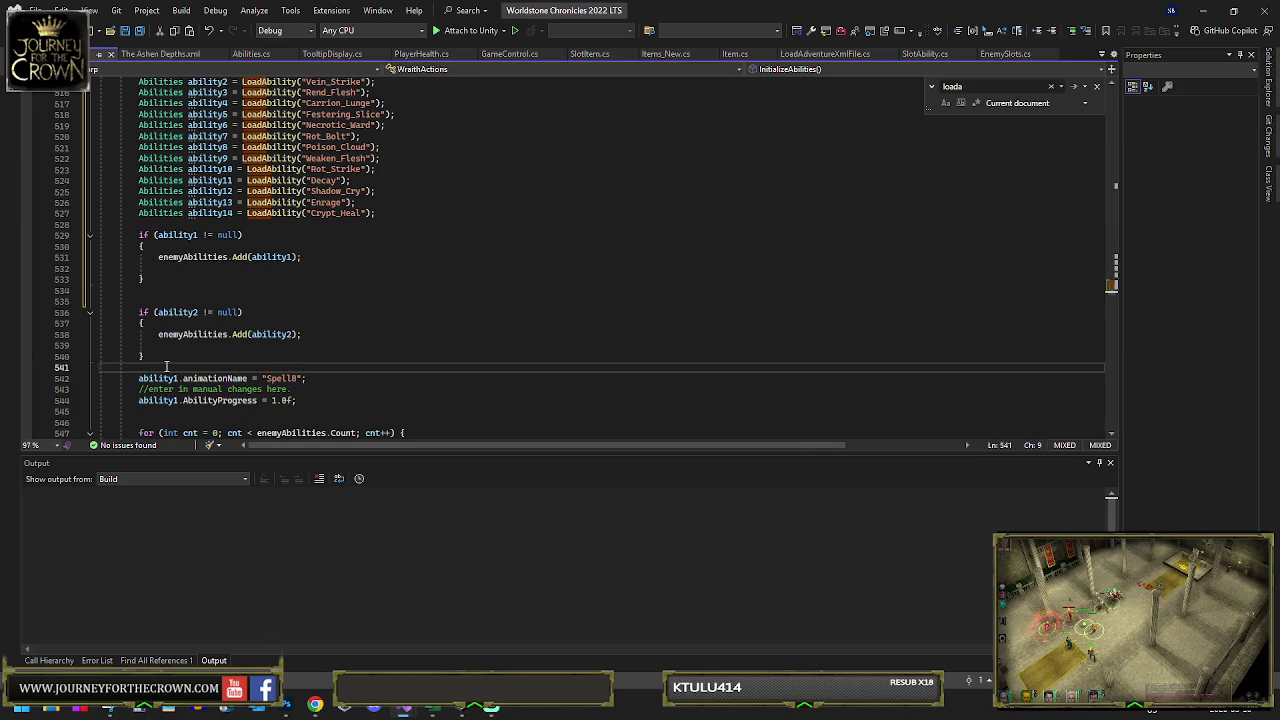
{"action": "key", "text": "Page_Down"}
{"action": "key", "text": "Page_Down"}
{"action": "scroll", "coordinate": [308, 245], "scroll_direction": "down", "scroll_amount": 3}
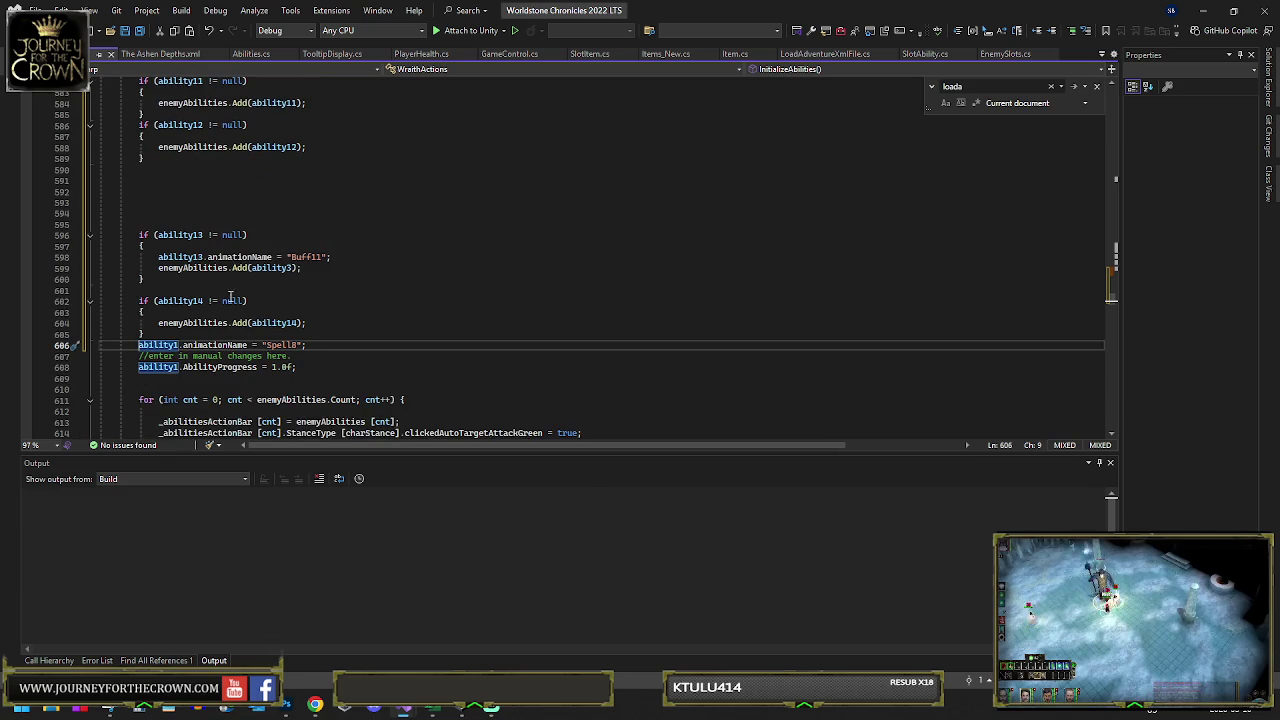
{"action": "left_click", "coordinate": [324, 365], "text": "shift"}
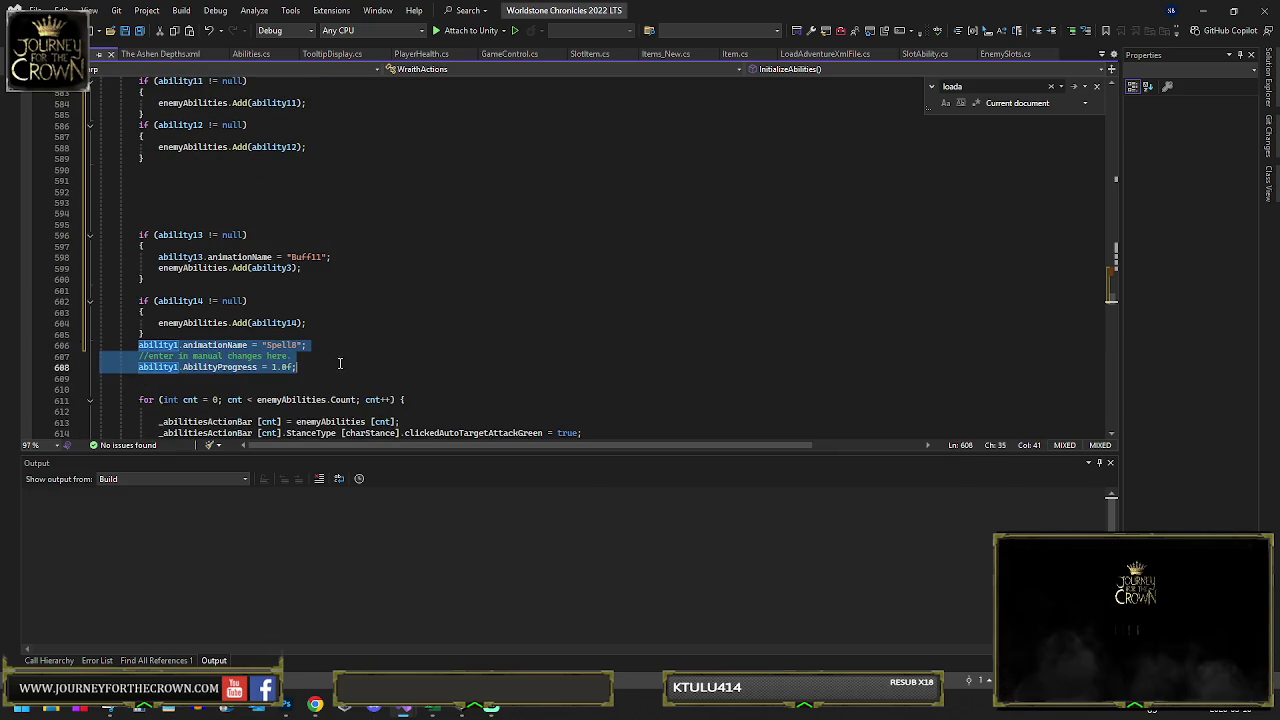
- Delete the later ability1 lines and the duplicated ability1 null-check block
{"action": "key", "text": "Delete"}
{"action": "scroll", "coordinate": [270, 308], "scroll_direction": "up", "scroll_amount": 18}
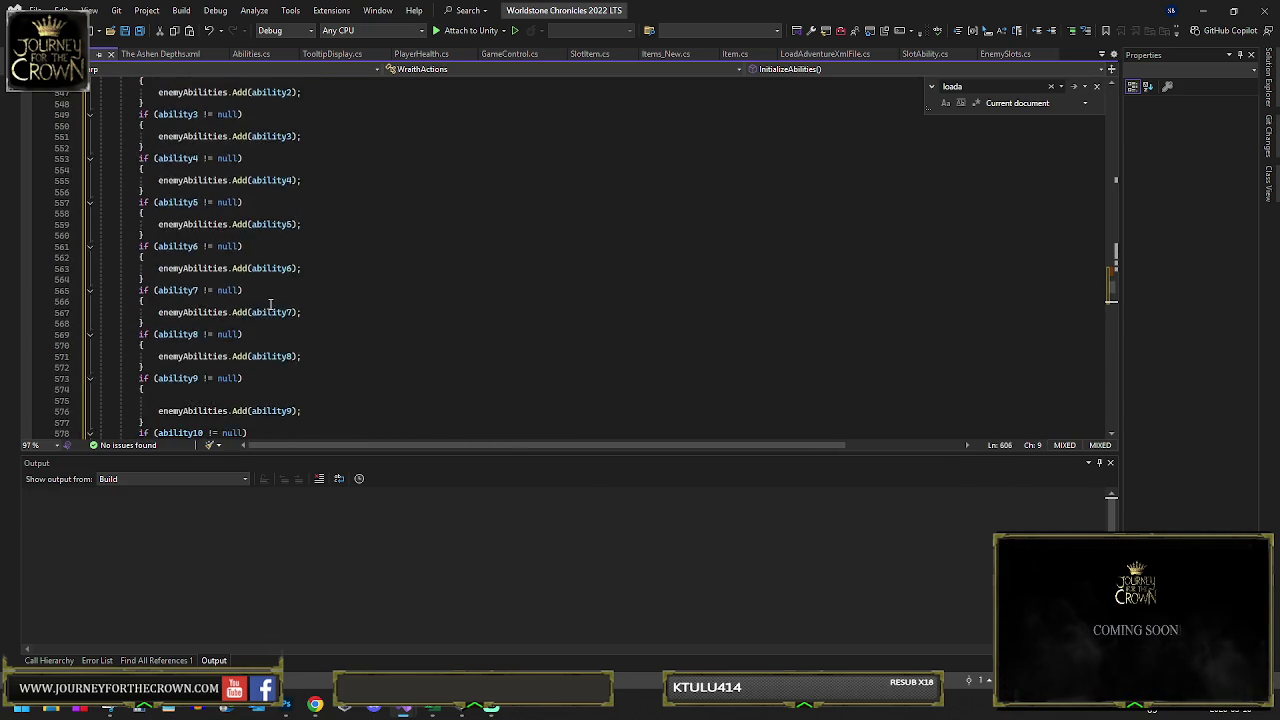
{"action": "left_click_drag", "start_coordinate": [151, 235], "coordinate": [167, 256]}
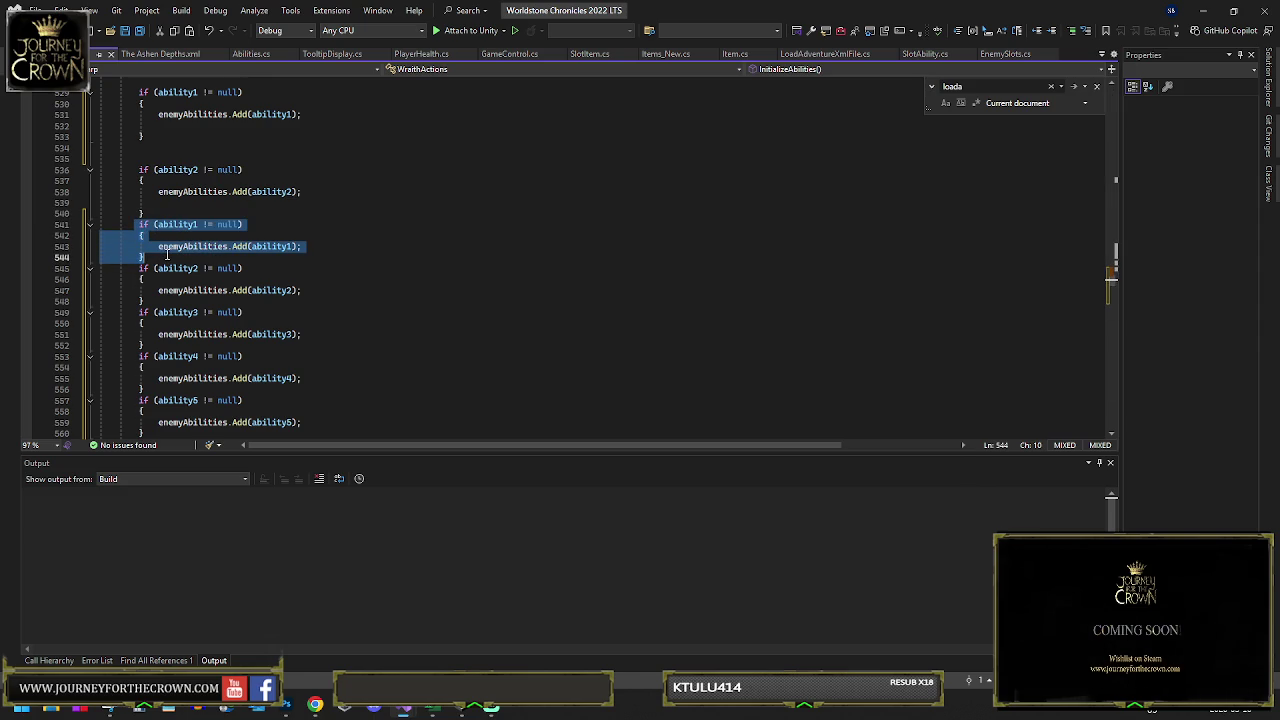
{"action": "key", "text": "Delete"}
- Paste the Spell8 animationName and AbilityProgress 1.0f lines into the first ability1 block
{"action": "scroll", "coordinate": [183, 244], "scroll_direction": "up", "scroll_amount": 5}
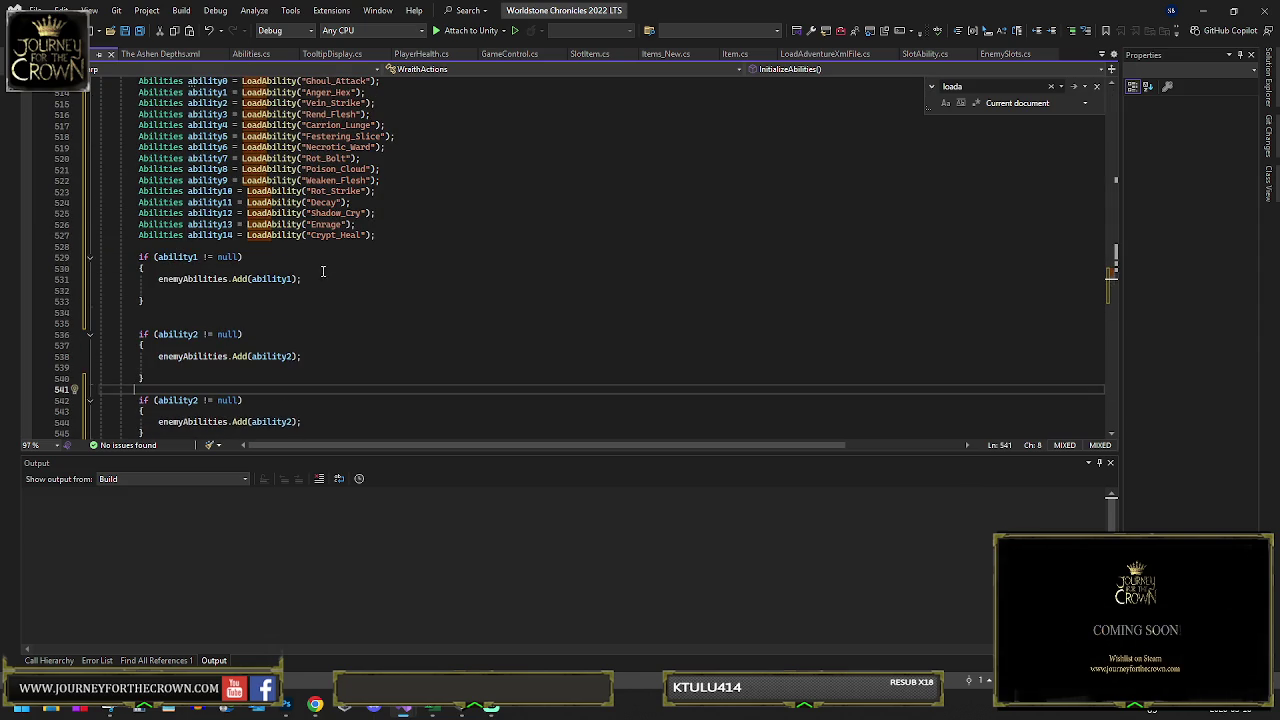
{"action": "left_click", "coordinate": [307, 278]}
{"action": "key", "text": "ctrl+Return"}
{"action": "type", "text": "ability1.animationName = \"Spell8\"; //enter in manual changes here. ability1.AbilityProgress = 1.0f;"}
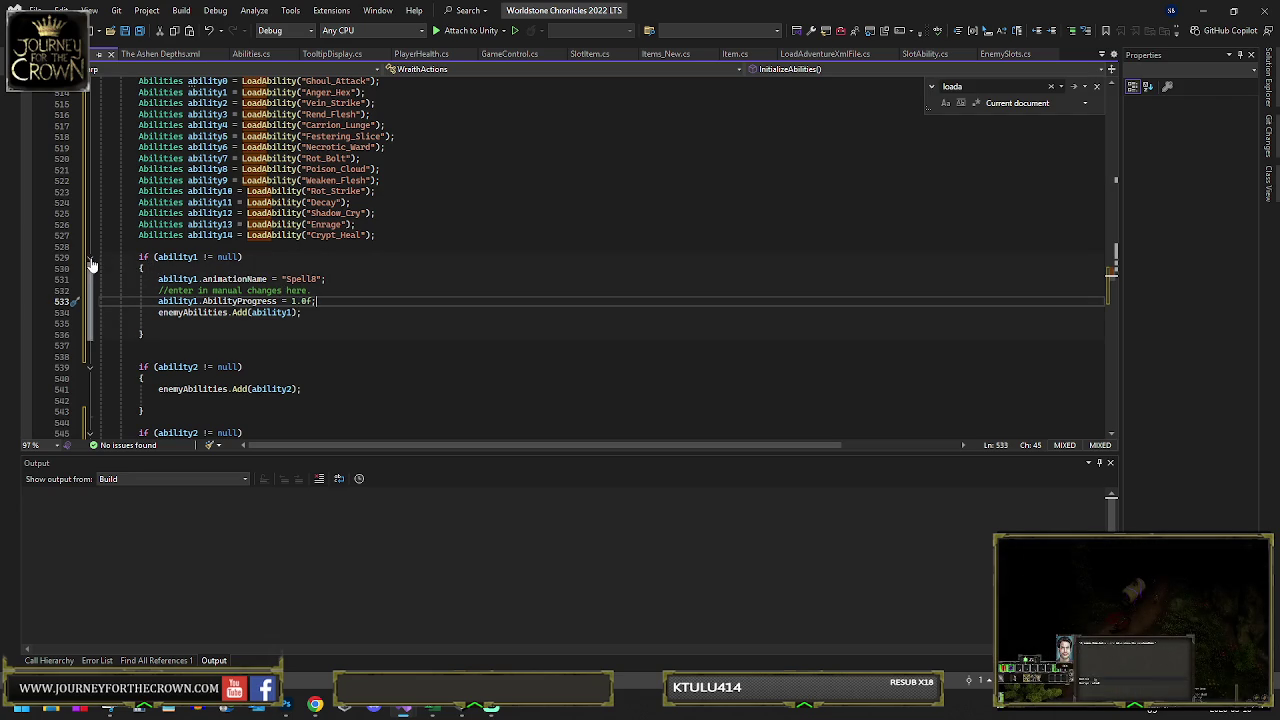
- Review InitializeAbilities and select the ability12 null-check block
{"action": "scroll", "coordinate": [300, 321], "scroll_direction": "down", "scroll_amount": 3}
{"action": "scroll", "coordinate": [297, 311], "scroll_direction": "up", "scroll_amount": 6}
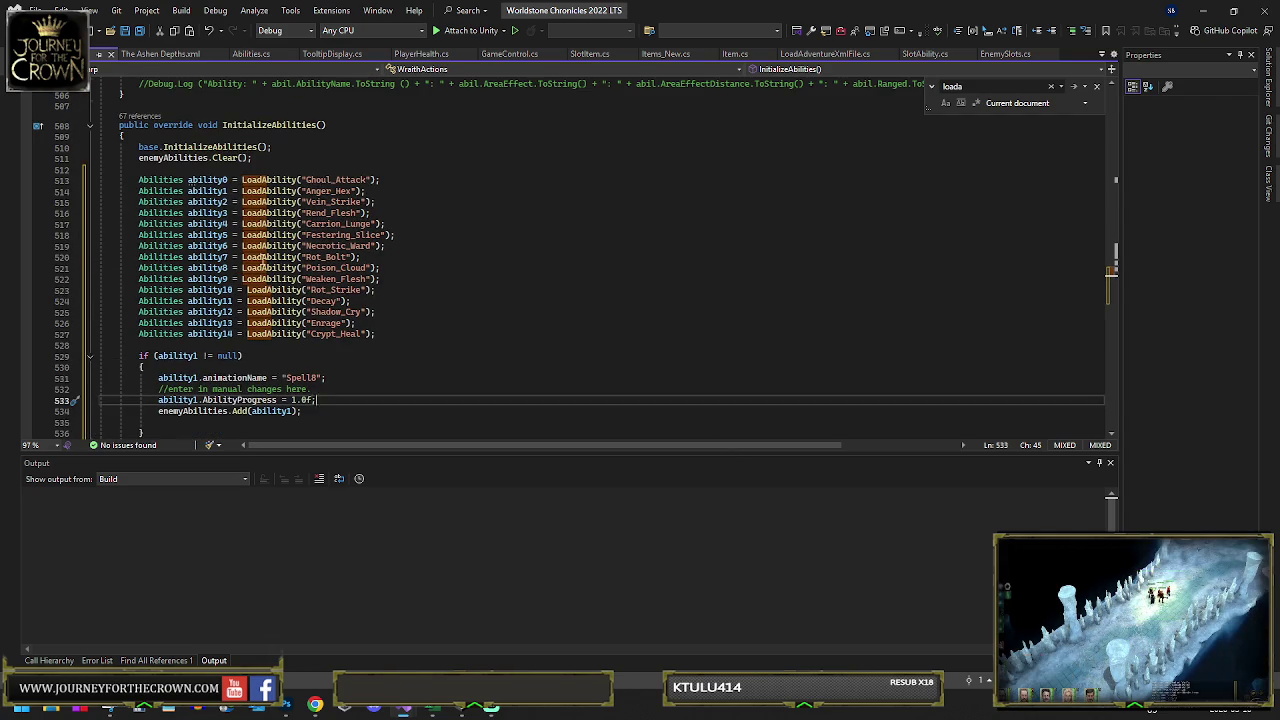
{"action": "scroll", "coordinate": [268, 248], "scroll_direction": "down", "scroll_amount": 5}
{"action": "scroll", "coordinate": [236, 290], "scroll_direction": "up", "scroll_amount": 5}
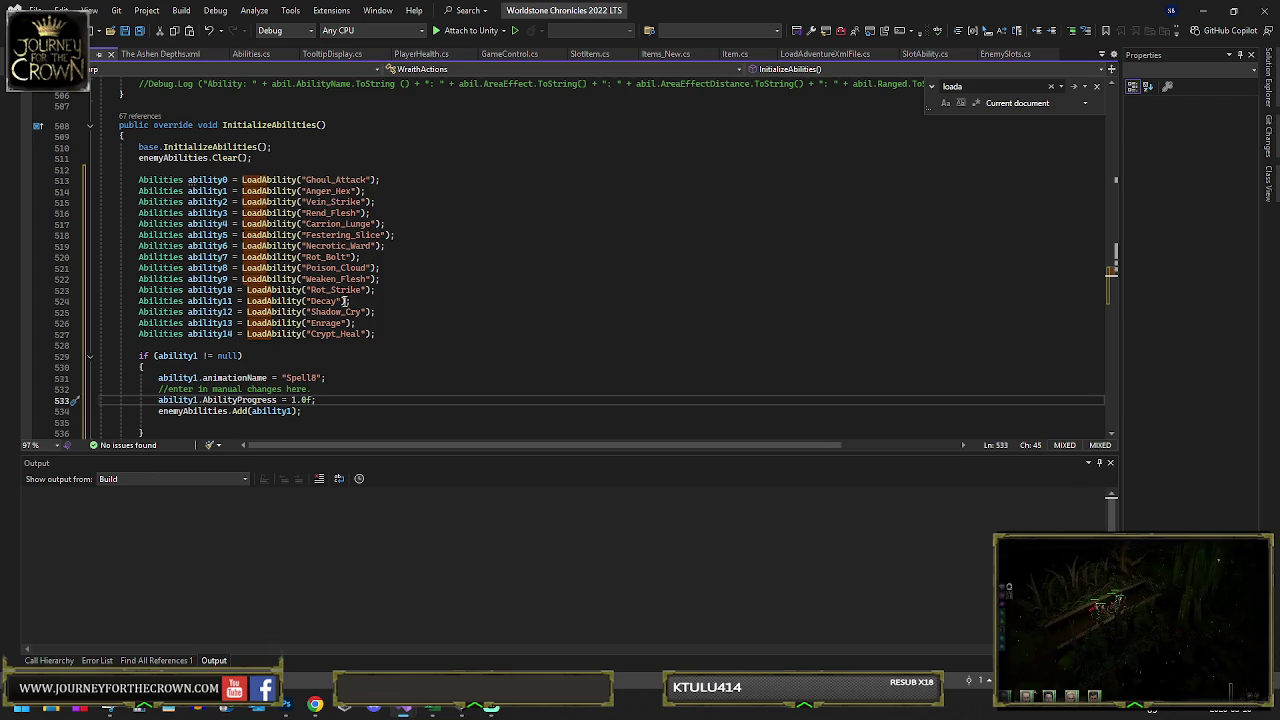
{"action": "scroll", "coordinate": [323, 243], "scroll_direction": "down", "scroll_amount": 8}
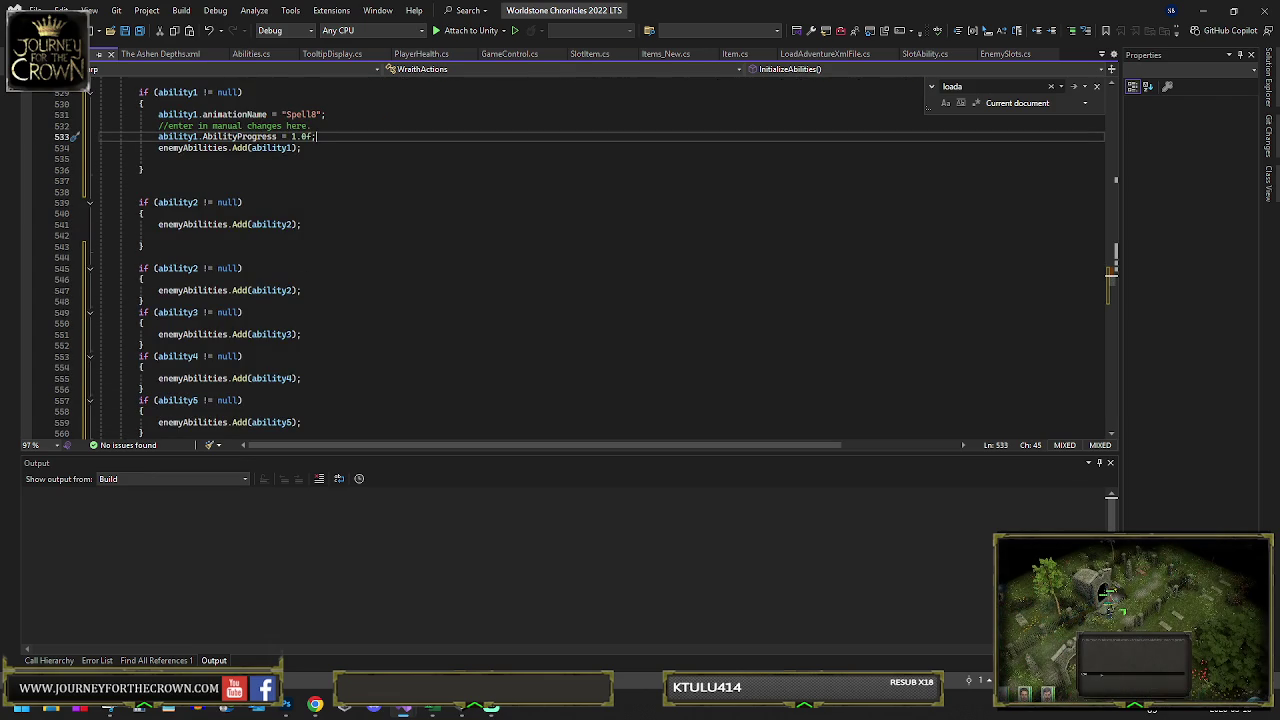
{"action": "scroll", "coordinate": [261, 268], "scroll_direction": "up", "scroll_amount": 10}
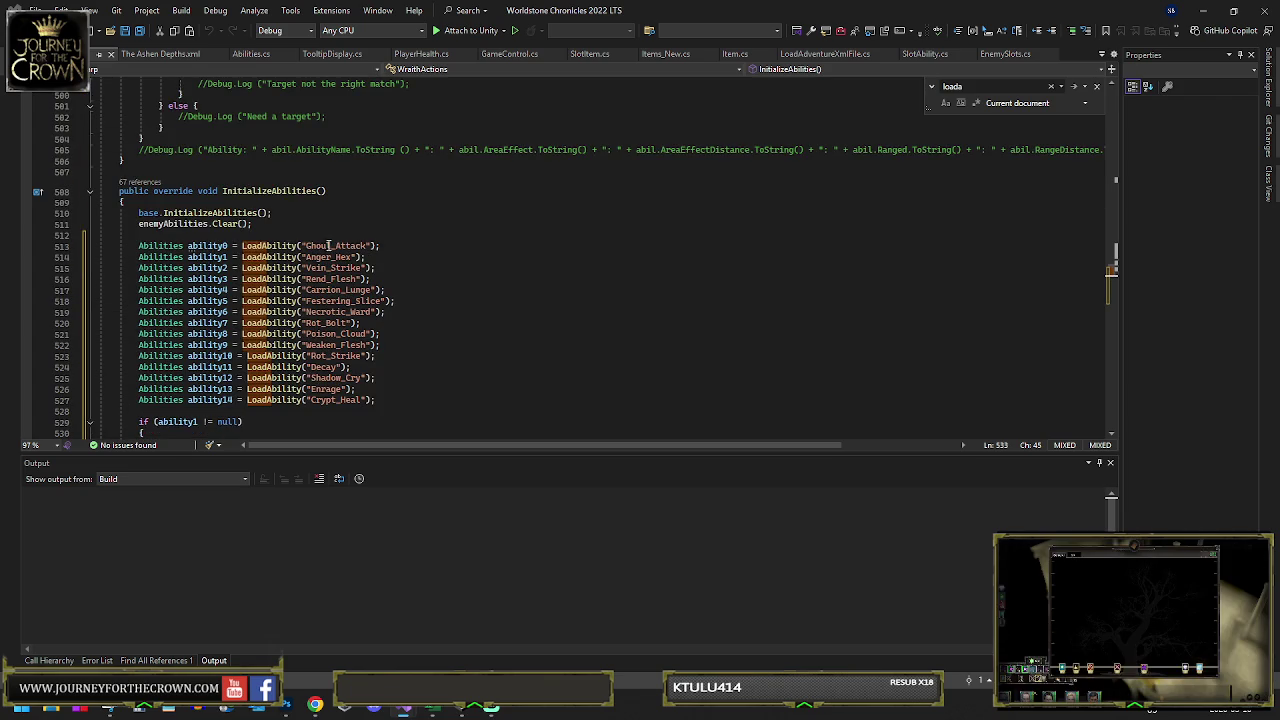
{"action": "scroll", "coordinate": [338, 247], "scroll_direction": "down", "scroll_amount": 20}
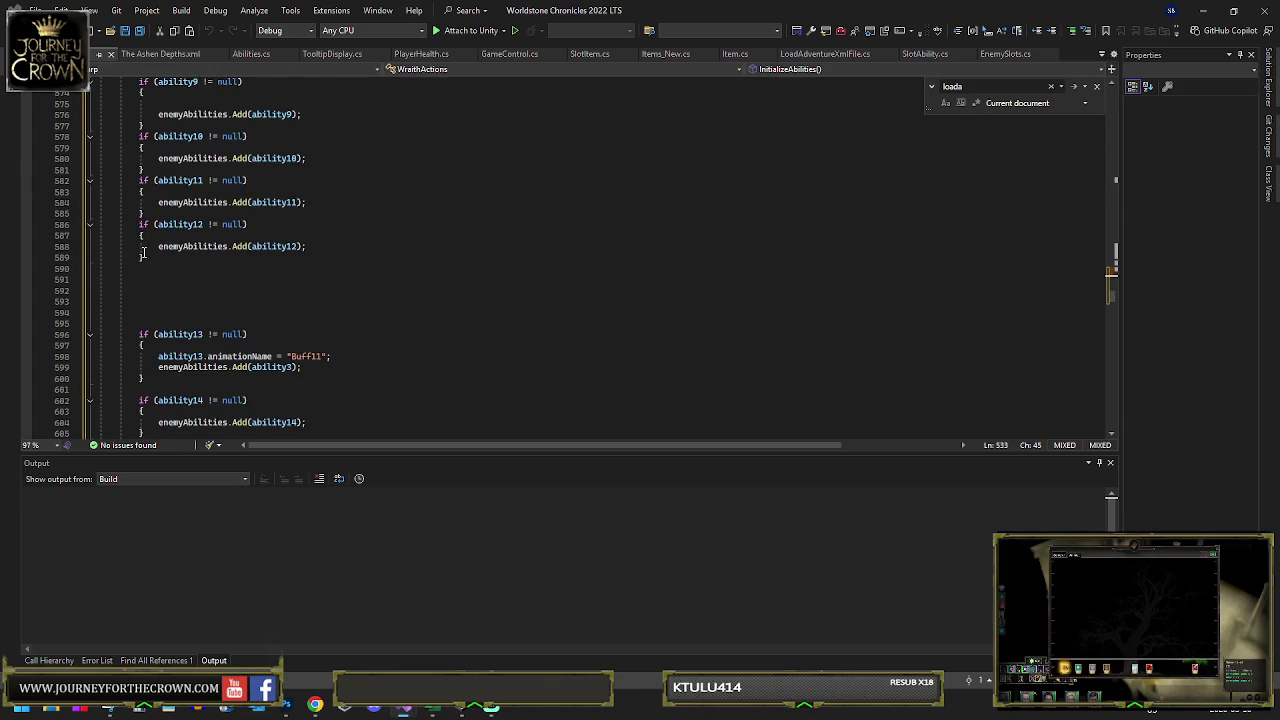
{"action": "left_click_drag", "start_coordinate": [136, 225], "coordinate": [160, 267]}
- Duplicate the ability12 null-check block and change its condition to ability0
{"action": "key", "text": "ctrl+c"}
{"action": "left_click", "coordinate": [157, 287]}
{"action": "key", "text": "ctrl+v"}
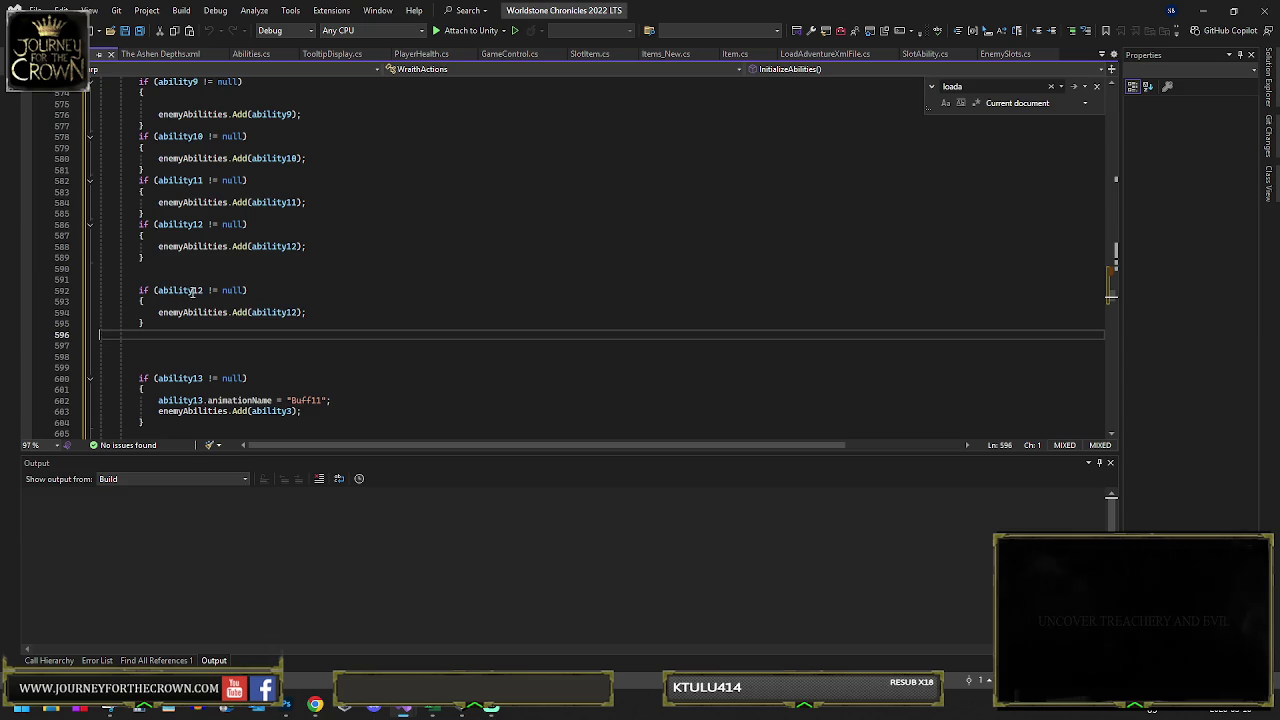
{"action": "left_click", "coordinate": [200, 291]}
{"action": "key", "text": "BackSpace"}
{"action": "key", "text": "BackSpace"}
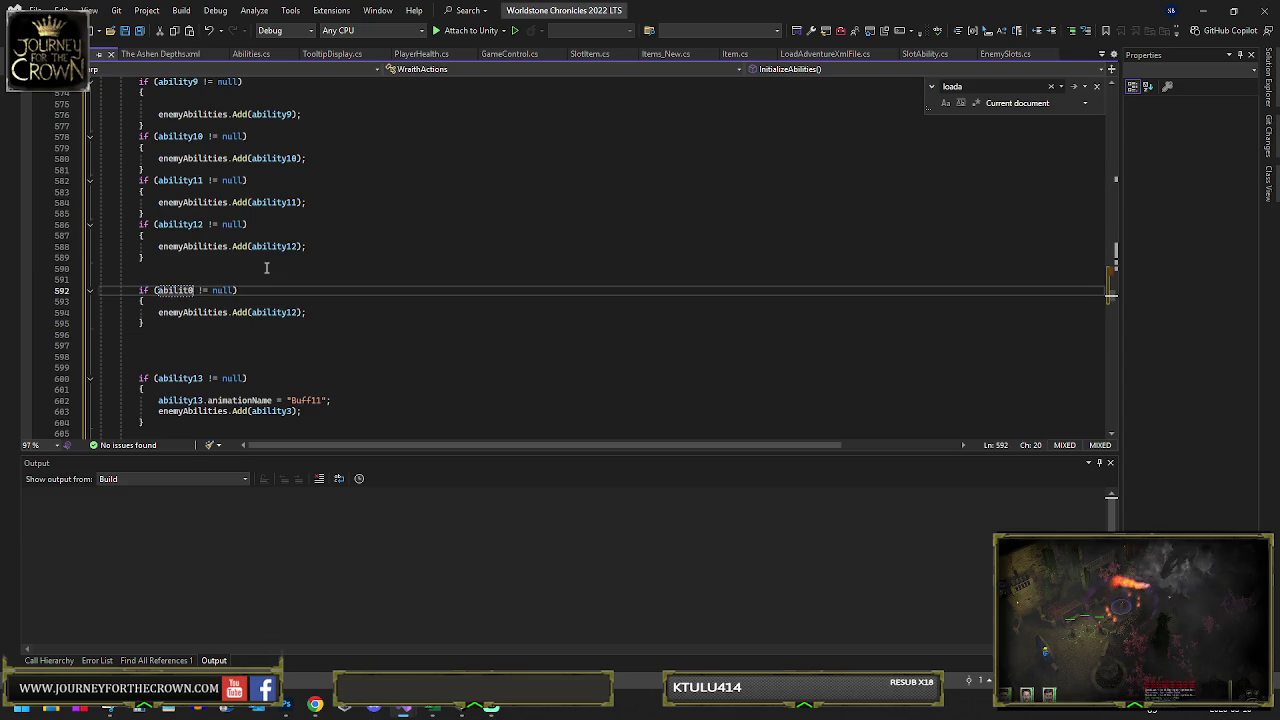
{"action": "type", "text": "8"}
- Make the duplicated block's Add call use ability0, then build with Ctrl+Shift+B and return to Unity
{"action": "double_click", "coordinate": [176, 290]}
{"action": "key", "text": "ctrl+c"}
{"action": "left_click", "coordinate": [266, 313]}
{"action": "key", "text": "ctrl+v"}
{"action": "left_click", "coordinate": [270, 313]}
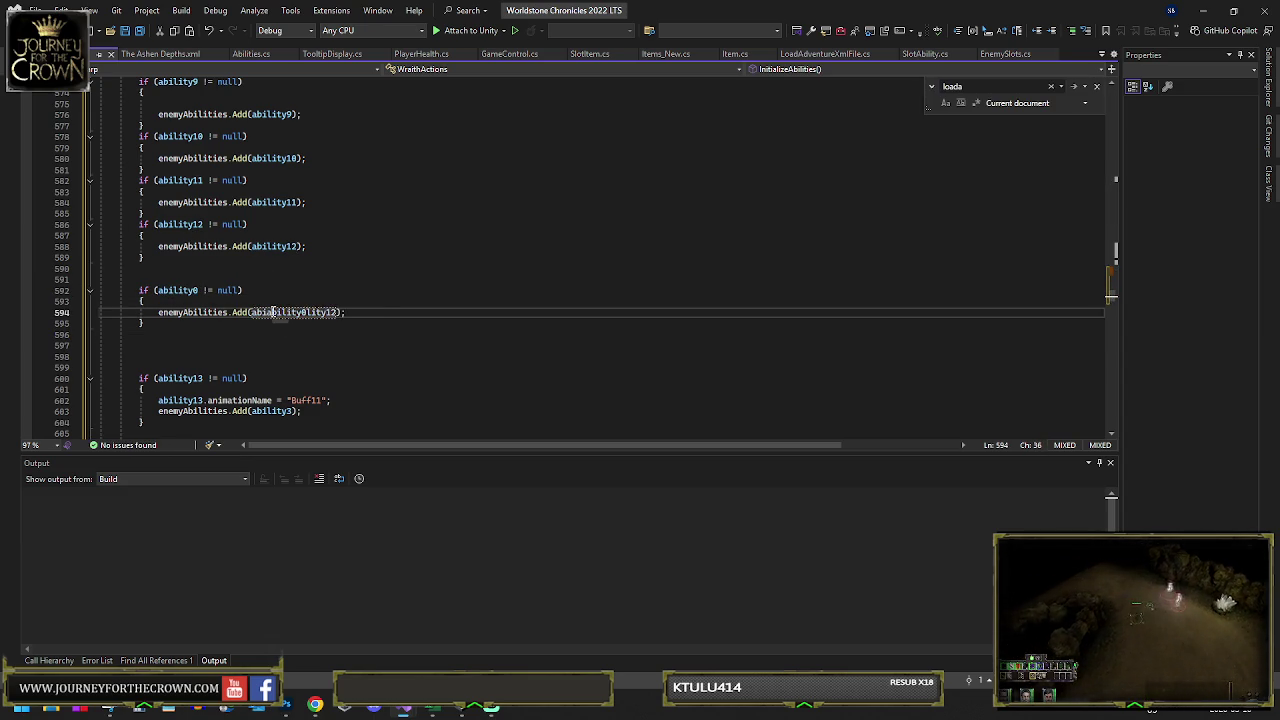
{"action": "key", "text": "ctrl+v"}
{"action": "double_click", "coordinate": [303, 312]}
{"action": "key", "text": "ctrl+v"}
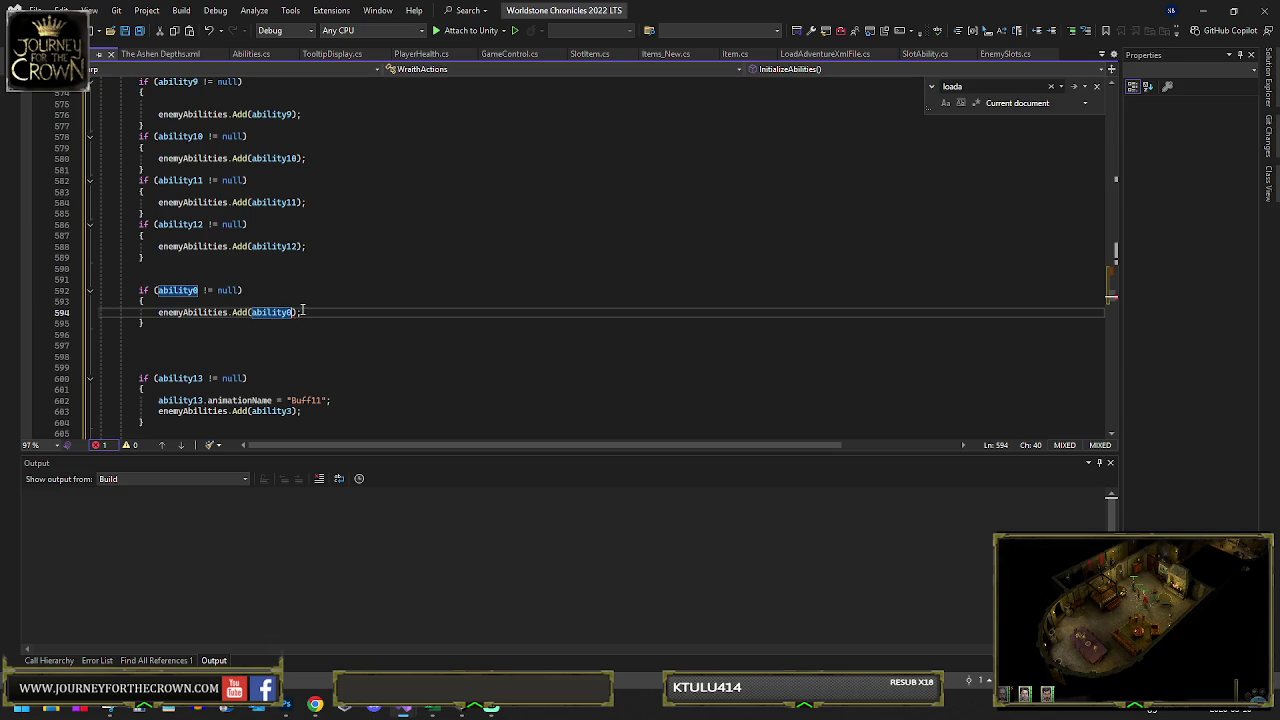
{"action": "key", "text": "ctrl+shift+b"}
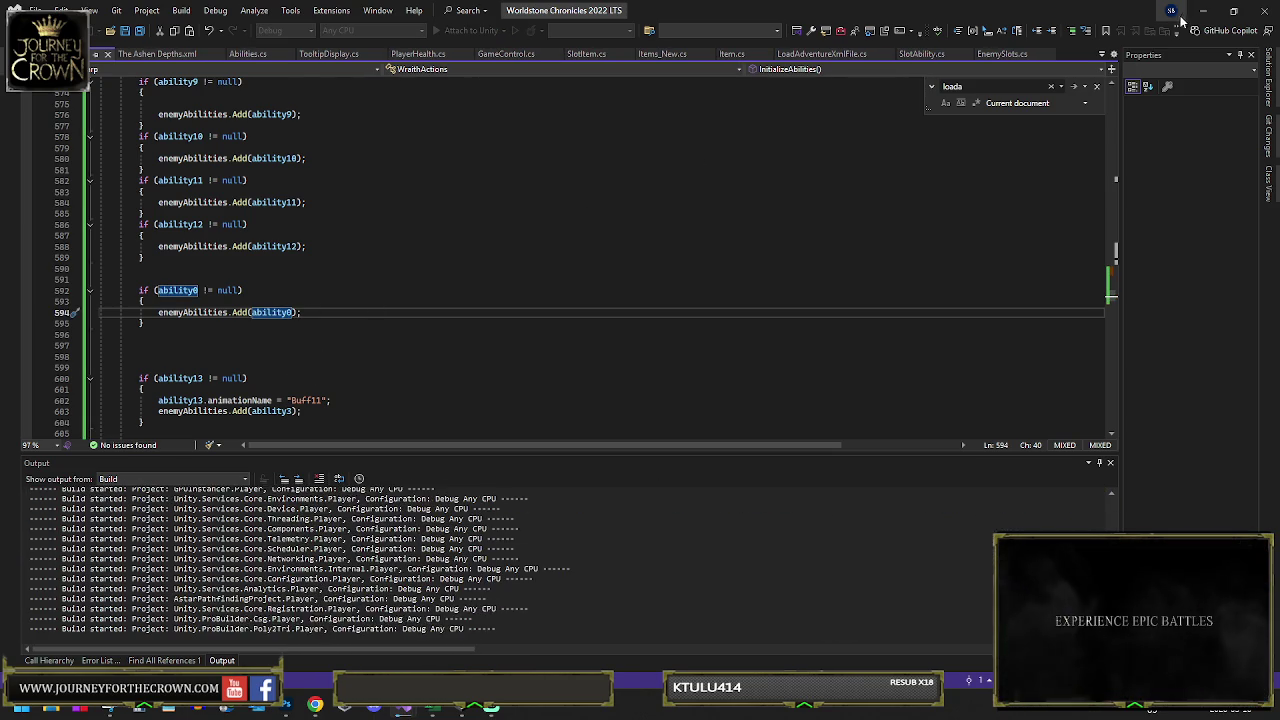
{"action": "key", "text": "alt+Tab"}
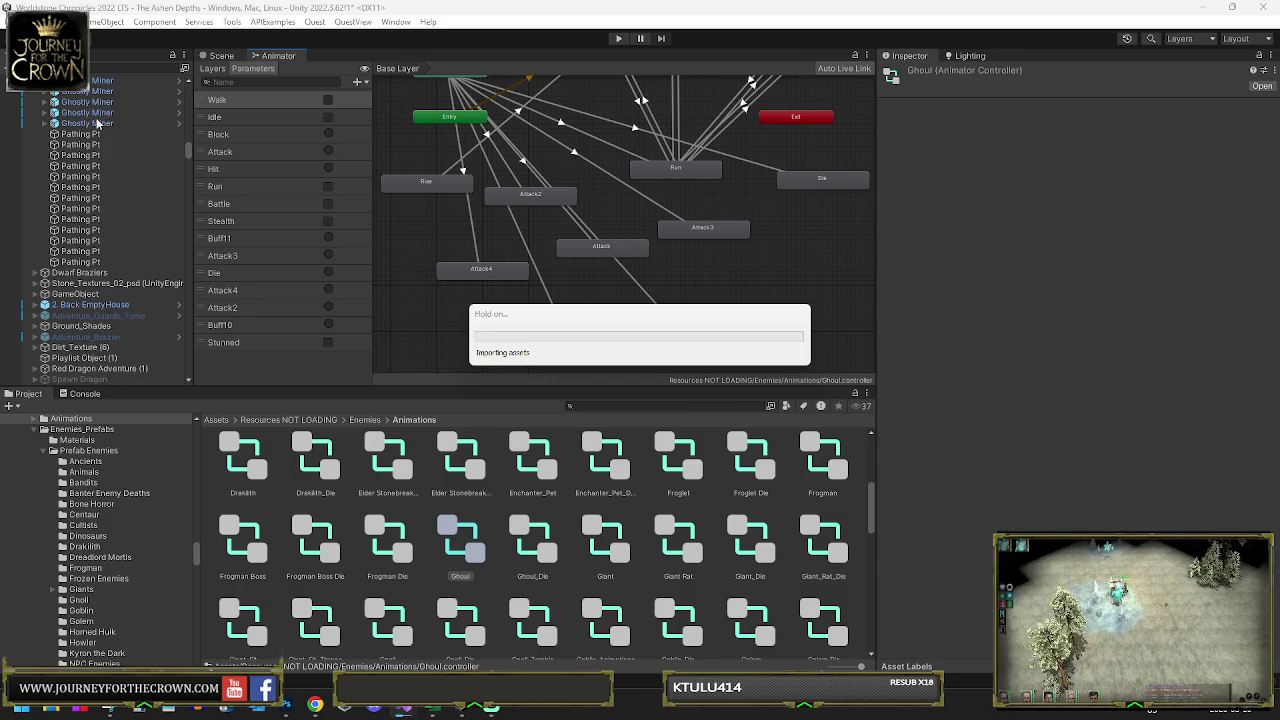
- Inspect Forgotten Foreman and two Deep Mine Specters, whose abilities are Ghoul_Attack and Vein_Strike
{"action": "left_click", "coordinate": [222, 57]}
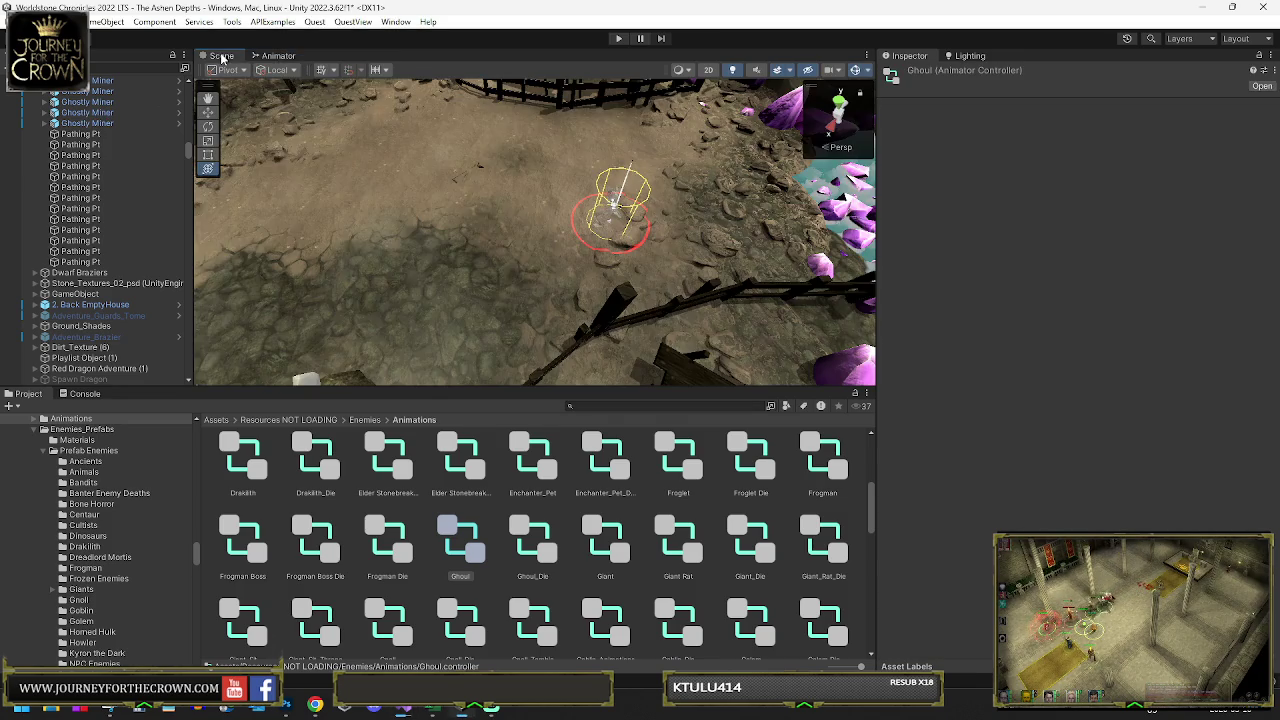
{"action": "scroll", "coordinate": [92, 204], "scroll_direction": "up", "scroll_amount": 5}
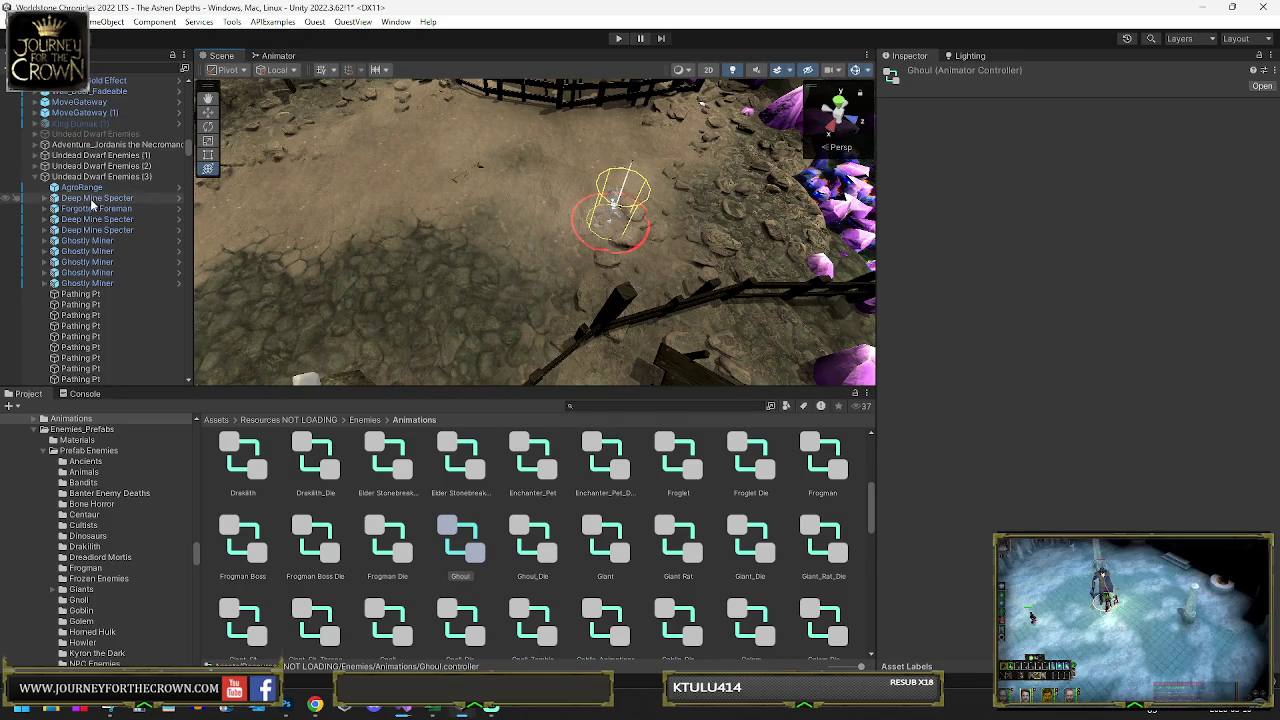
{"action": "left_click", "coordinate": [95, 208]}
{"action": "left_click", "coordinate": [105, 220]}
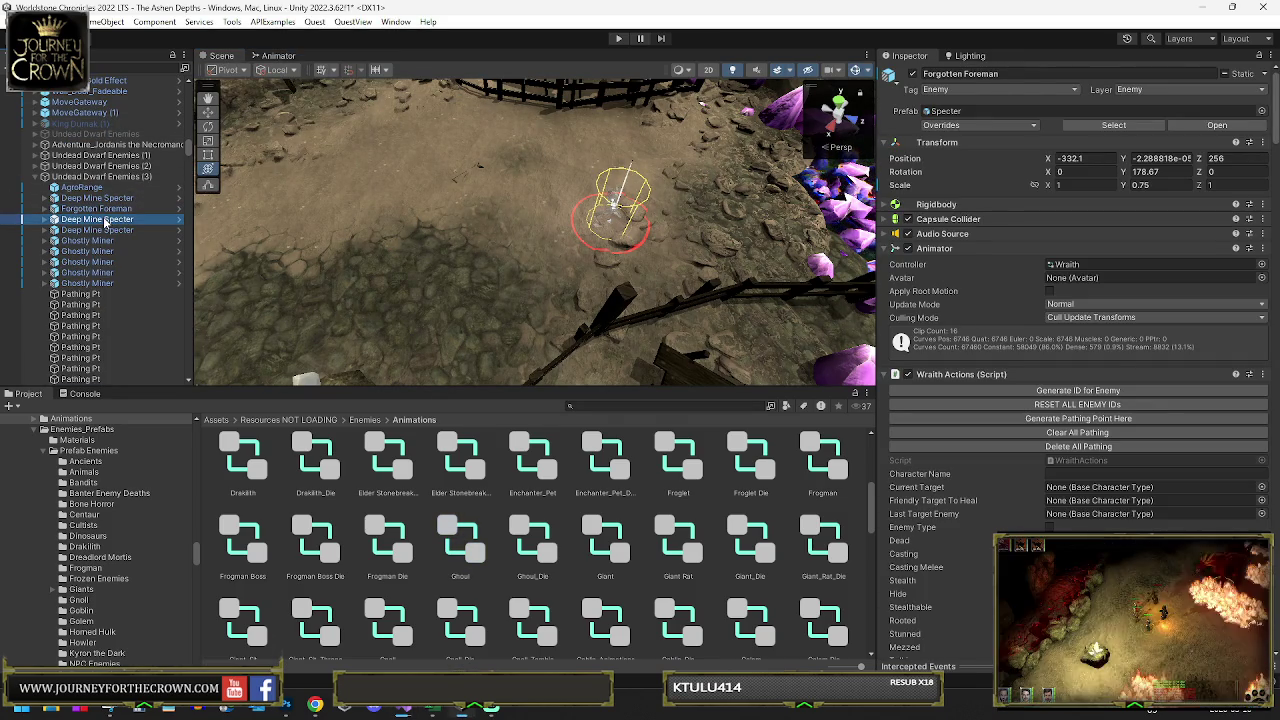
{"action": "scroll", "coordinate": [960, 443], "scroll_direction": "down", "scroll_amount": 10}
{"action": "scroll", "coordinate": [960, 443], "scroll_direction": "down", "scroll_amount": 7}
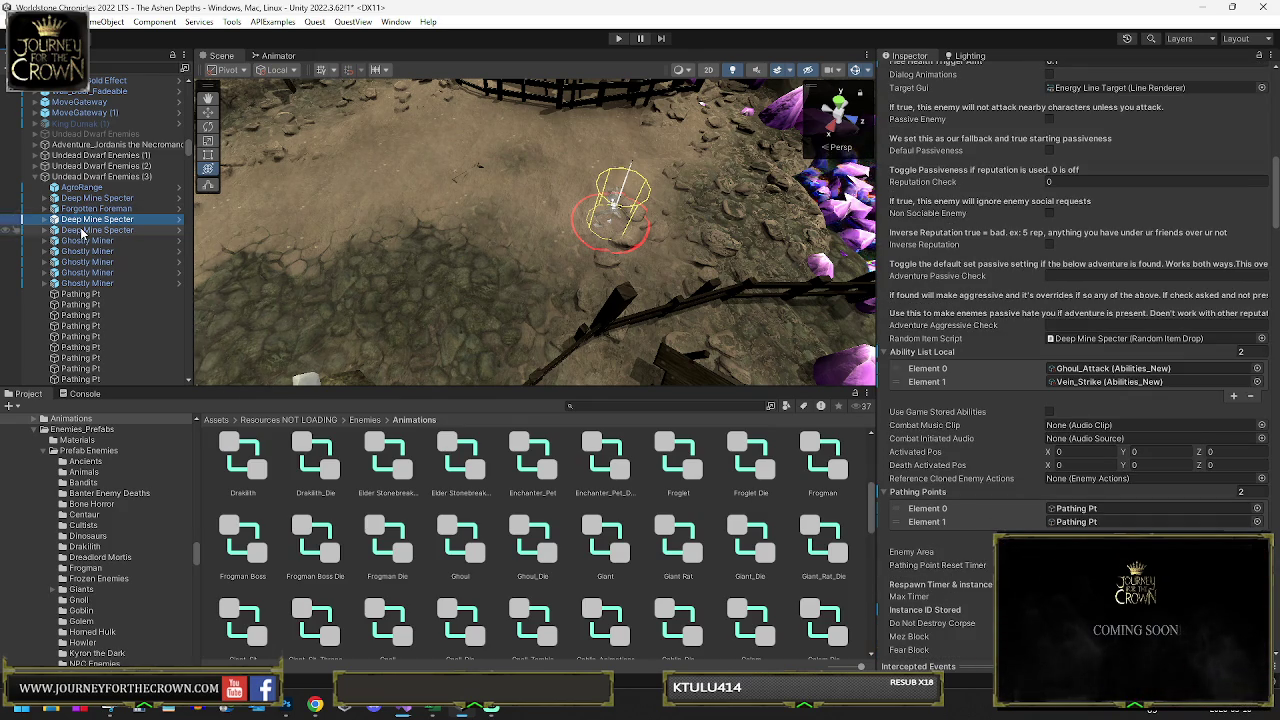
{"action": "left_click", "coordinate": [83, 231]}
{"action": "left_click_drag", "start_coordinate": [257, 208], "coordinate": [1184, 134]}
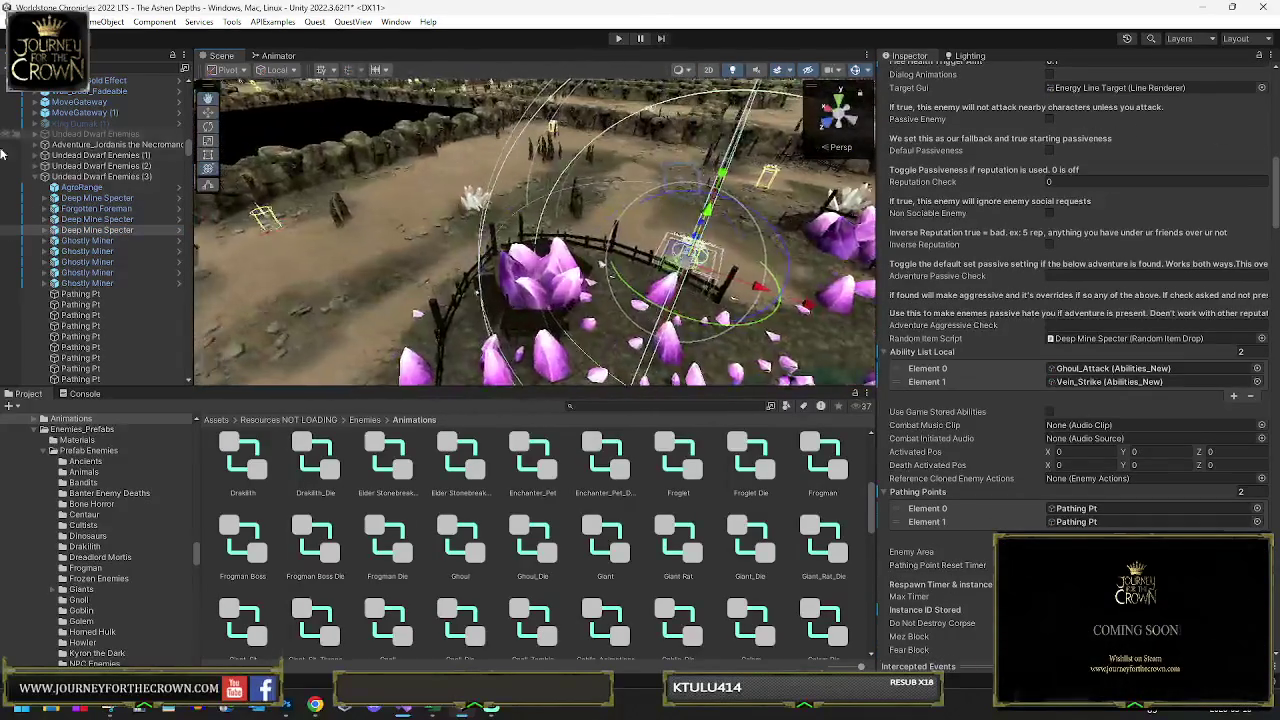
- Generate a pathing point for the Ghostly Miner that lacks pathing points
{"action": "left_click", "coordinate": [88, 241]}
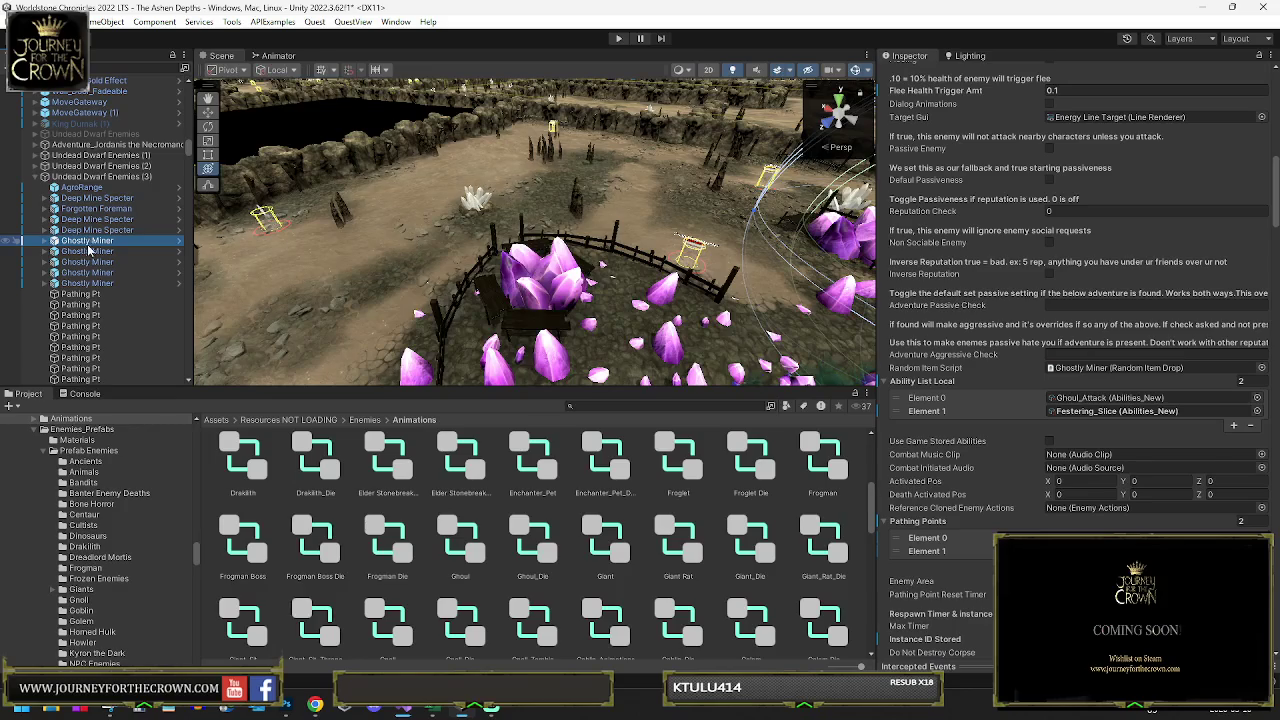
{"action": "left_click", "coordinate": [88, 251]}
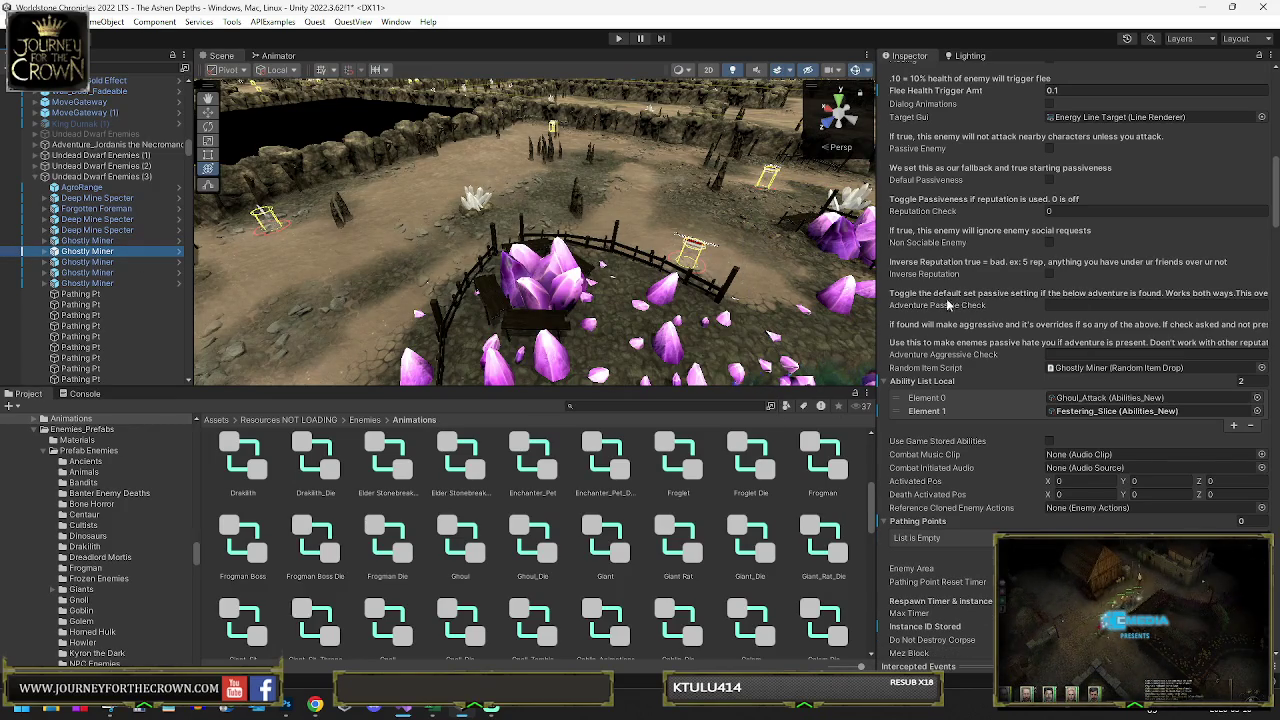
{"action": "scroll", "coordinate": [1075, 300], "scroll_direction": "up", "scroll_amount": 10}
{"action": "mouse_move", "coordinate": [646, 222]}
{"action": "left_mouse_down"}
{"action": "mouse_move", "coordinate": [397, 232]}
{"action": "mouse_move", "coordinate": [390, 290]}
{"action": "mouse_move", "coordinate": [405, 315]}
{"action": "left_mouse_up"}
{"action": "left_click", "coordinate": [1103, 198]}
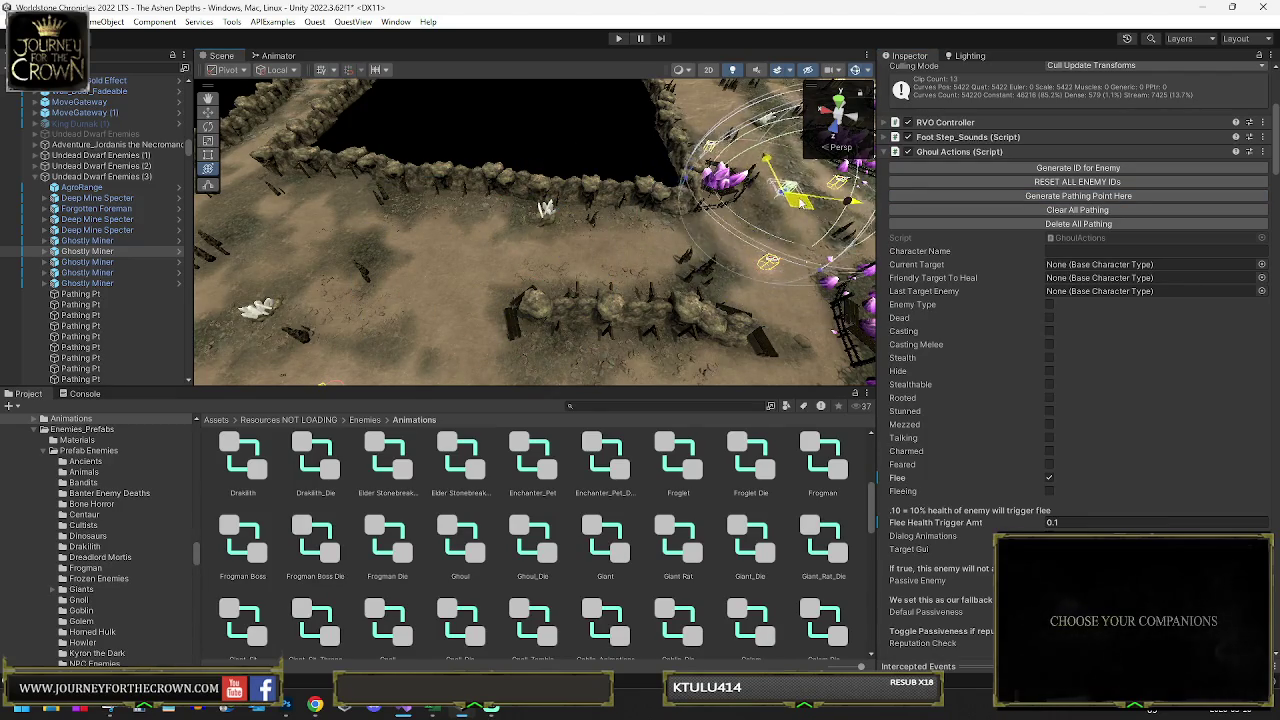
- Frame another Ghostly Miner, give it a pathing point, and move it up-left along the corridor
{"action": "left_click", "coordinate": [112, 251]}
{"action": "left_click", "coordinate": [118, 261]}
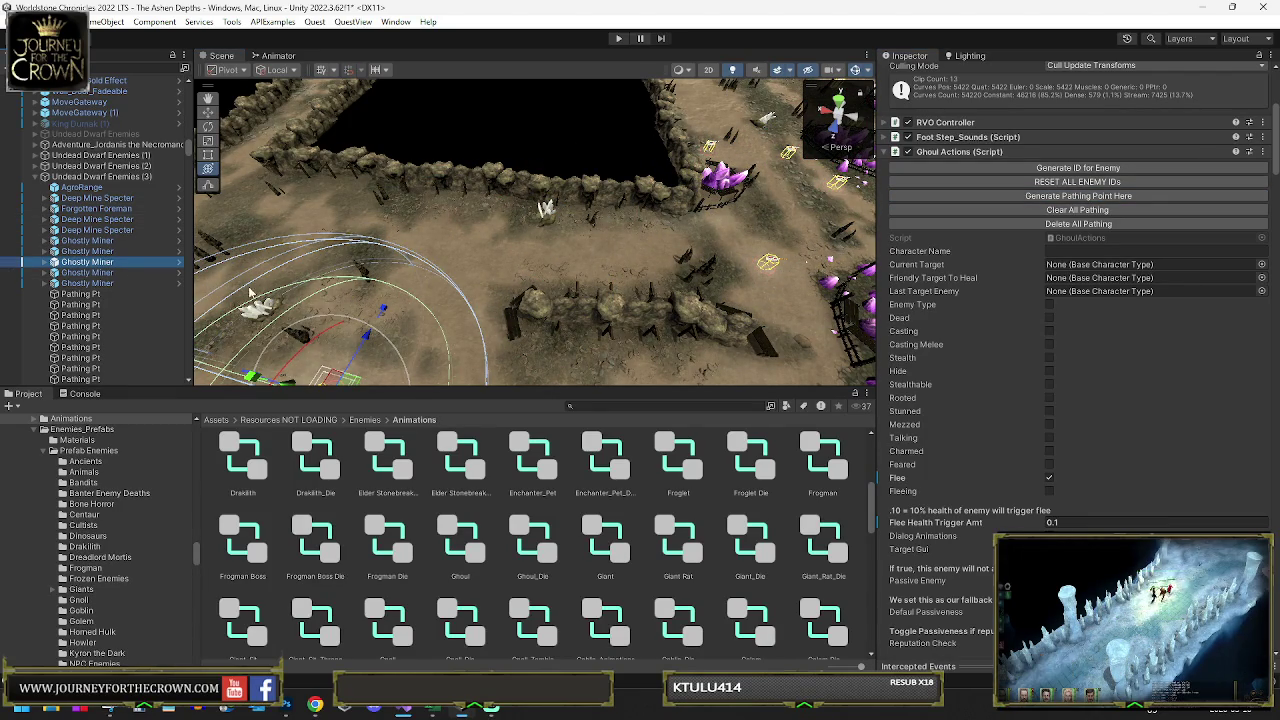
{"action": "key", "text": "f"}
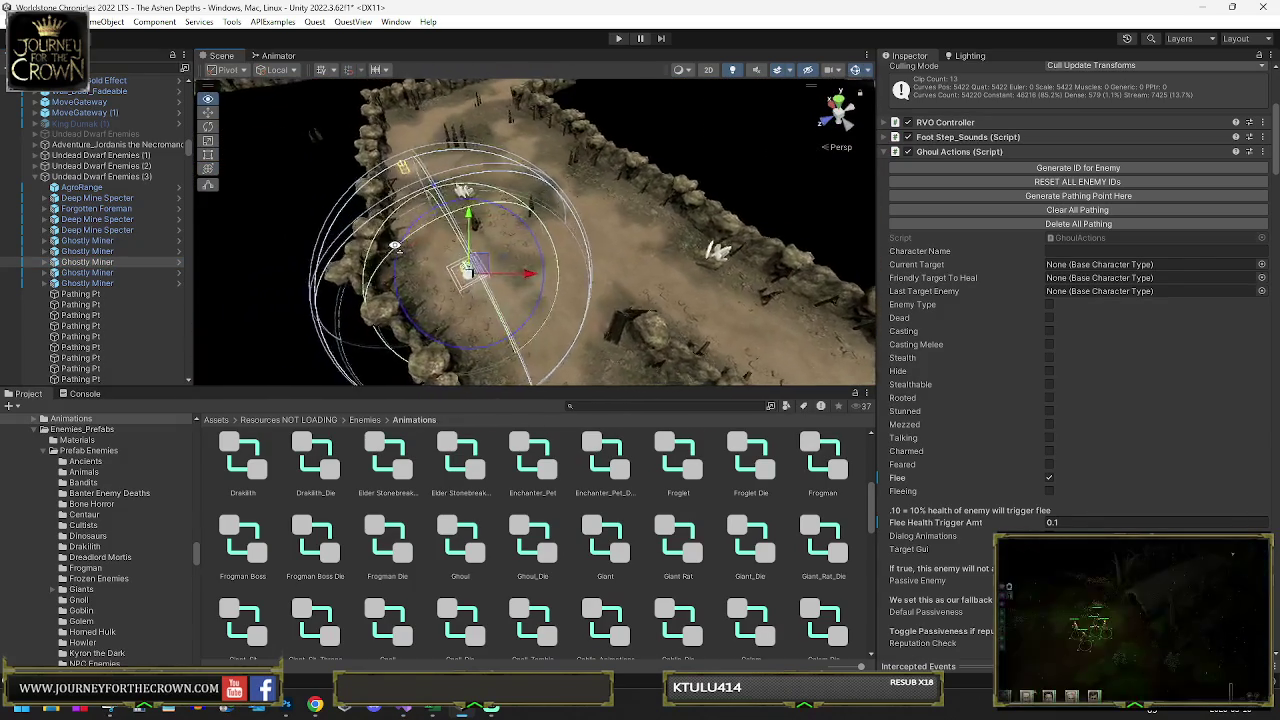
{"action": "left_click_drag", "start_coordinate": [390, 245], "coordinate": [430, 250]}
{"action": "key", "text": "y"}
{"action": "left_click", "coordinate": [1022, 197]}
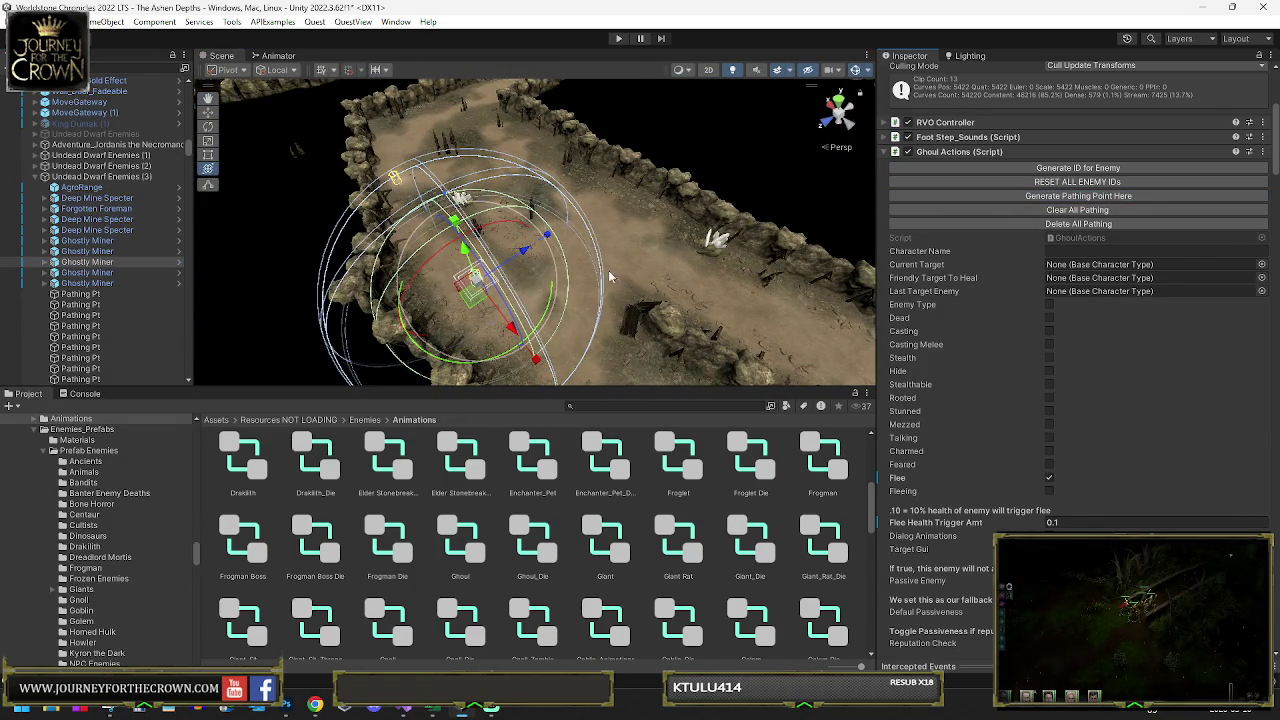
{"action": "left_click_drag", "start_coordinate": [470, 288], "coordinate": [430, 128]}
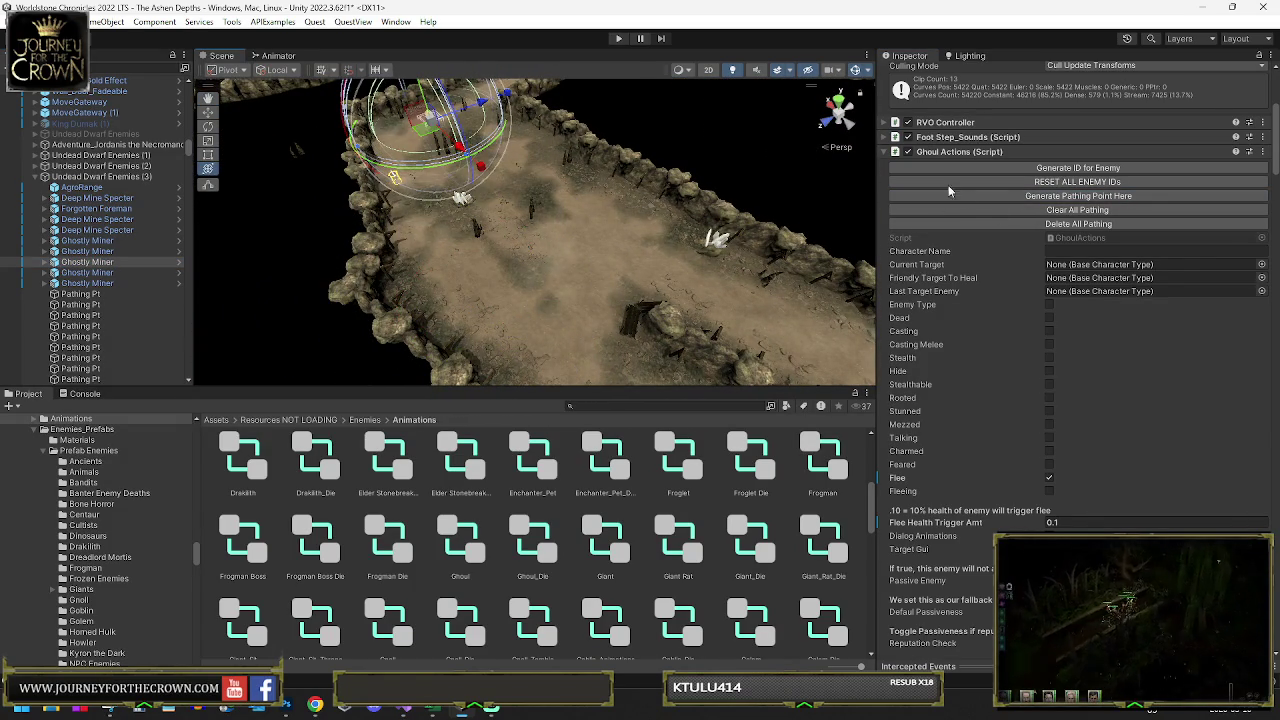
- Move a third Ghostly Miner up-left across the terrain and switch to the transform tool
{"action": "left_click_drag", "start_coordinate": [564, 177], "coordinate": [748, 203]}
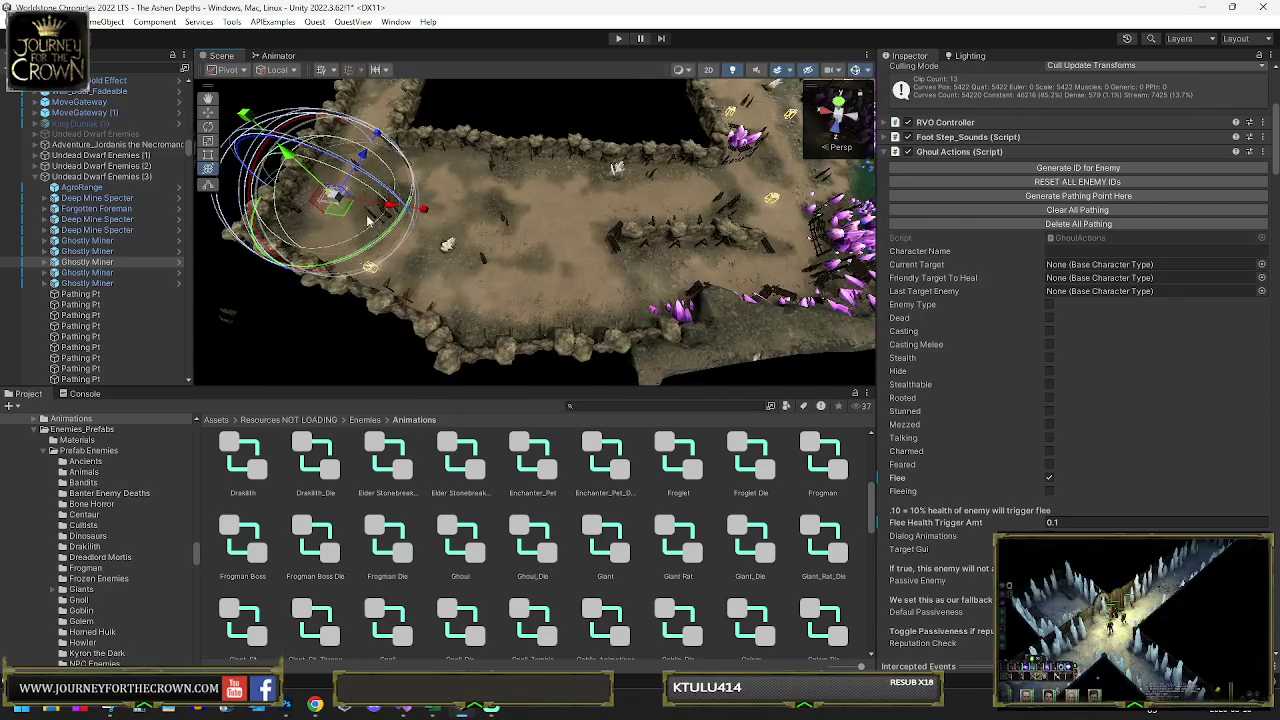
{"action": "left_click", "coordinate": [85, 273]}
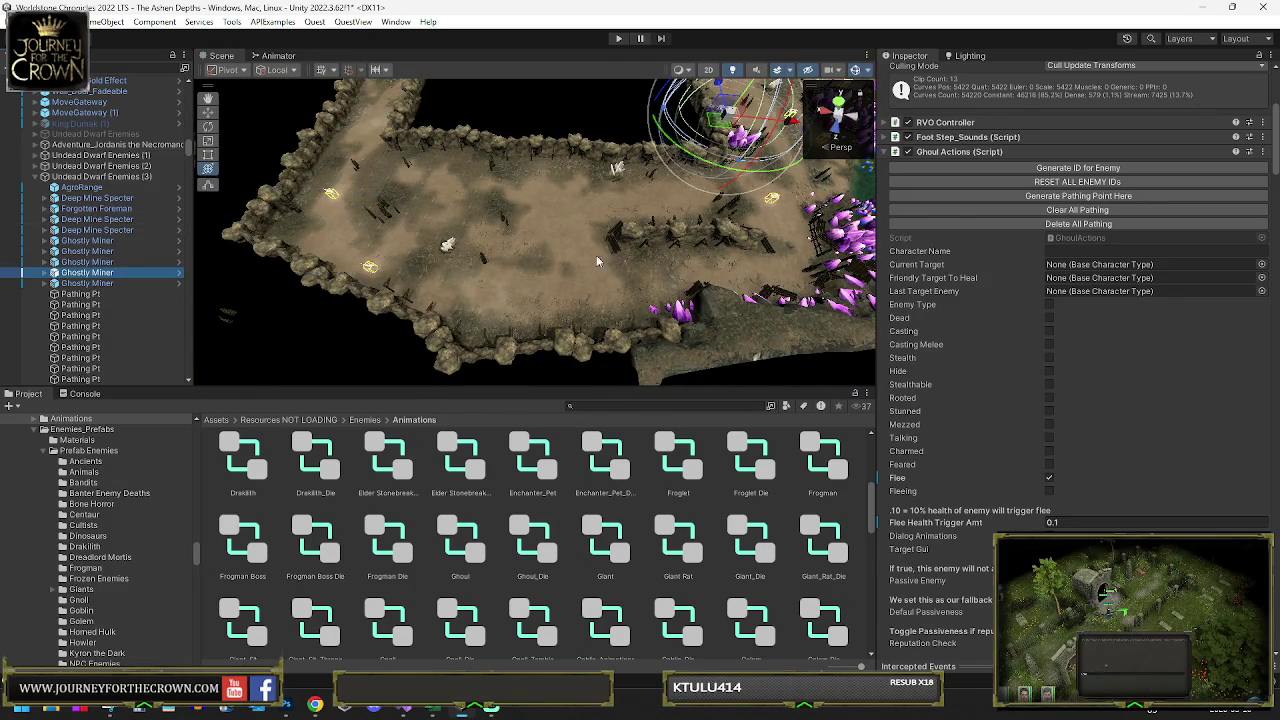
{"action": "left_click_drag", "start_coordinate": [578, 271], "coordinate": [860, 220]}
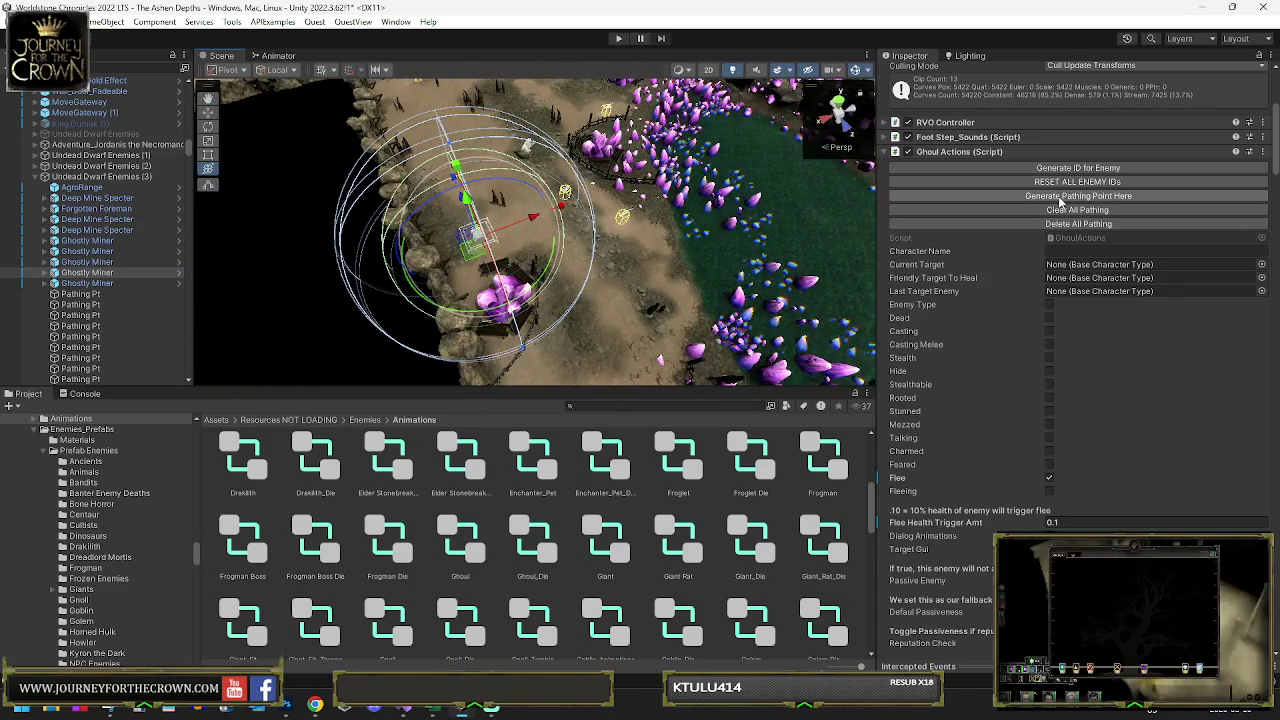
{"action": "left_click_drag", "start_coordinate": [487, 262], "coordinate": [427, 114]}
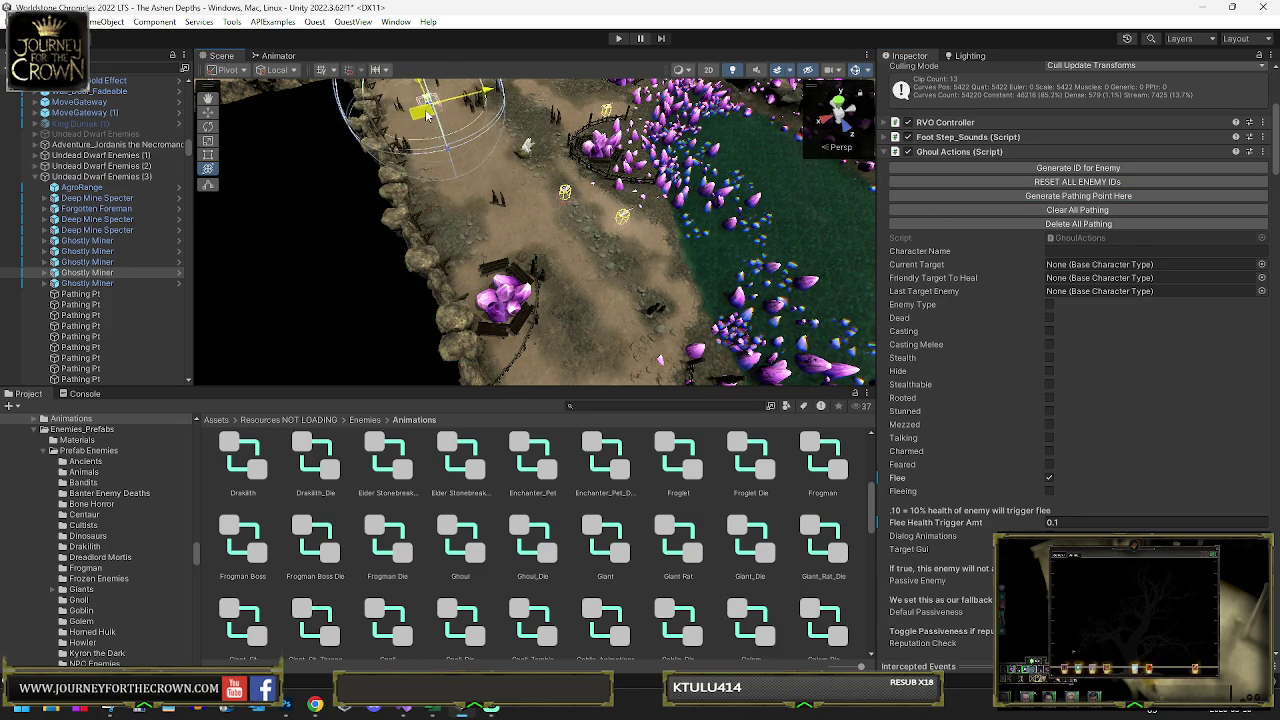
{"action": "mouse_move", "coordinate": [547, 215]}
{"action": "left_mouse_down"}
{"action": "mouse_move", "coordinate": [650, 193]}
{"action": "mouse_move", "coordinate": [537, 265]}
{"action": "mouse_move", "coordinate": [697, 281]}
{"action": "left_mouse_up"}
{"action": "key", "text": "y"}
- Add pathing points for two Ghostly Miners, moving one rightward, then collapse Undead Dwarf Enemies (3)
{"action": "left_click", "coordinate": [1028, 198]}
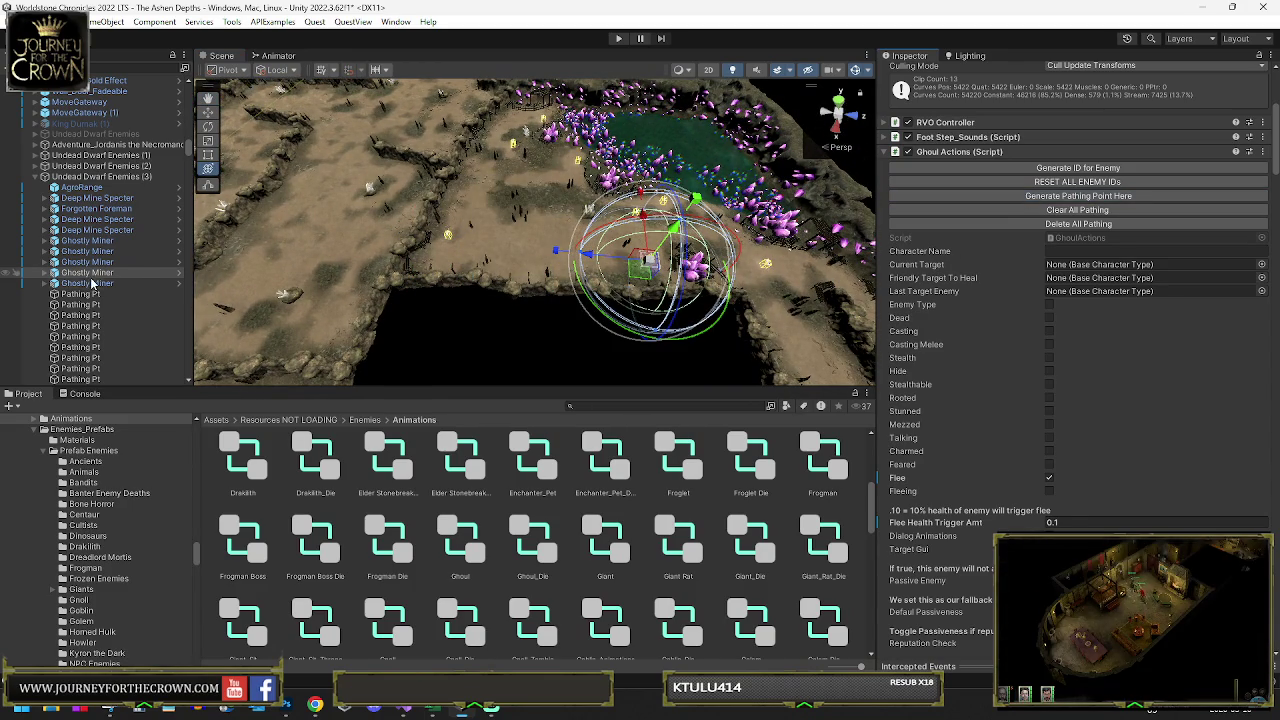
{"action": "left_click", "coordinate": [1078, 196]}
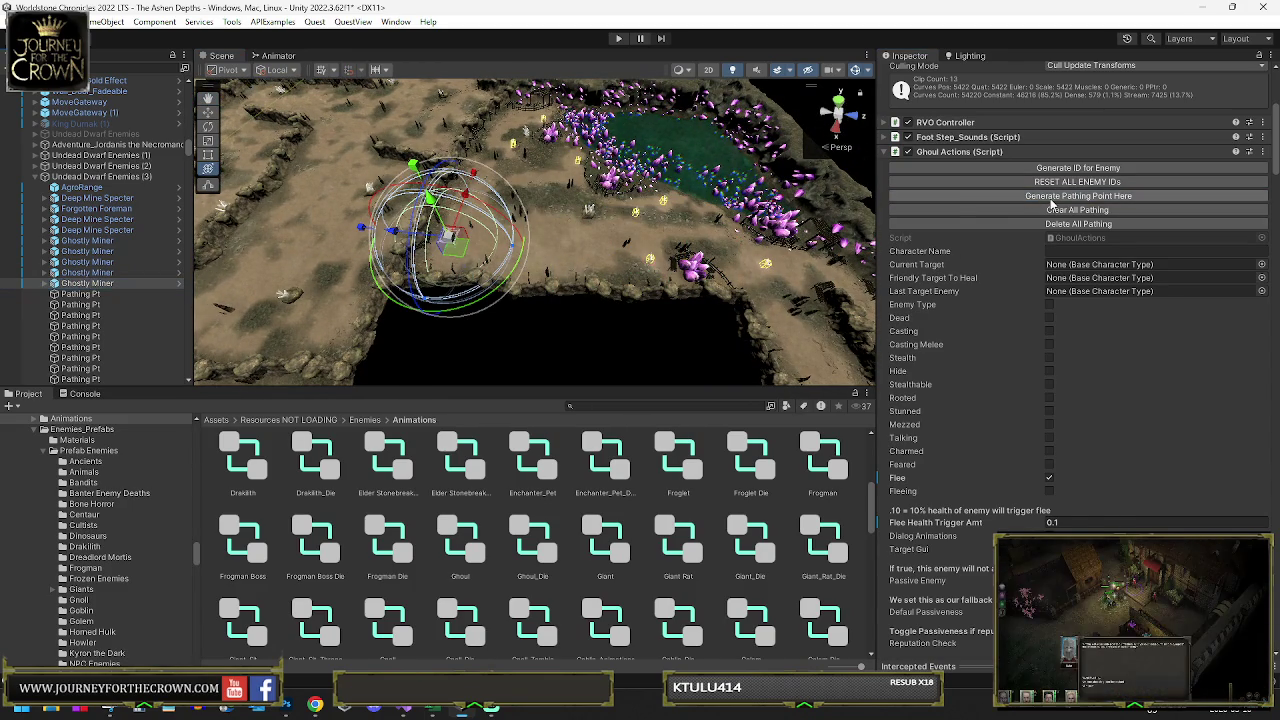
{"action": "mouse_move", "coordinate": [454, 239]}
{"action": "left_mouse_down"}
{"action": "mouse_move", "coordinate": [580, 194]}
{"action": "mouse_move", "coordinate": [620, 214]}
{"action": "mouse_move", "coordinate": [592, 252]}
{"action": "mouse_move", "coordinate": [531, 266]}
{"action": "mouse_move", "coordinate": [520, 282]}
{"action": "left_mouse_up"}
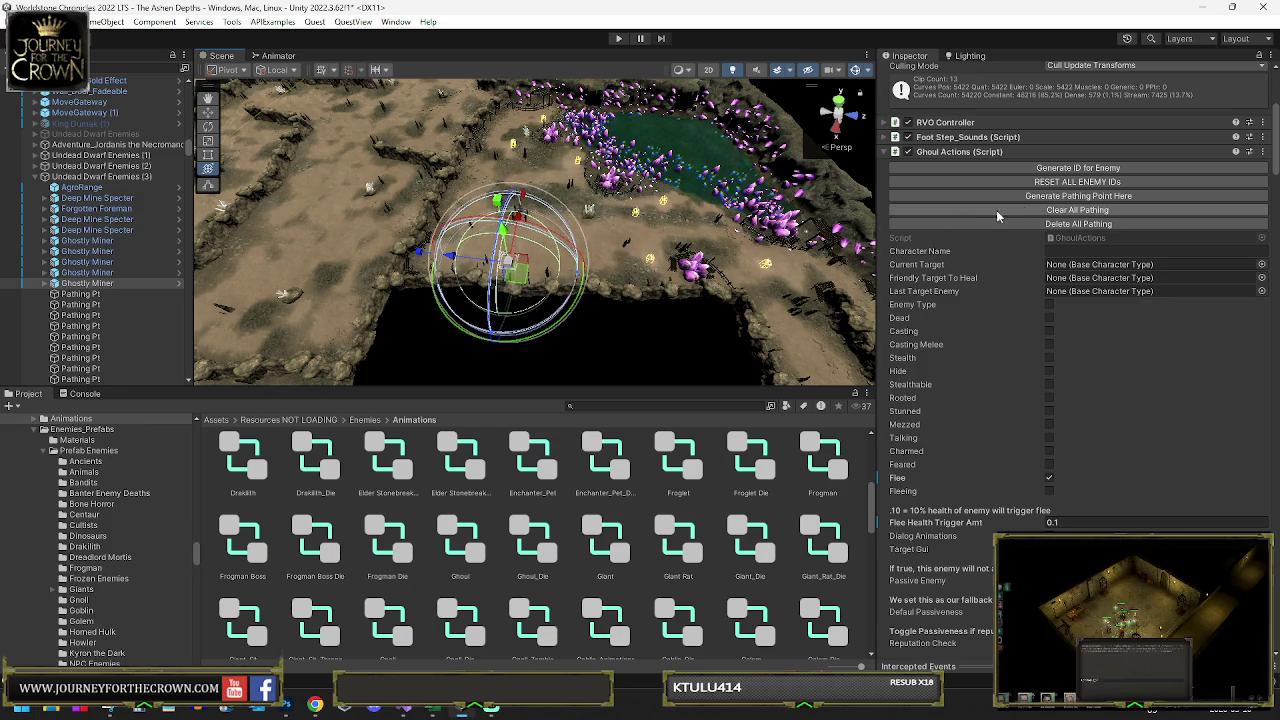
{"action": "left_click", "coordinate": [1040, 197]}
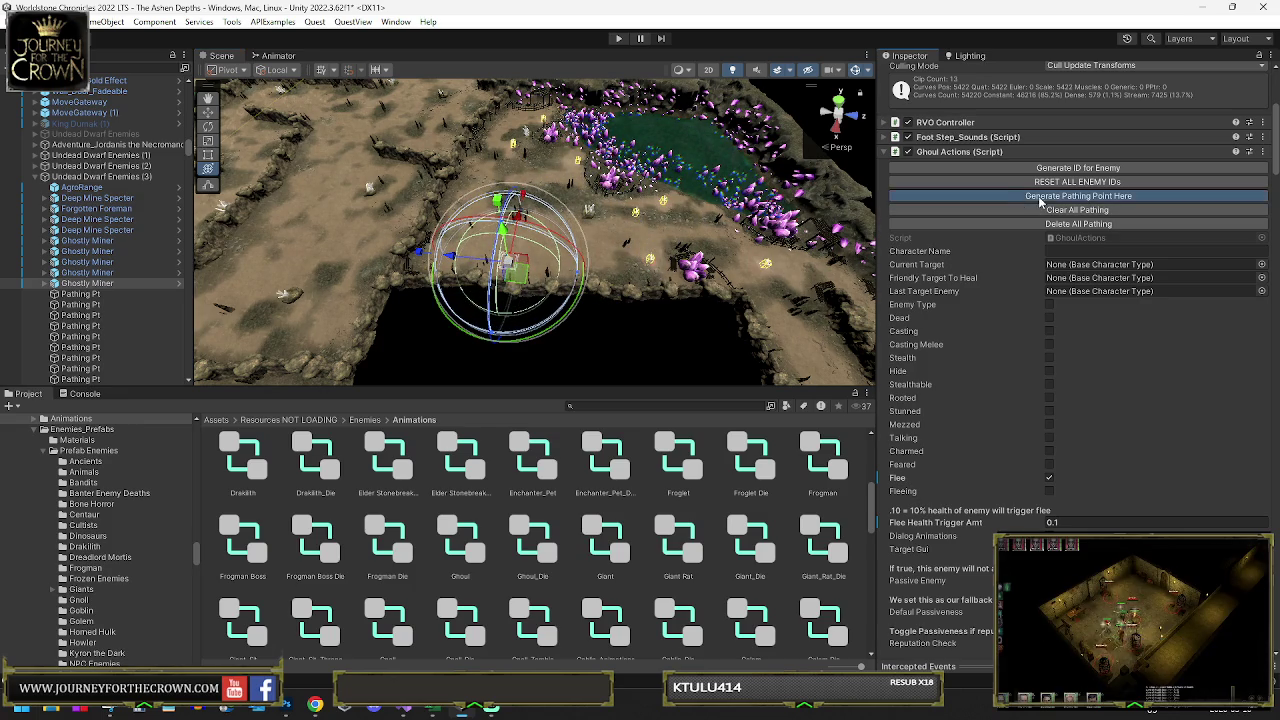
{"action": "left_click", "coordinate": [35, 177]}
{"action": "mouse_move", "coordinate": [232, 209]}
{"action": "left_mouse_down"}
{"action": "mouse_move", "coordinate": [270, 185]}
{"action": "mouse_move", "coordinate": [552, 221]}
{"action": "mouse_move", "coordinate": [240, 197]}
{"action": "left_mouse_up"}
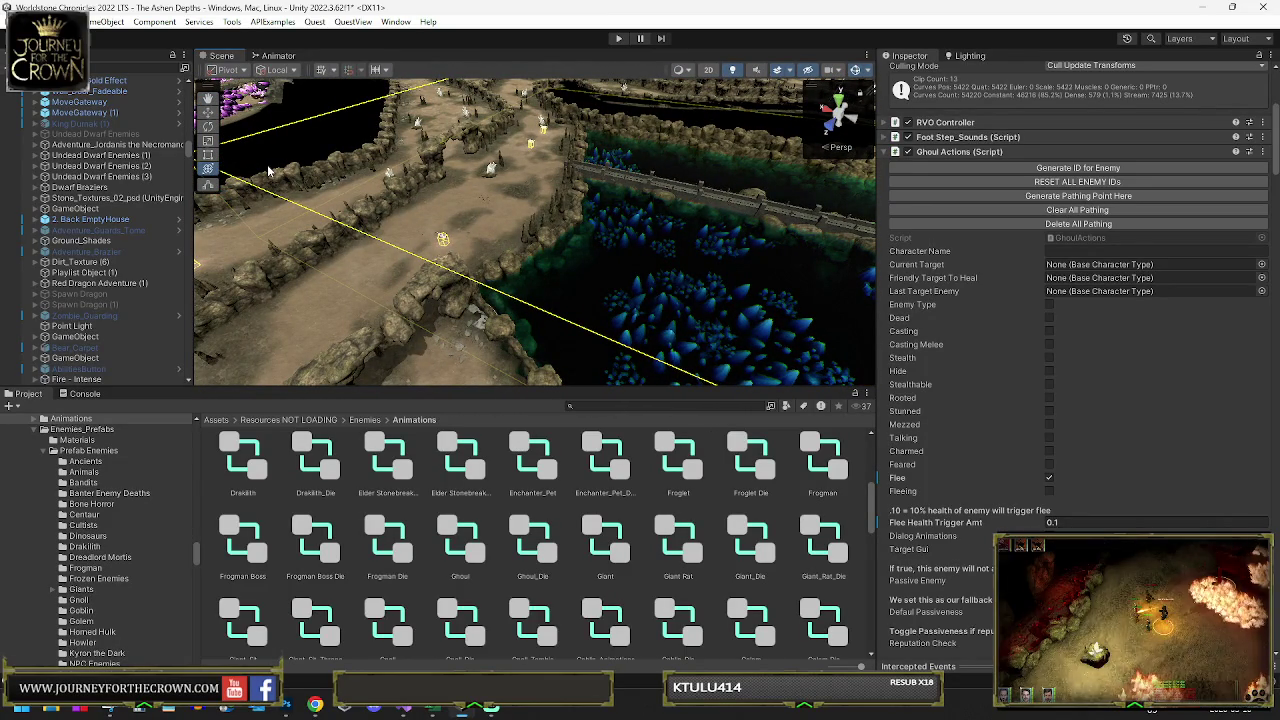
- Save the dungeon scene with Ctrl+S and let the Menu.Save progress finish
{"action": "key", "text": "ctrl+s"}
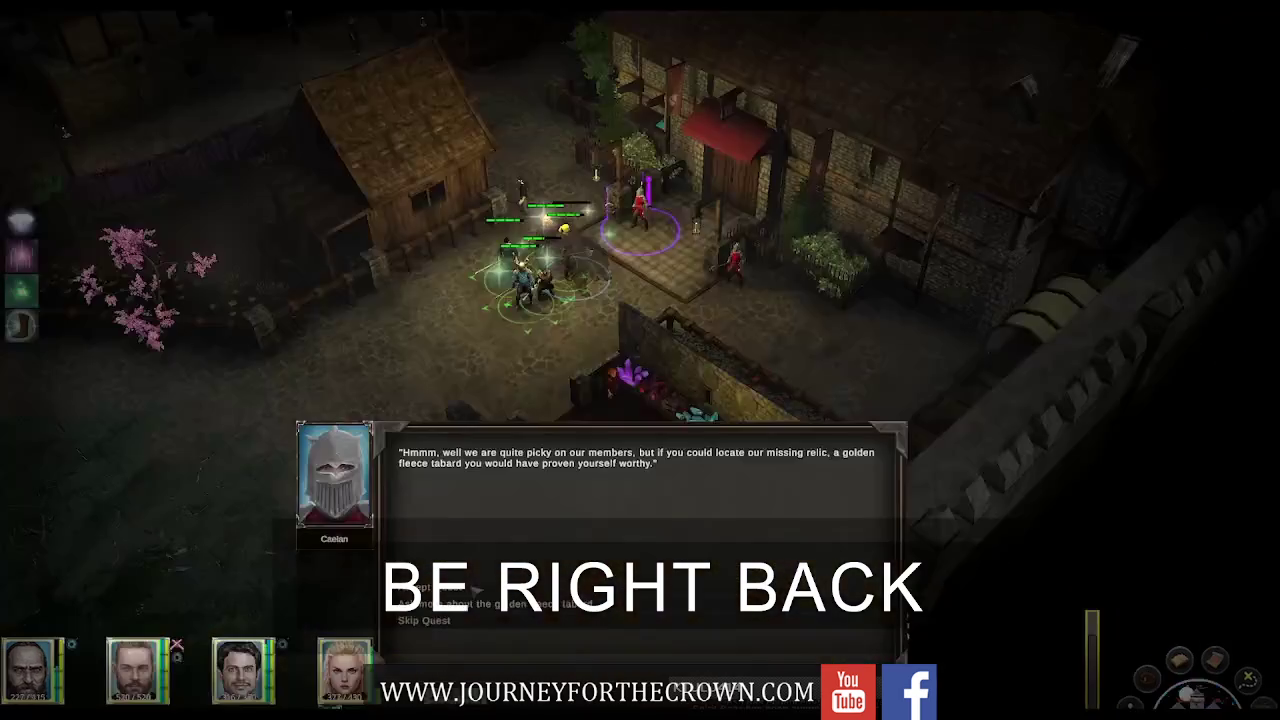
- Accept the guild's quest to find the missing golden fleece tabard
{"action": "left_click", "coordinate": [477, 590]}
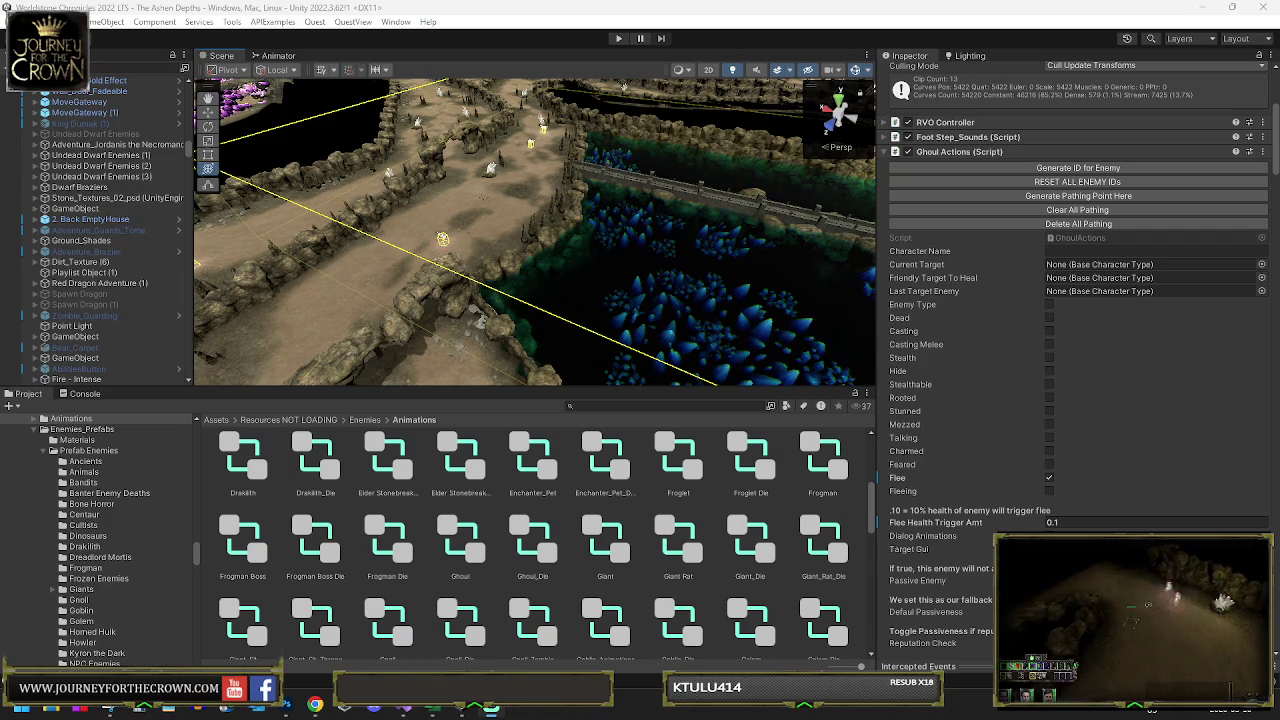
{"action": "mouse_move", "coordinate": [335, 200]}
{"action": "left_mouse_down"}
{"action": "mouse_move", "coordinate": [491, 204]}
{"action": "mouse_move", "coordinate": [228, 250]}
{"action": "mouse_move", "coordinate": [90, 256]}
{"action": "mouse_move", "coordinate": [1225, 245]}
{"action": "mouse_move", "coordinate": [533, 115]}
{"action": "mouse_move", "coordinate": [430, 124]}
{"action": "mouse_move", "coordinate": [300, 187]}
{"action": "mouse_move", "coordinate": [375, 160]}
{"action": "left_mouse_up"}
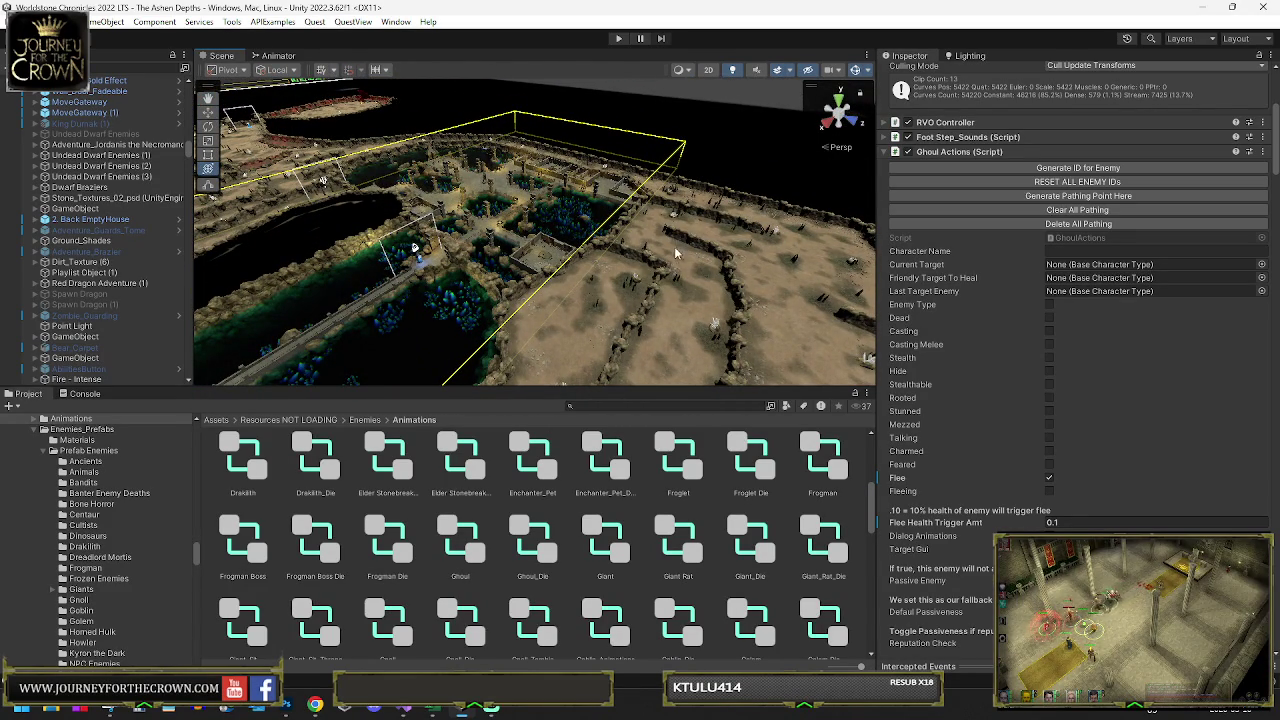
{"action": "mouse_move", "coordinate": [677, 256]}
{"action": "left_mouse_down"}
{"action": "mouse_move", "coordinate": [371, 326]}
{"action": "mouse_move", "coordinate": [1005, 261]}
{"action": "mouse_move", "coordinate": [514, 230]}
{"action": "mouse_move", "coordinate": [447, 213]}
{"action": "left_mouse_up"}
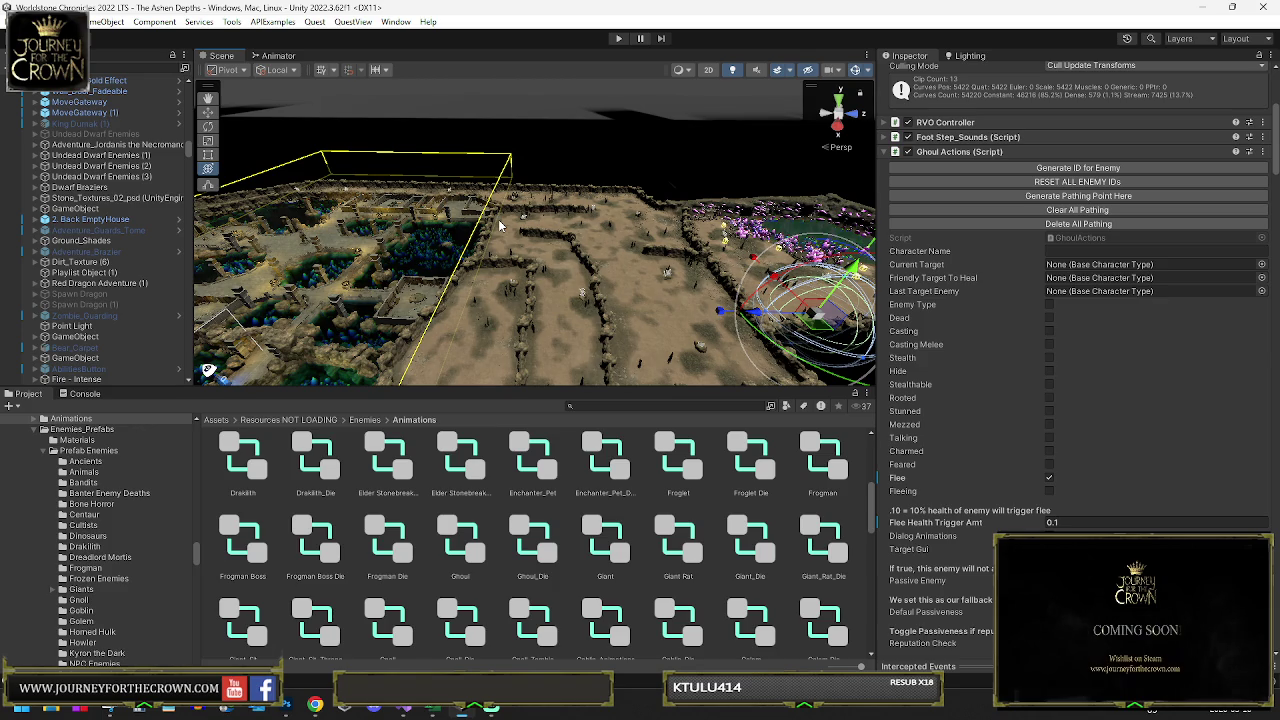
{"action": "mouse_move", "coordinate": [573, 218]}
{"action": "left_mouse_down"}
{"action": "mouse_move", "coordinate": [644, 216]}
{"action": "mouse_move", "coordinate": [511, 243]}
{"action": "mouse_move", "coordinate": [561, 241]}
{"action": "mouse_move", "coordinate": [533, 210]}
{"action": "left_mouse_up"}
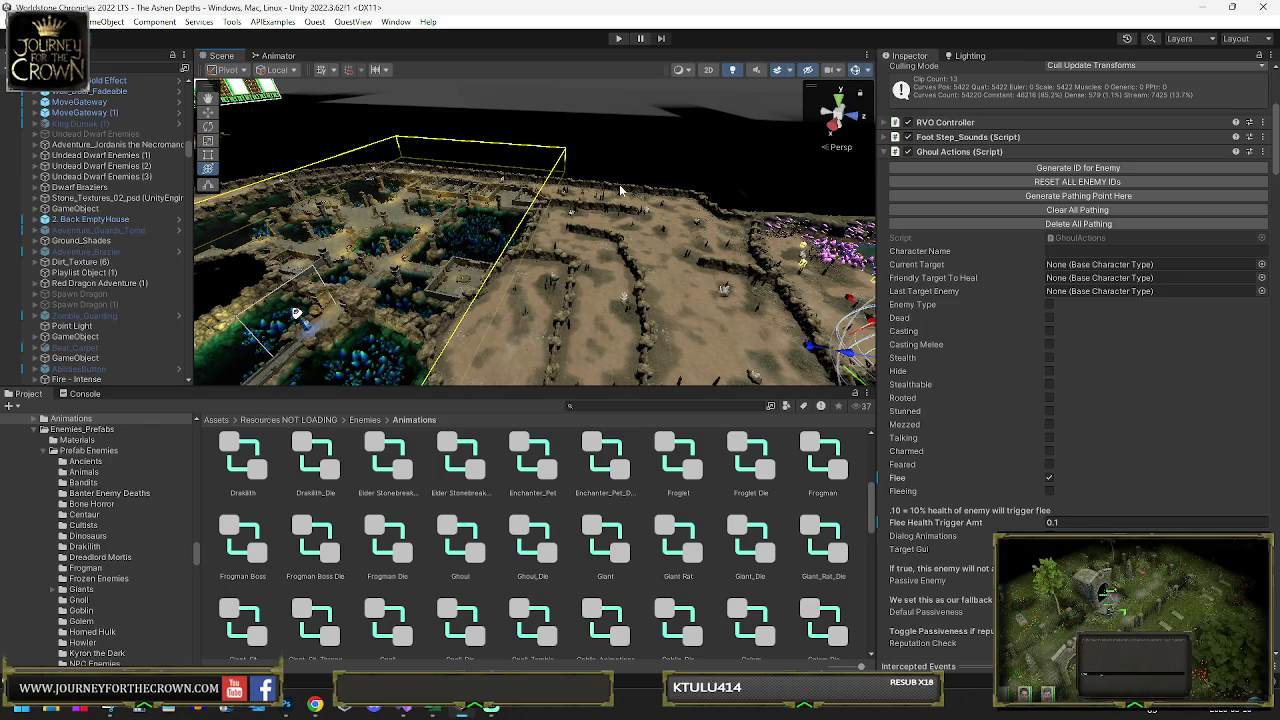
{"action": "mouse_move", "coordinate": [580, 180]}
{"action": "left_mouse_down"}
{"action": "mouse_move", "coordinate": [544, 185]}
{"action": "mouse_move", "coordinate": [557, 234]}
{"action": "mouse_move", "coordinate": [256, 191]}
{"action": "mouse_move", "coordinate": [433, 213]}
{"action": "mouse_move", "coordinate": [821, 193]}
{"action": "mouse_move", "coordinate": [964, 200]}
{"action": "mouse_move", "coordinate": [925, 196]}
{"action": "left_mouse_up"}
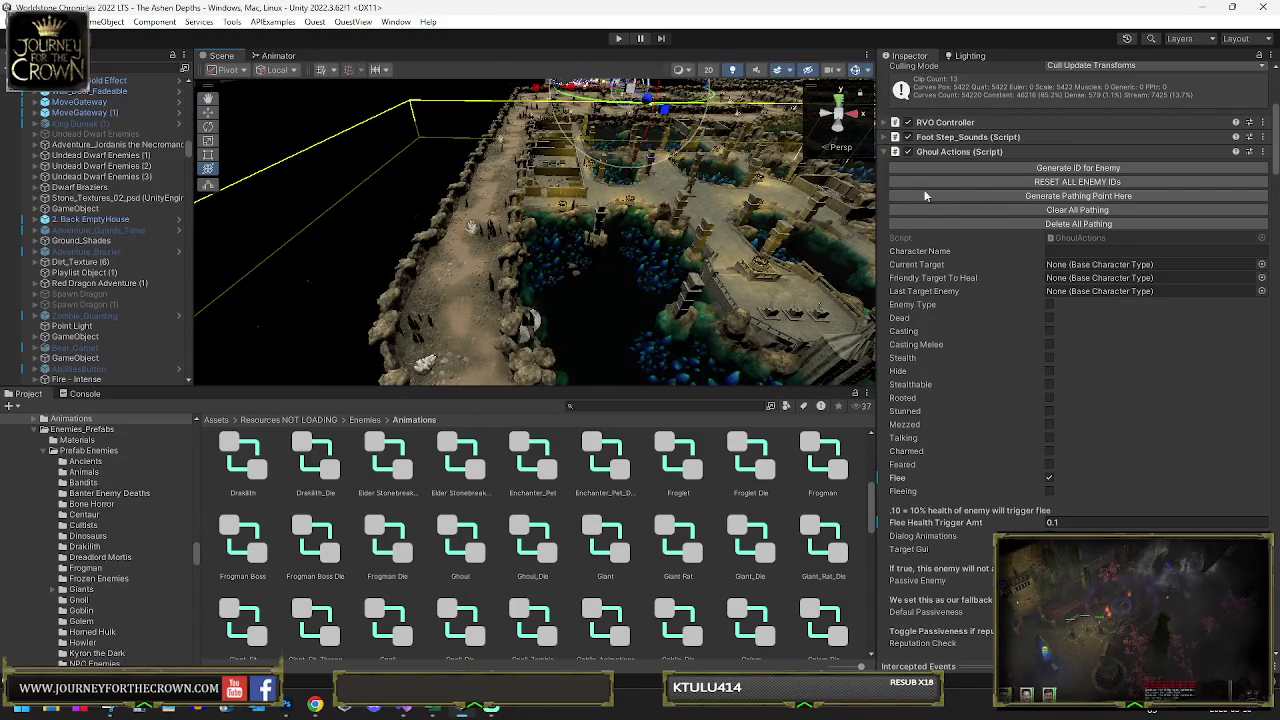
{"action": "left_click_drag", "start_coordinate": [470, 150], "coordinate": [300, 300]}
- Select Wall-No-Fade (124) and a neighbouring cliff-edge wall, and delete the selected segment
{"action": "left_click", "coordinate": [447, 212]}
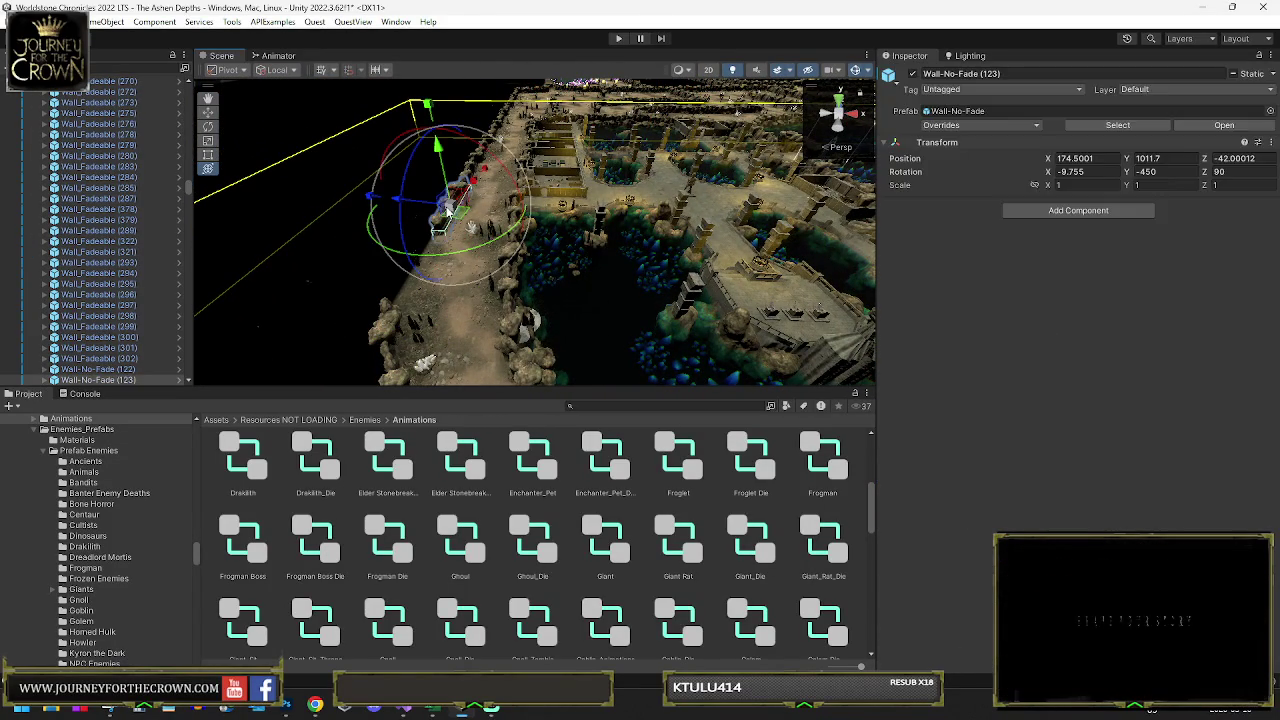
{"action": "left_click", "coordinate": [503, 119]}
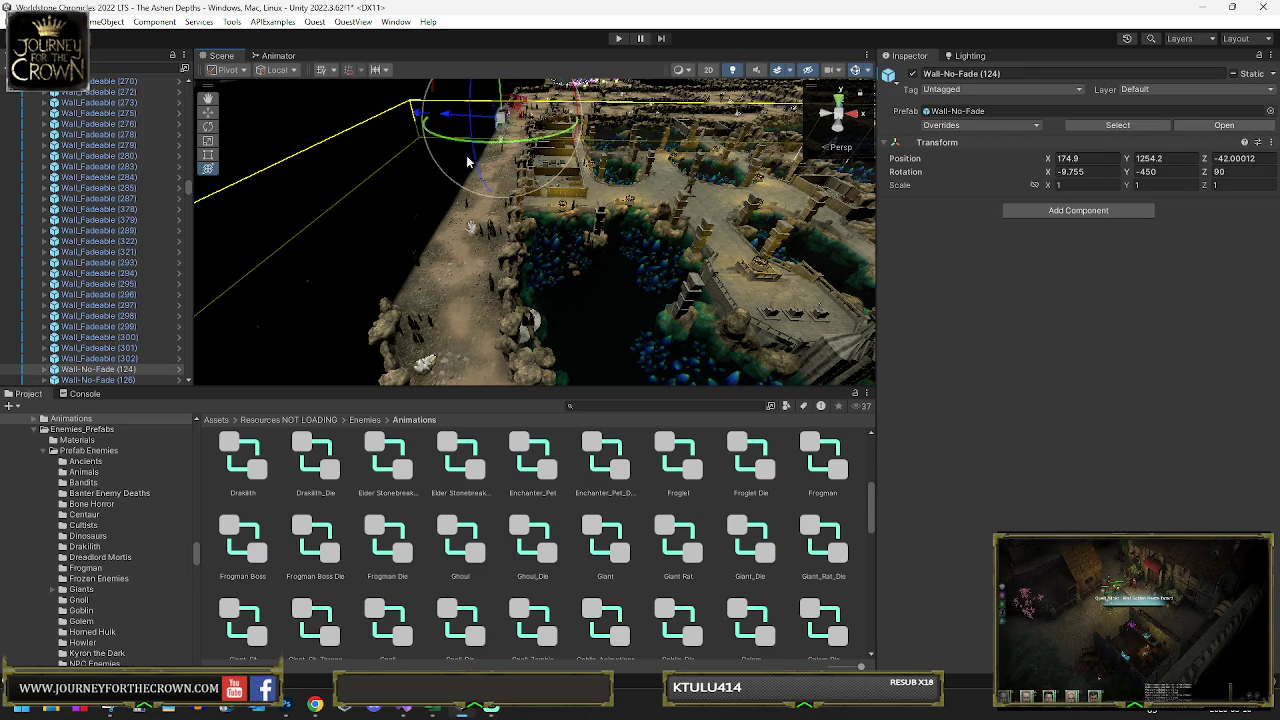
{"action": "left_click", "coordinate": [388, 323]}
{"action": "mouse_move", "coordinate": [388, 323]}
{"action": "left_mouse_down"}
{"action": "mouse_move", "coordinate": [805, 333]}
{"action": "mouse_move", "coordinate": [428, 335]}
{"action": "mouse_move", "coordinate": [380, 320]}
{"action": "mouse_move", "coordinate": [728, 234]}
{"action": "mouse_move", "coordinate": [662, 232]}
{"action": "mouse_move", "coordinate": [674, 175]}
{"action": "left_mouse_up"}
{"action": "key", "text": "Delete"}
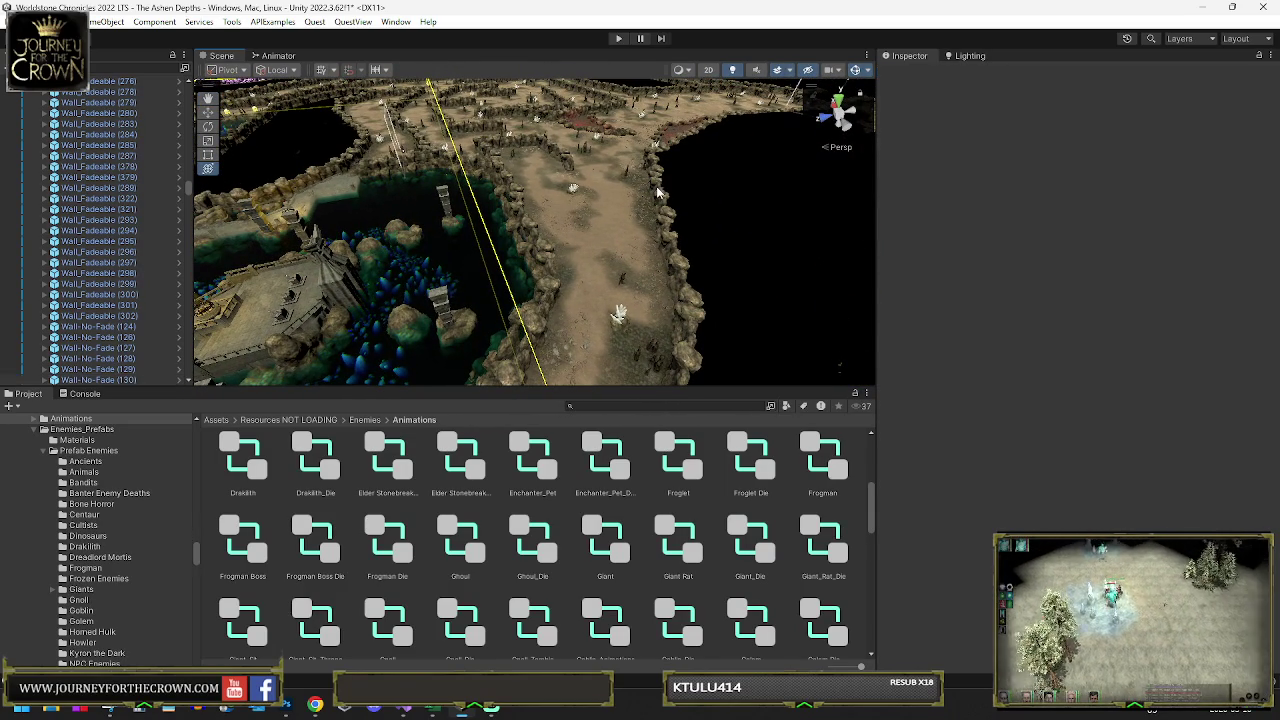
- Delete the remaining cliff-edge wall segments, finishing with Wall-No-Fade (131)
{"action": "left_click", "coordinate": [659, 193]}
{"action": "key", "text": "Delete"}
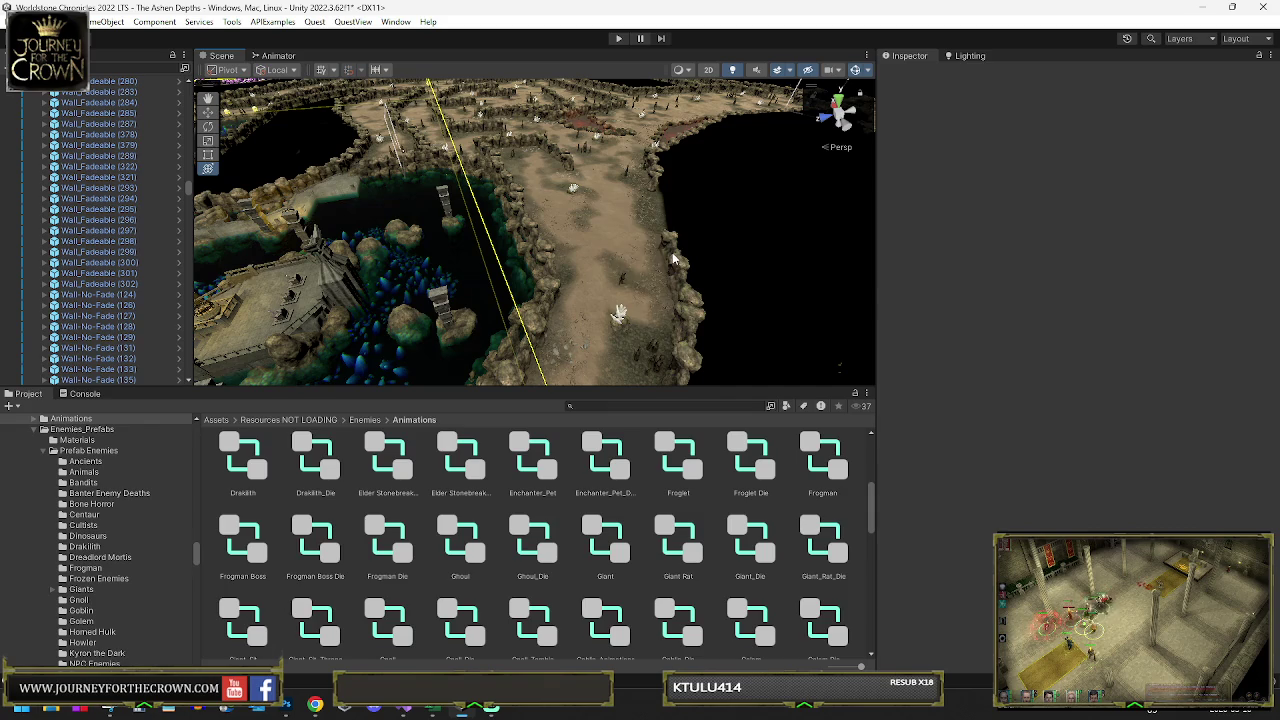
{"action": "left_click", "coordinate": [684, 318]}
{"action": "key", "text": "Delete"}
{"action": "left_click", "coordinate": [684, 318]}
{"action": "mouse_move", "coordinate": [680, 330]}
{"action": "left_mouse_down"}
{"action": "mouse_move", "coordinate": [665, 350]}
{"action": "mouse_move", "coordinate": [235, 381]}
{"action": "left_mouse_up"}
{"action": "key", "text": "Delete"}
{"action": "double_click", "coordinate": [97, 337]}
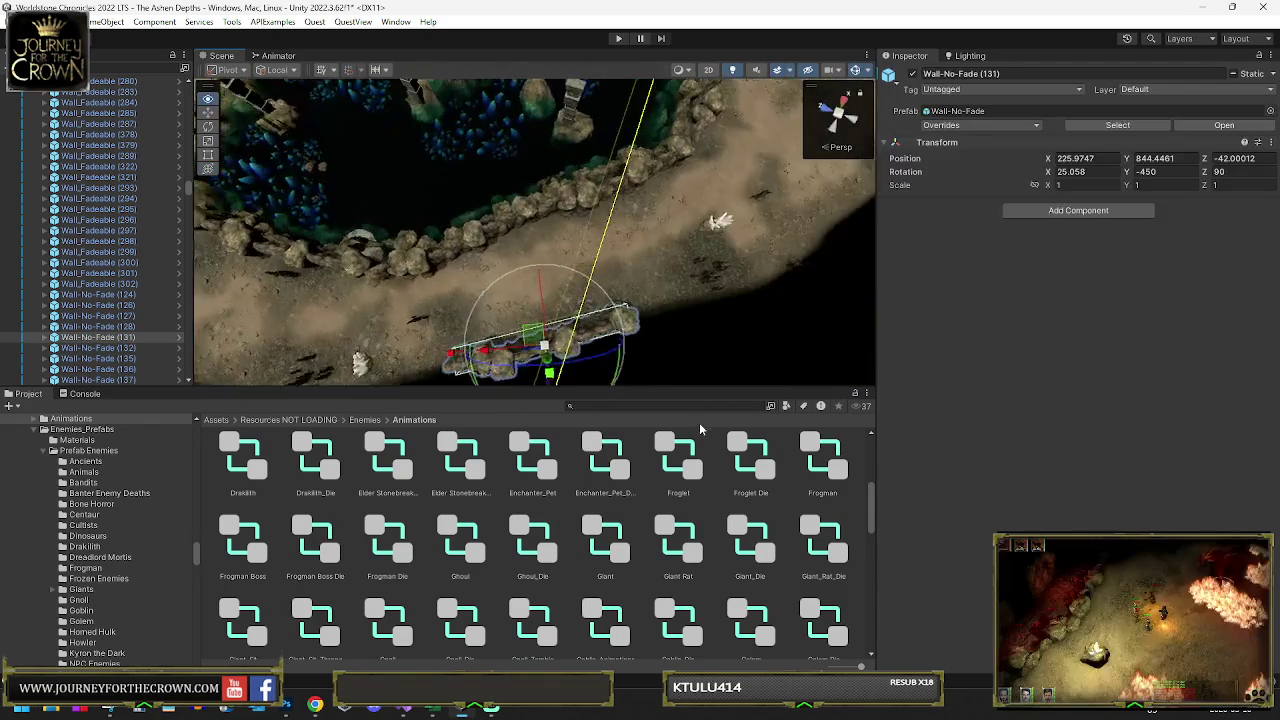
{"action": "key", "text": "Delete"}
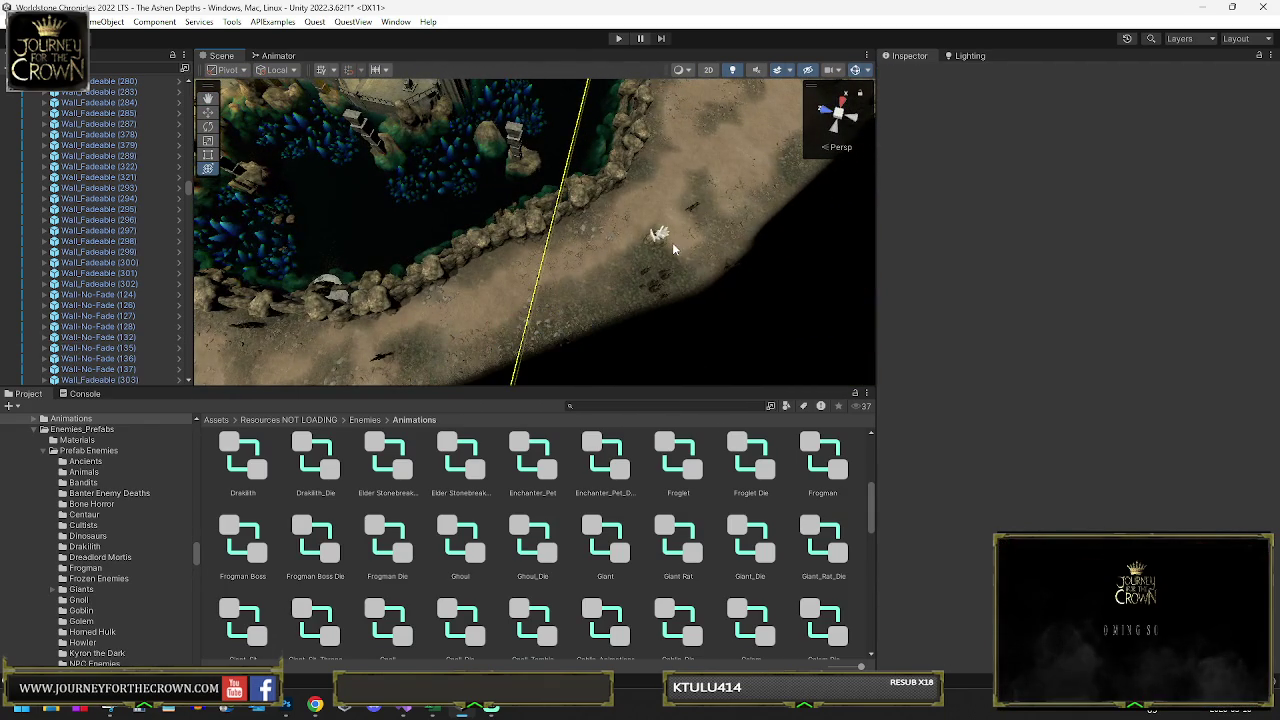
- Inspect the crystal gem and the Crystal Light (9) object over the crystal pool
{"action": "left_click", "coordinate": [662, 238]}
{"action": "scroll", "coordinate": [100, 145], "scroll_direction": "up", "scroll_amount": 3}
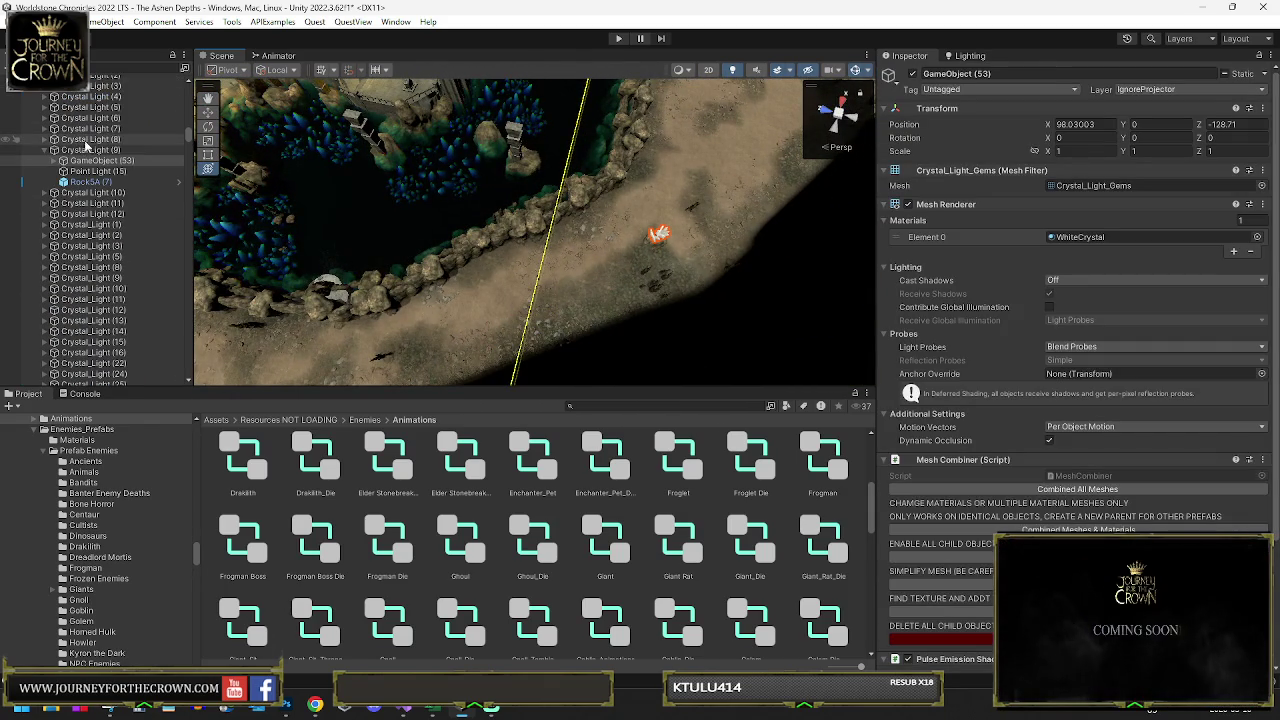
{"action": "double_click", "coordinate": [90, 149]}
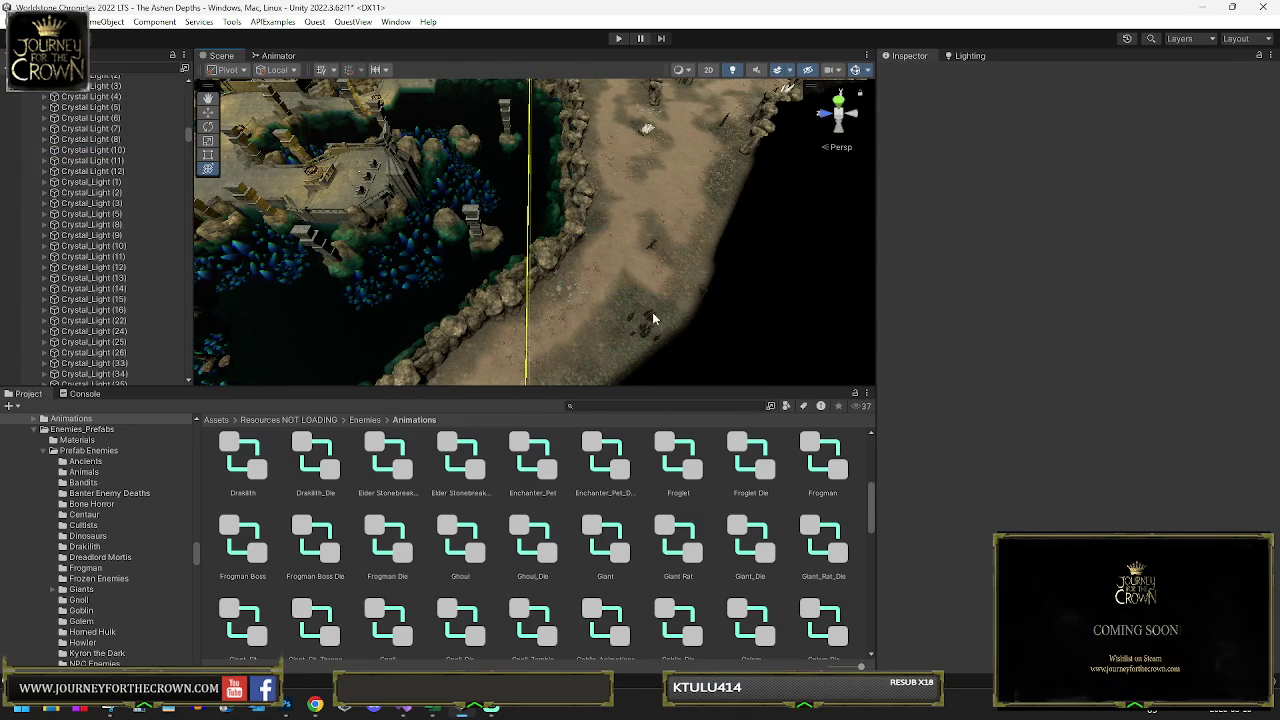
{"action": "left_click", "coordinate": [650, 318]}
{"action": "left_click_drag", "start_coordinate": [650, 318], "coordinate": [445, 310]}
{"action": "left_click", "coordinate": [440, 312]}
{"action": "left_click", "coordinate": [428, 314]}
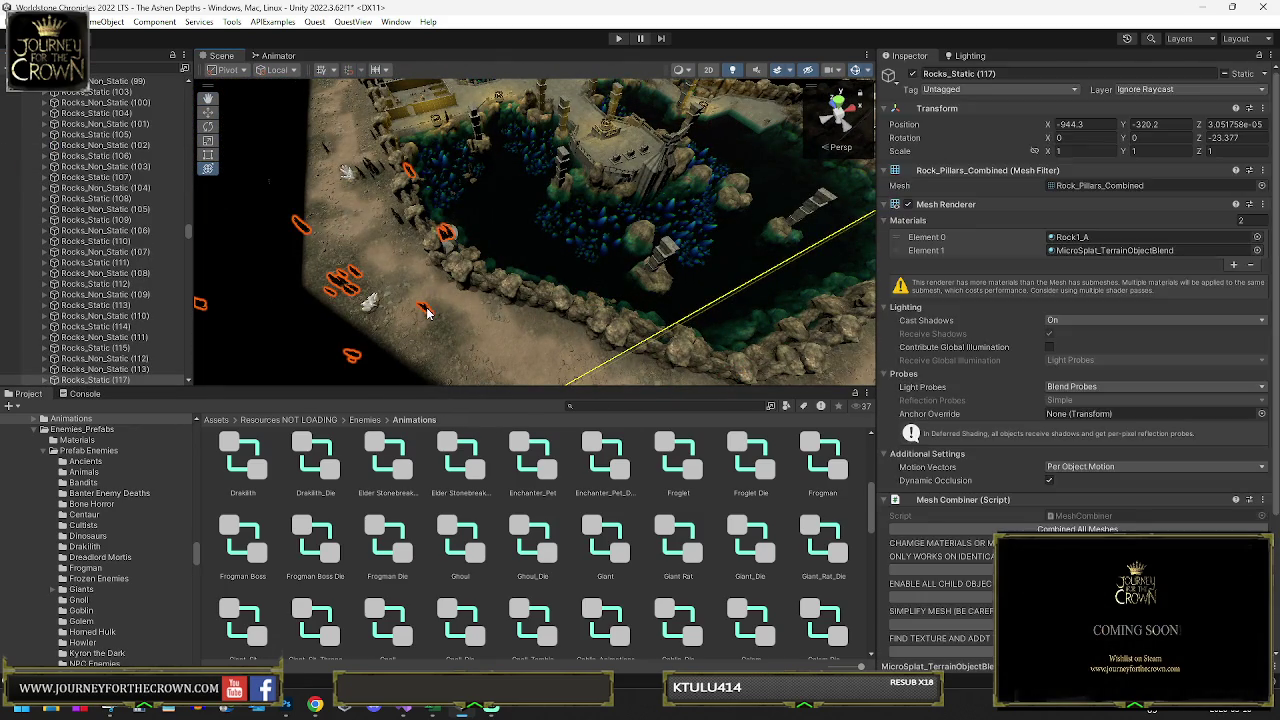
{"action": "scroll", "coordinate": [179, 280], "scroll_direction": "up", "scroll_amount": 2}
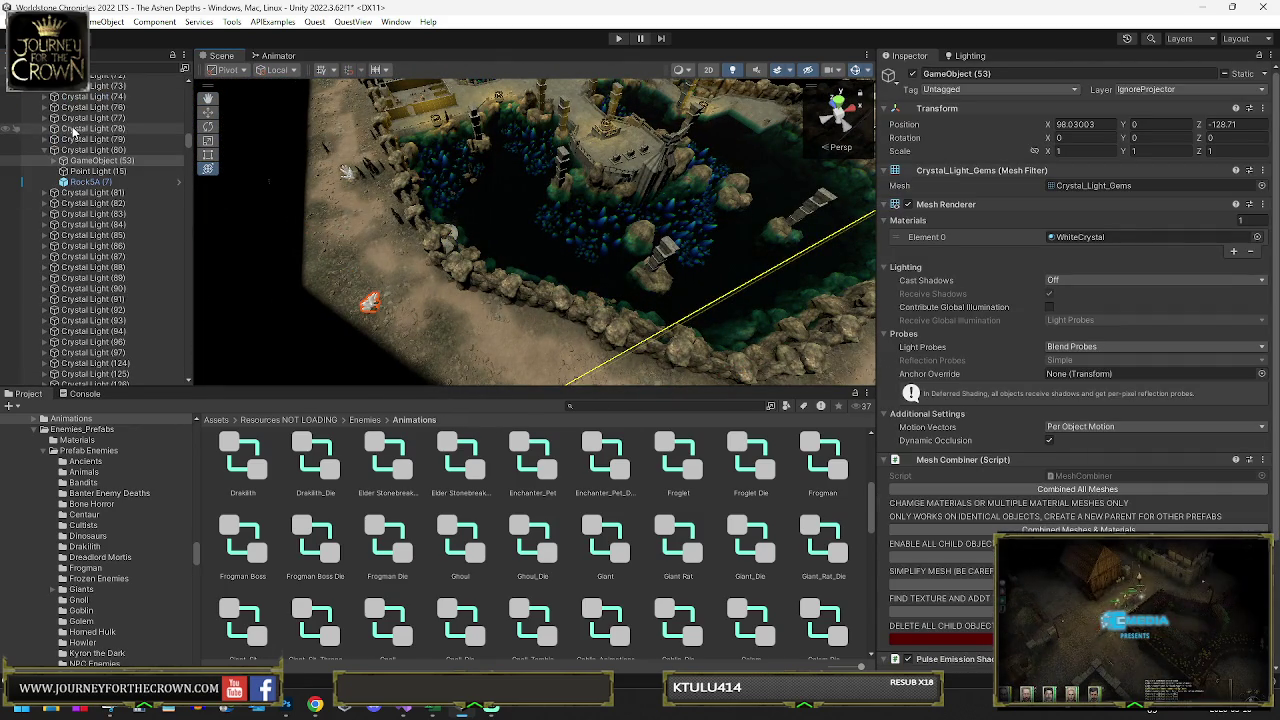
{"action": "left_click", "coordinate": [95, 150]}
{"action": "left_click", "coordinate": [361, 186]}
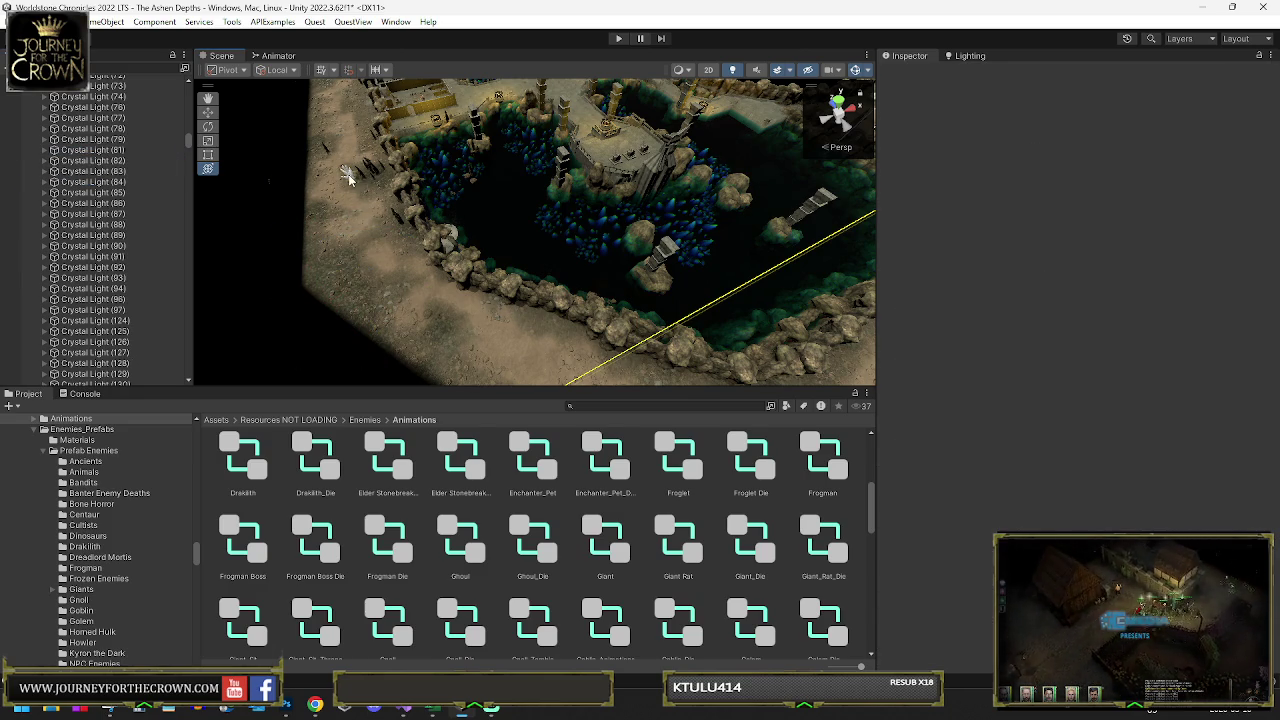
- Inspect the terrain and the sandstone rocks beside the path
{"action": "left_click", "coordinate": [294, 172]}
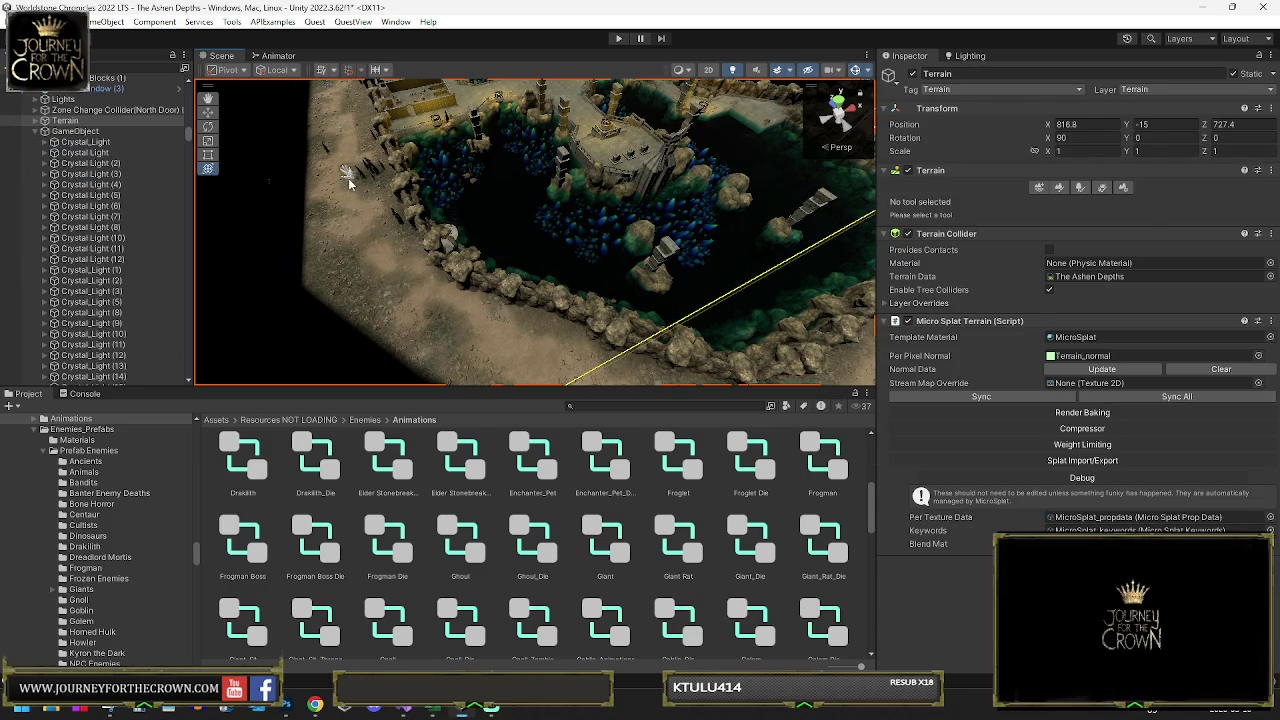
{"action": "left_click", "coordinate": [348, 183]}
{"action": "left_click", "coordinate": [270, 152]}
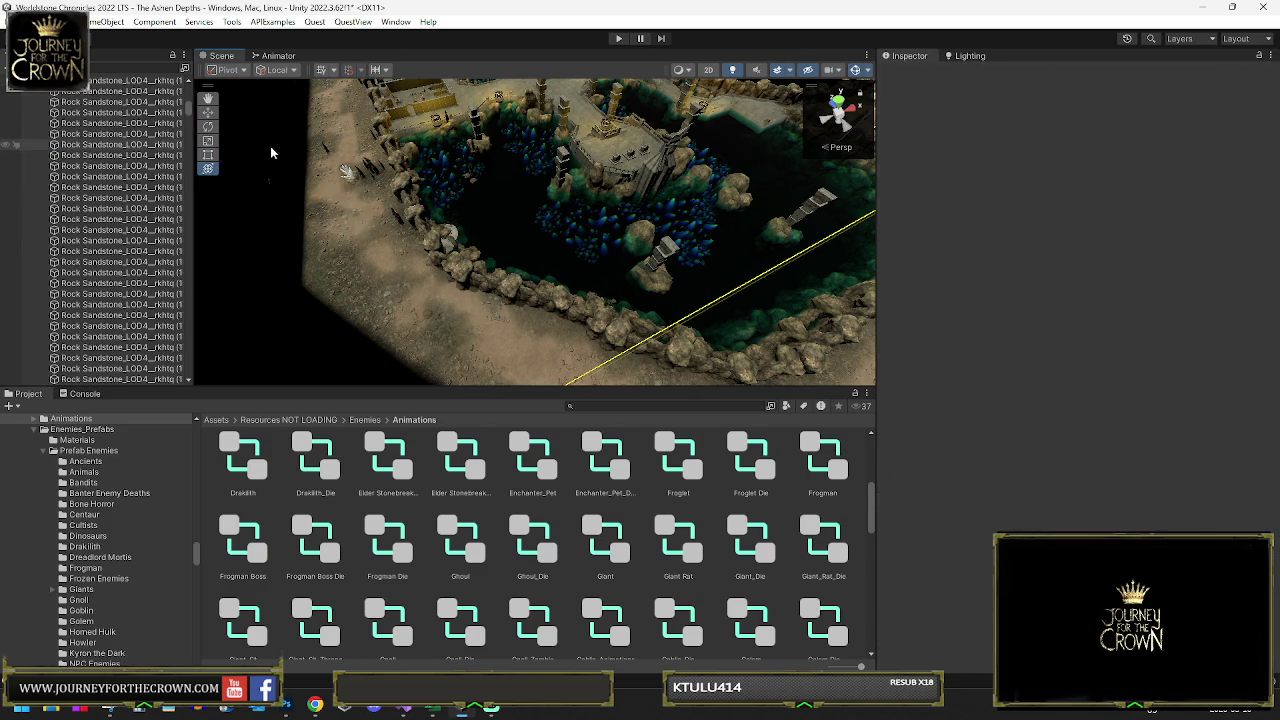
{"action": "left_click", "coordinate": [348, 183]}
{"action": "mouse_move", "coordinate": [418, 205]}
{"action": "left_mouse_down"}
{"action": "mouse_move", "coordinate": [266, 194]}
{"action": "mouse_move", "coordinate": [341, 197]}
{"action": "mouse_move", "coordinate": [561, 279]}
{"action": "left_mouse_up"}
{"action": "left_click", "coordinate": [561, 279]}
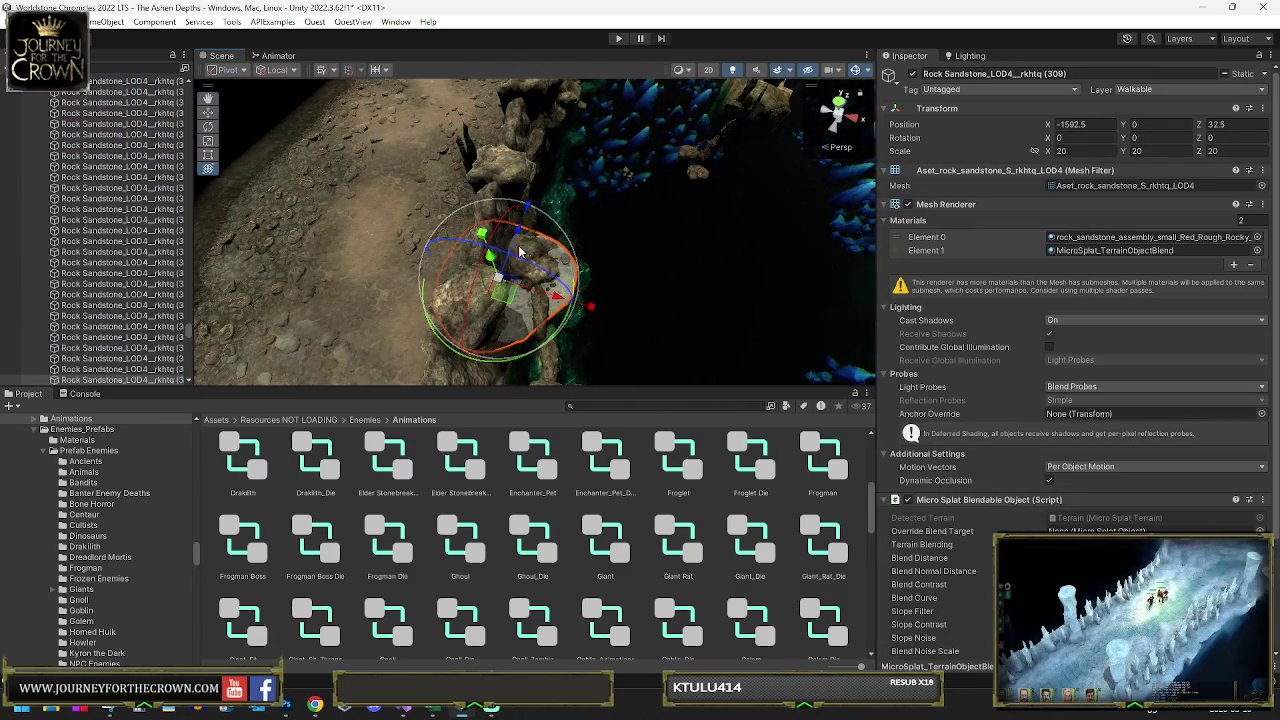
{"action": "left_click", "coordinate": [446, 206]}
{"action": "left_click", "coordinate": [420, 212]}
{"action": "left_click", "coordinate": [358, 202]}
{"action": "left_click", "coordinate": [323, 182]}
{"action": "left_click", "coordinate": [332, 180]}
{"action": "left_click", "coordinate": [343, 178]}
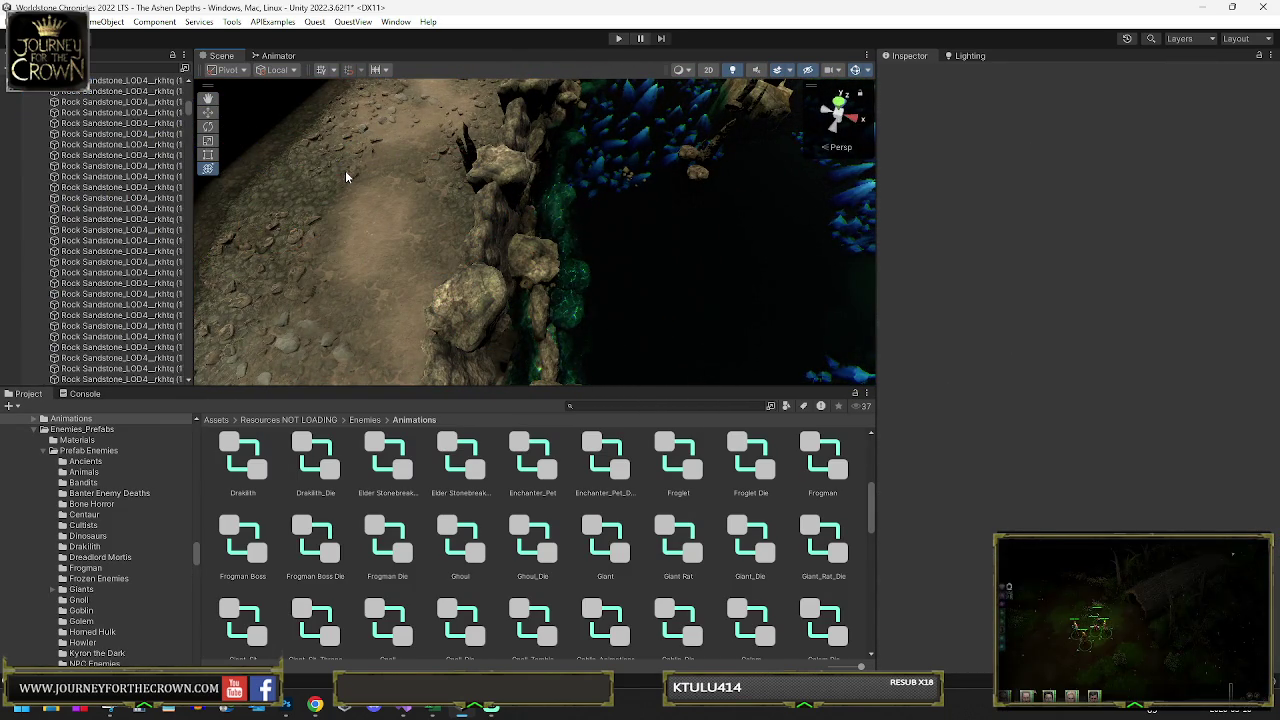
{"action": "left_click", "coordinate": [343, 178]}
- Delete the white crystal gem on the crystal-lined path, then pick the dark rock spikes
{"action": "mouse_move", "coordinate": [343, 178]}
{"action": "left_mouse_down"}
{"action": "mouse_move", "coordinate": [430, 89]}
{"action": "mouse_move", "coordinate": [450, 203]}
{"action": "left_mouse_up"}
{"action": "left_click", "coordinate": [451, 205]}
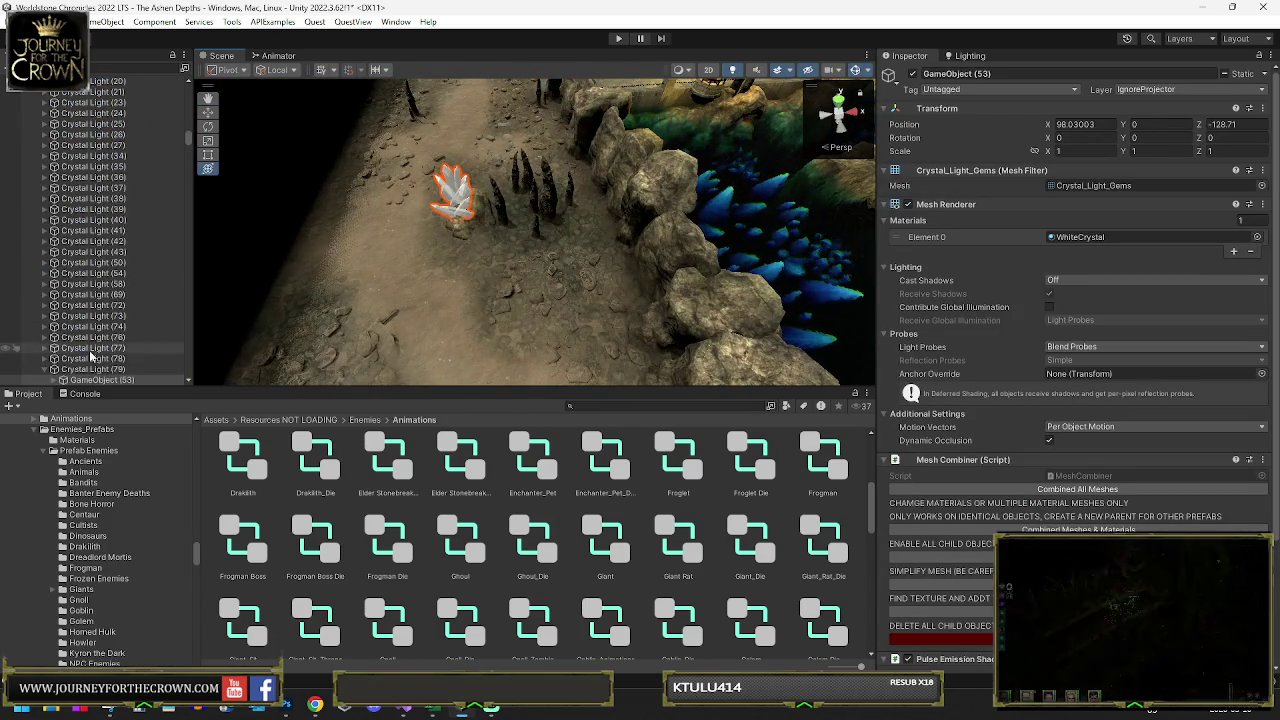
{"action": "key", "text": "Delete"}
{"action": "left_click", "coordinate": [550, 187]}
- Inspect a rock in the crystal pool and the sandstone rocks on the floor
{"action": "left_click_drag", "start_coordinate": [550, 187], "coordinate": [326, 122]}
{"action": "mouse_move", "coordinate": [675, 149]}
{"action": "left_mouse_down"}
{"action": "mouse_move", "coordinate": [847, 222]}
{"action": "mouse_move", "coordinate": [33, 241]}
{"action": "mouse_move", "coordinate": [266, 210]}
{"action": "mouse_move", "coordinate": [1095, 265]}
{"action": "mouse_move", "coordinate": [911, 77]}
{"action": "left_mouse_up"}
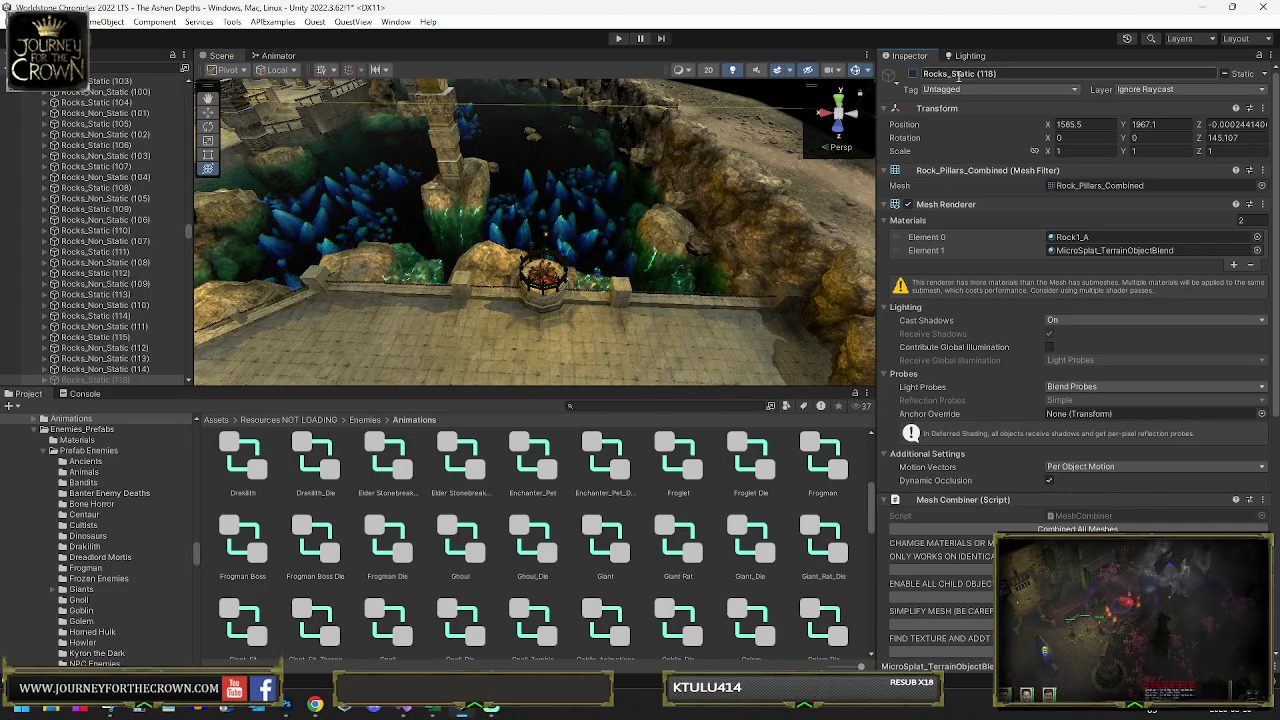
{"action": "mouse_move", "coordinate": [500, 235]}
{"action": "left_mouse_down"}
{"action": "mouse_move", "coordinate": [519, 222]}
{"action": "mouse_move", "coordinate": [506, 197]}
{"action": "left_mouse_up"}
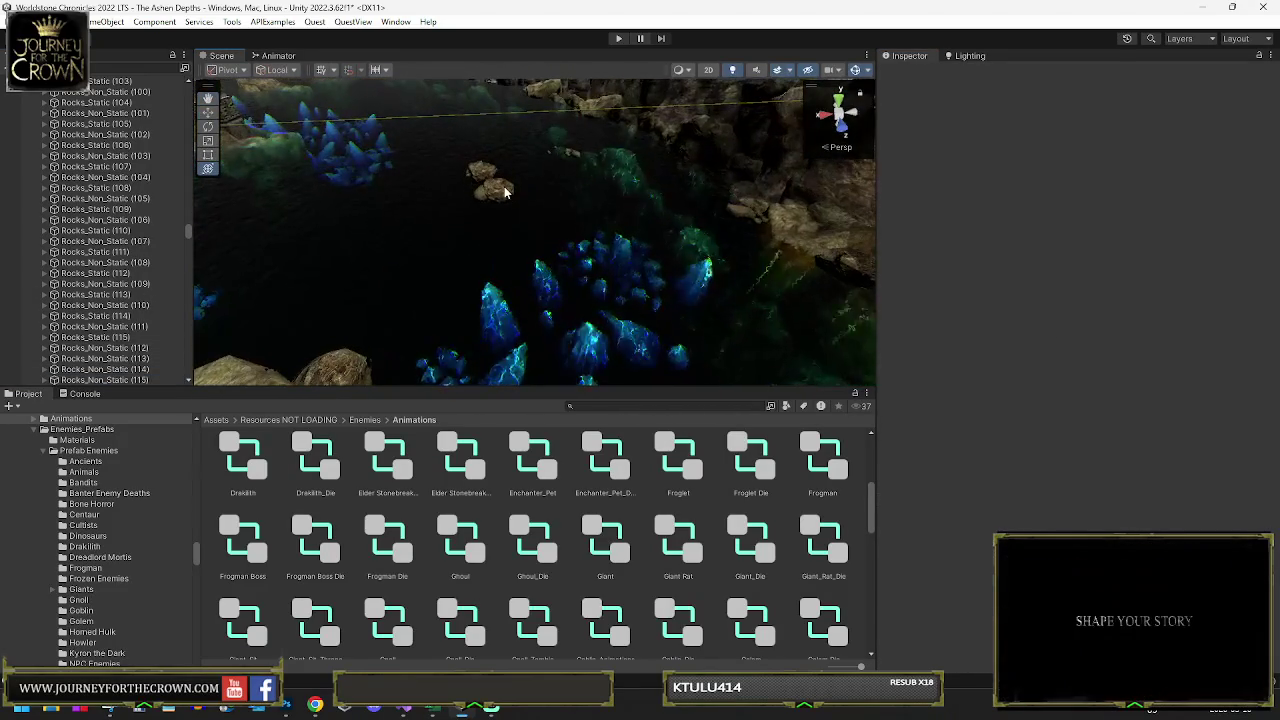
{"action": "left_click", "coordinate": [505, 192]}
{"action": "mouse_move", "coordinate": [792, 191]}
{"action": "left_mouse_down"}
{"action": "mouse_move", "coordinate": [804, 240]}
{"action": "mouse_move", "coordinate": [435, 250]}
{"action": "left_mouse_up"}
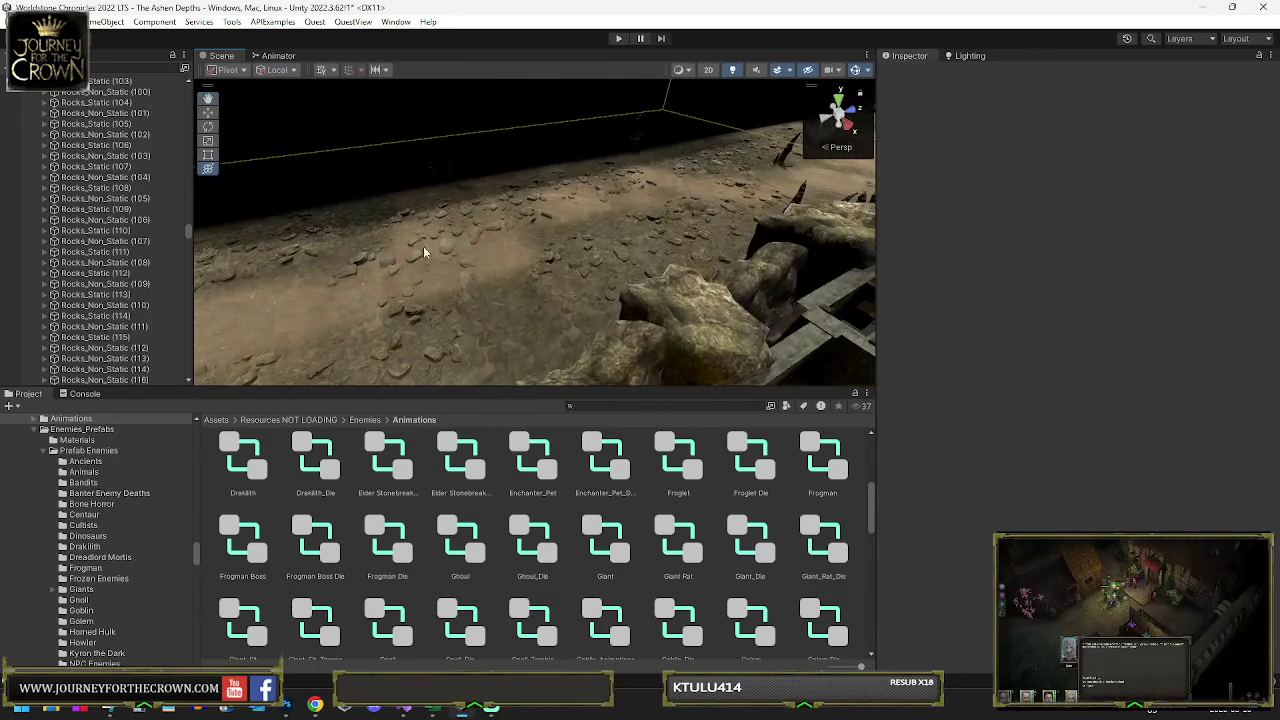
{"action": "left_click", "coordinate": [453, 235]}
{"action": "left_click", "coordinate": [494, 222]}
{"action": "left_click", "coordinate": [517, 218]}
{"action": "left_click", "coordinate": [533, 213]}
- Check the small floor rocks and those near the wooden walkway
{"action": "left_click", "coordinate": [599, 190]}
{"action": "left_click", "coordinate": [620, 186]}
{"action": "left_click", "coordinate": [624, 190]}
{"action": "left_click", "coordinate": [604, 227]}
{"action": "left_click", "coordinate": [604, 227]}
{"action": "left_click", "coordinate": [622, 256]}
{"action": "left_click", "coordinate": [625, 259]}
{"action": "left_click", "coordinate": [600, 262]}
{"action": "left_click", "coordinate": [596, 262]}
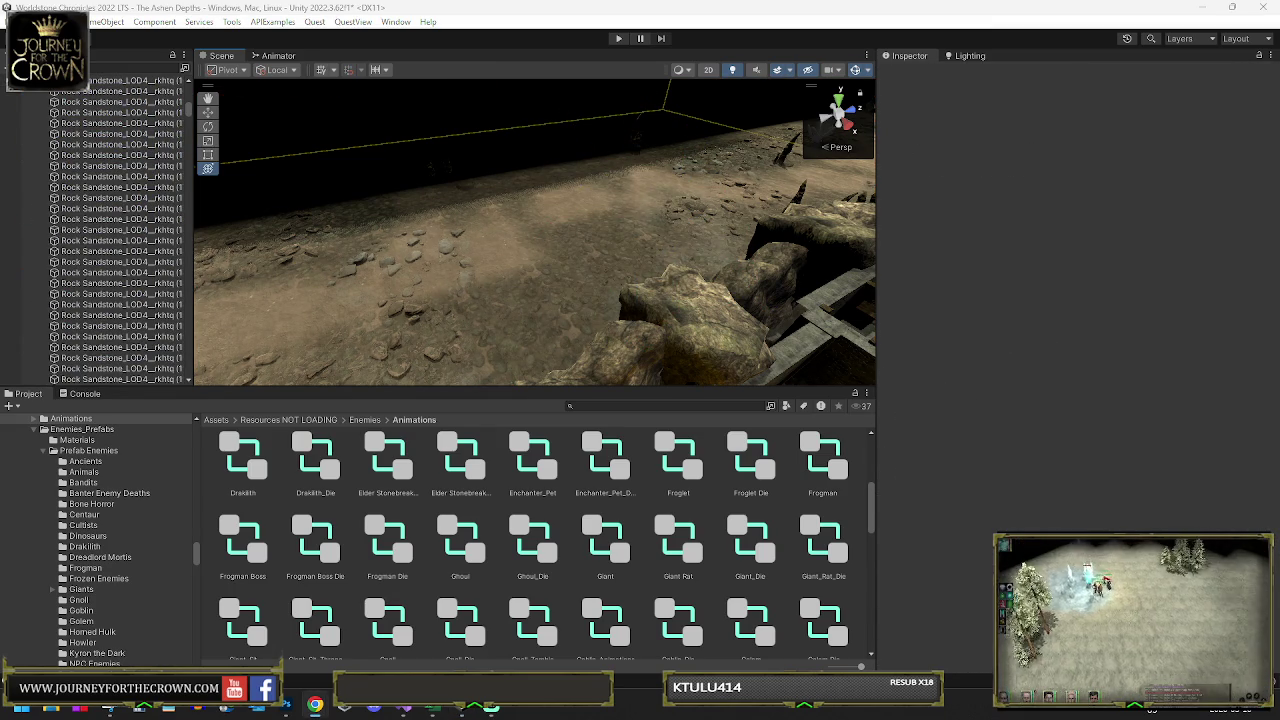
{"action": "left_click", "coordinate": [449, 251]}
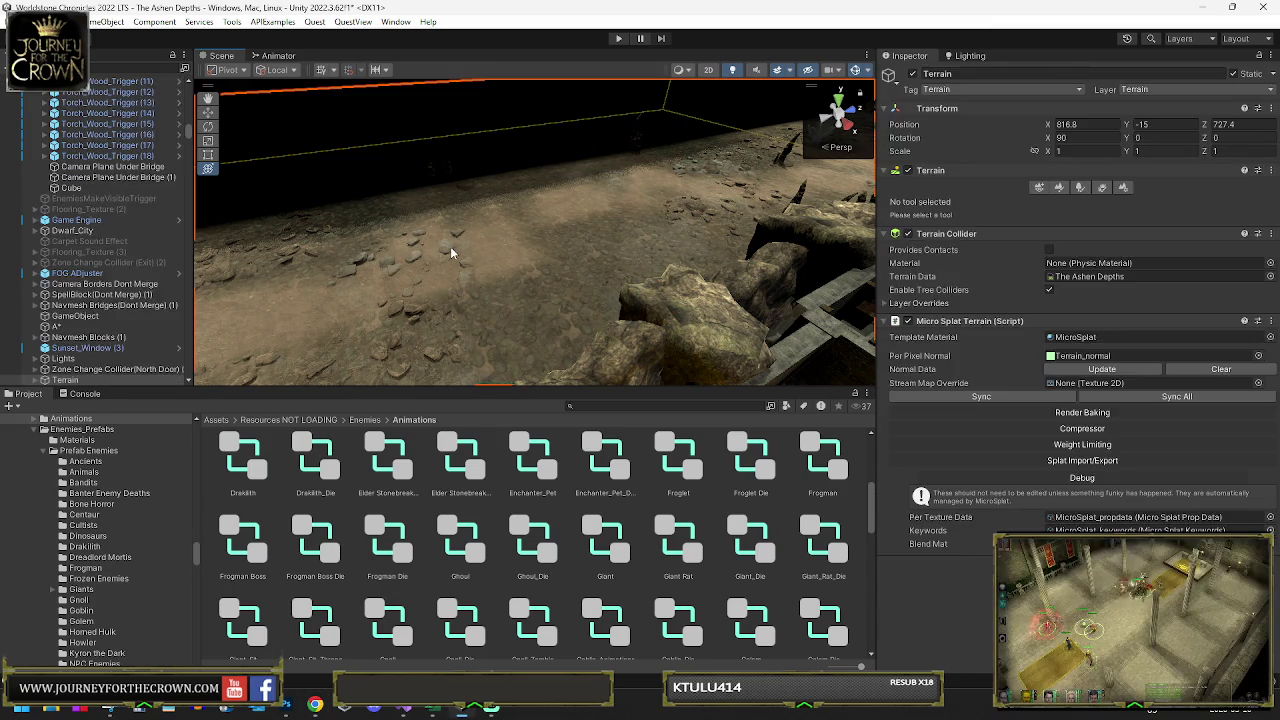
{"action": "left_click", "coordinate": [449, 255]}
{"action": "left_click", "coordinate": [447, 314]}
{"action": "left_click", "coordinate": [408, 316]}
- Inspect the scattered objects across the dirt floor
{"action": "mouse_move", "coordinate": [408, 316]}
{"action": "left_mouse_down"}
{"action": "mouse_move", "coordinate": [471, 300]}
{"action": "mouse_move", "coordinate": [458, 234]}
{"action": "left_mouse_up"}
{"action": "left_click", "coordinate": [458, 206]}
{"action": "left_click", "coordinate": [422, 268]}
{"action": "left_click", "coordinate": [392, 270]}
{"action": "left_click", "coordinate": [366, 249]}
{"action": "left_click", "coordinate": [360, 240]}
{"action": "left_click", "coordinate": [358, 235]}
{"action": "left_click", "coordinate": [356, 230]}
{"action": "left_click", "coordinate": [352, 202]}
{"action": "left_click", "coordinate": [352, 202]}
{"action": "left_click", "coordinate": [354, 205]}
{"action": "left_click", "coordinate": [418, 197]}
{"action": "left_click", "coordinate": [449, 194]}
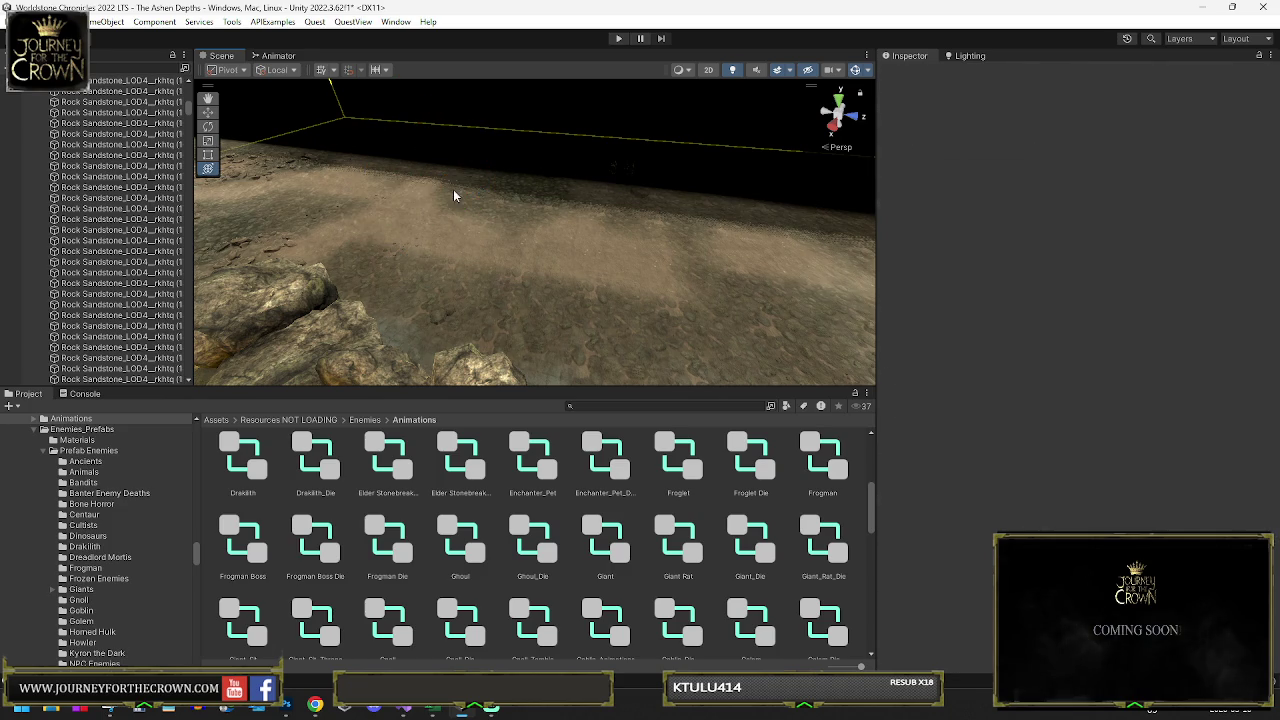
- Delete the stray floor rock and six loose rocks along the path
{"action": "left_click", "coordinate": [289, 240]}
{"action": "left_click", "coordinate": [435, 295]}
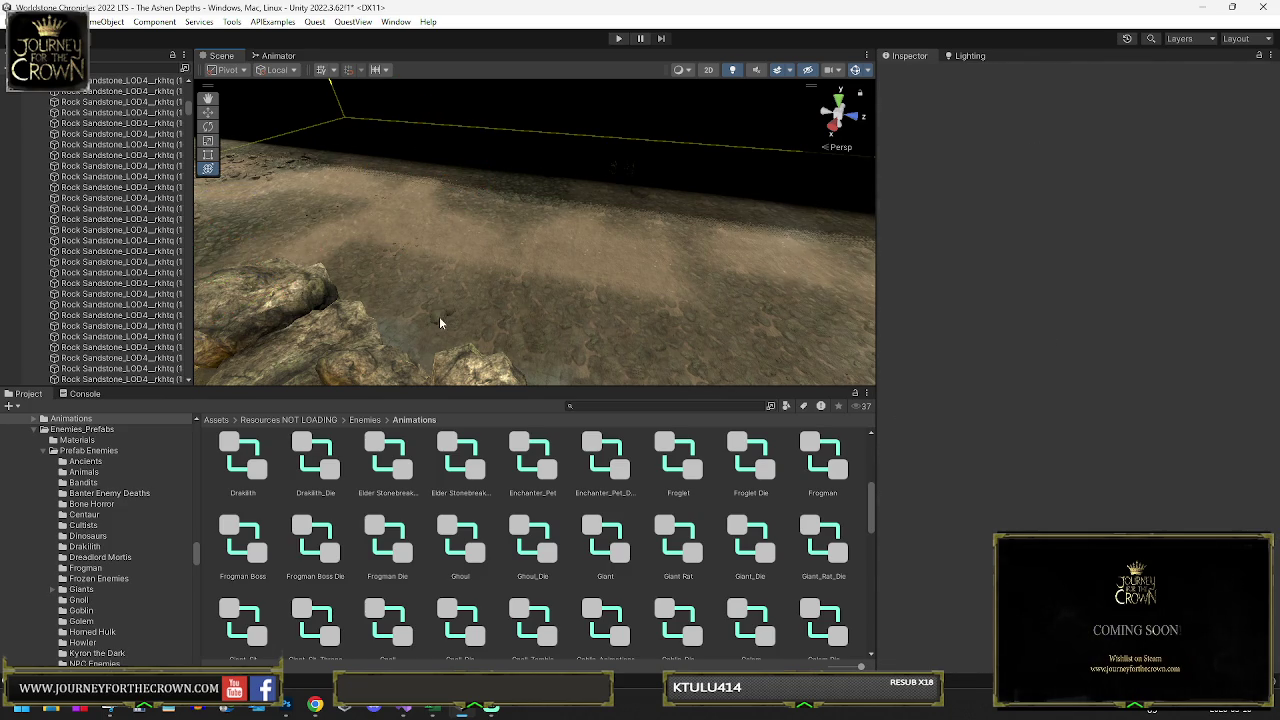
{"action": "left_click", "coordinate": [446, 323]}
{"action": "key", "text": "f"}
{"action": "key", "text": "Delete"}
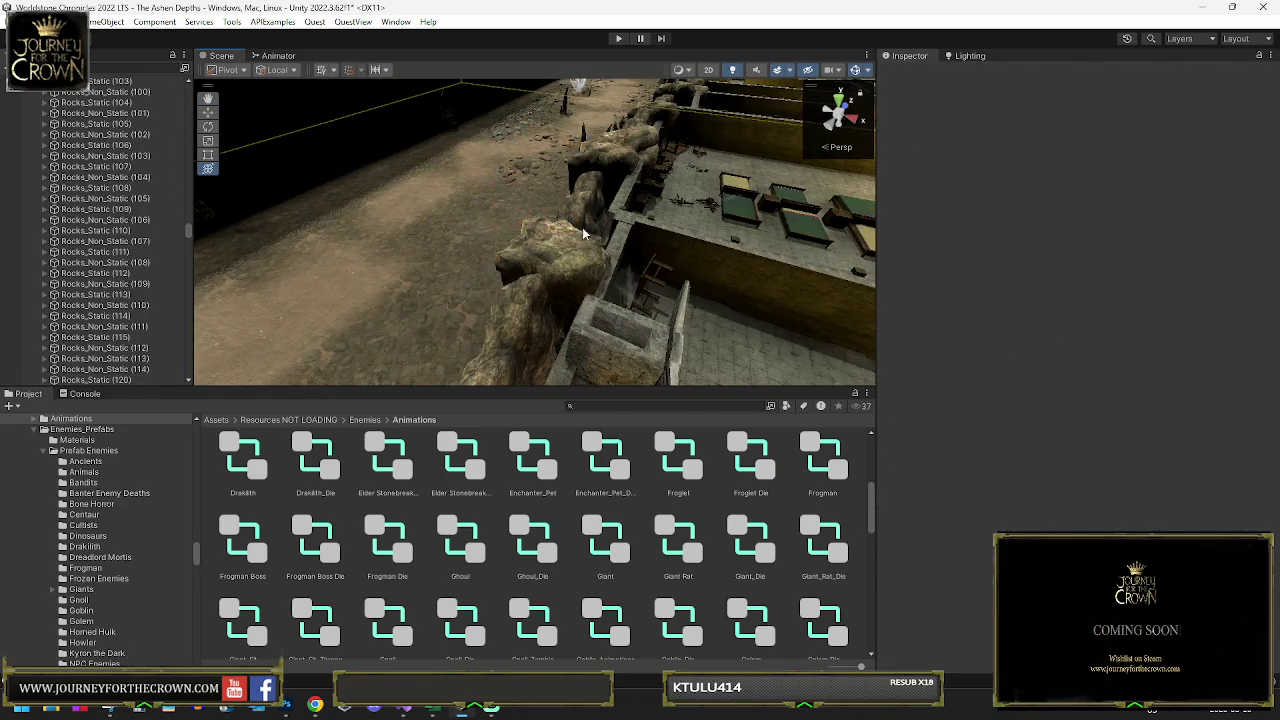
{"action": "left_click", "coordinate": [527, 164]}
{"action": "key", "text": "Delete"}
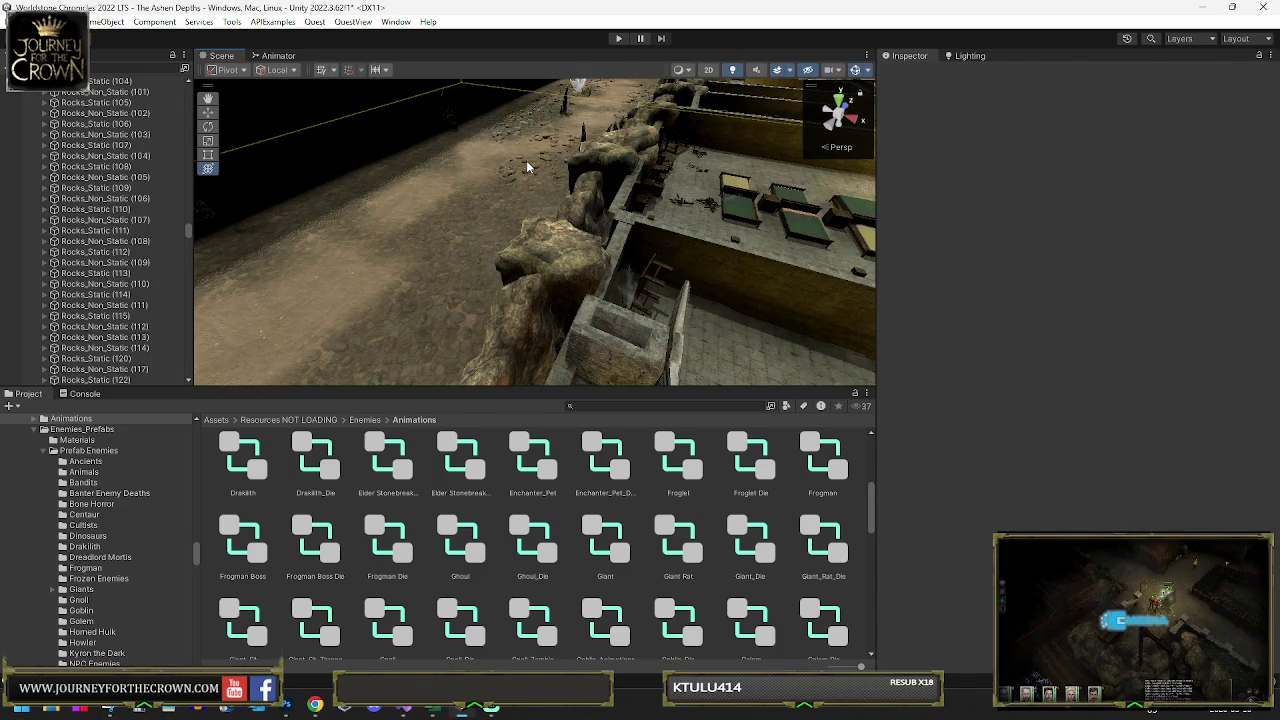
{"action": "left_click", "coordinate": [530, 155]}
{"action": "key", "text": "Delete"}
{"action": "left_click", "coordinate": [533, 143]}
{"action": "key", "text": "Delete"}
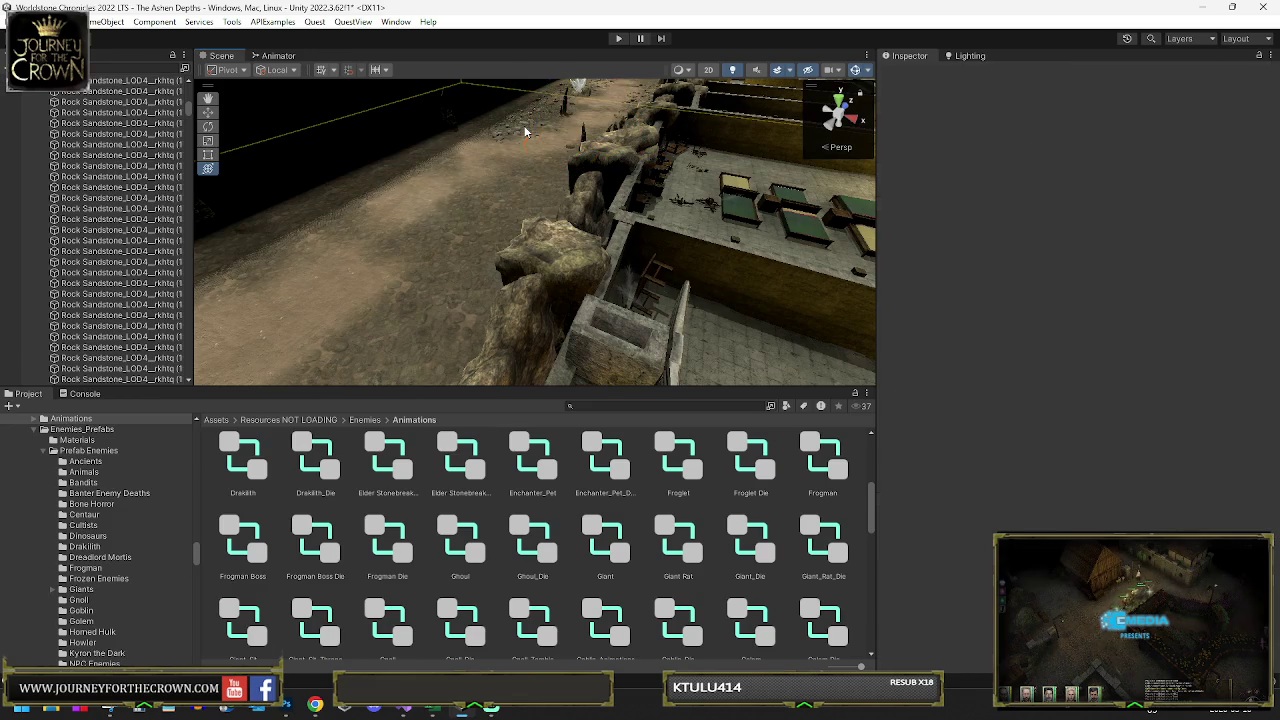
{"action": "left_click", "coordinate": [525, 130]}
{"action": "key", "text": "Delete"}
{"action": "left_click", "coordinate": [528, 120]}
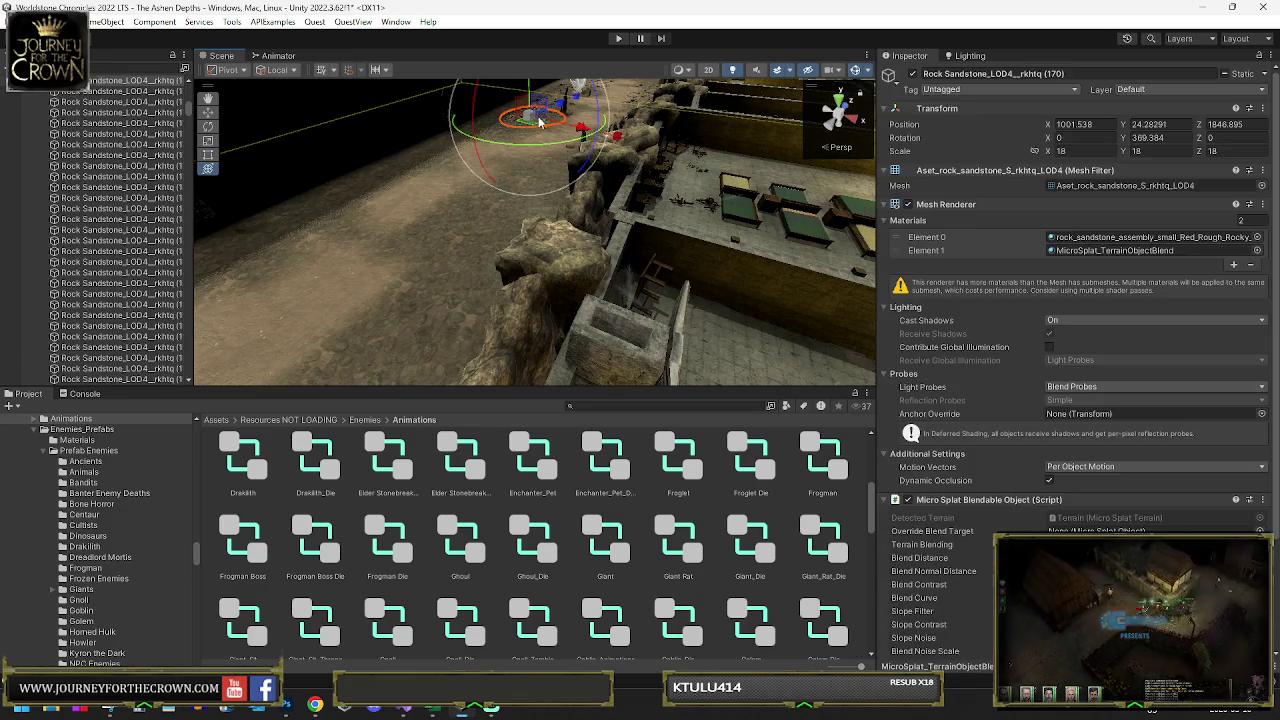
{"action": "key", "text": "Delete"}
{"action": "left_click", "coordinate": [565, 112]}
{"action": "key", "text": "Delete"}
- Delete the loose rocks on the path beside the building, including RockSA (7)
{"action": "mouse_move", "coordinate": [565, 112]}
{"action": "left_mouse_down"}
{"action": "mouse_move", "coordinate": [647, 185]}
{"action": "mouse_move", "coordinate": [446, 252]}
{"action": "left_mouse_up"}
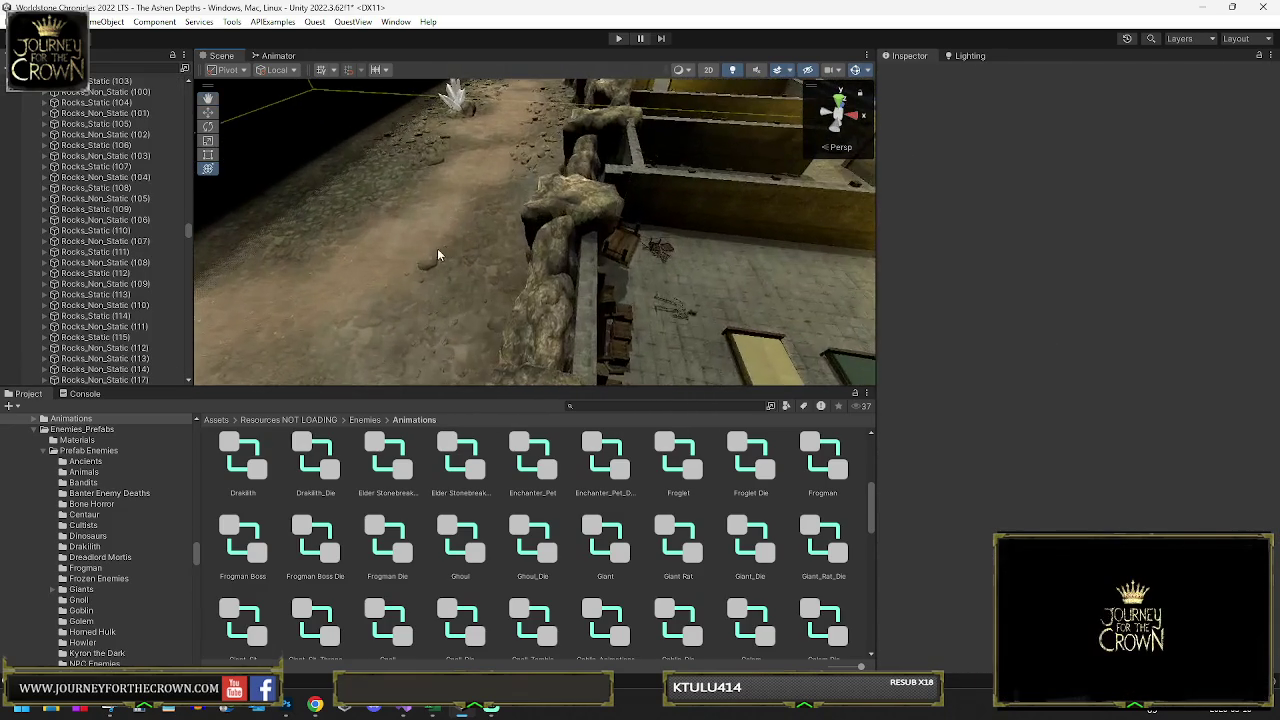
{"action": "left_click", "coordinate": [424, 267]}
{"action": "key", "text": "Delete"}
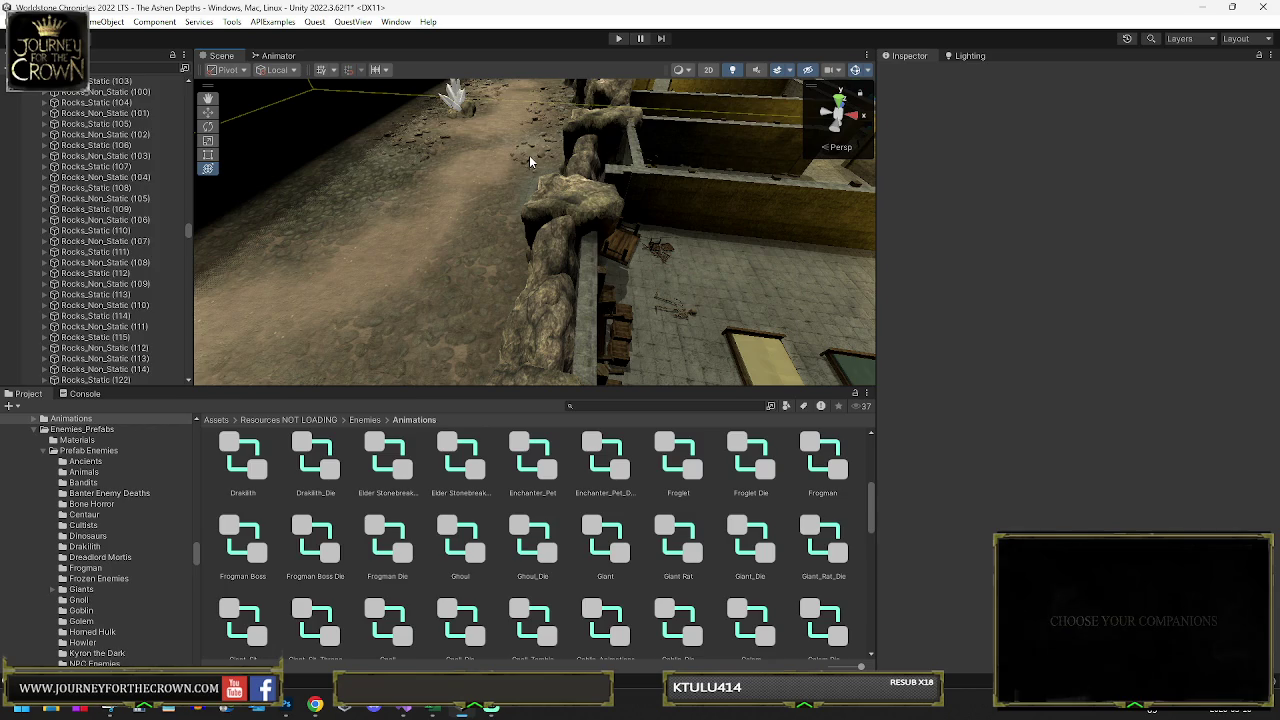
{"action": "left_click", "coordinate": [530, 155]}
{"action": "key", "text": "Delete"}
{"action": "left_click", "coordinate": [547, 128]}
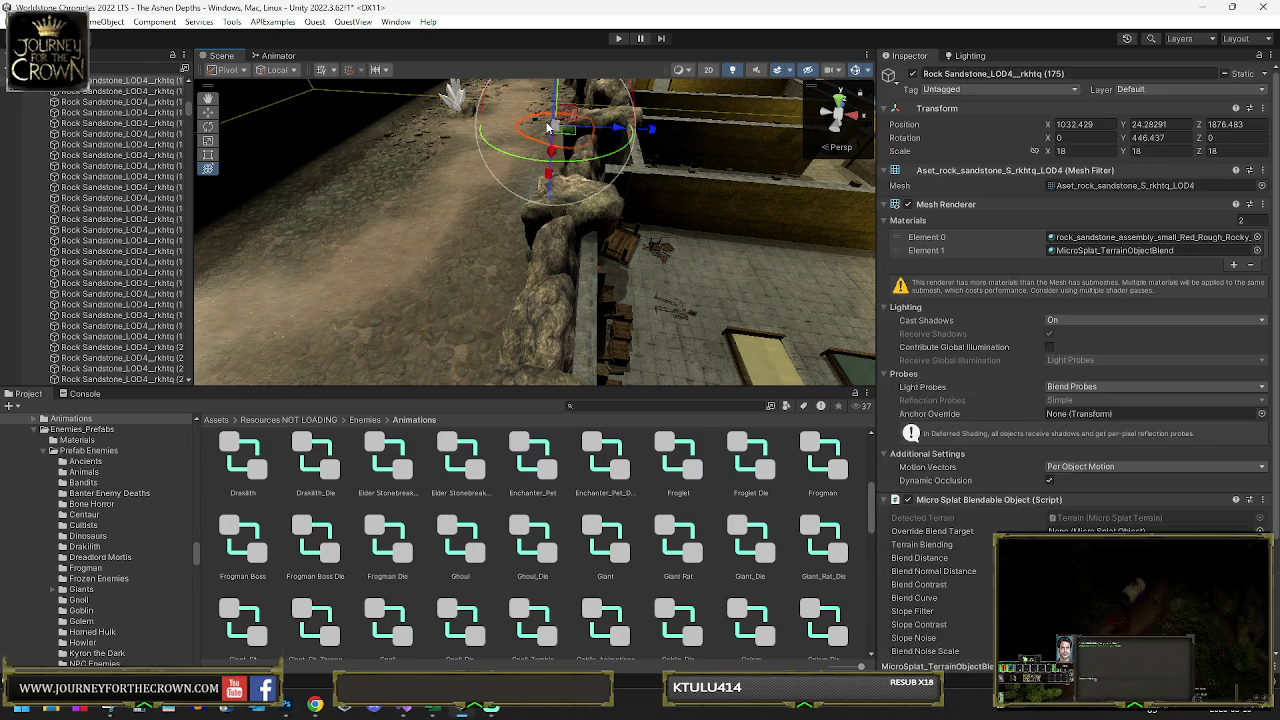
{"action": "key", "text": "Delete"}
{"action": "left_click", "coordinate": [537, 119]}
{"action": "key", "text": "Delete"}
{"action": "left_click", "coordinate": [422, 139]}
{"action": "key", "text": "Delete"}
{"action": "left_click", "coordinate": [436, 144]}
{"action": "key", "text": "Delete"}
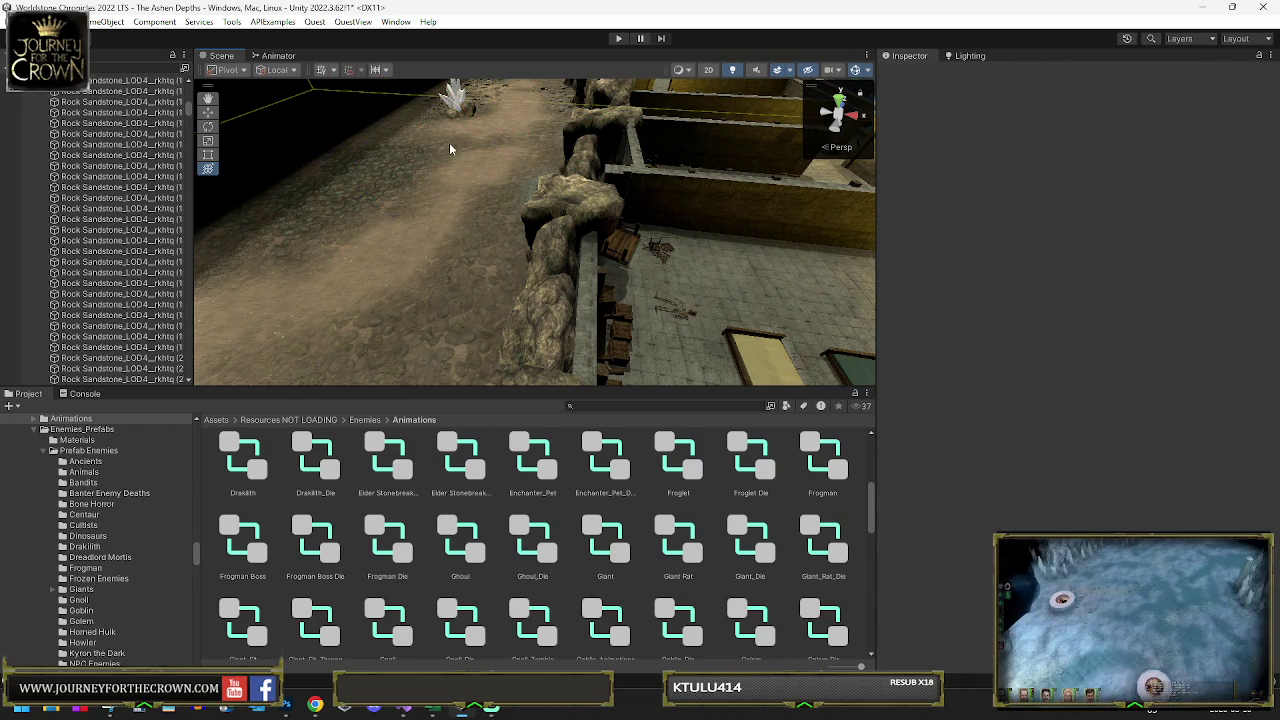
{"action": "left_click", "coordinate": [460, 119]}
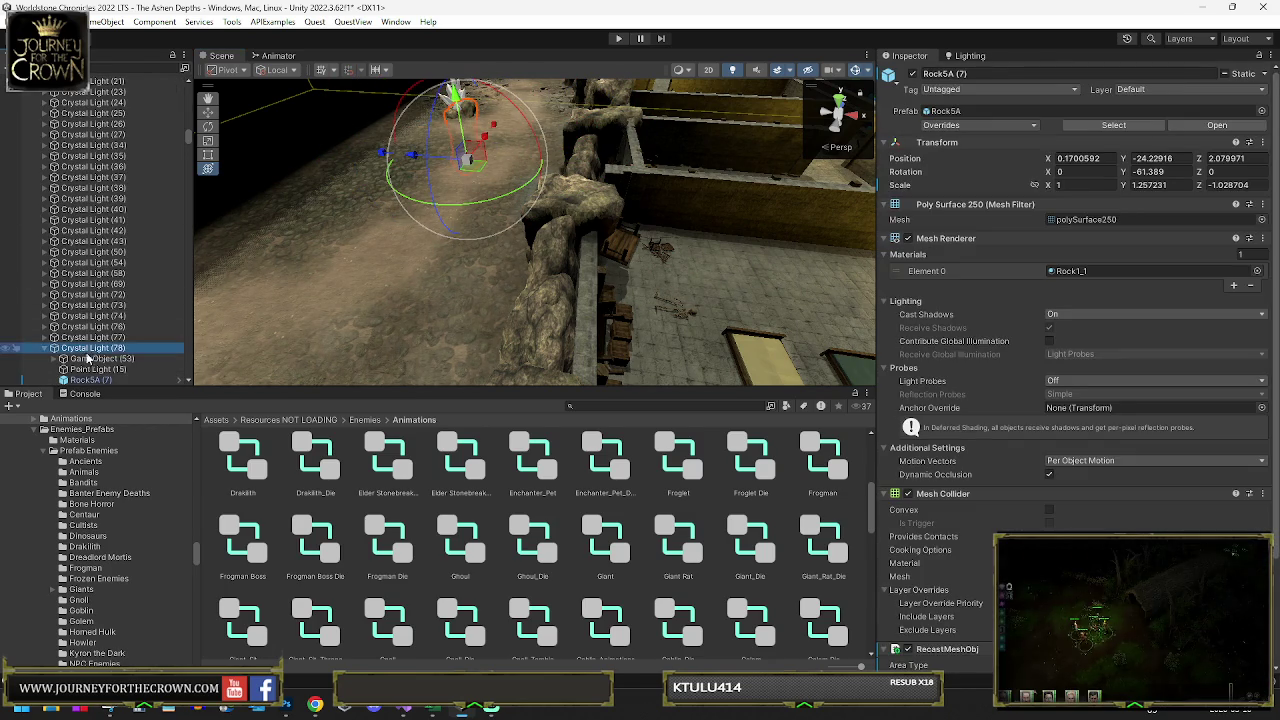
{"action": "key", "text": "Delete"}
- Delete the last two loose rocks further along the path, then pick the terrain
{"action": "left_click_drag", "start_coordinate": [400, 196], "coordinate": [387, 229]}
{"action": "left_click", "coordinate": [430, 132]}
{"action": "key", "text": "Delete"}
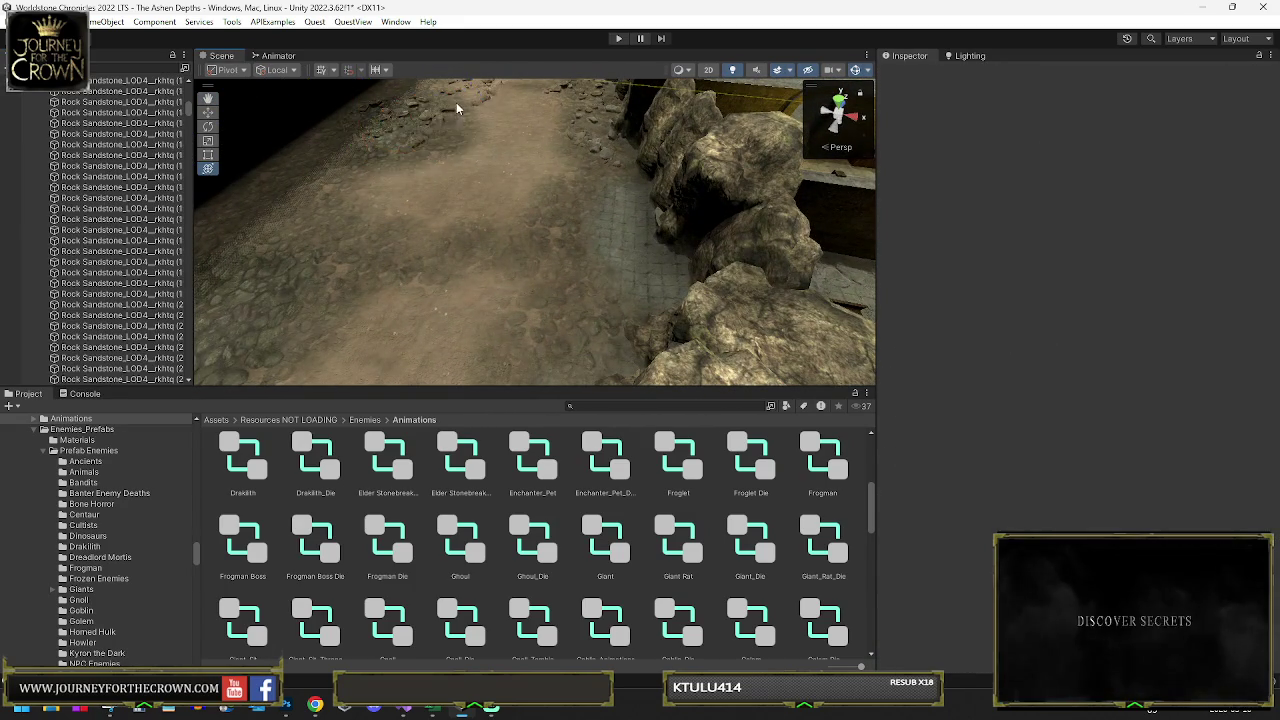
{"action": "left_click", "coordinate": [447, 115]}
{"action": "key", "text": "Delete"}
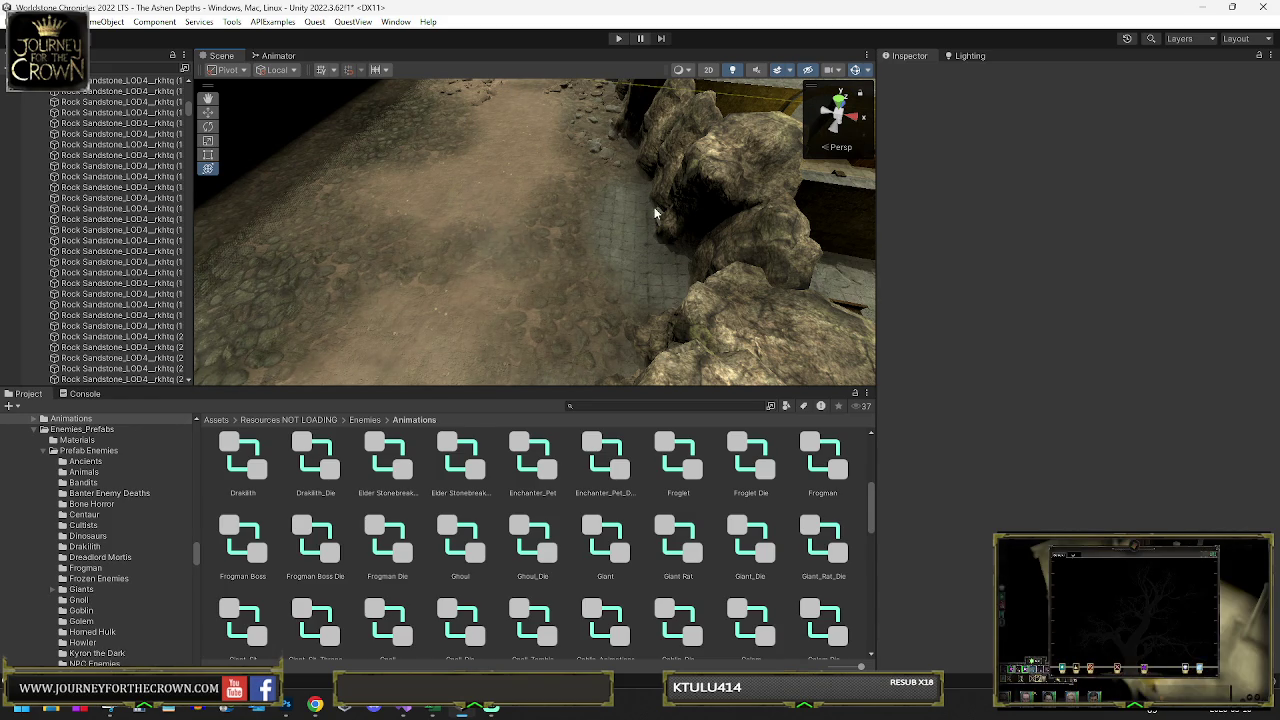
{"action": "left_click", "coordinate": [590, 143]}
{"action": "mouse_move", "coordinate": [594, 160]}
{"action": "left_mouse_down"}
{"action": "mouse_move", "coordinate": [620, 150]}
{"action": "mouse_move", "coordinate": [695, 167]}
{"action": "mouse_move", "coordinate": [608, 229]}
{"action": "left_mouse_up"}
{"action": "left_click", "coordinate": [615, 238]}
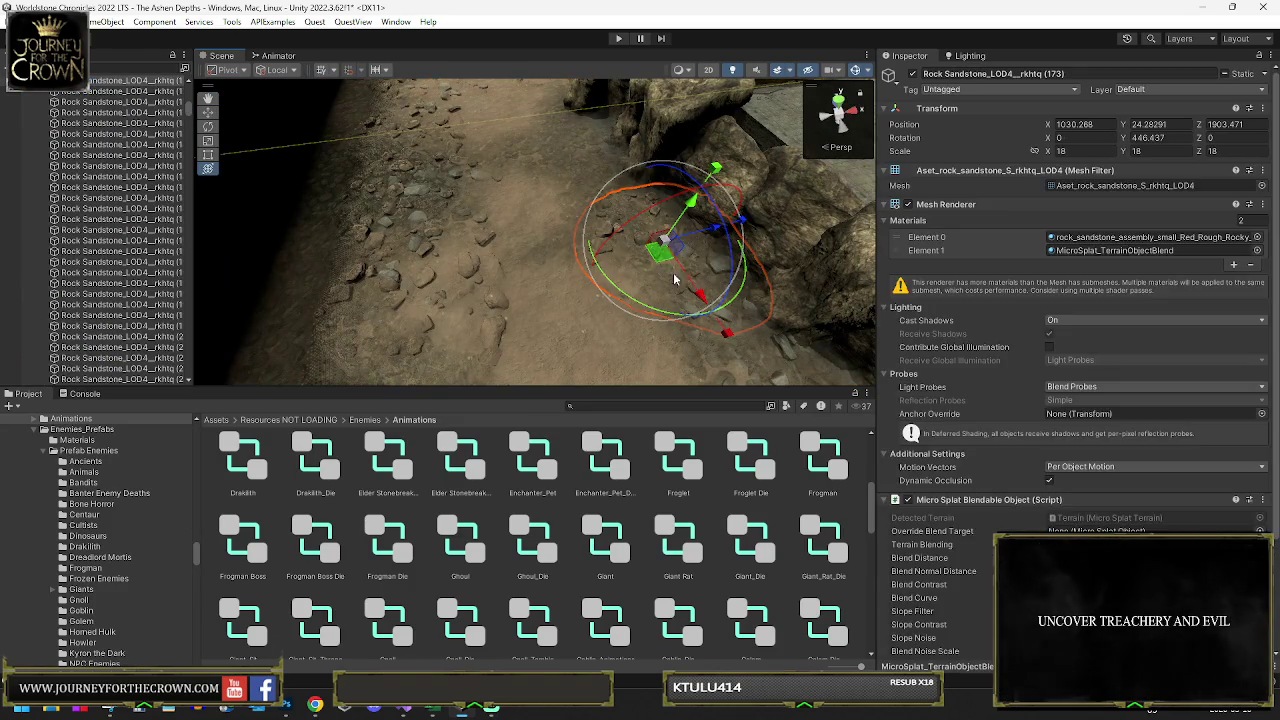
{"action": "left_click", "coordinate": [735, 290]}
{"action": "left_click", "coordinate": [726, 264]}
{"action": "left_click", "coordinate": [585, 264]}
{"action": "left_click", "coordinate": [430, 256]}
{"action": "left_click", "coordinate": [416, 230]}
{"action": "left_click", "coordinate": [414, 224]}
{"action": "left_click", "coordinate": [385, 200]}
{"action": "left_click", "coordinate": [383, 198]}
{"action": "left_click", "coordinate": [400, 166]}
{"action": "left_click", "coordinate": [405, 140]}
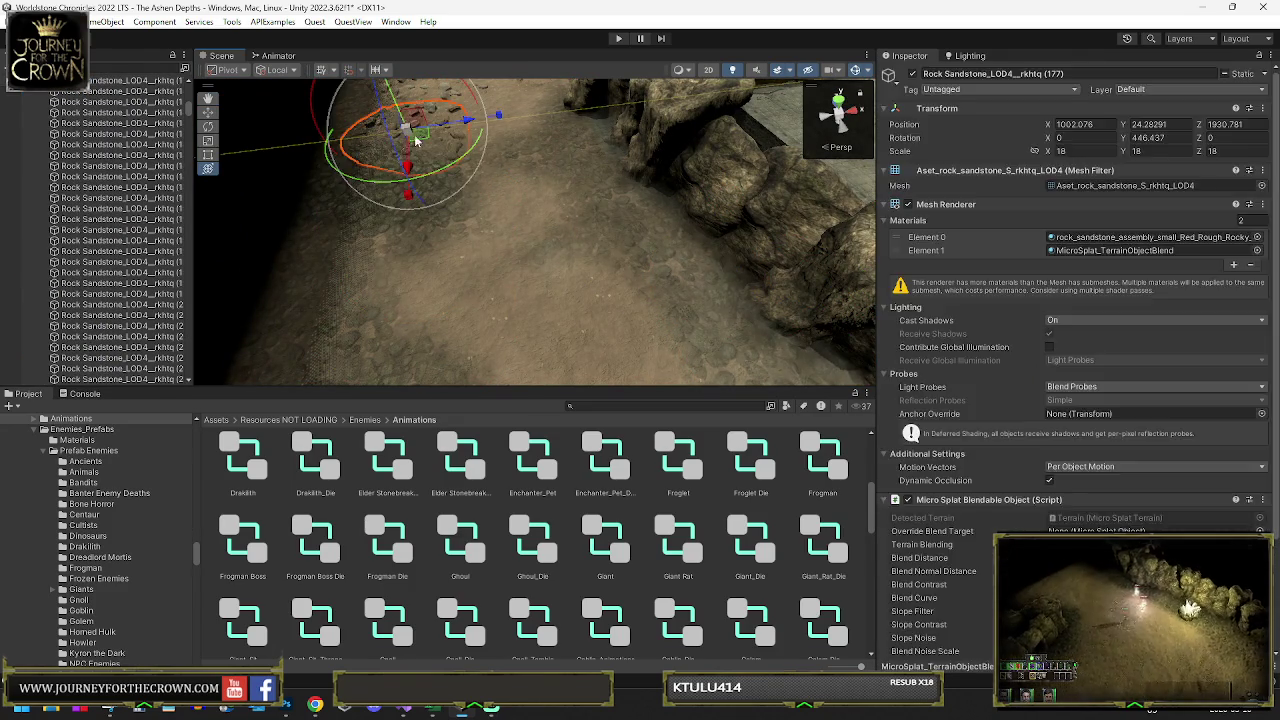
{"action": "left_click", "coordinate": [449, 99]}
{"action": "left_click", "coordinate": [449, 99]}
{"action": "mouse_move", "coordinate": [449, 99]}
{"action": "left_mouse_down"}
{"action": "mouse_move", "coordinate": [545, 148]}
{"action": "mouse_move", "coordinate": [527, 205]}
{"action": "mouse_move", "coordinate": [491, 229]}
{"action": "mouse_move", "coordinate": [529, 209]}
{"action": "left_mouse_up"}
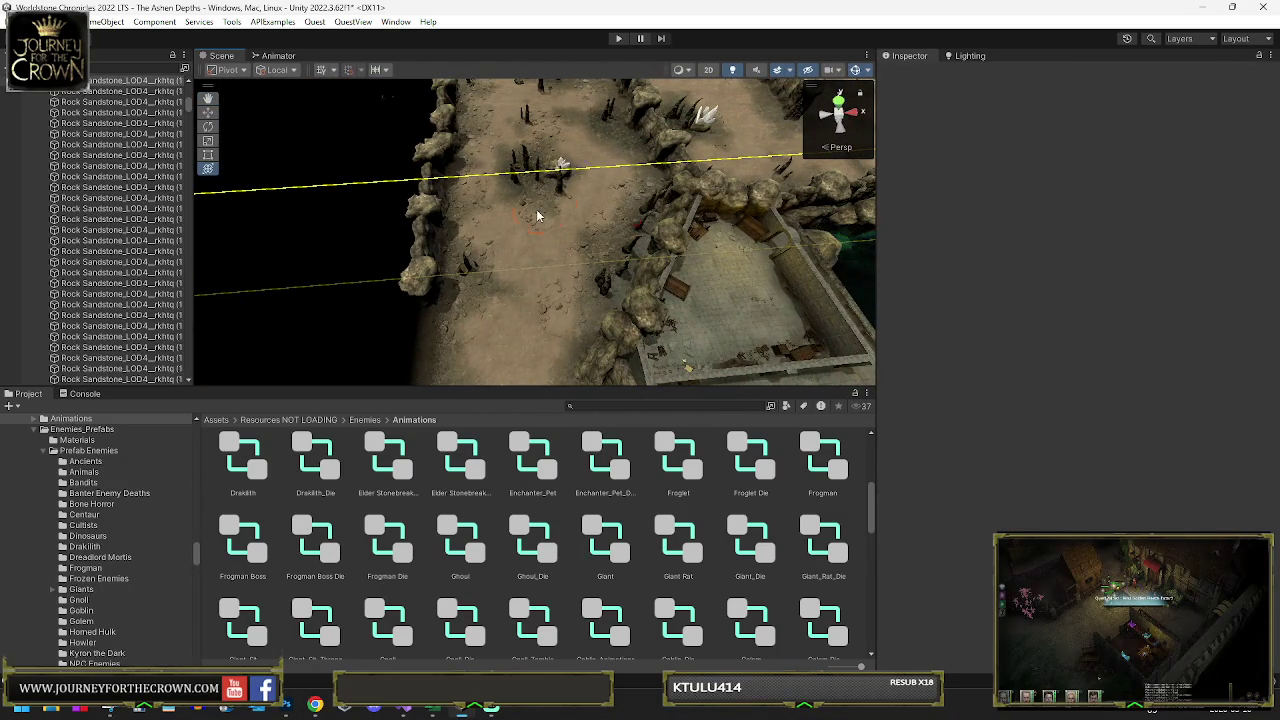
- Inspect the objects along the cave path
{"action": "left_click", "coordinate": [607, 230]}
{"action": "left_click", "coordinate": [598, 245]}
{"action": "left_click", "coordinate": [577, 278]}
{"action": "left_click", "coordinate": [576, 279]}
{"action": "left_click", "coordinate": [472, 272]}
- Delete the Rocks_Static (12) and Rocks_Static (123) rock spikes
{"action": "left_click", "coordinate": [472, 272]}
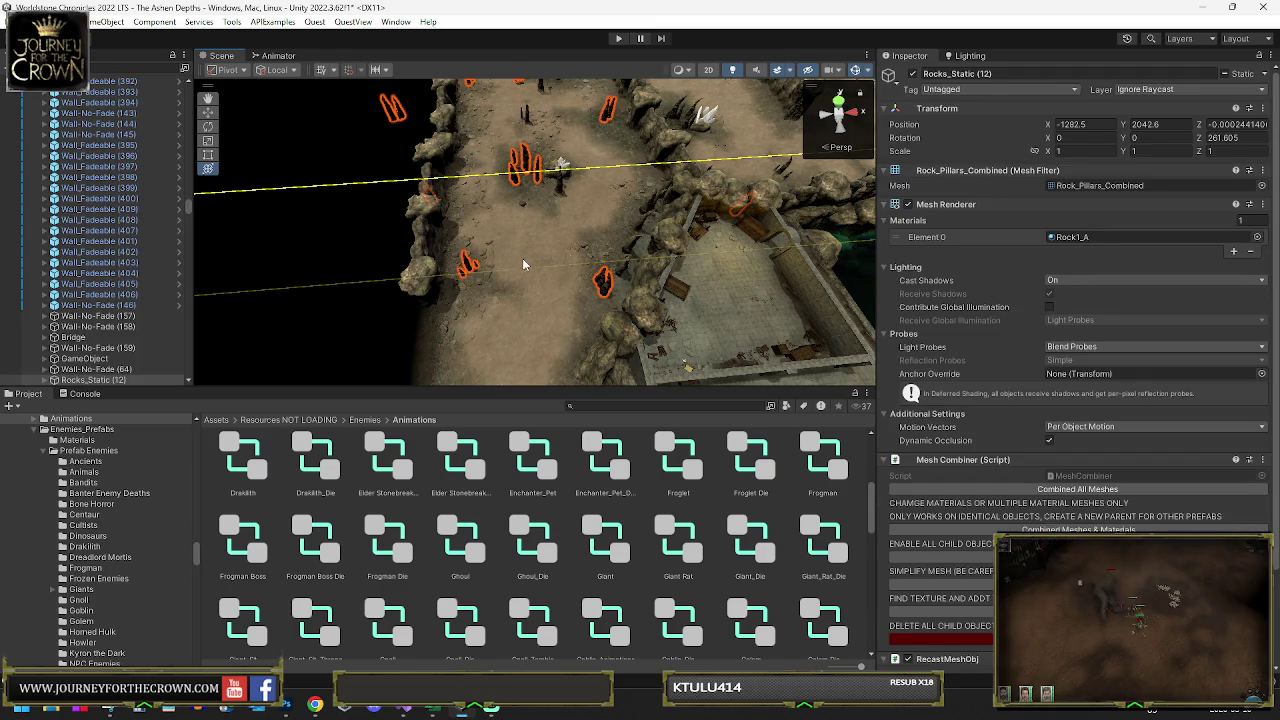
{"action": "key", "text": "Delete"}
{"action": "left_click", "coordinate": [560, 197]}
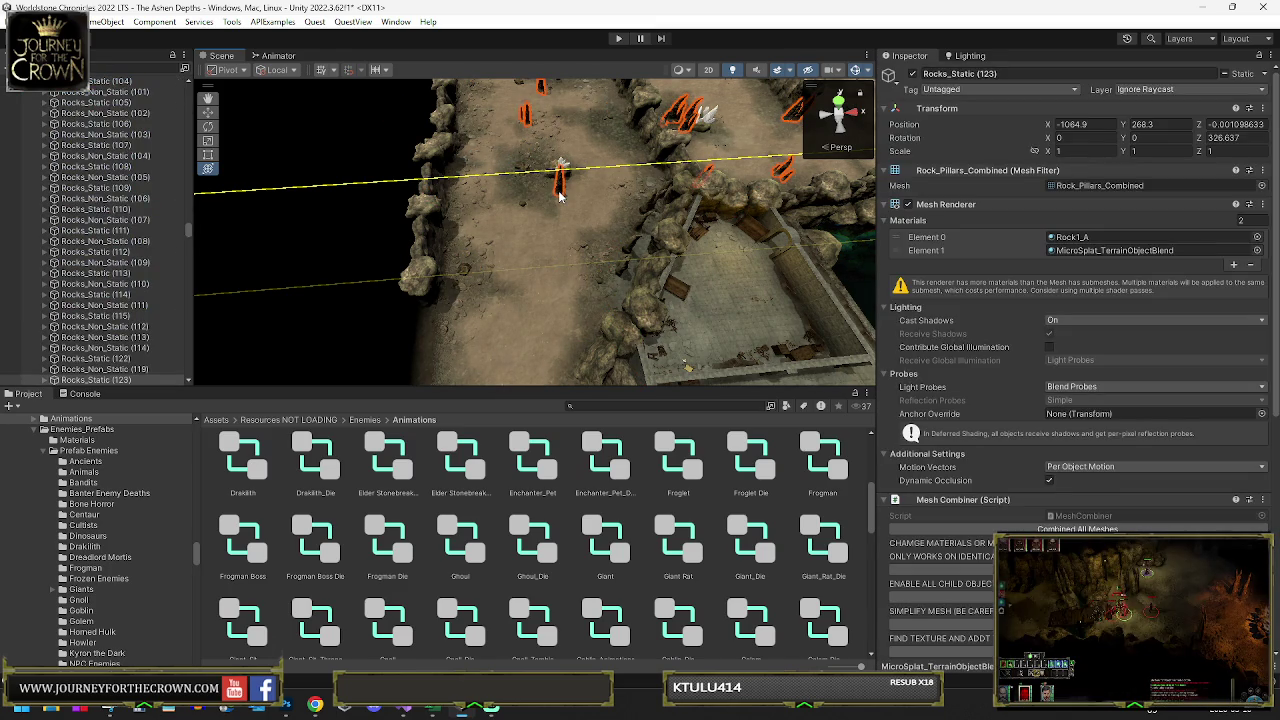
{"action": "key", "text": "Delete"}
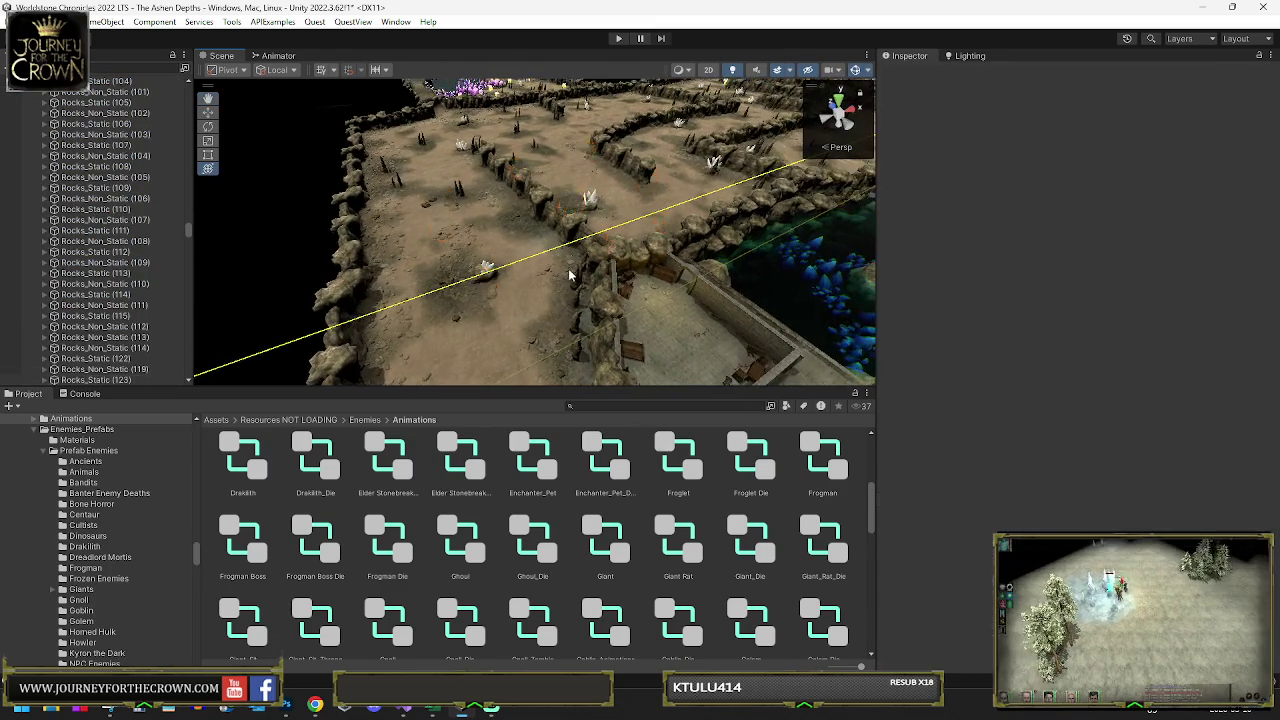
- Inspect Wall-No-Fade (99) and the Rocks_Non_Static (9) ground rocks, then select a crystal light
{"action": "left_click", "coordinate": [577, 325]}
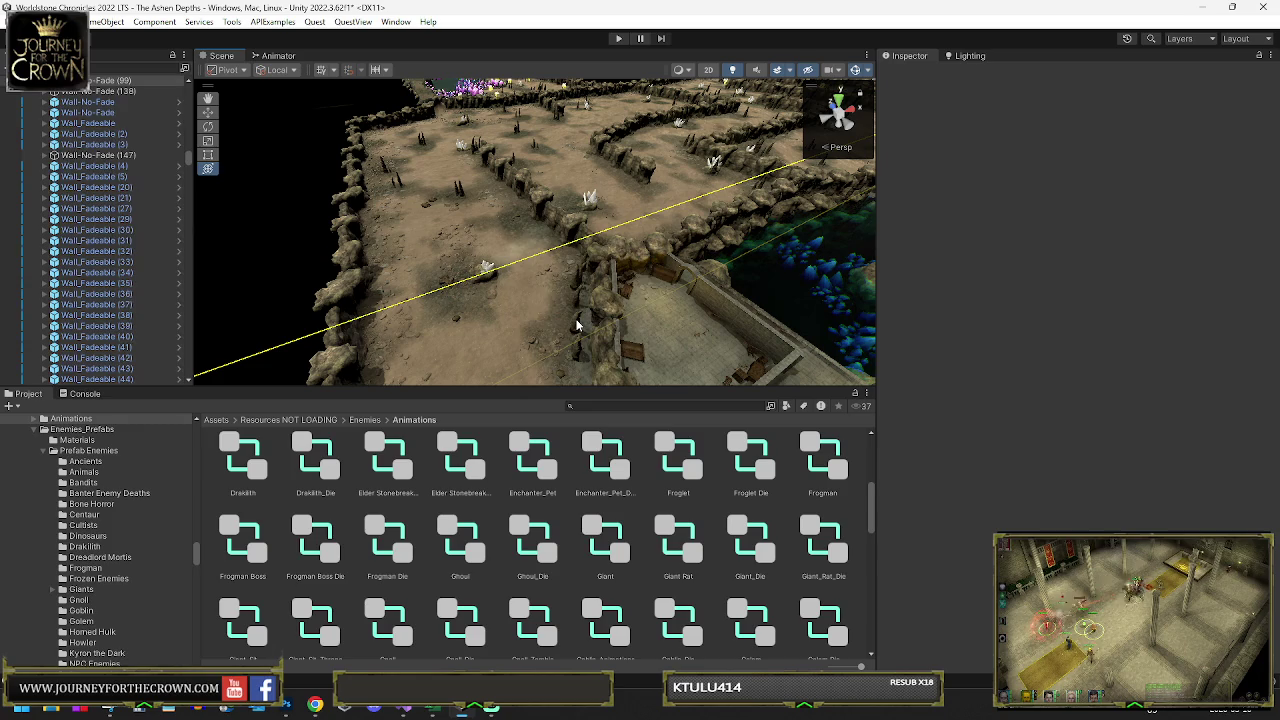
{"action": "left_click", "coordinate": [455, 324]}
{"action": "scroll", "coordinate": [494, 272], "scroll_direction": "down", "scroll_amount": 3}
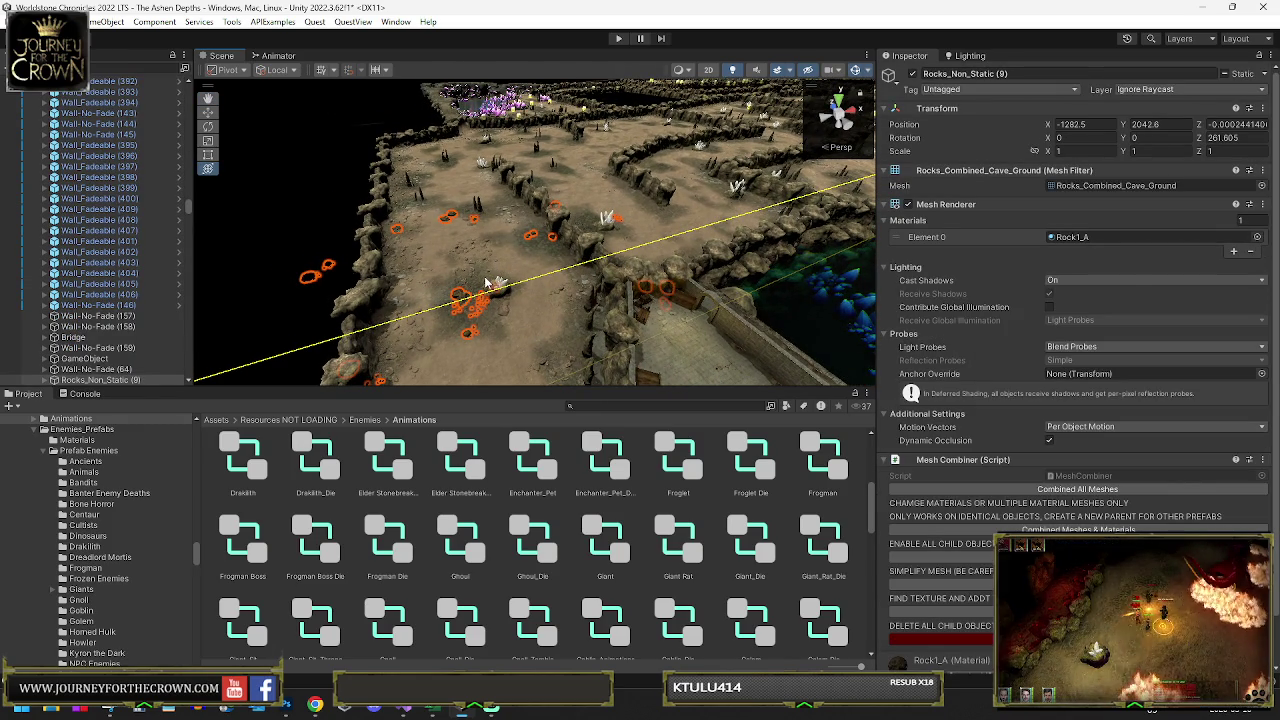
{"action": "scroll", "coordinate": [505, 311], "scroll_direction": "up", "scroll_amount": 3}
{"action": "left_click", "coordinate": [516, 333]}
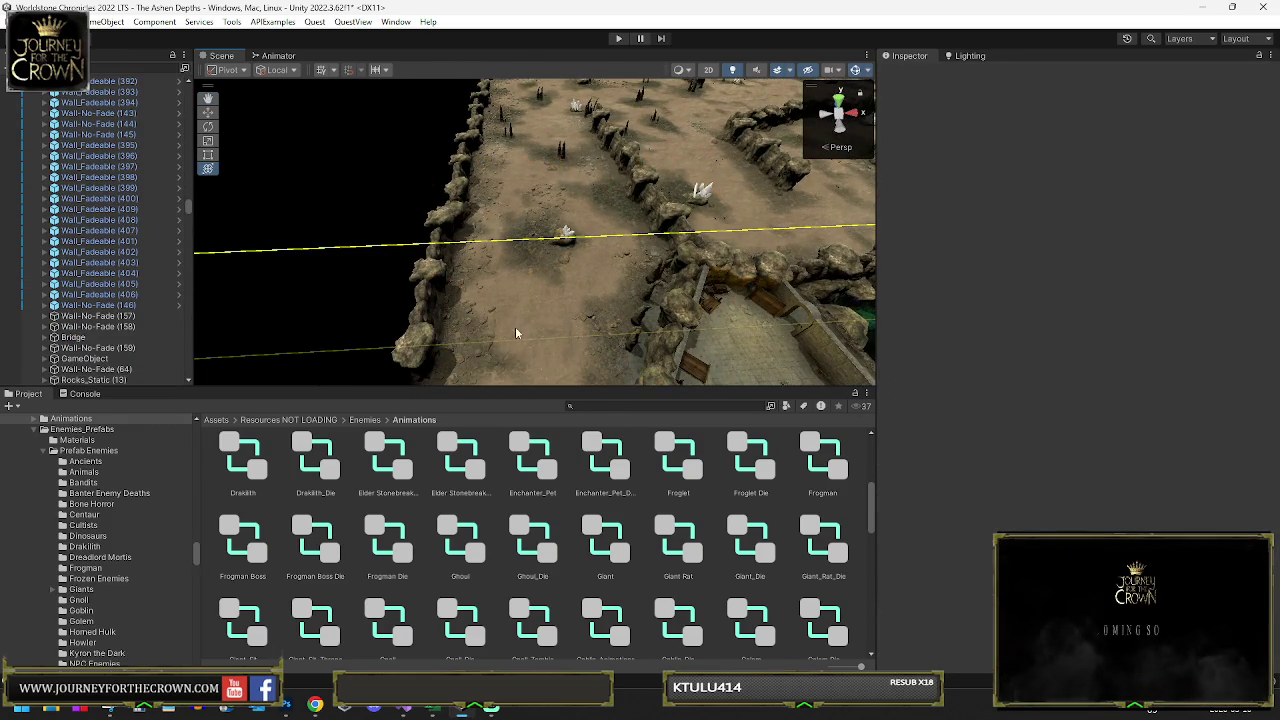
{"action": "left_click", "coordinate": [537, 247]}
{"action": "scroll", "coordinate": [90, 165], "scroll_direction": "down", "scroll_amount": 2}
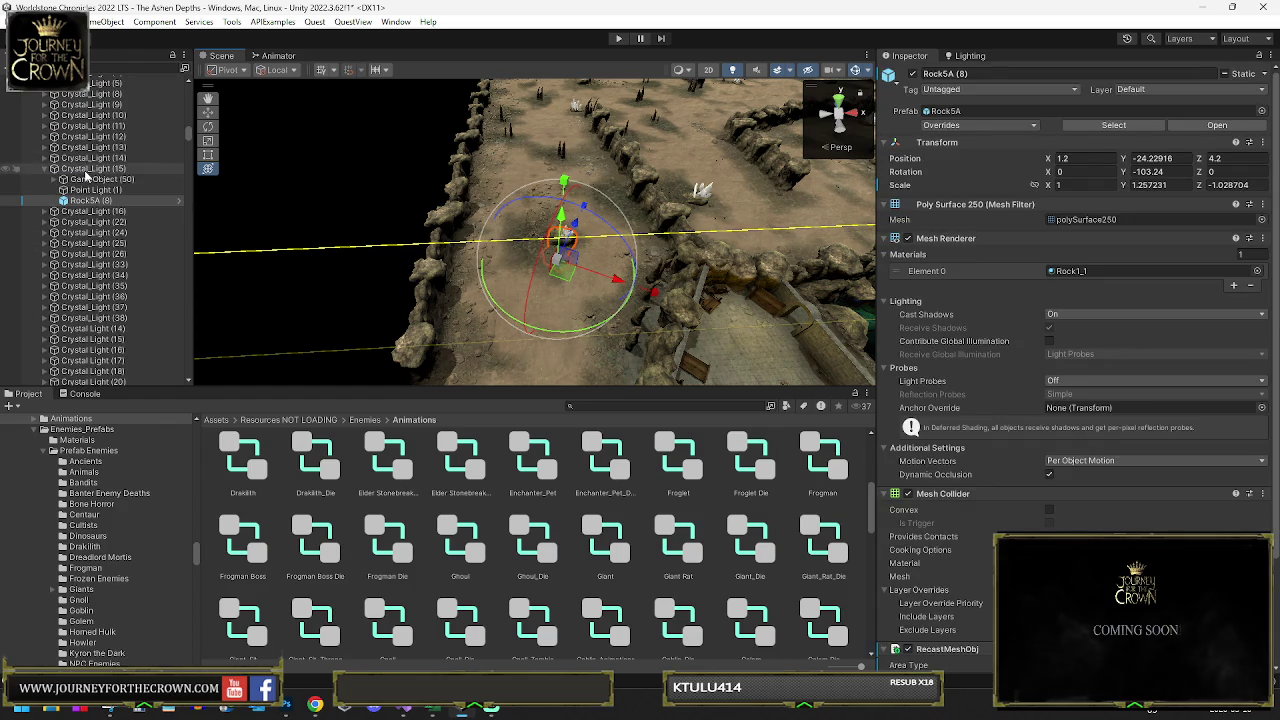
- Inspect Crystal_Light (15)'s rock and the Rocks_Static (18) pillars
{"action": "left_click", "coordinate": [90, 169]}
{"action": "left_click", "coordinate": [337, 201]}
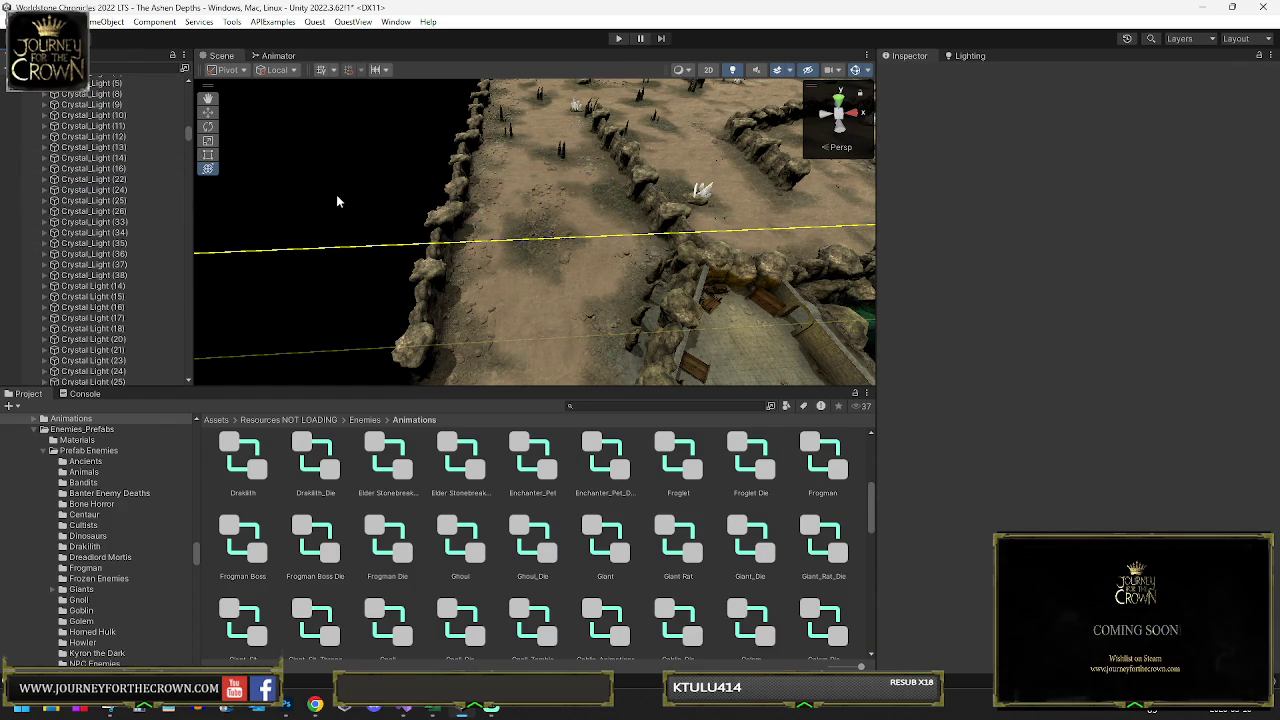
{"action": "left_click", "coordinate": [562, 158]}
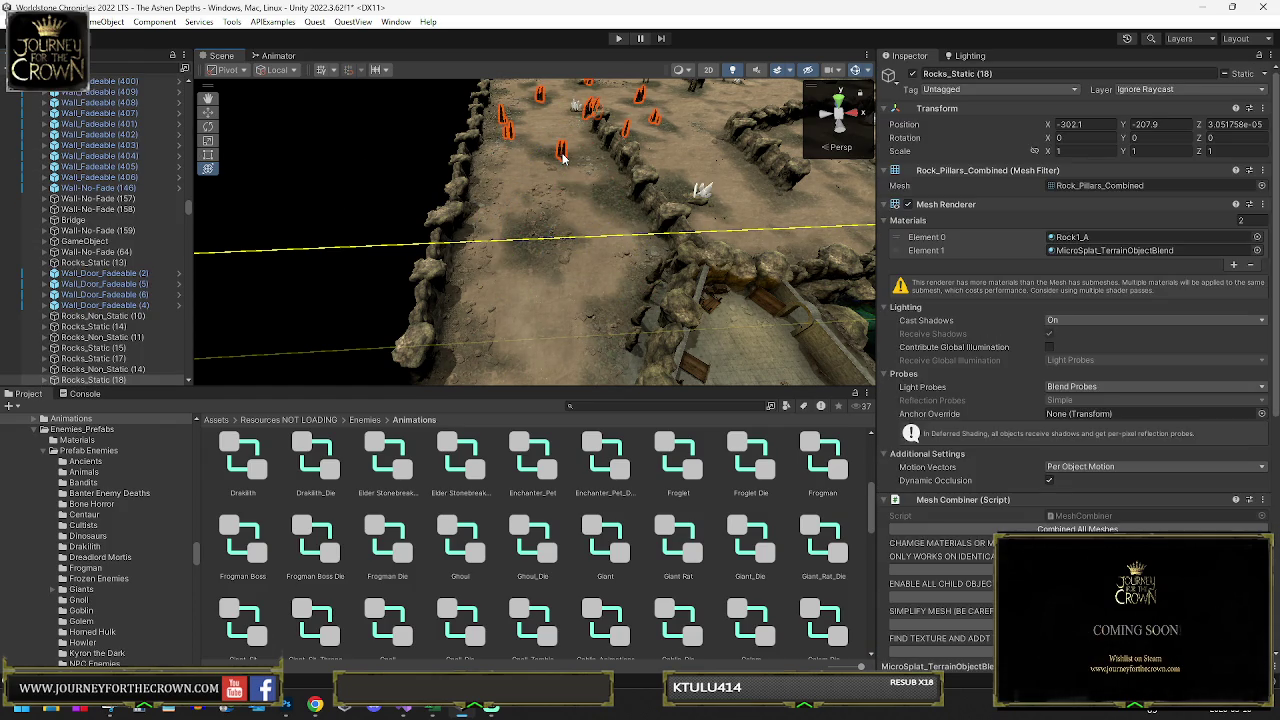
- Delete the edge walls Wall-No-Fade (124), Wall-No-Fade (74), Wall_Fadeable-Blackout (68) and one more
{"action": "left_click", "coordinate": [466, 198]}
{"action": "key", "text": "Delete"}
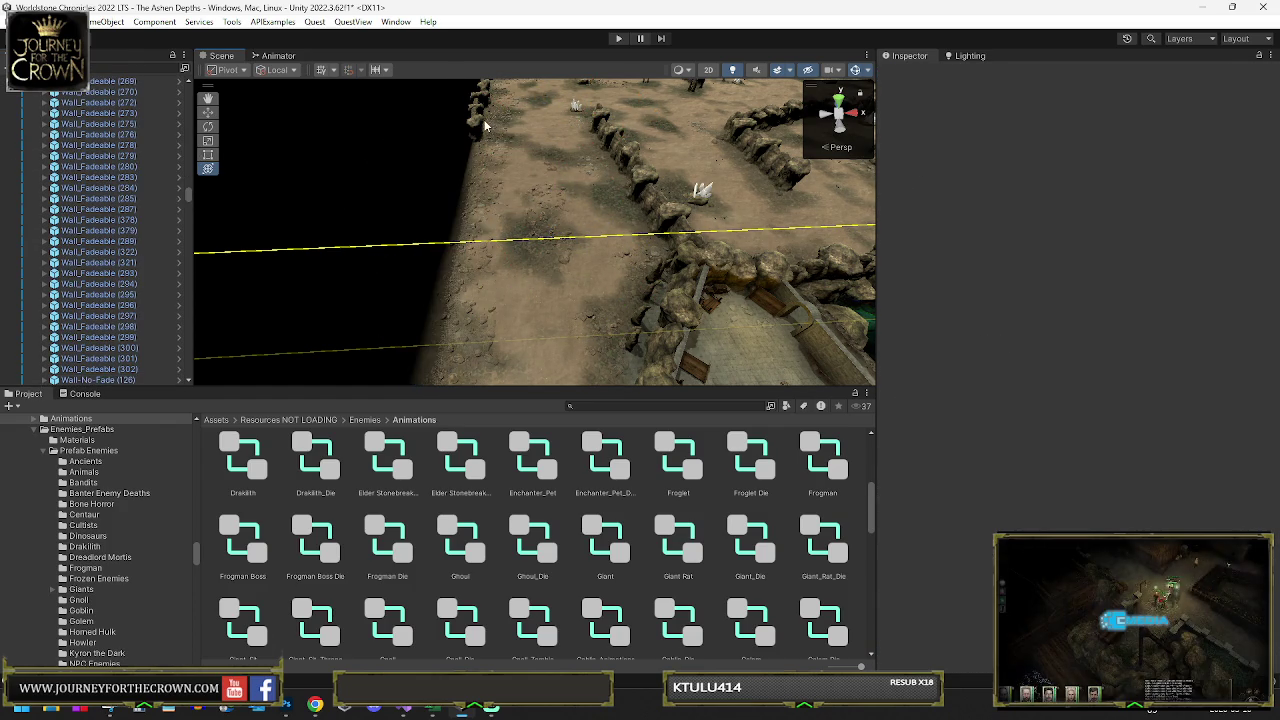
{"action": "left_click", "coordinate": [480, 100]}
{"action": "key", "text": "Delete"}
{"action": "left_click", "coordinate": [482, 95]}
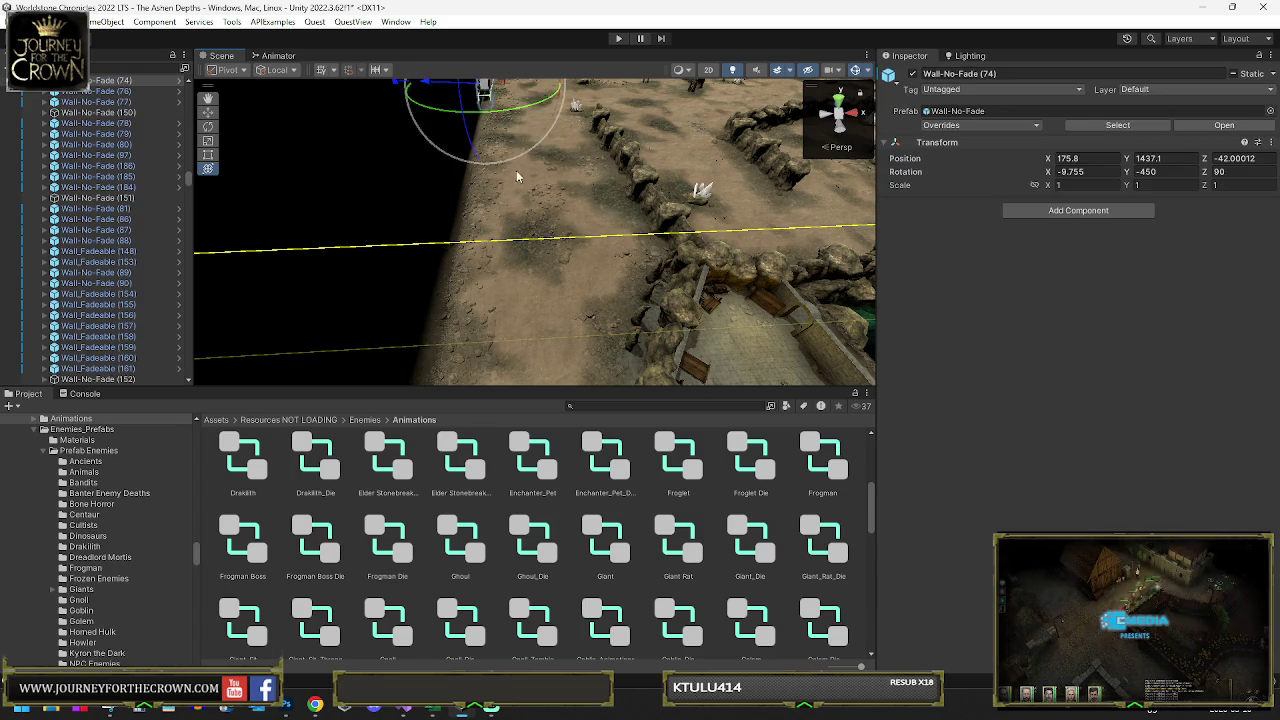
{"action": "scroll", "coordinate": [495, 115], "scroll_direction": "down", "scroll_amount": 3}
{"action": "key", "text": "Delete"}
{"action": "left_click", "coordinate": [505, 130]}
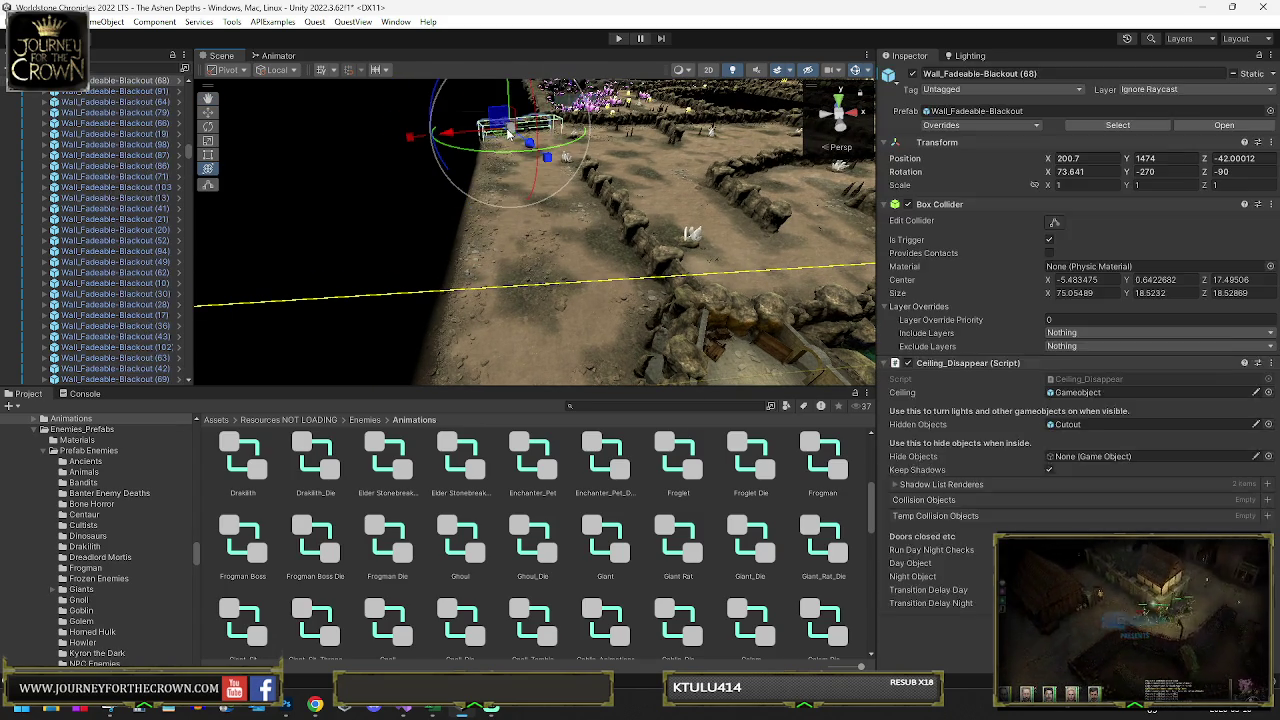
{"action": "key", "text": "Delete"}
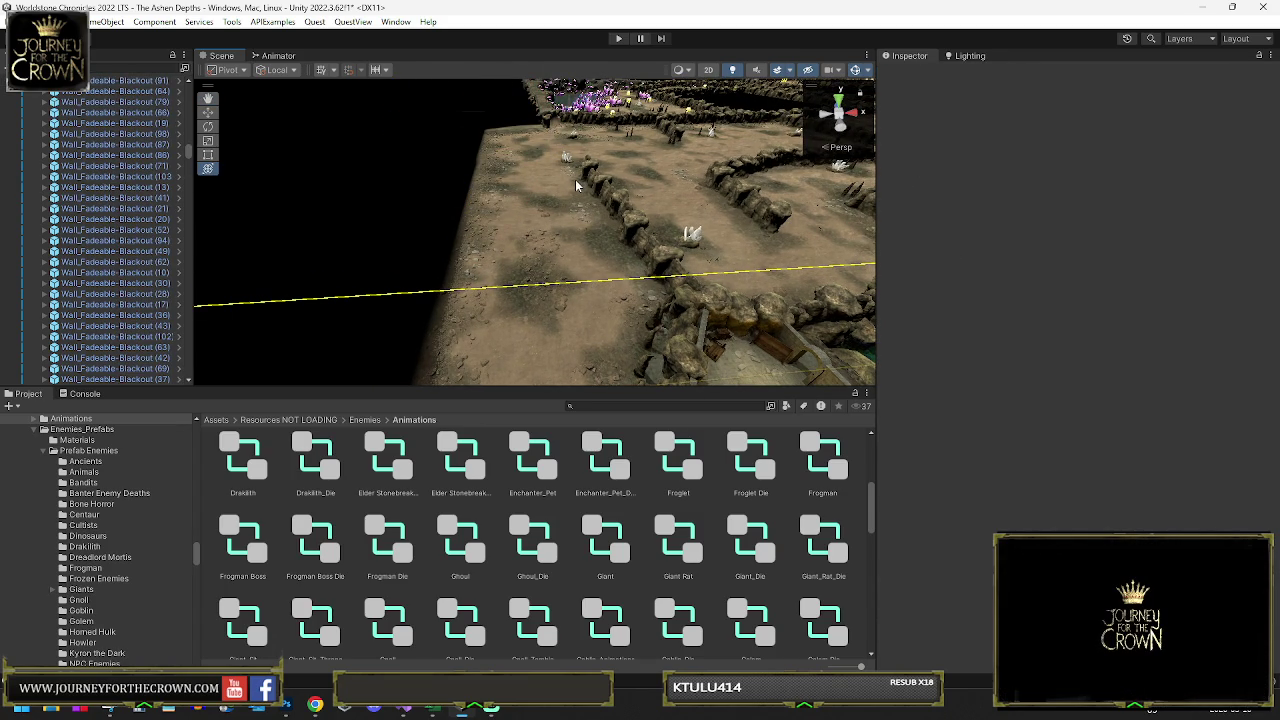
- Delete seven sandstone rocks lying along the floor near the outer edge
{"action": "left_click", "coordinate": [487, 220]}
{"action": "key", "text": "Delete"}
{"action": "left_click", "coordinate": [490, 219]}
{"action": "key", "text": "Delete"}
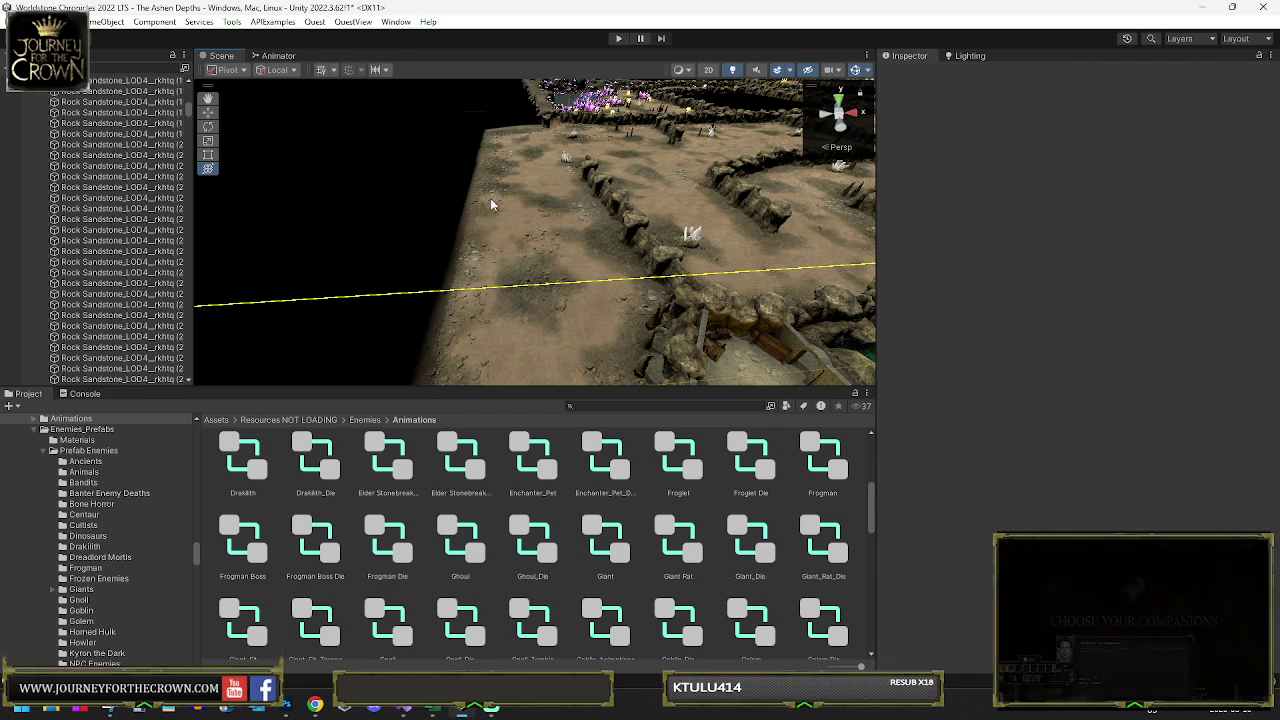
{"action": "left_click", "coordinate": [491, 198]}
{"action": "key", "text": "Delete"}
{"action": "left_click", "coordinate": [490, 186]}
{"action": "key", "text": "Delete"}
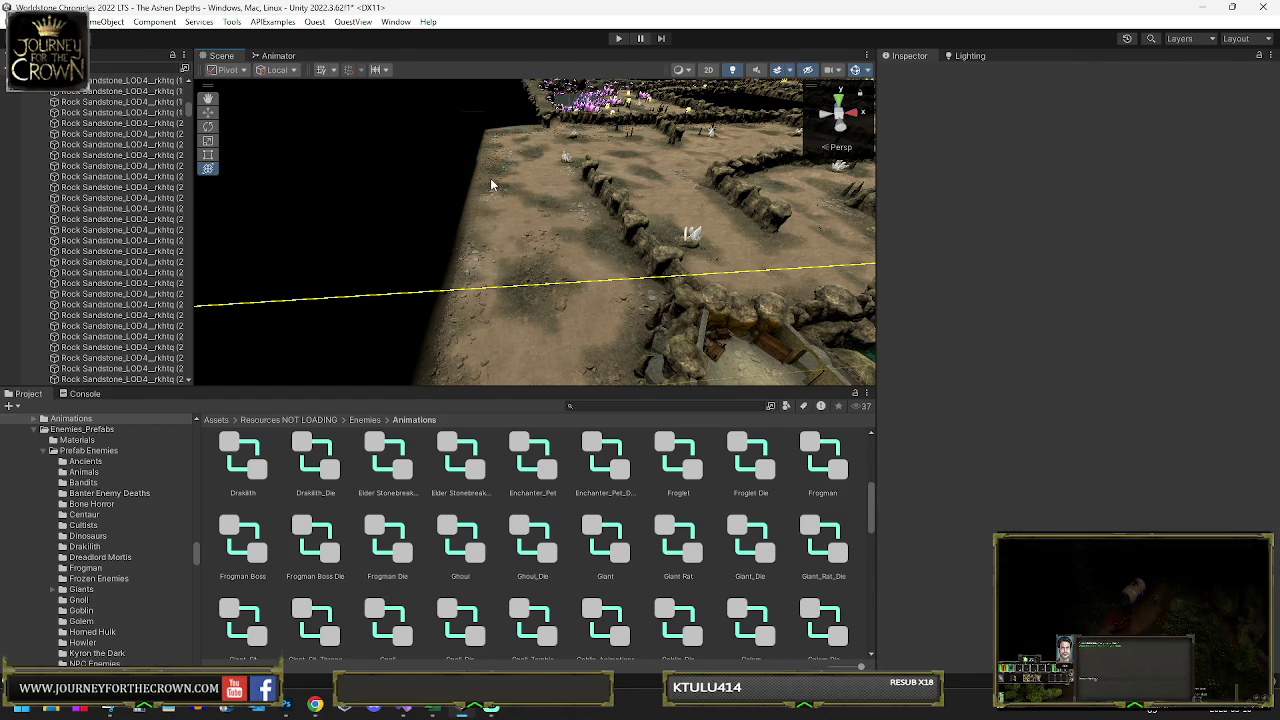
{"action": "left_click", "coordinate": [490, 178]}
{"action": "key", "text": "Delete"}
{"action": "left_click", "coordinate": [492, 174]}
{"action": "key", "text": "Delete"}
{"action": "left_click", "coordinate": [493, 170]}
{"action": "key", "text": "Delete"}
- Delete more floor rocks, including the Rocks_Non_Static (120) ground rocks
{"action": "left_click", "coordinate": [502, 168]}
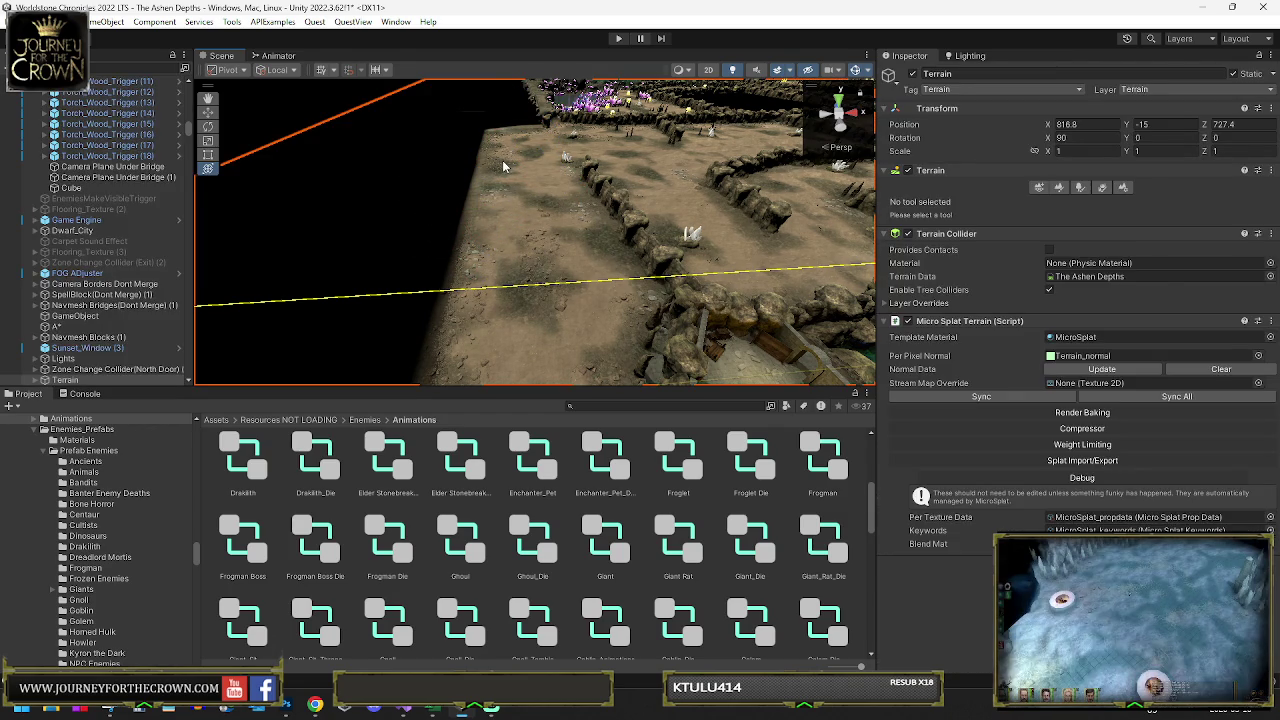
{"action": "left_click", "coordinate": [503, 167]}
{"action": "key", "text": "Delete"}
{"action": "left_click", "coordinate": [547, 278]}
{"action": "key", "text": "Delete"}
{"action": "left_click", "coordinate": [556, 285]}
{"action": "key", "text": "Delete"}
{"action": "left_click", "coordinate": [538, 275]}
{"action": "key", "text": "Delete"}
{"action": "left_click", "coordinate": [557, 297]}
{"action": "left_click", "coordinate": [570, 317]}
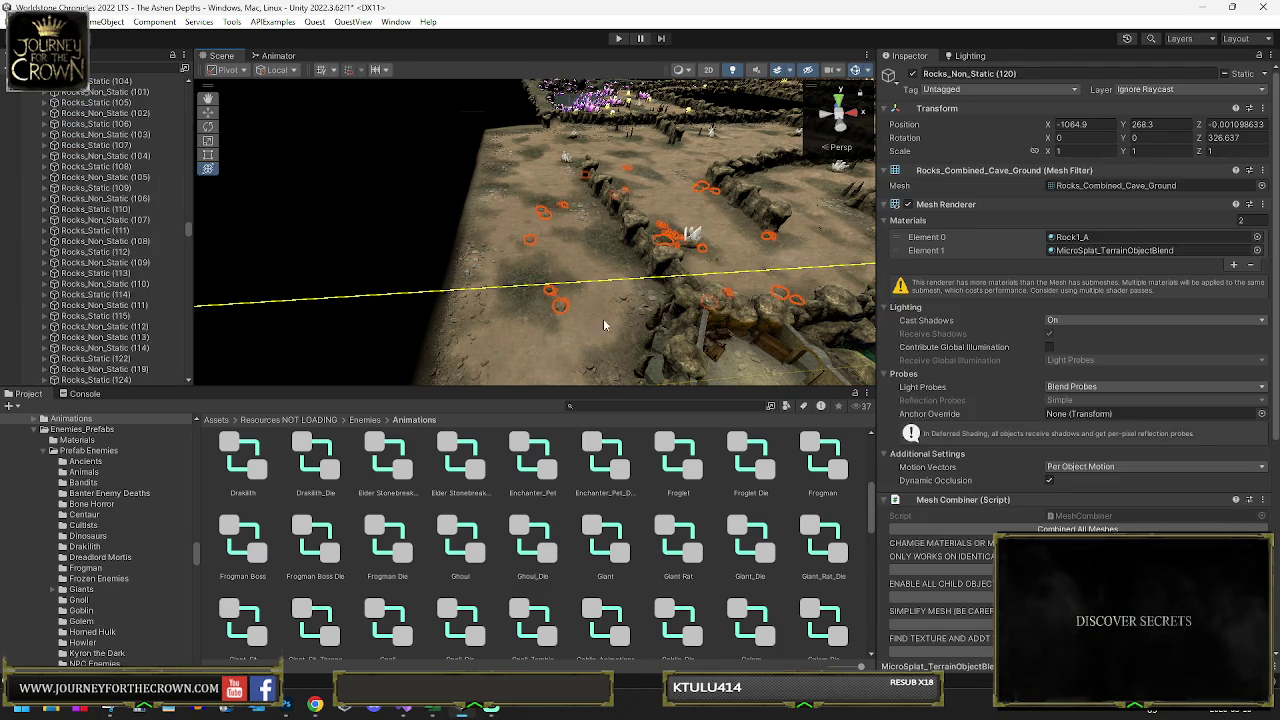
{"action": "key", "text": "Delete"}
{"action": "left_click", "coordinate": [587, 365]}
{"action": "key", "text": "Delete"}
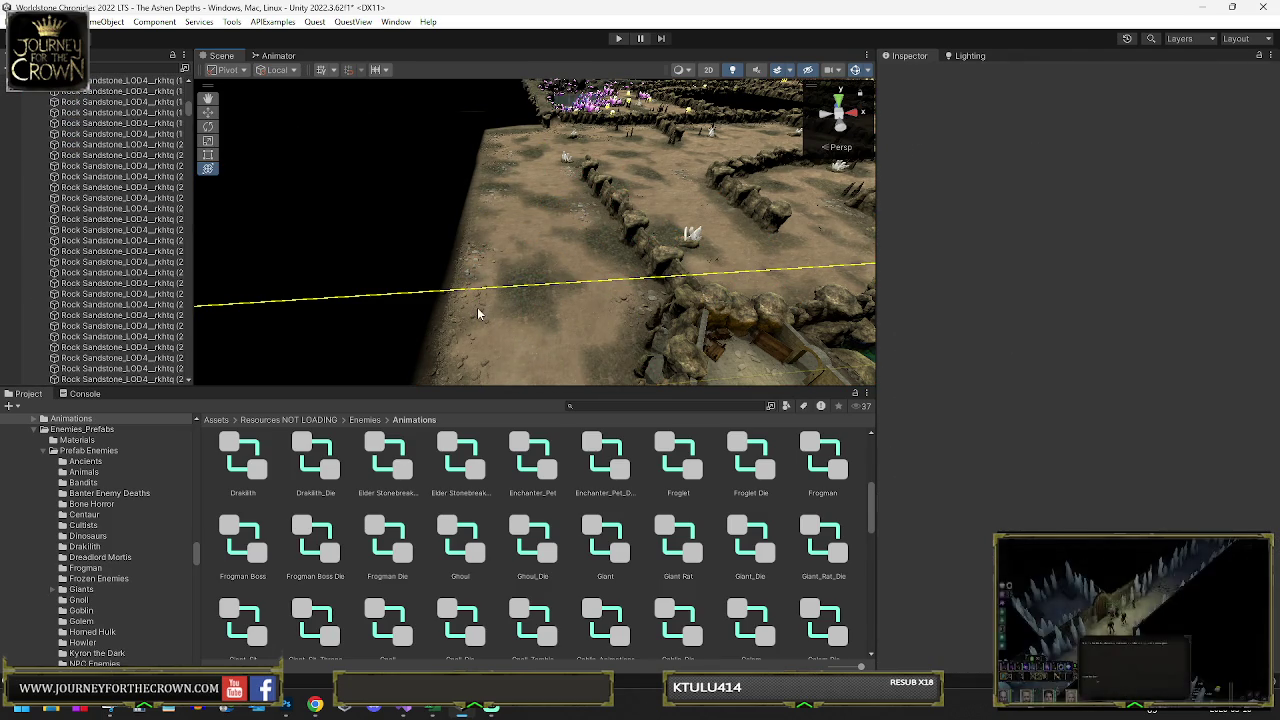
{"action": "left_click", "coordinate": [478, 314]}
{"action": "key", "text": "Delete"}
- Delete Rock Sandstone_LOD4 (181), (318) and (180) plus two more floor rocks
{"action": "left_click", "coordinate": [643, 250]}
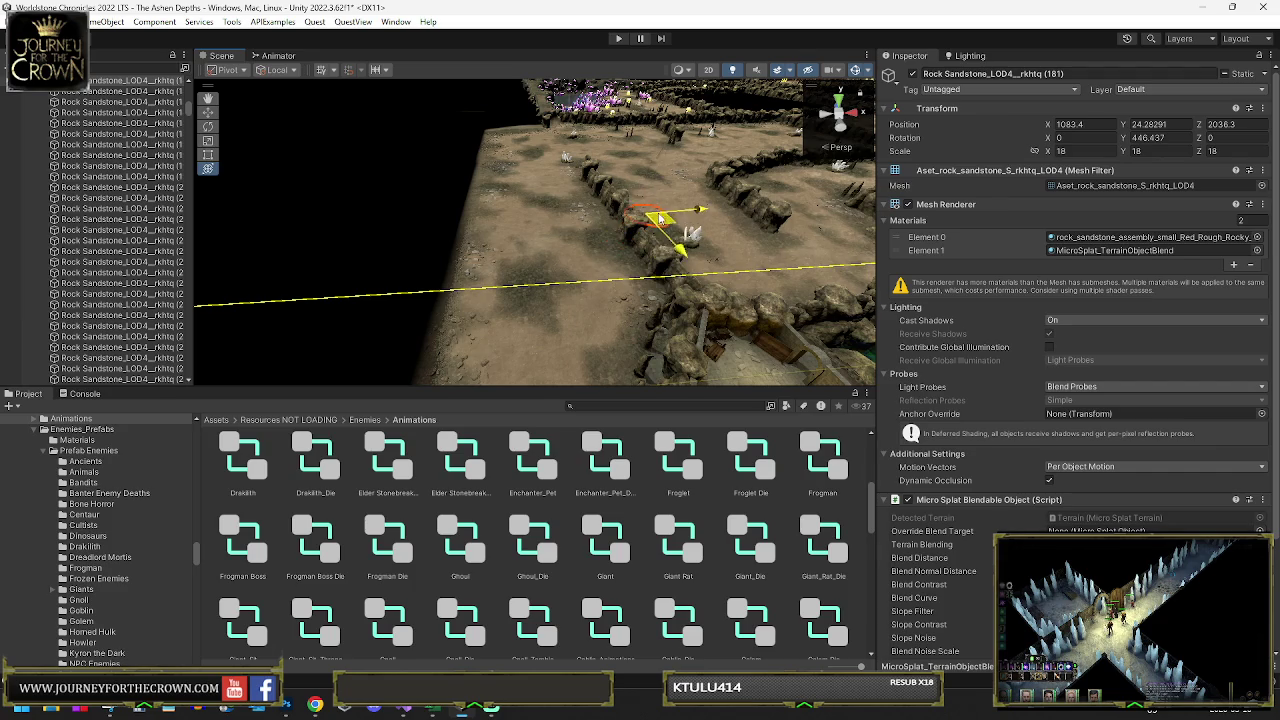
{"action": "key", "text": "Delete"}
{"action": "left_click", "coordinate": [480, 278]}
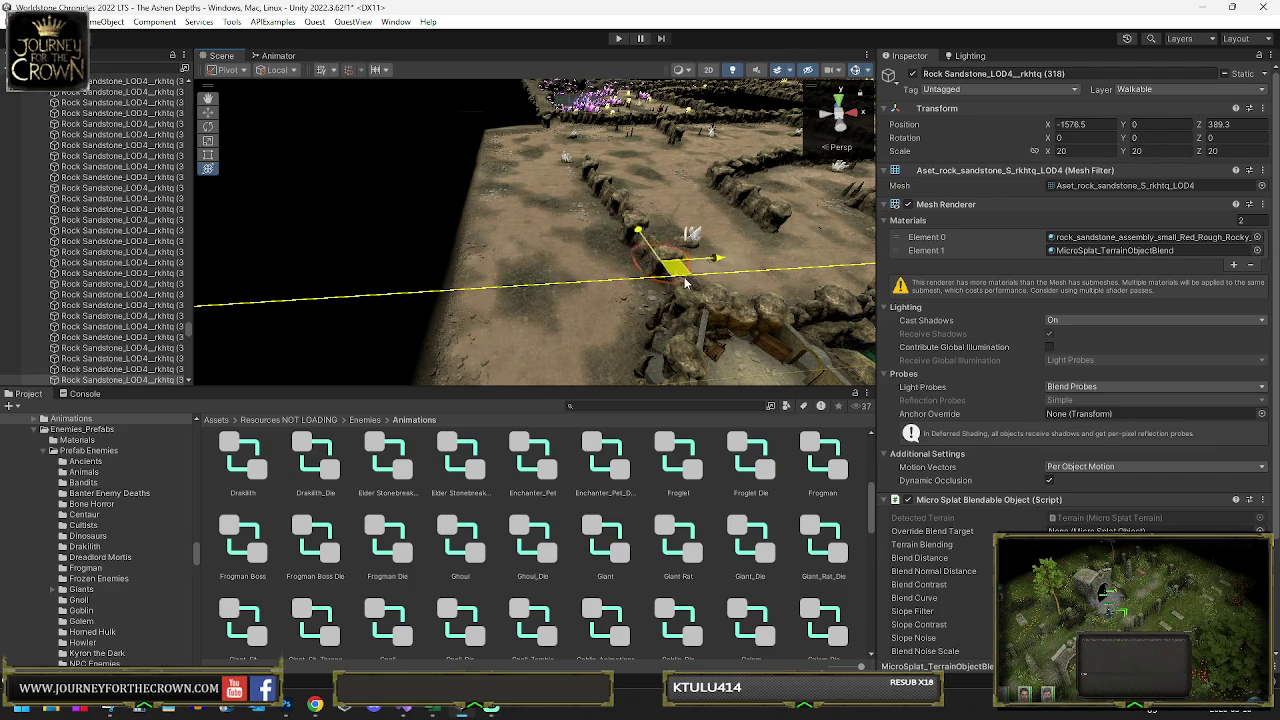
{"action": "key", "text": "Delete"}
{"action": "left_click", "coordinate": [453, 328]}
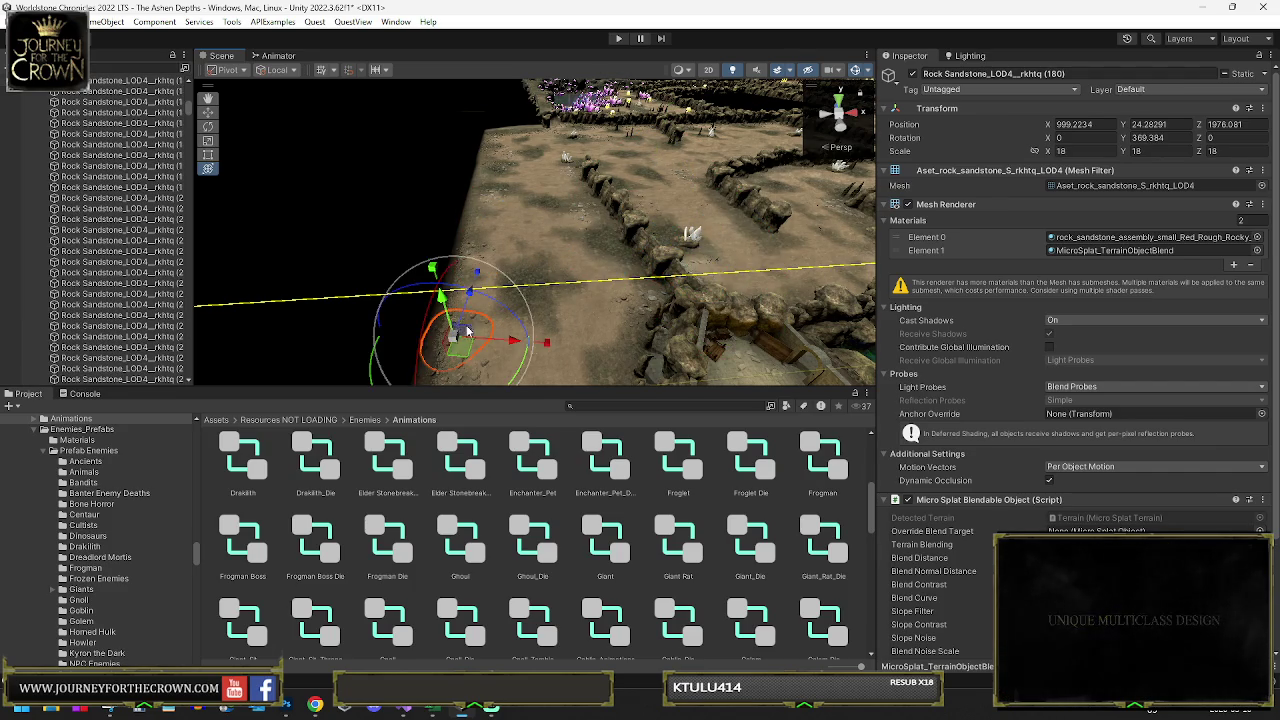
{"action": "key", "text": "Delete"}
{"action": "scroll", "coordinate": [486, 349], "scroll_direction": "up", "scroll_amount": 3}
{"action": "left_click", "coordinate": [489, 317]}
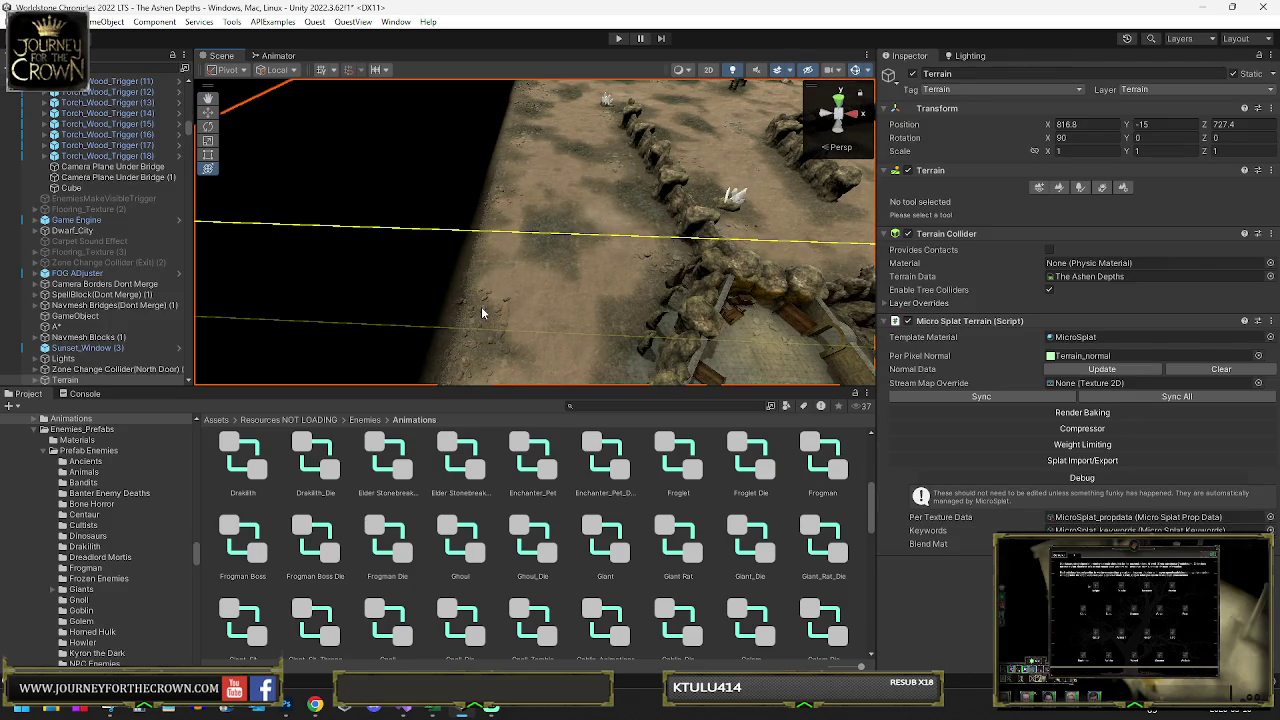
{"action": "left_click", "coordinate": [482, 313]}
{"action": "key", "text": "Delete"}
{"action": "left_click", "coordinate": [476, 341]}
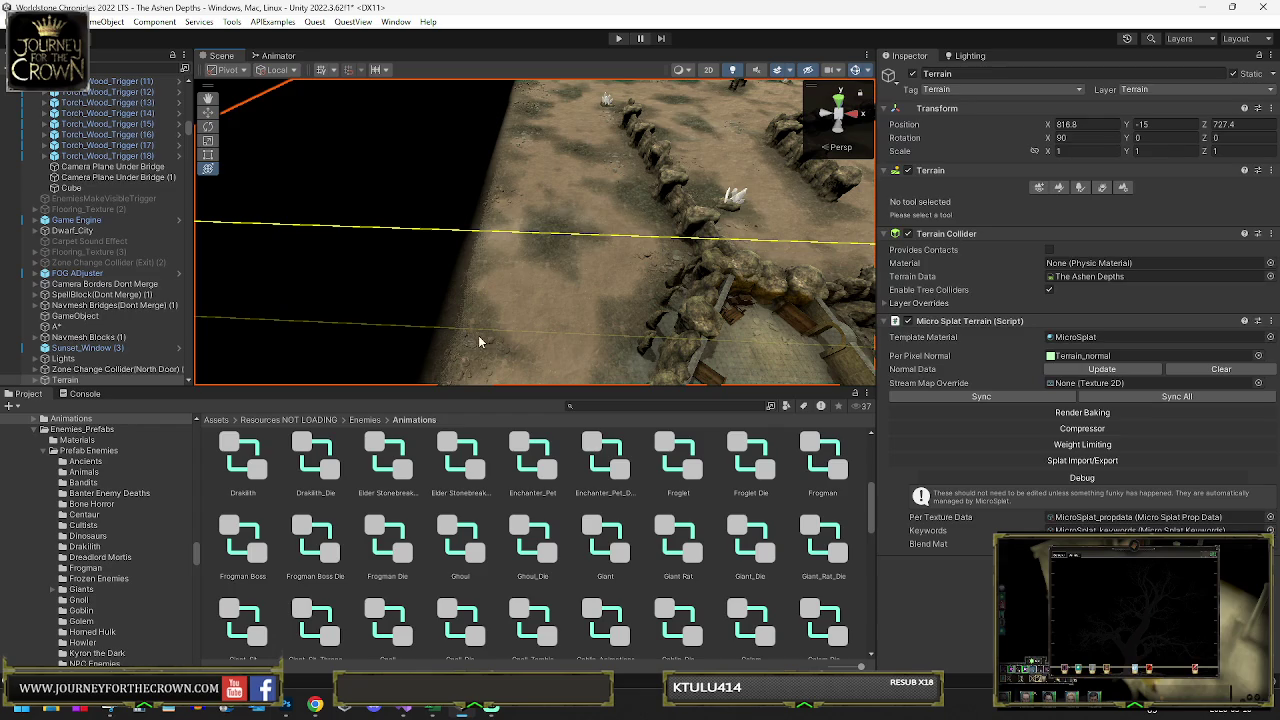
{"action": "left_click", "coordinate": [494, 346]}
{"action": "key", "text": "Delete"}
{"action": "left_click_drag", "start_coordinate": [517, 313], "coordinate": [746, 248]}
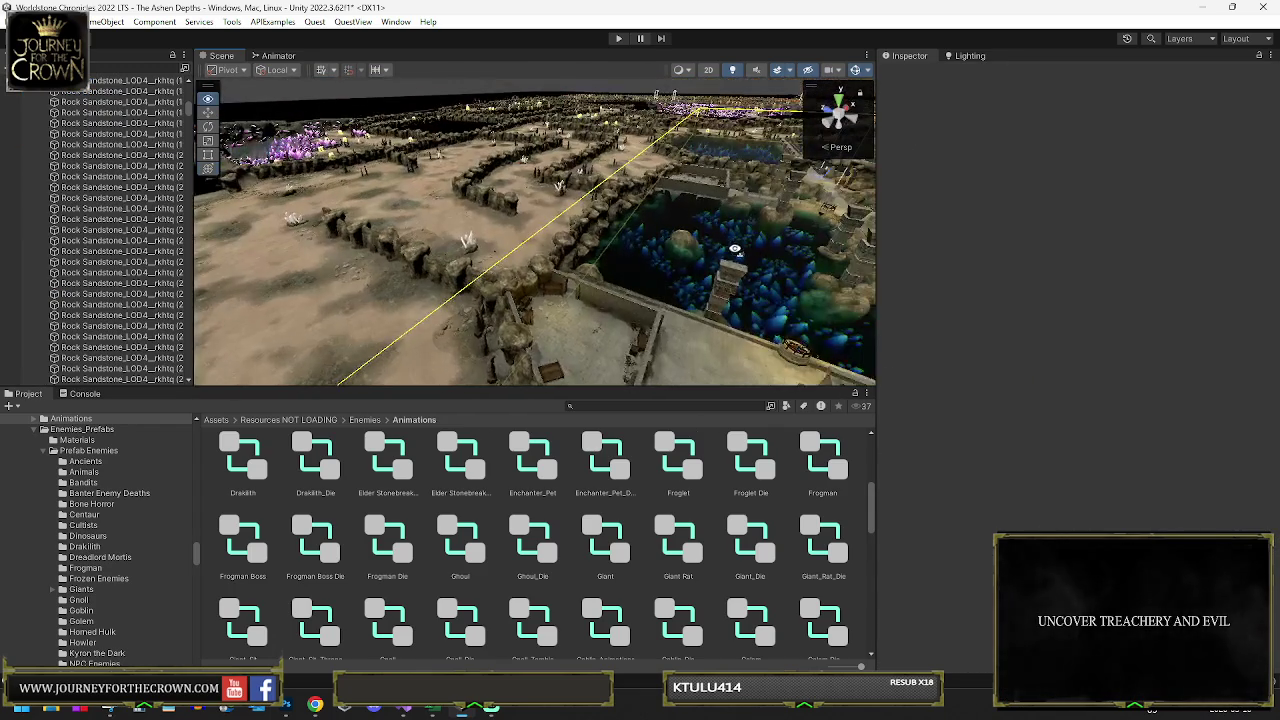
{"action": "mouse_move", "coordinate": [517, 285]}
{"action": "left_mouse_down"}
{"action": "mouse_move", "coordinate": [694, 283]}
{"action": "mouse_move", "coordinate": [749, 323]}
{"action": "mouse_move", "coordinate": [580, 188]}
{"action": "left_mouse_up"}
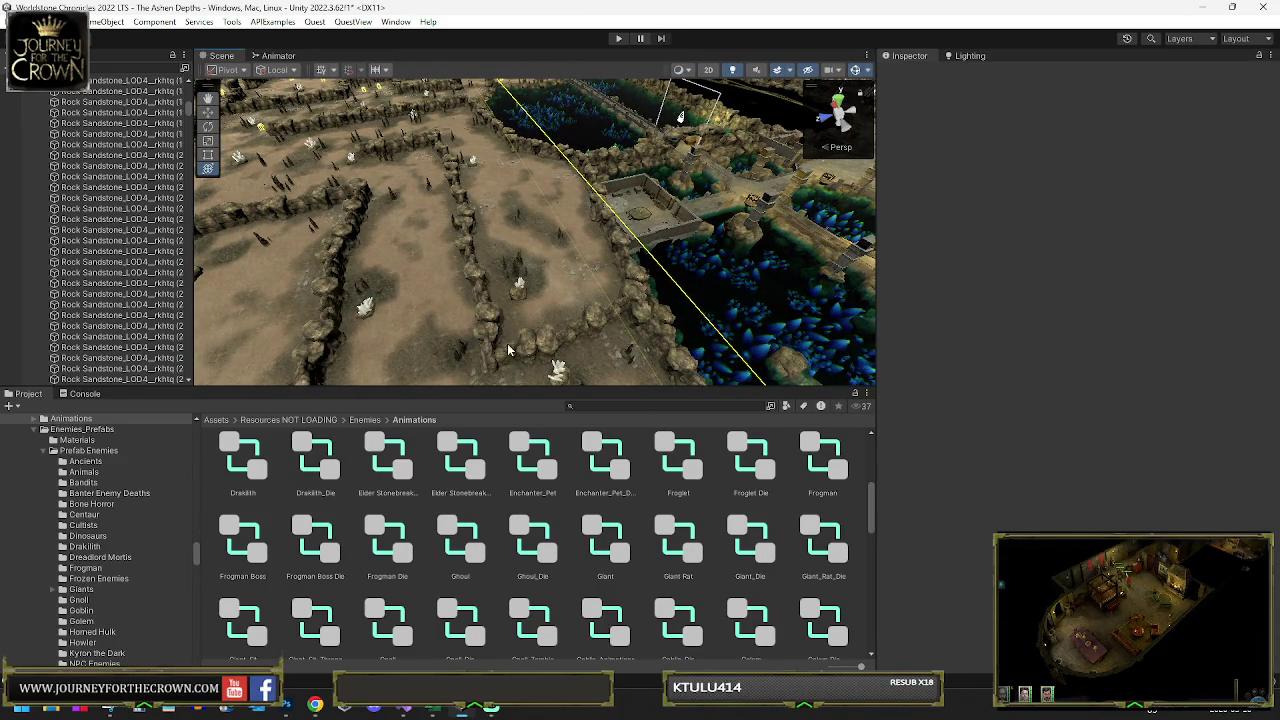
{"action": "mouse_move", "coordinate": [502, 344]}
{"action": "left_mouse_down"}
{"action": "mouse_move", "coordinate": [374, 199]}
{"action": "mouse_move", "coordinate": [483, 204]}
{"action": "left_mouse_up"}
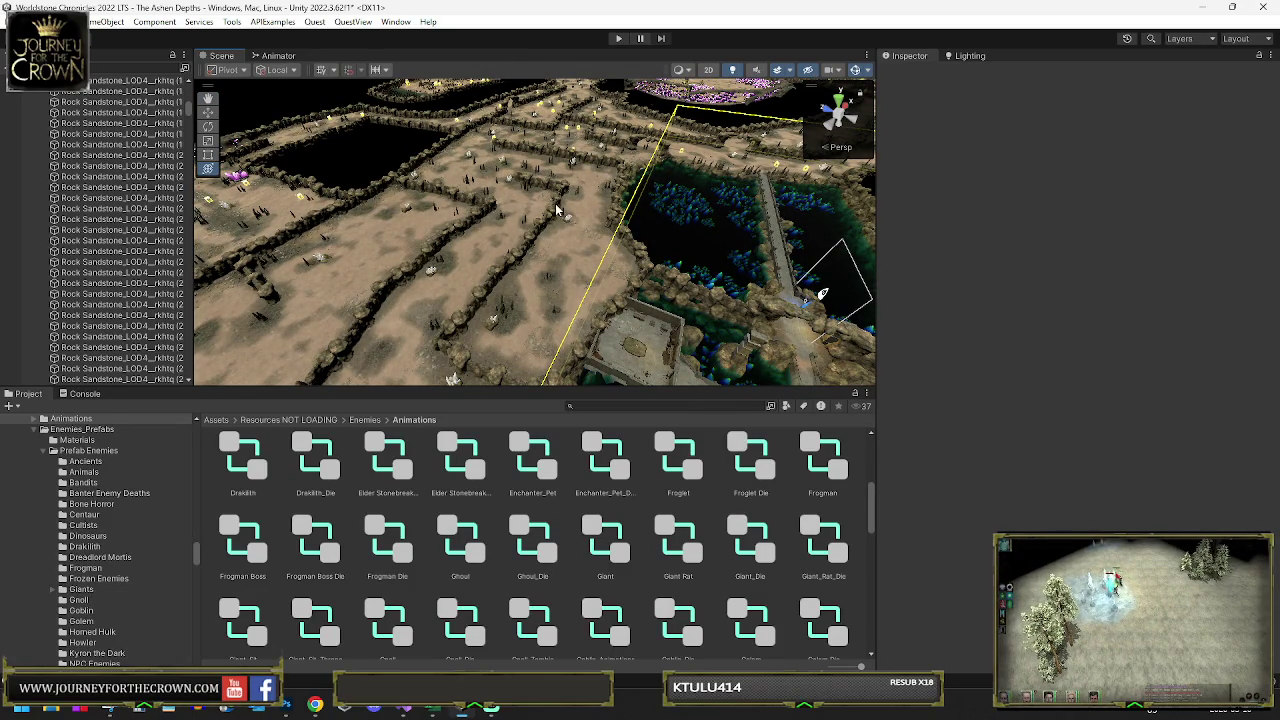
{"action": "left_click_drag", "start_coordinate": [557, 205], "coordinate": [497, 222]}
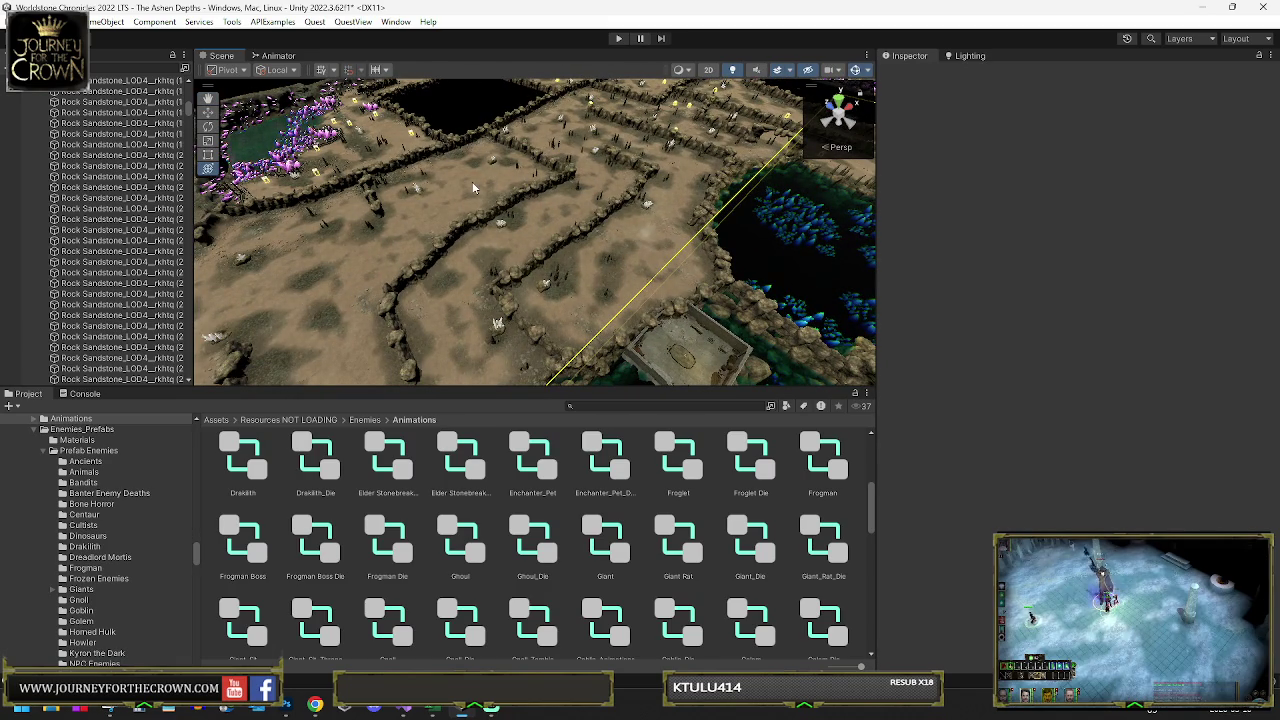
{"action": "left_click_drag", "start_coordinate": [462, 181], "coordinate": [360, 236]}
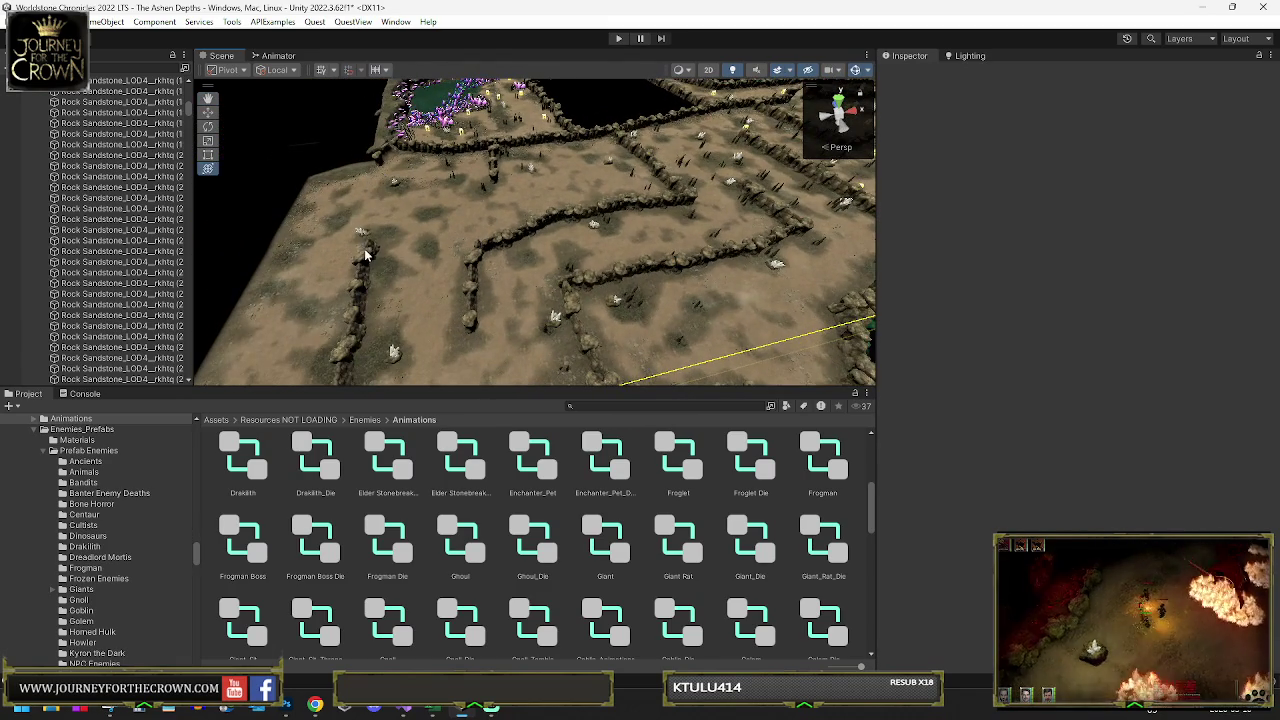
{"action": "left_click", "coordinate": [360, 236]}
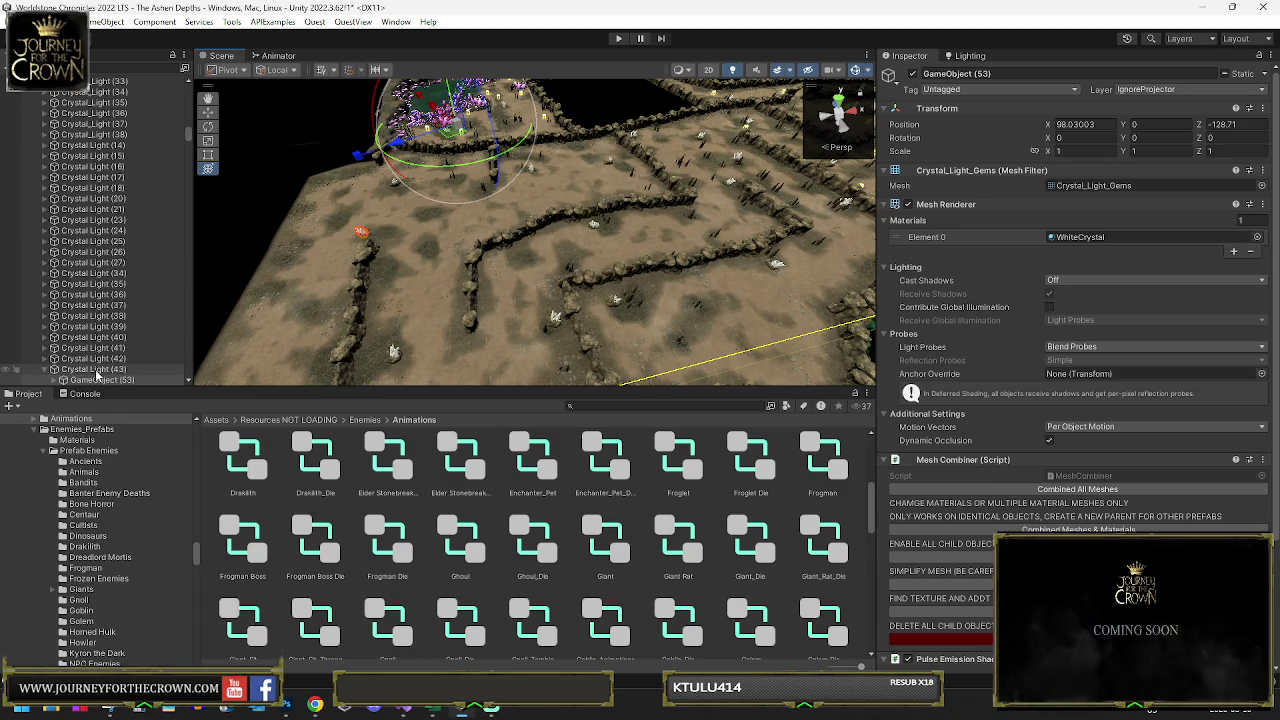
- Delete GameObject (53), then frame and delete a sandstone rock on the floor
{"action": "key", "text": "Delete"}
{"action": "left_click", "coordinate": [316, 194]}
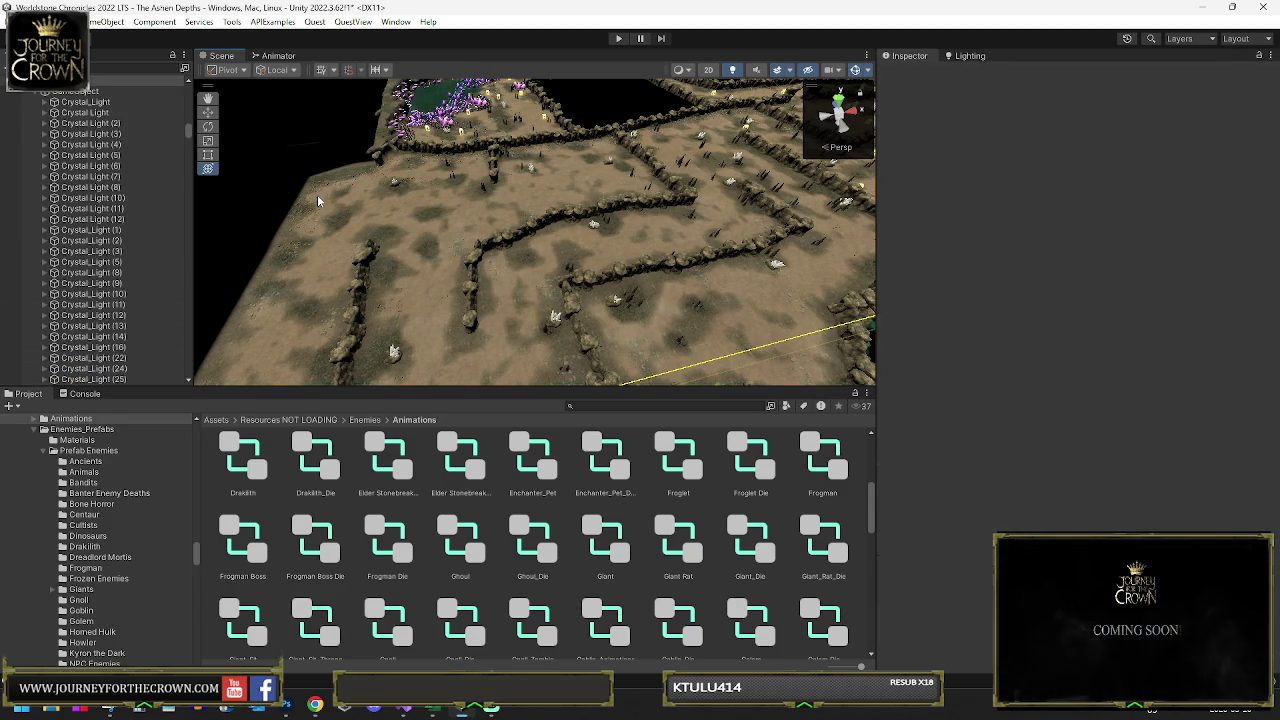
{"action": "key", "text": "f"}
{"action": "key", "text": "Delete"}
- Toggle the rock's deletion with undo repeatedly to compare the ground, leaving it deleted
{"action": "key", "text": "ctrl+z"}
{"action": "key", "text": "Delete"}
{"action": "key", "text": "ctrl+z"}
{"action": "key", "text": "Delete"}
{"action": "key", "text": "ctrl+z"}
{"action": "key", "text": "Delete"}
{"action": "key", "text": "ctrl+z"}
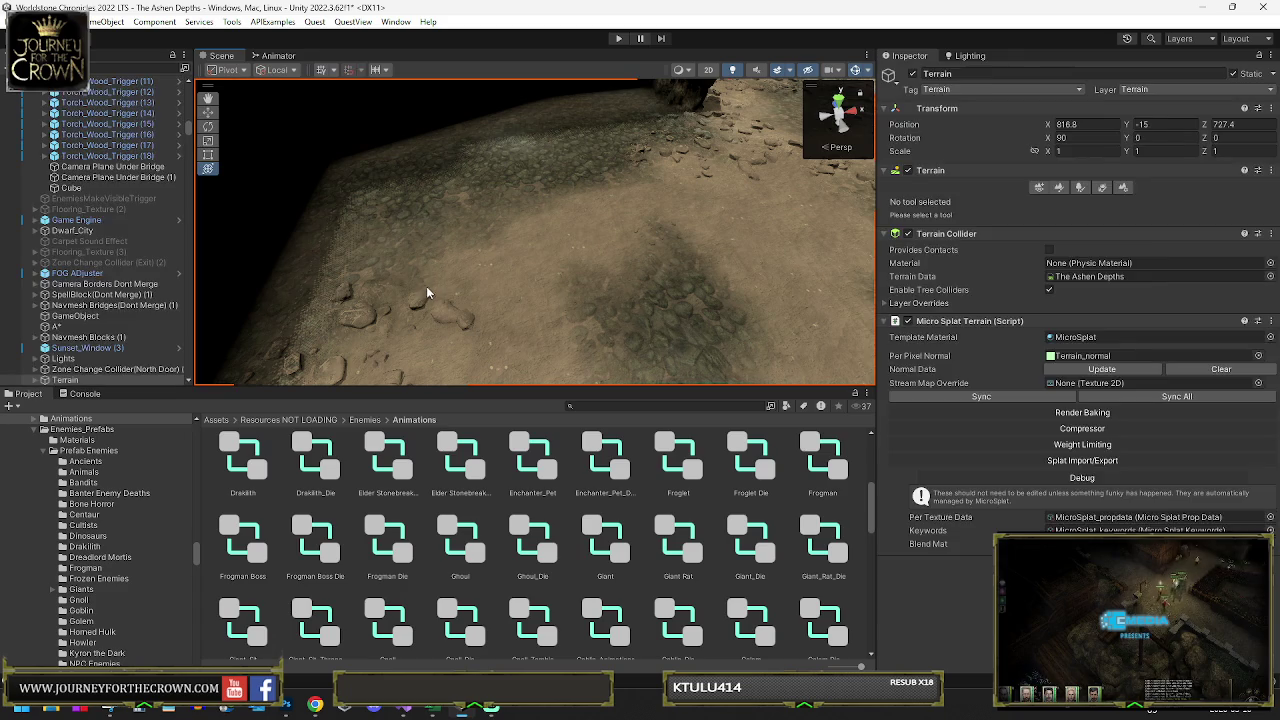
{"action": "key", "text": "ctrl+z"}
{"action": "key", "text": "Delete"}
{"action": "key", "text": "ctrl+z"}
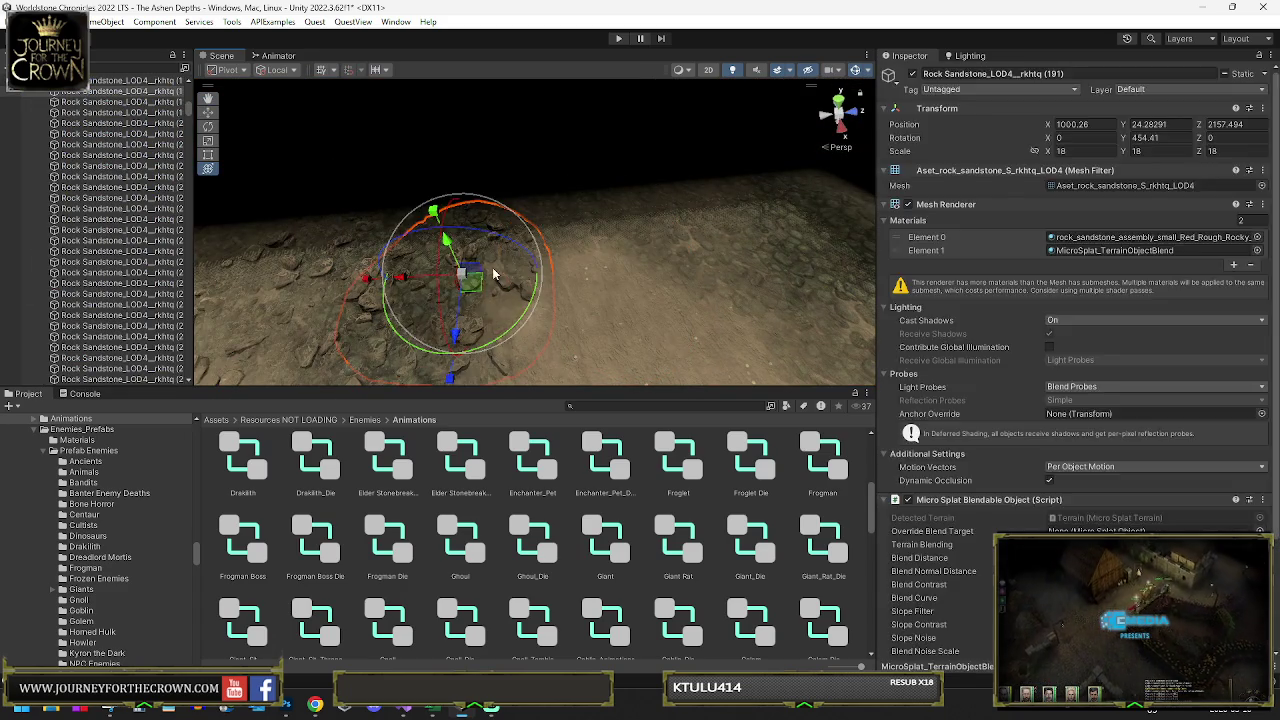
{"action": "key", "text": "Delete"}
{"action": "key", "text": "ctrl+z"}
{"action": "key", "text": "Delete"}
{"action": "key", "text": "ctrl+z"}
{"action": "key", "text": "Delete"}
{"action": "key", "text": "ctrl+z"}
{"action": "key", "text": "Delete"}
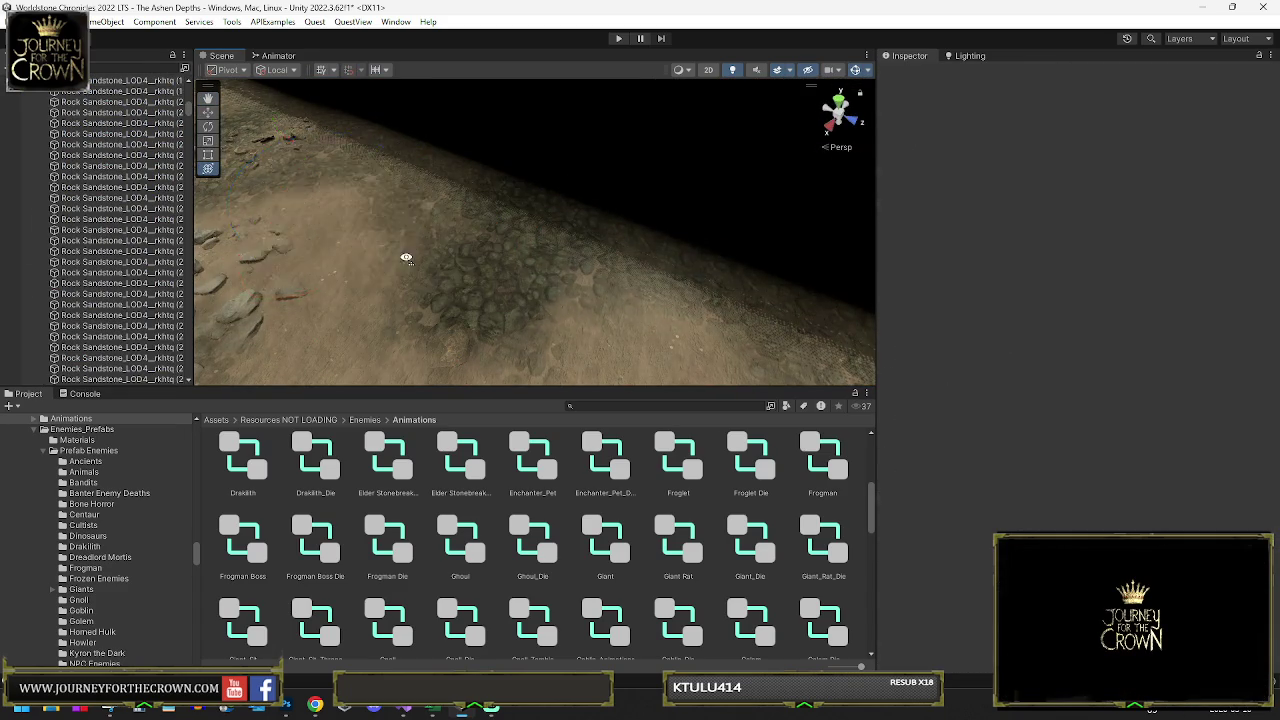
{"action": "key", "text": "ctrl+z"}
{"action": "key", "text": "Delete"}
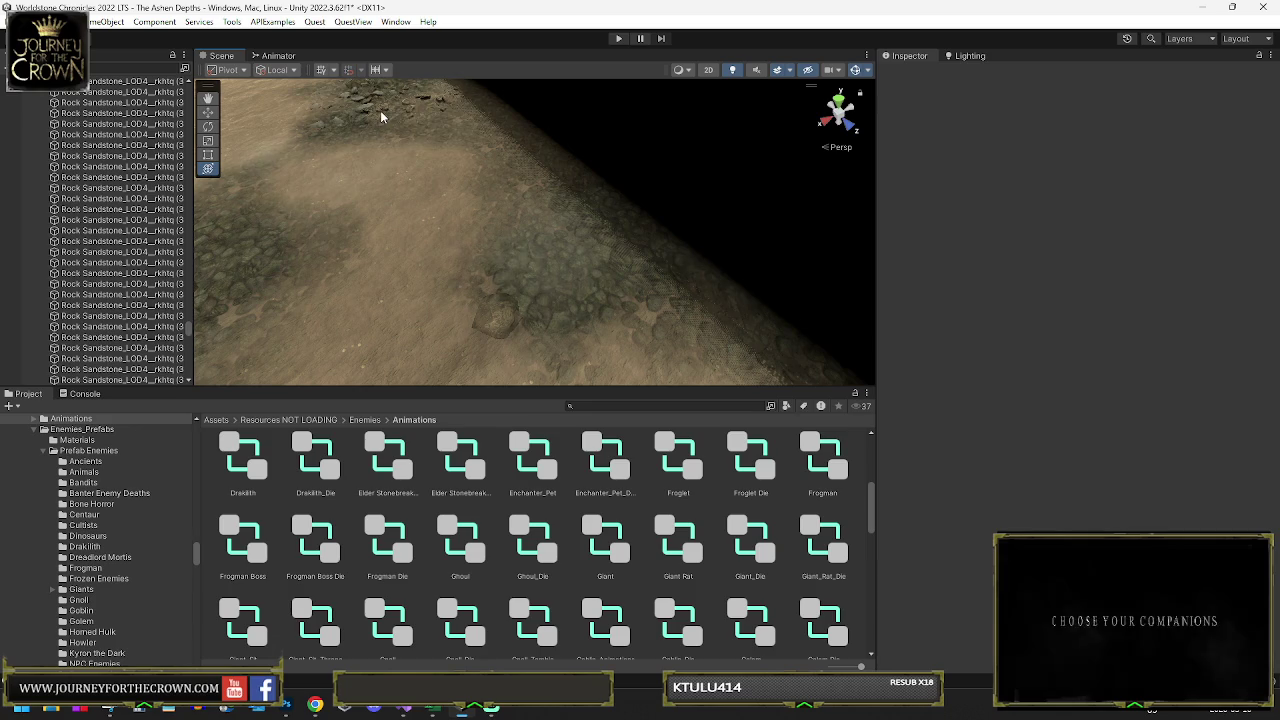
{"action": "key", "text": "ctrl+z"}
{"action": "key", "text": "Delete"}
{"action": "key", "text": "ctrl+z"}
{"action": "key", "text": "Delete"}
{"action": "left_click", "coordinate": [424, 129]}
- Delete two small rocks from the floor on the left and right
{"action": "left_click_drag", "start_coordinate": [450, 151], "coordinate": [423, 200]}
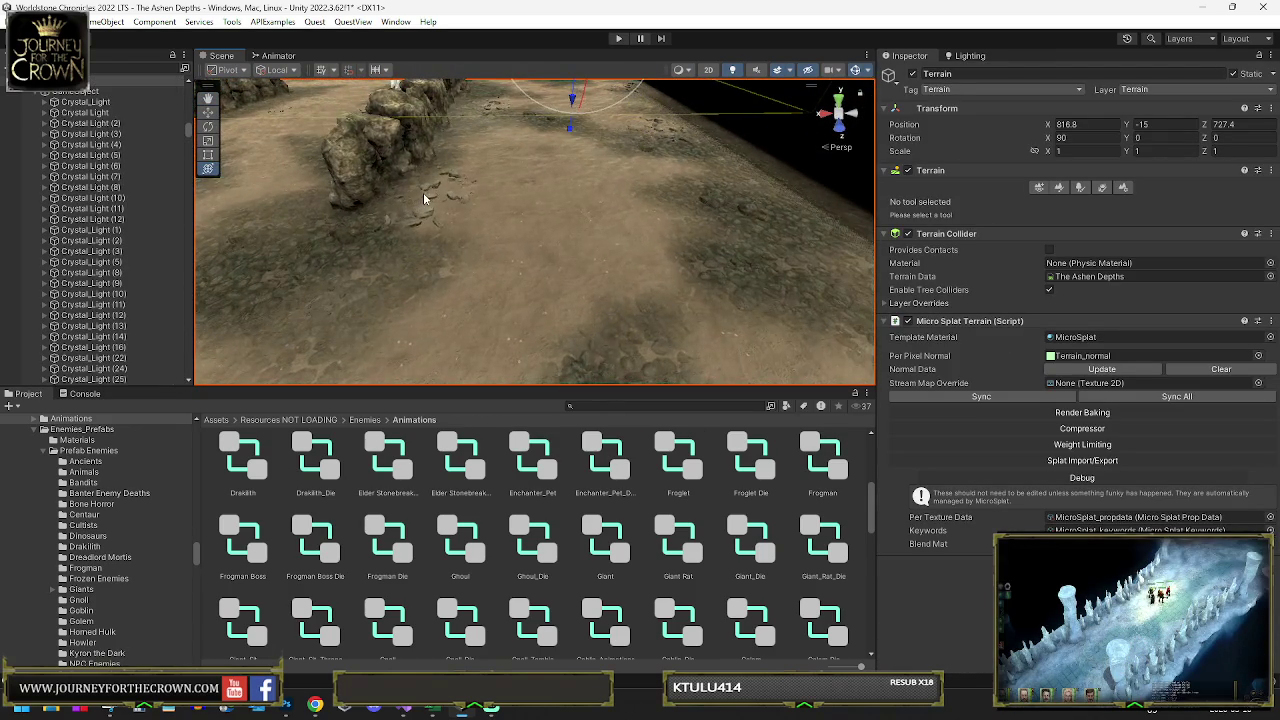
{"action": "left_click", "coordinate": [429, 197]}
{"action": "key", "text": "Delete"}
{"action": "left_click", "coordinate": [658, 131]}
{"action": "key", "text": "Delete"}
- Inspect several nearby Rock Sandstone objects, then orbit out over the arena
{"action": "left_click", "coordinate": [537, 130]}
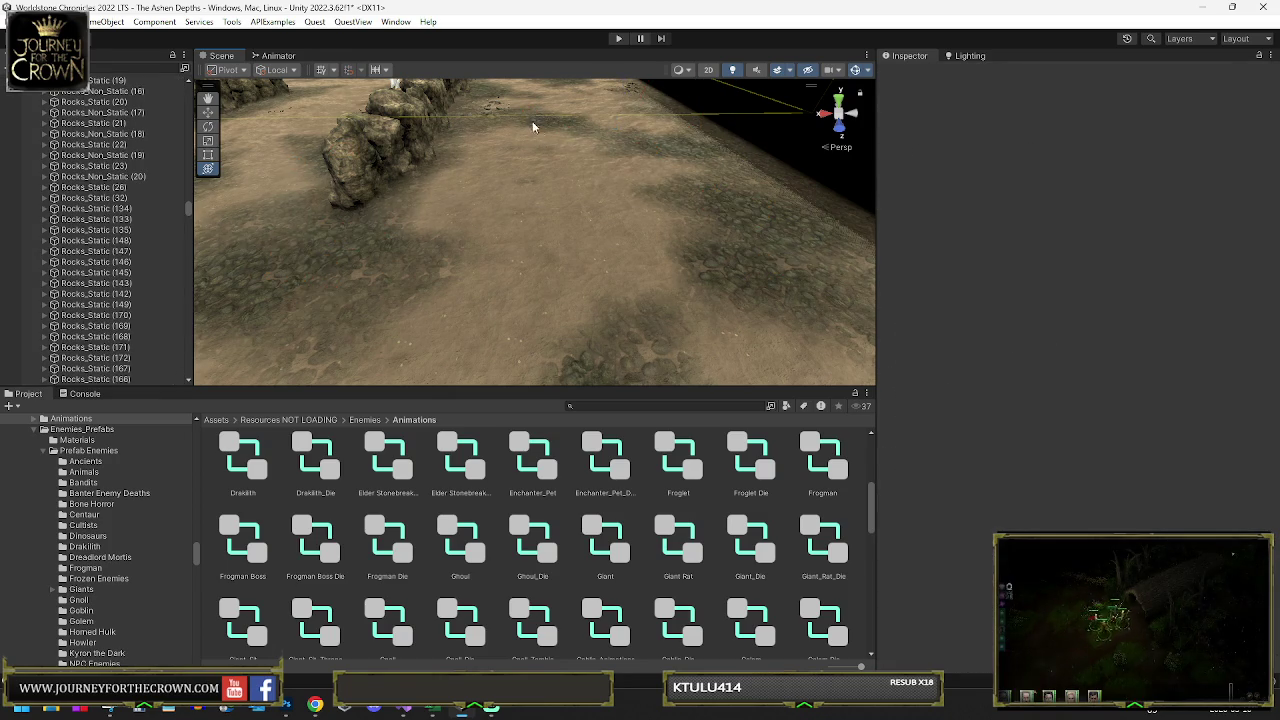
{"action": "left_click", "coordinate": [497, 113]}
{"action": "left_click", "coordinate": [533, 130]}
{"action": "left_click", "coordinate": [629, 94]}
{"action": "left_click", "coordinate": [623, 183]}
{"action": "mouse_move", "coordinate": [623, 183]}
{"action": "left_mouse_down"}
{"action": "mouse_move", "coordinate": [608, 166]}
{"action": "mouse_move", "coordinate": [623, 177]}
{"action": "mouse_move", "coordinate": [563, 194]}
{"action": "mouse_move", "coordinate": [460, 151]}
{"action": "left_mouse_up"}
{"action": "left_click", "coordinate": [462, 153]}
{"action": "left_click", "coordinate": [485, 153]}
{"action": "left_click", "coordinate": [455, 152]}
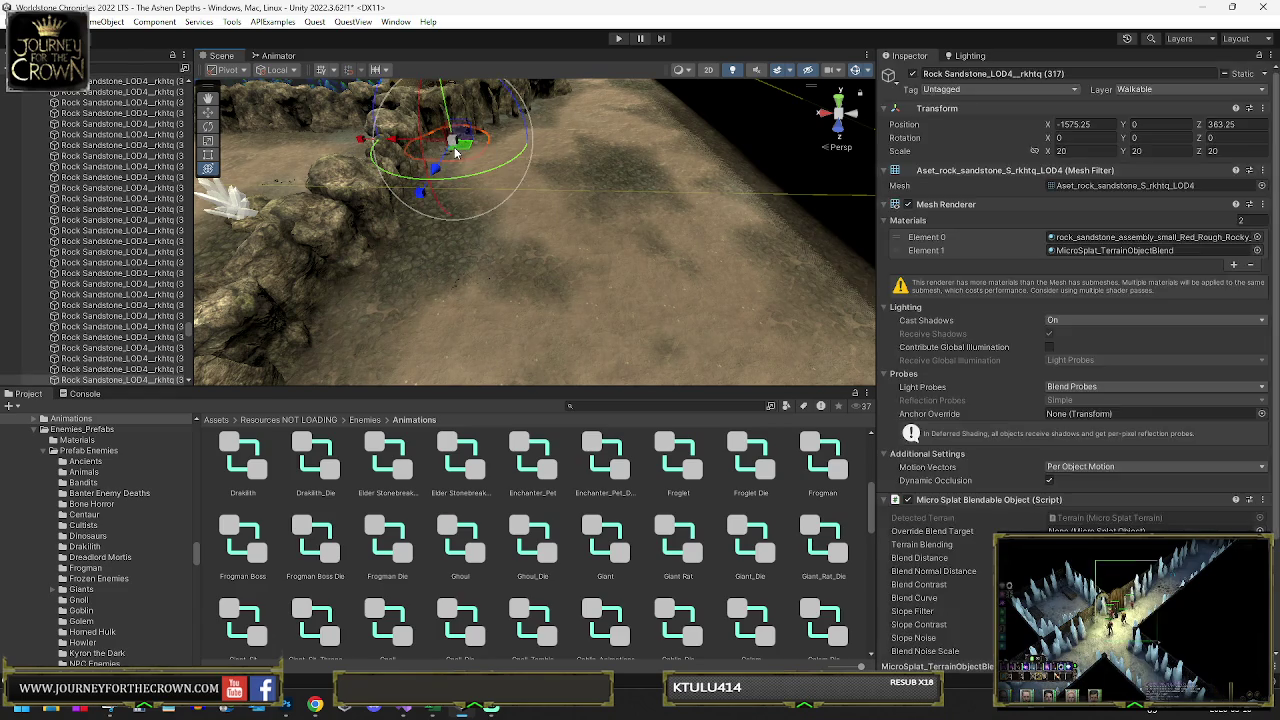
{"action": "left_click", "coordinate": [537, 177]}
{"action": "mouse_move", "coordinate": [537, 177]}
{"action": "left_mouse_down"}
{"action": "mouse_move", "coordinate": [287, 155]}
{"action": "mouse_move", "coordinate": [344, 141]}
{"action": "mouse_move", "coordinate": [926, 181]}
{"action": "mouse_move", "coordinate": [551, 172]}
{"action": "mouse_move", "coordinate": [566, 157]}
{"action": "mouse_move", "coordinate": [642, 168]}
{"action": "mouse_move", "coordinate": [537, 203]}
{"action": "left_mouse_up"}
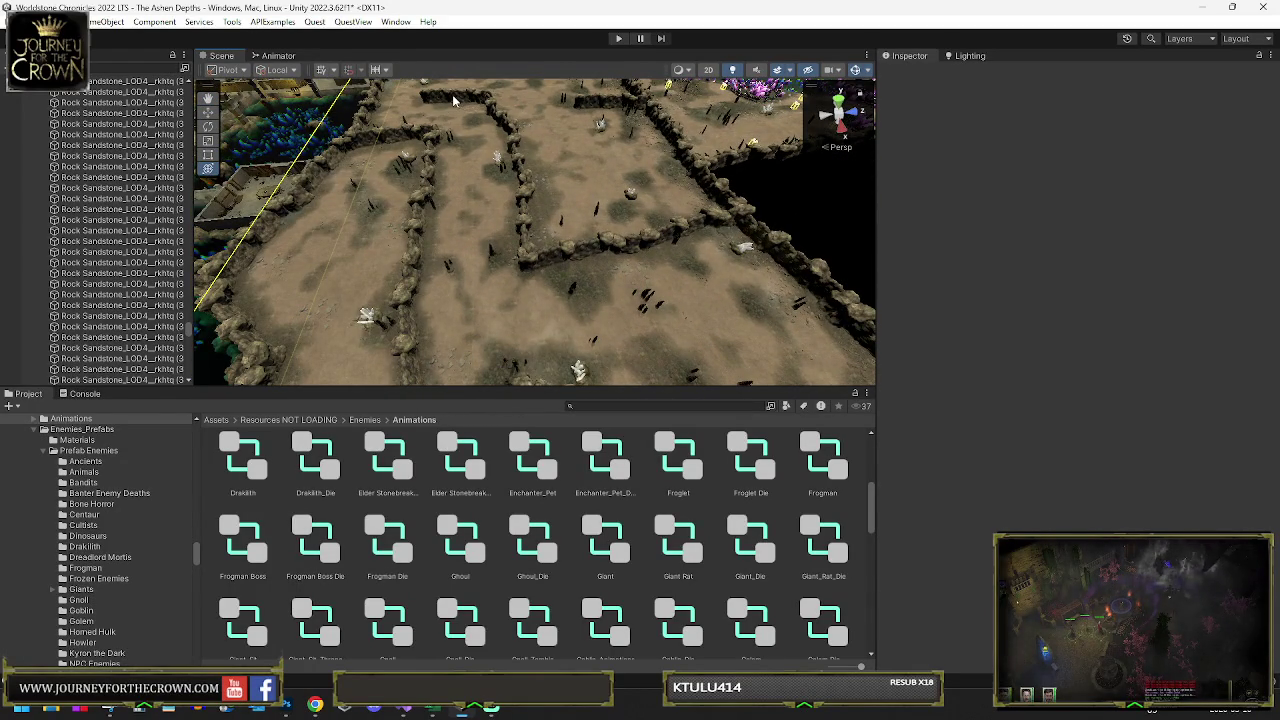
- Nudge Wall_Fadeable (221) slightly to close its gap
{"action": "left_click", "coordinate": [455, 101]}
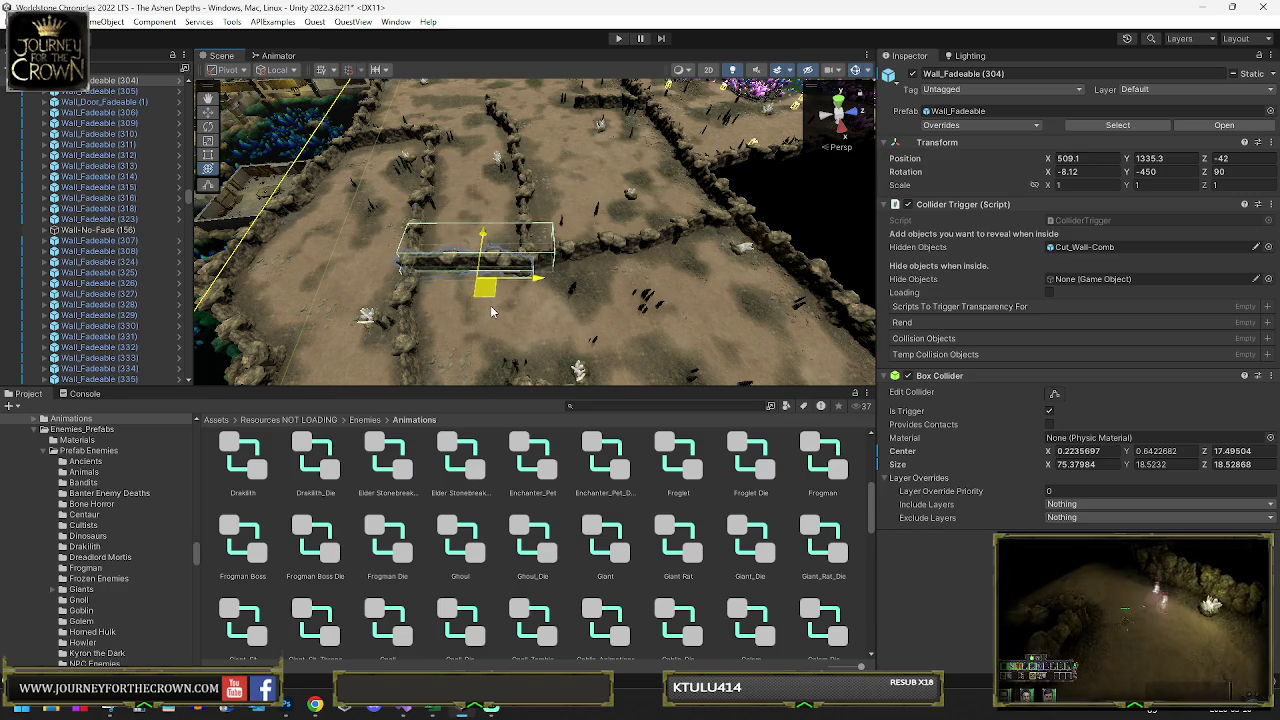
{"action": "mouse_move", "coordinate": [493, 311]}
{"action": "left_mouse_down"}
{"action": "mouse_move", "coordinate": [551, 344]}
{"action": "mouse_move", "coordinate": [480, 270]}
{"action": "mouse_move", "coordinate": [572, 210]}
{"action": "left_mouse_up"}
{"action": "left_click", "coordinate": [480, 270]}
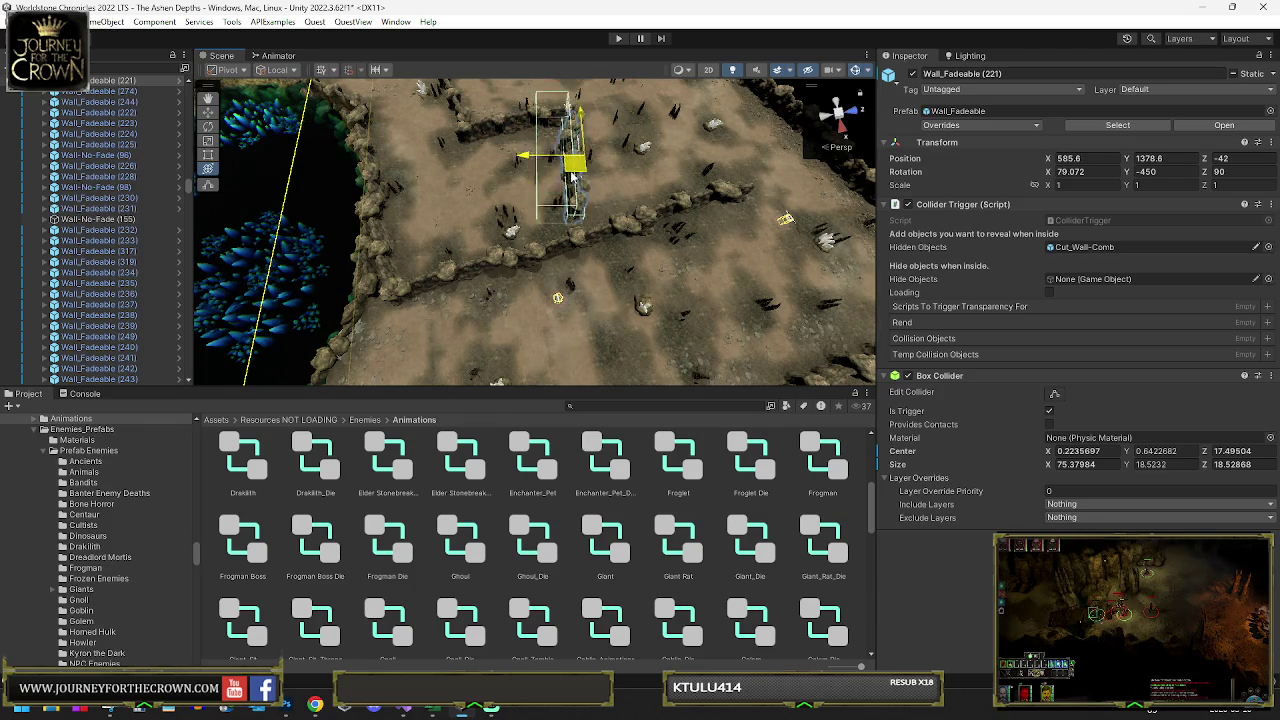
{"action": "left_click_drag", "start_coordinate": [560, 188], "coordinate": [583, 192]}
{"action": "key", "text": "e"}
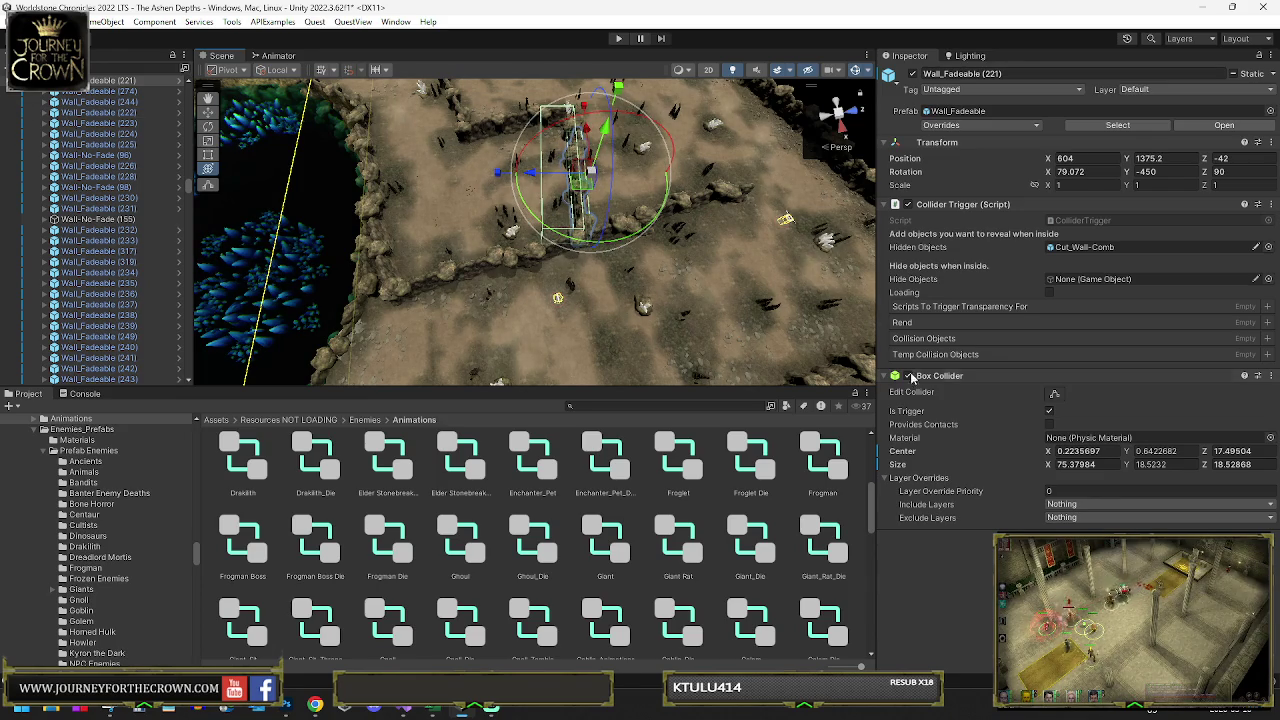
- Shift Wall_Fadeable (274) up and to the right to close its gap
{"action": "mouse_move", "coordinate": [643, 189]}
{"action": "left_mouse_down"}
{"action": "mouse_move", "coordinate": [556, 156]}
{"action": "mouse_move", "coordinate": [506, 266]}
{"action": "mouse_move", "coordinate": [577, 175]}
{"action": "left_mouse_up"}
{"action": "left_click", "coordinate": [490, 284]}
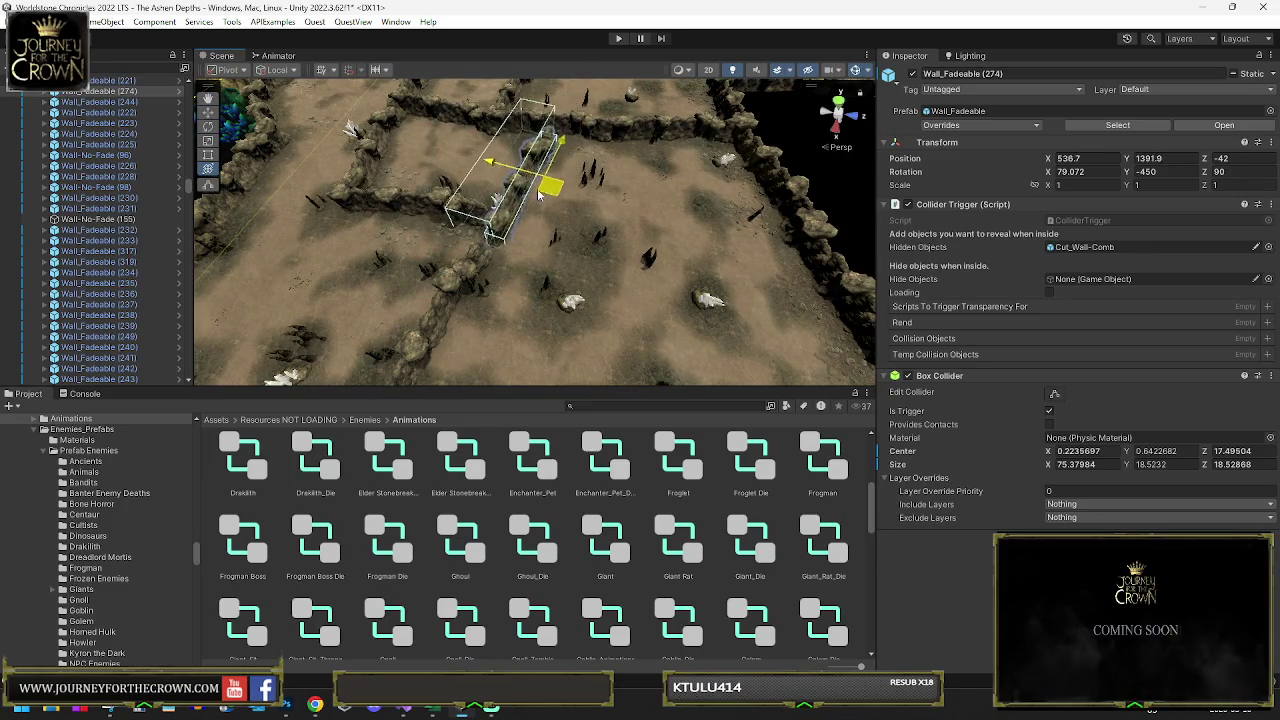
{"action": "left_click_drag", "start_coordinate": [519, 233], "coordinate": [543, 184]}
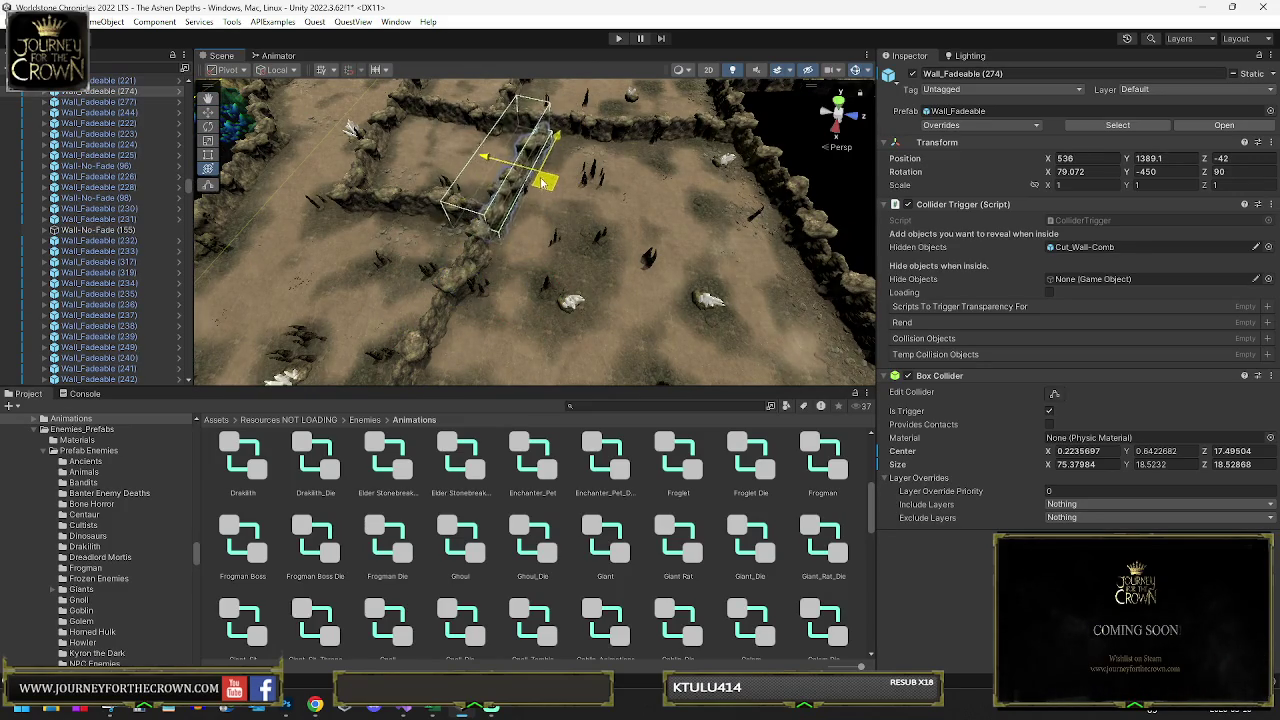
- Delete Wall_Fadeable (261) and select the wall piece near the top edge
{"action": "left_click", "coordinate": [418, 203]}
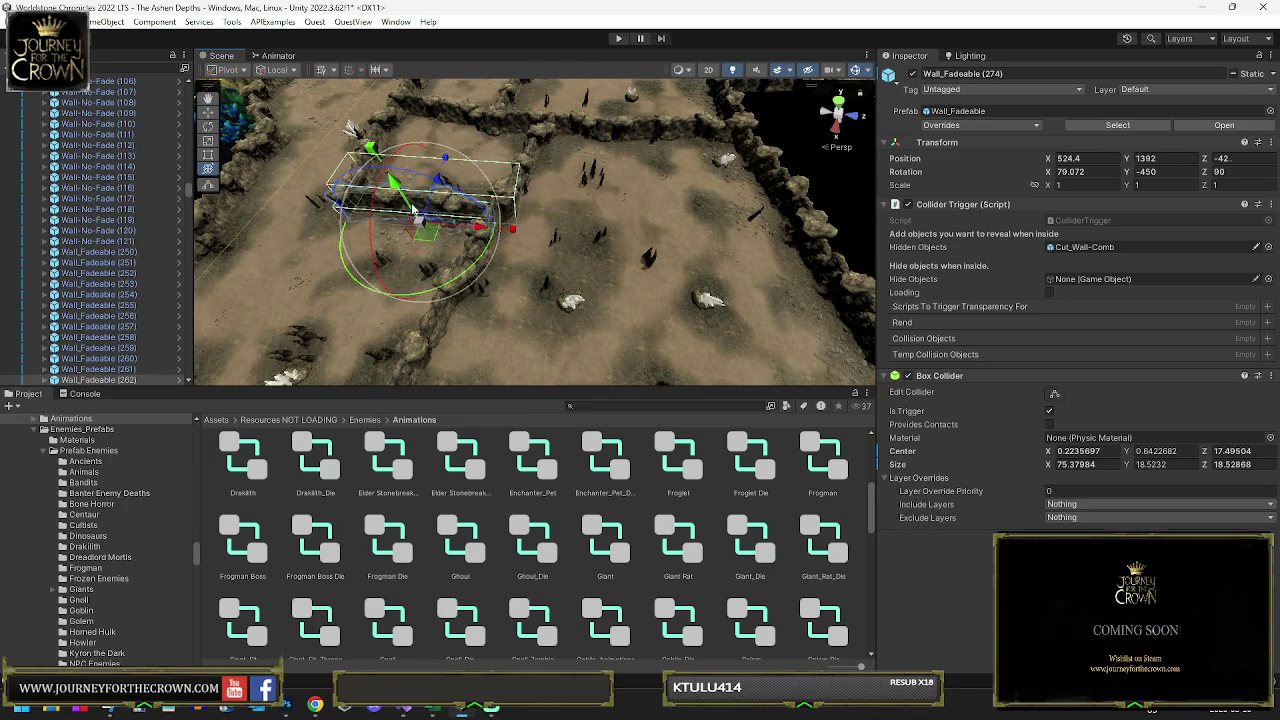
{"action": "left_click", "coordinate": [372, 152]}
{"action": "key", "text": "Delete"}
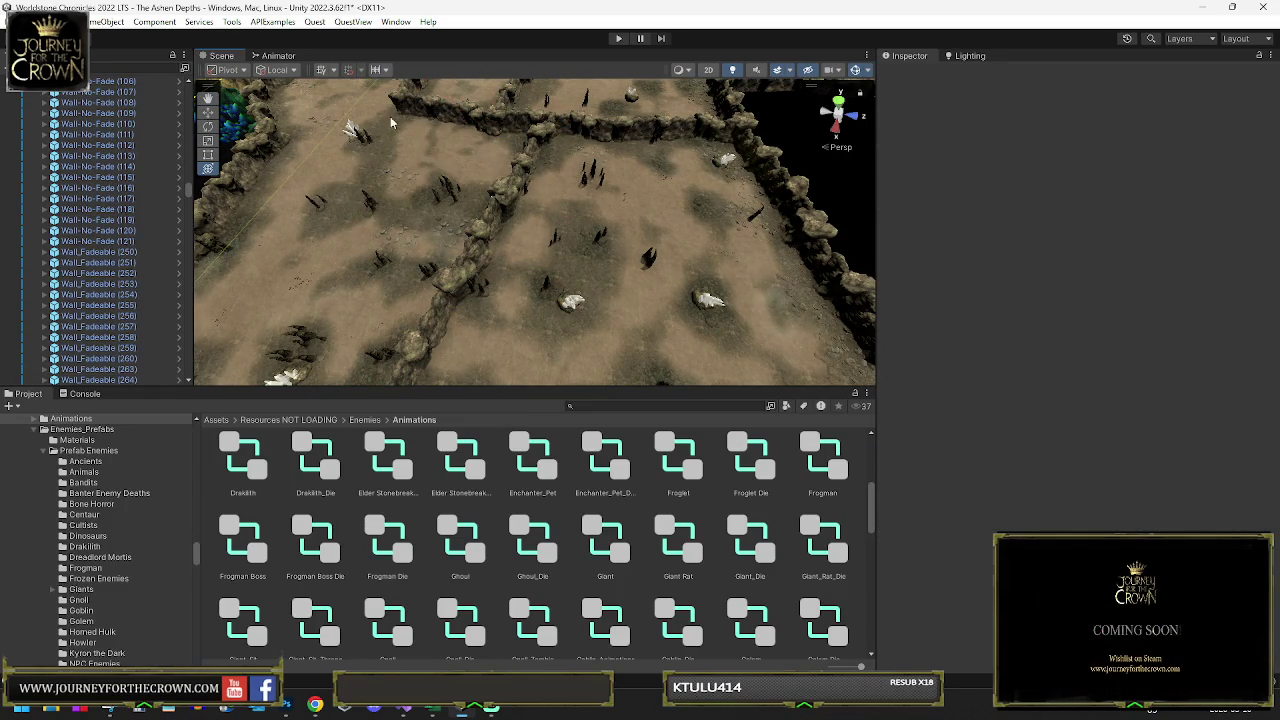
{"action": "left_click", "coordinate": [420, 115]}
- Delete the top-edge wall piece and inspect Rocks_Static (110)
{"action": "key", "text": "Delete"}
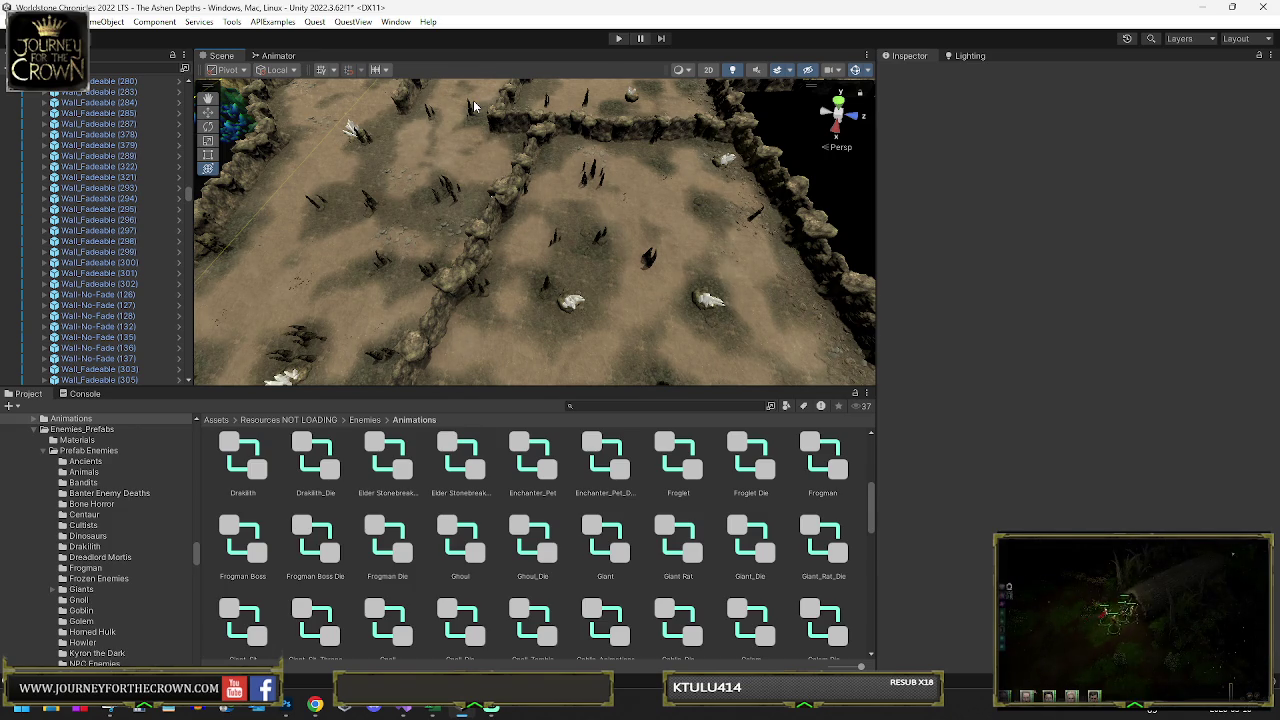
{"action": "mouse_move", "coordinate": [479, 101]}
{"action": "left_mouse_down"}
{"action": "mouse_move", "coordinate": [389, 163]}
{"action": "mouse_move", "coordinate": [486, 220]}
{"action": "left_mouse_up"}
{"action": "left_click", "coordinate": [487, 222]}
{"action": "left_click", "coordinate": [629, 186]}
- Inspect another rock near the top and the Rocks_Static (21) group, then zoom out
{"action": "left_click", "coordinate": [588, 165]}
{"action": "left_click", "coordinate": [564, 274]}
{"action": "left_click", "coordinate": [572, 283]}
{"action": "mouse_move", "coordinate": [572, 283]}
{"action": "left_mouse_down"}
{"action": "mouse_move", "coordinate": [784, 264]}
{"action": "mouse_move", "coordinate": [600, 220]}
{"action": "mouse_move", "coordinate": [268, 97]}
{"action": "left_mouse_up"}
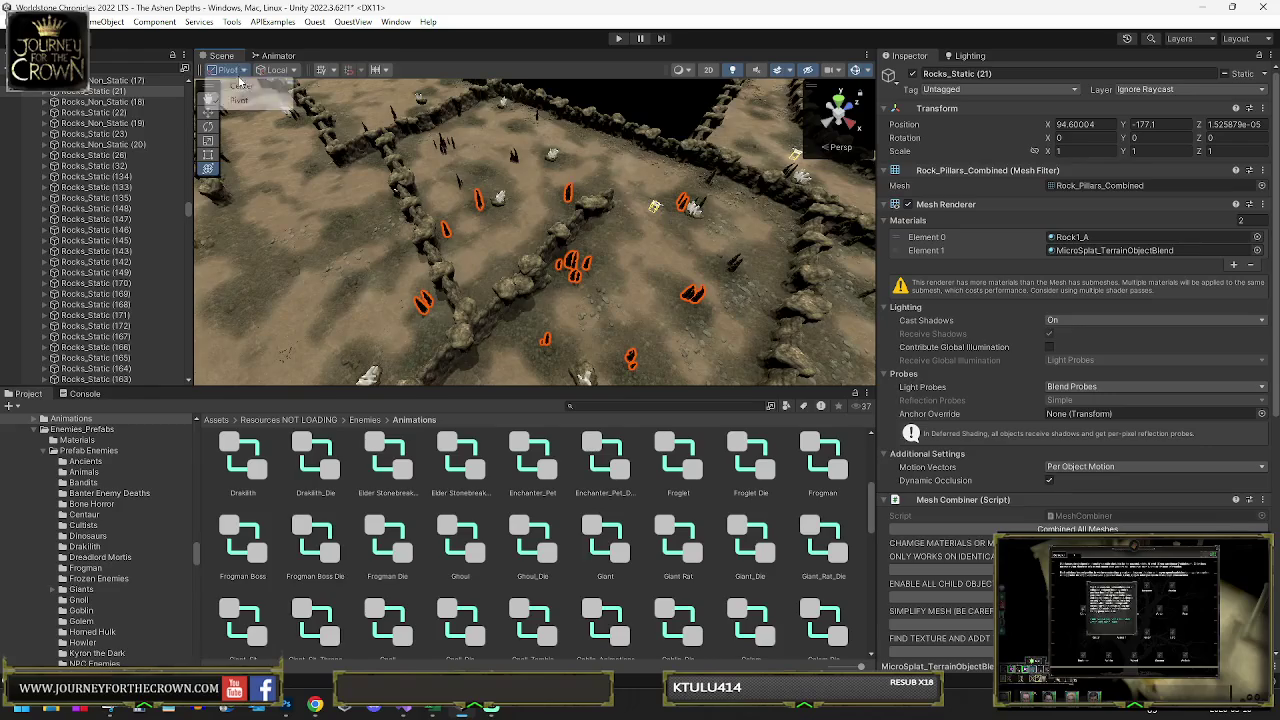
- Move Rocks_Static (21) to a new position using a selection-centre handle
{"action": "left_click", "coordinate": [241, 86]}
{"action": "mouse_move", "coordinate": [565, 255]}
{"action": "left_mouse_down"}
{"action": "mouse_move", "coordinate": [588, 212]}
{"action": "mouse_move", "coordinate": [596, 221]}
{"action": "left_mouse_up"}
{"action": "mouse_move", "coordinate": [312, 300]}
{"action": "left_mouse_down"}
{"action": "mouse_move", "coordinate": [337, 310]}
{"action": "mouse_move", "coordinate": [430, 110]}
{"action": "mouse_move", "coordinate": [416, 188]}
{"action": "mouse_move", "coordinate": [429, 206]}
{"action": "left_mouse_up"}
- Inspect RockSA (7), nearby wall pieces including Wall_Fadeable (258), and crystal GameObject (53)
{"action": "left_click", "coordinate": [432, 218]}
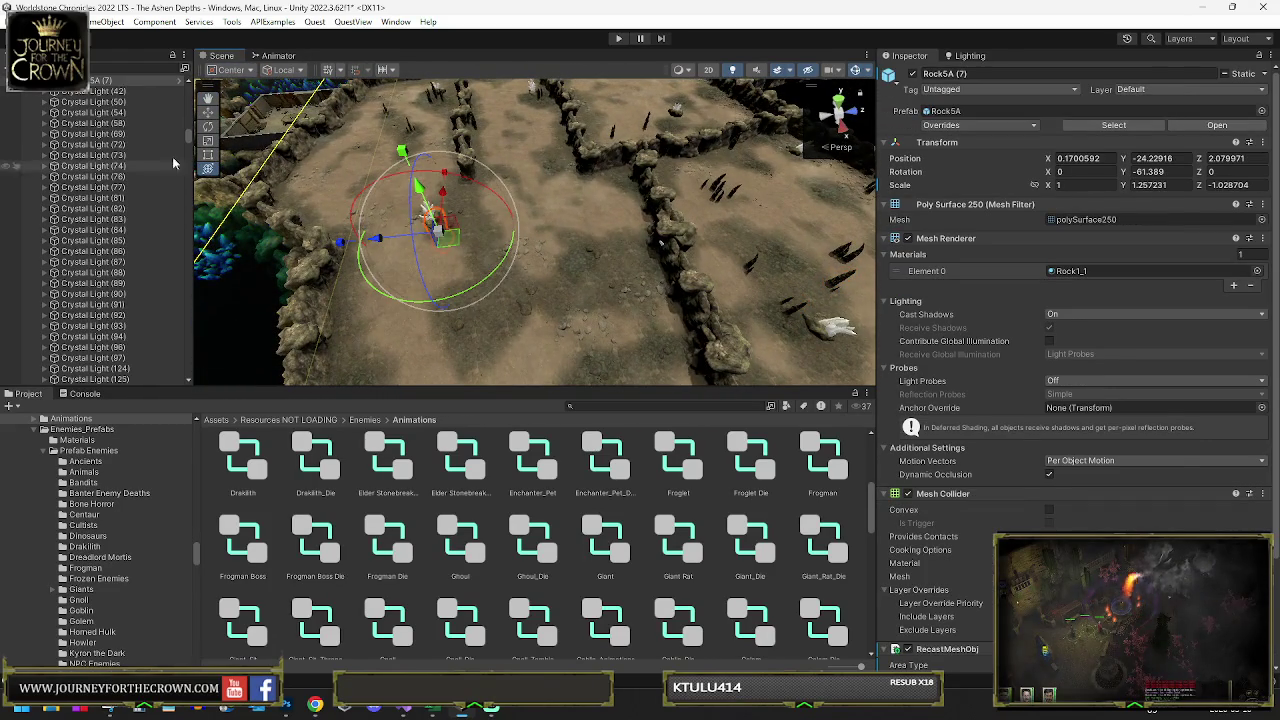
{"action": "scroll", "coordinate": [117, 129], "scroll_direction": "up", "scroll_amount": 2}
{"action": "left_click", "coordinate": [383, 143]}
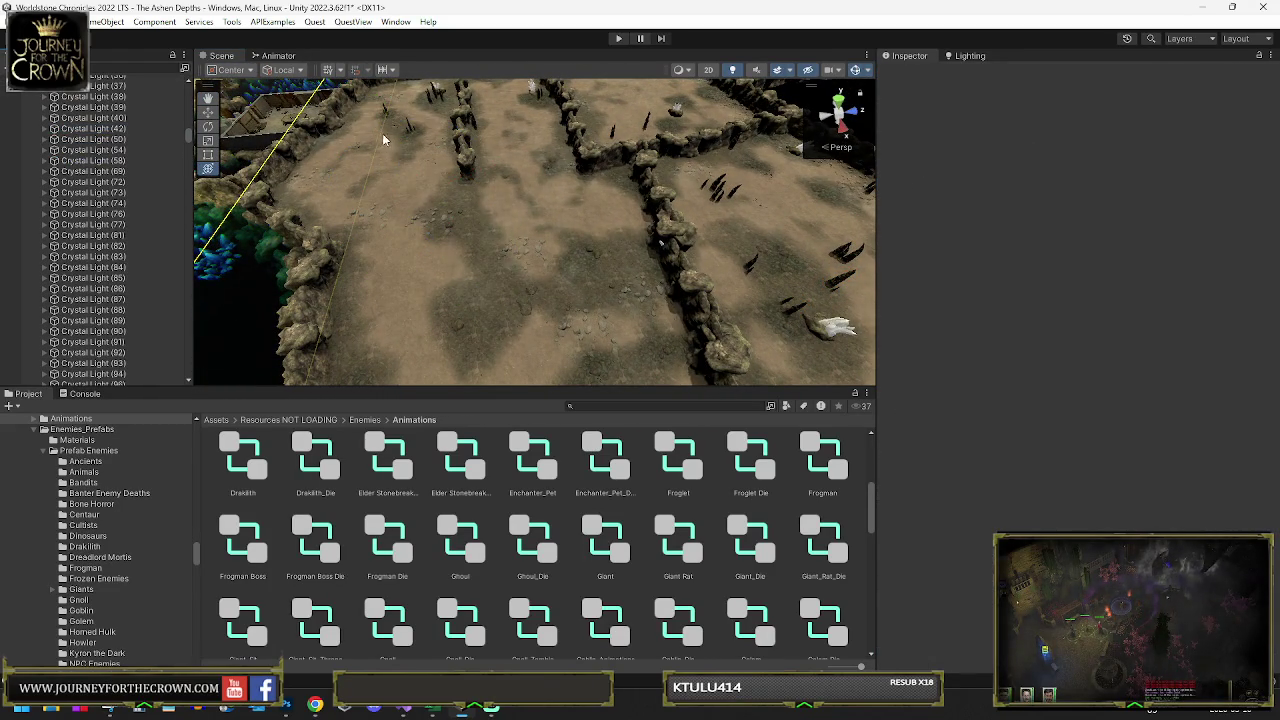
{"action": "left_click", "coordinate": [409, 127]}
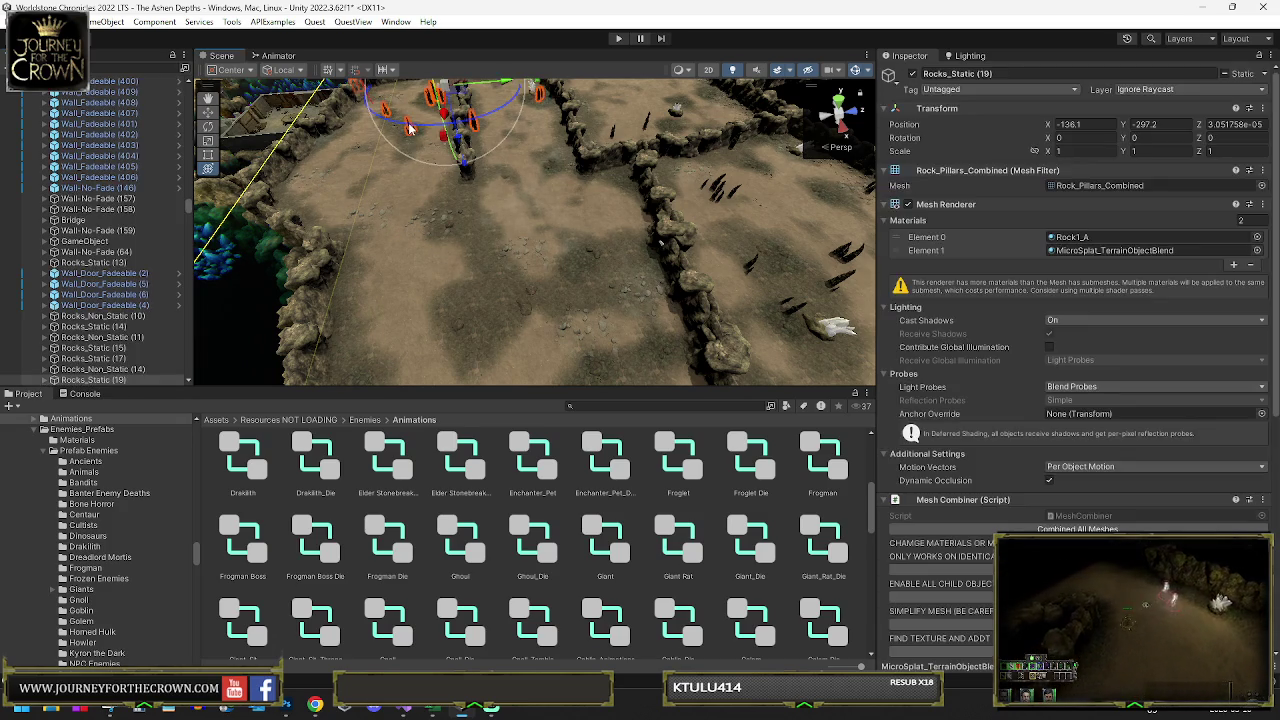
{"action": "left_click", "coordinate": [461, 139]}
{"action": "left_click", "coordinate": [463, 141]}
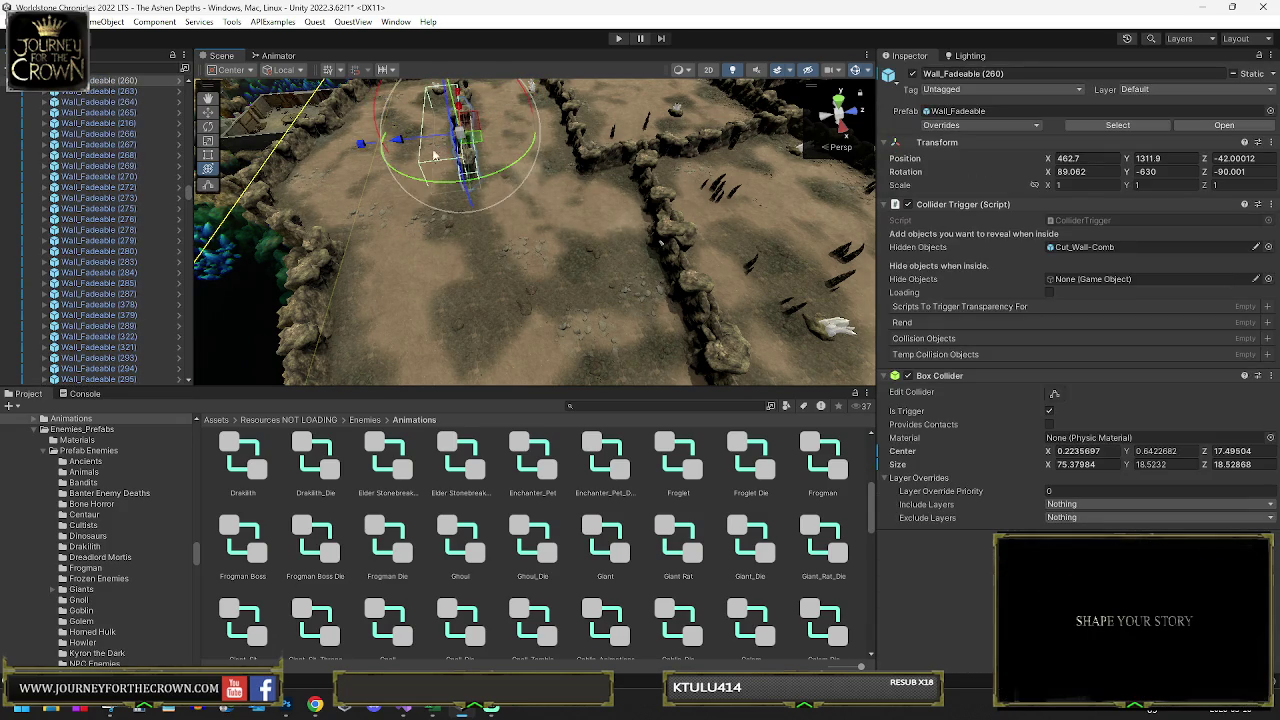
{"action": "left_click", "coordinate": [469, 160]}
{"action": "scroll", "coordinate": [476, 141], "scroll_direction": "down", "scroll_amount": 2}
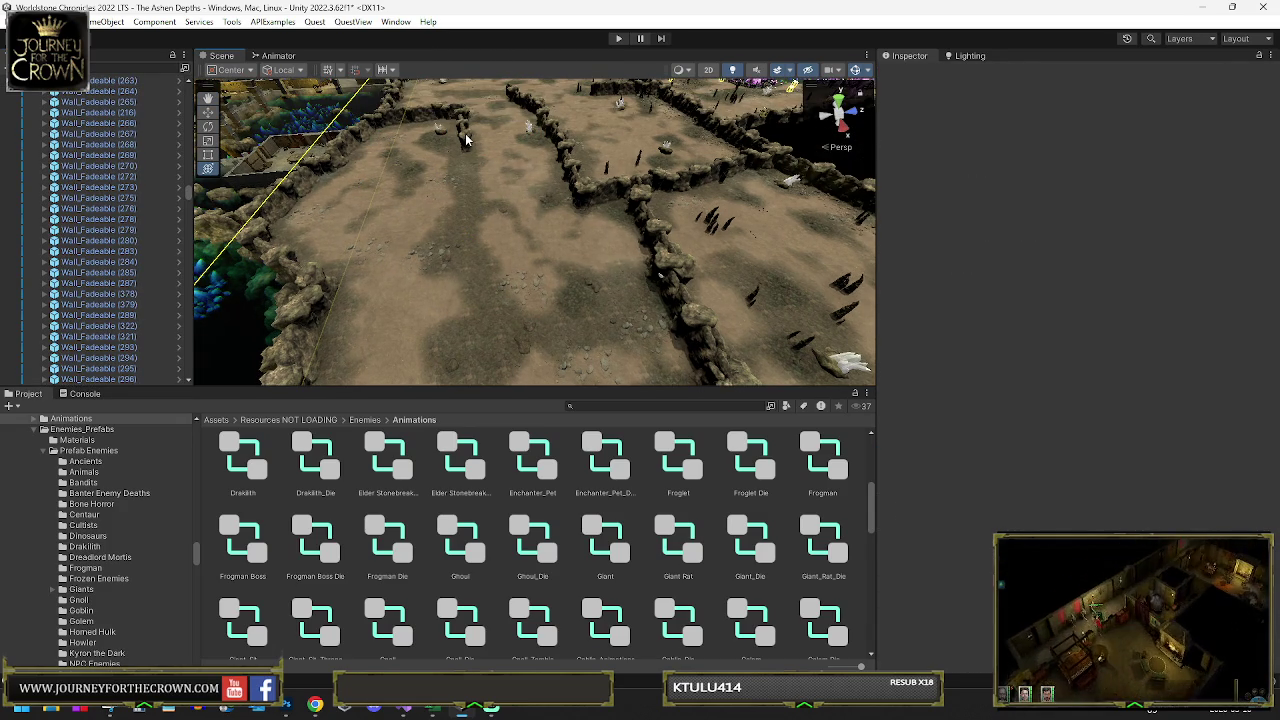
{"action": "left_click", "coordinate": [436, 115]}
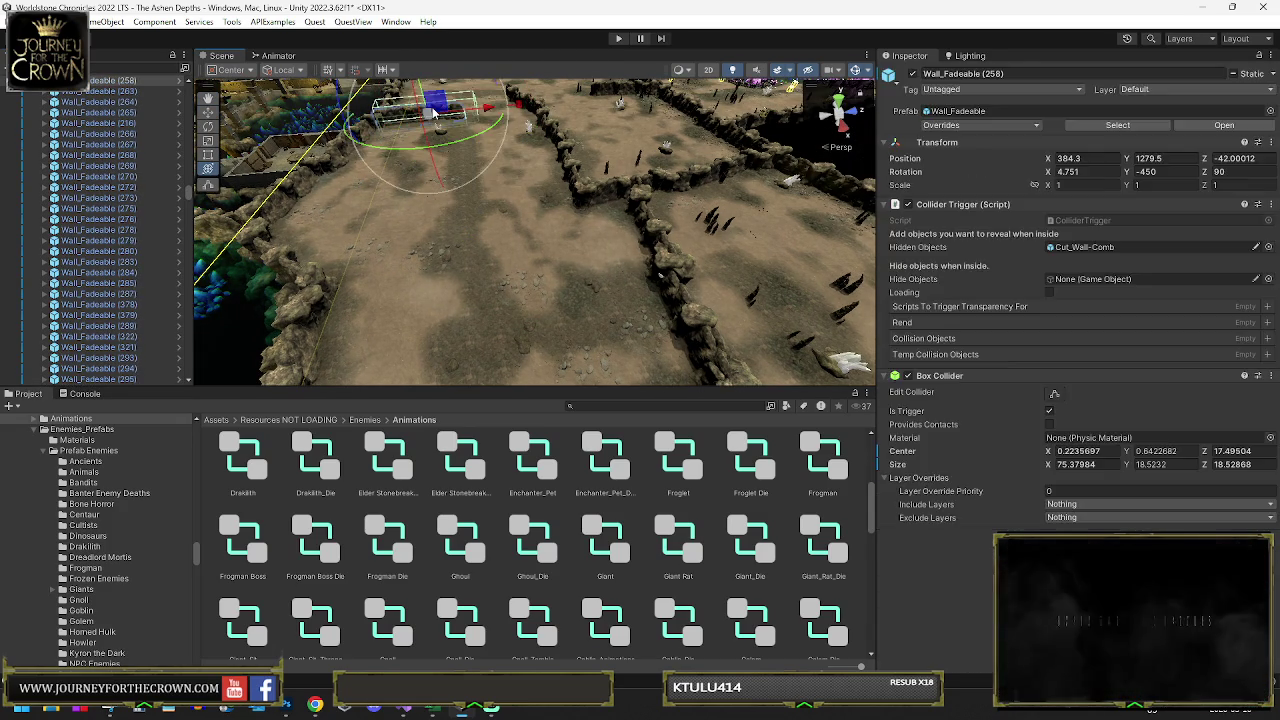
{"action": "left_click", "coordinate": [516, 119]}
{"action": "left_click", "coordinate": [528, 128]}
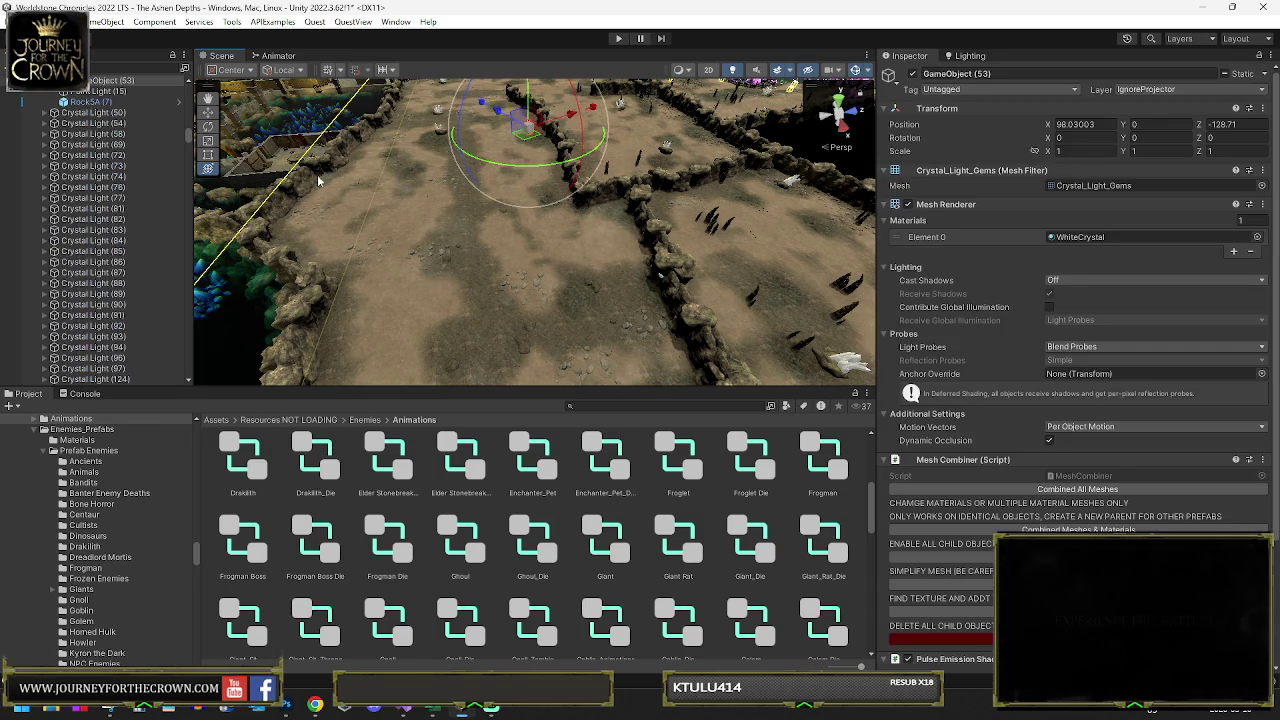
- Delete Crystal Light (42), Crystal_Light (14) and an object on the floor
{"action": "left_click", "coordinate": [90, 190]}
{"action": "key", "text": "Delete"}
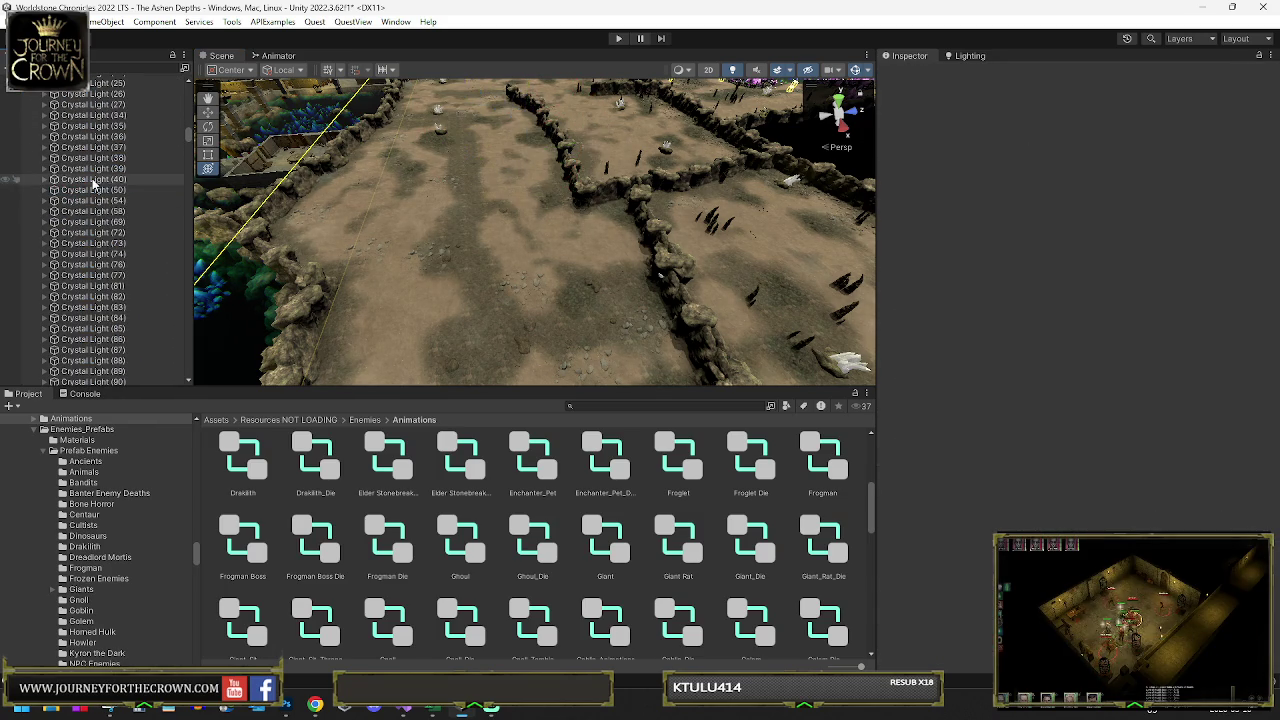
{"action": "left_click", "coordinate": [95, 181]}
{"action": "left_click", "coordinate": [442, 133]}
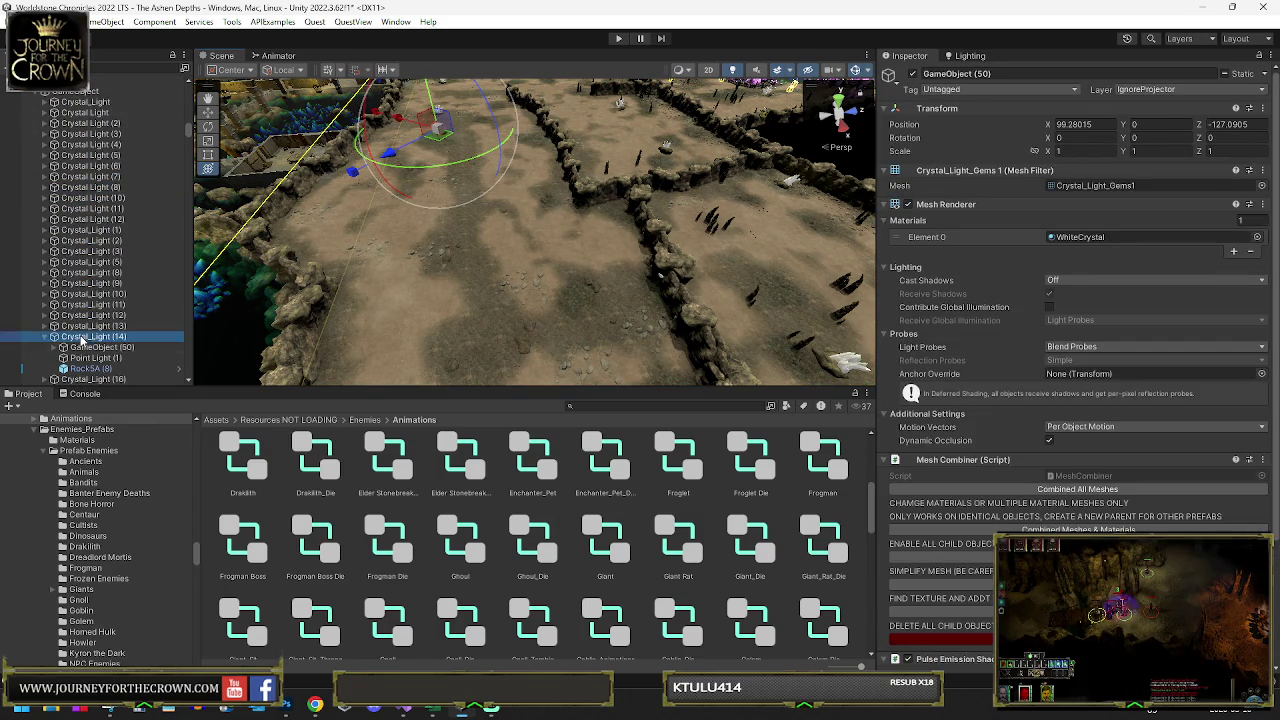
{"action": "key", "text": "Delete"}
{"action": "left_click", "coordinate": [438, 113]}
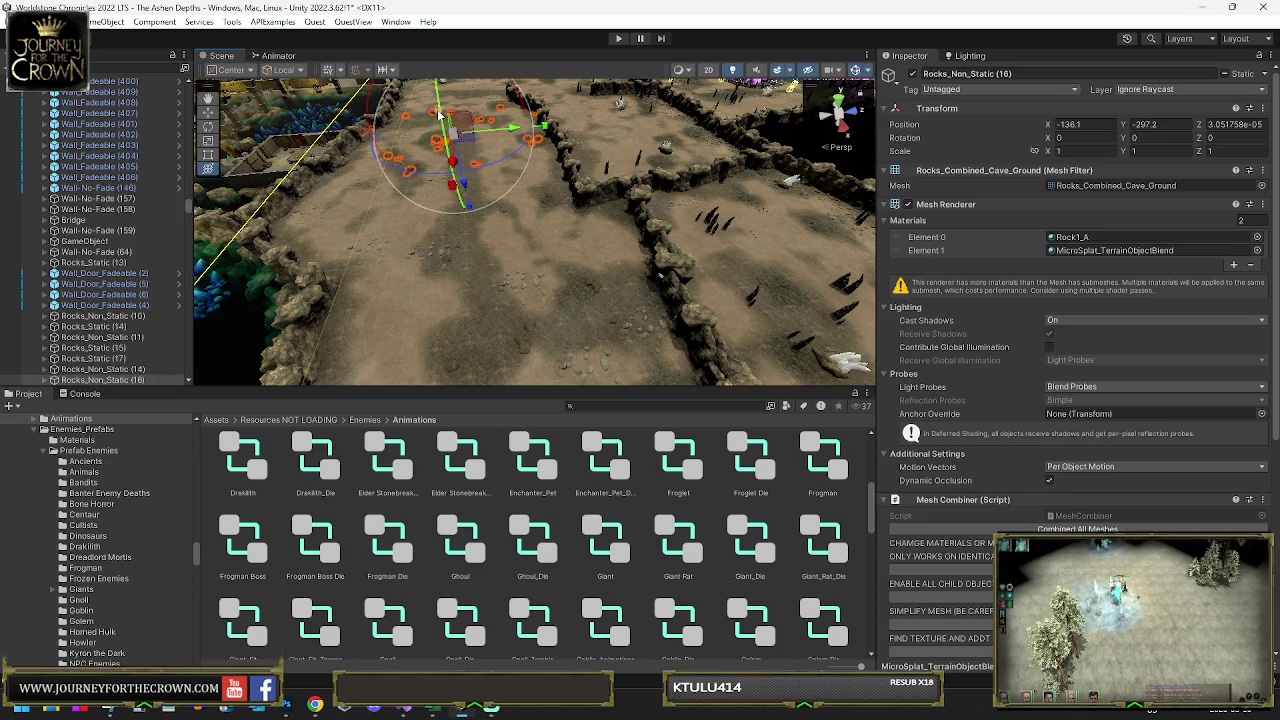
{"action": "key", "text": "Delete"}
- Delete three stray rocks lying on the terrain floor
{"action": "left_click", "coordinate": [508, 140]}
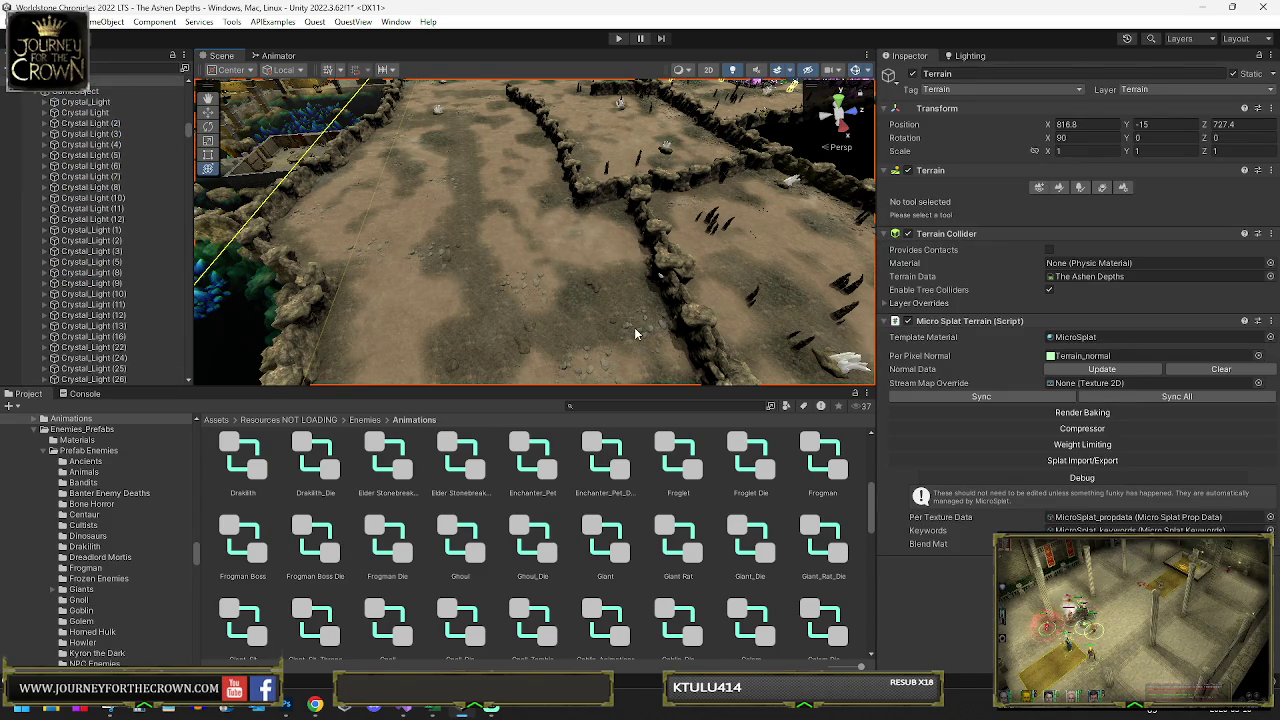
{"action": "left_click", "coordinate": [605, 348]}
{"action": "key", "text": "Delete"}
{"action": "left_click", "coordinate": [575, 358]}
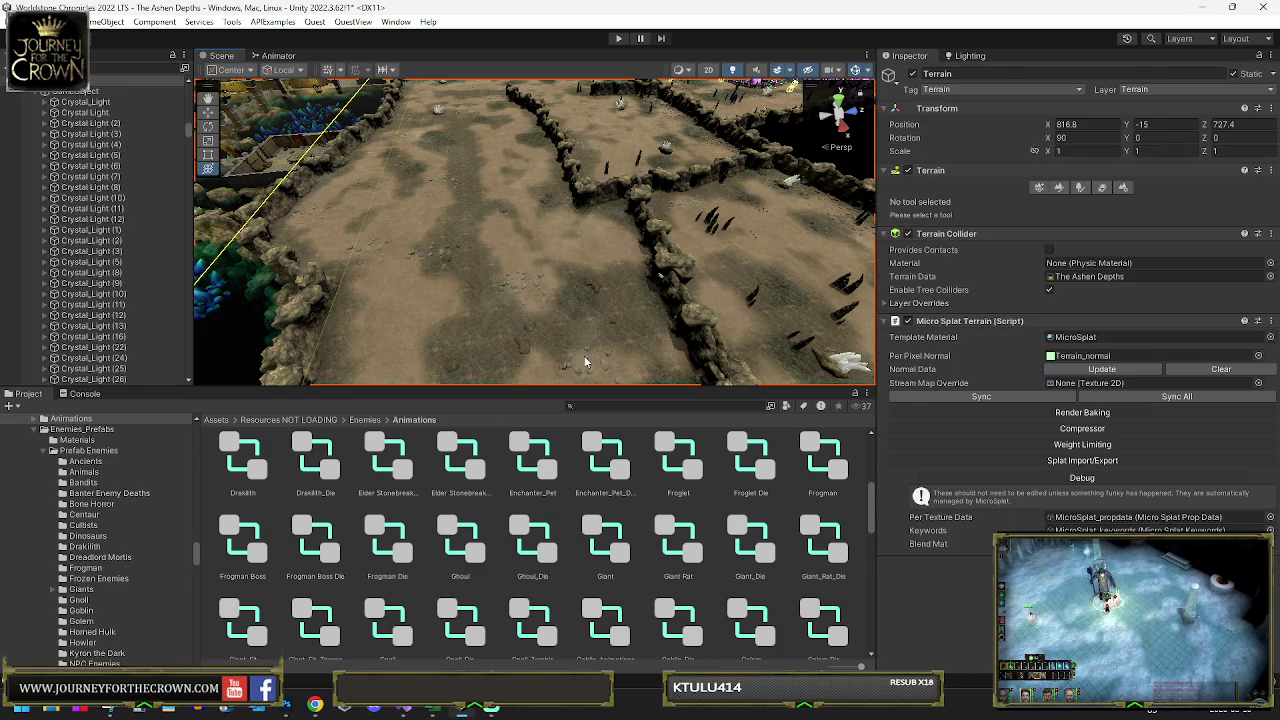
{"action": "left_click", "coordinate": [545, 368]}
{"action": "key", "text": "Delete"}
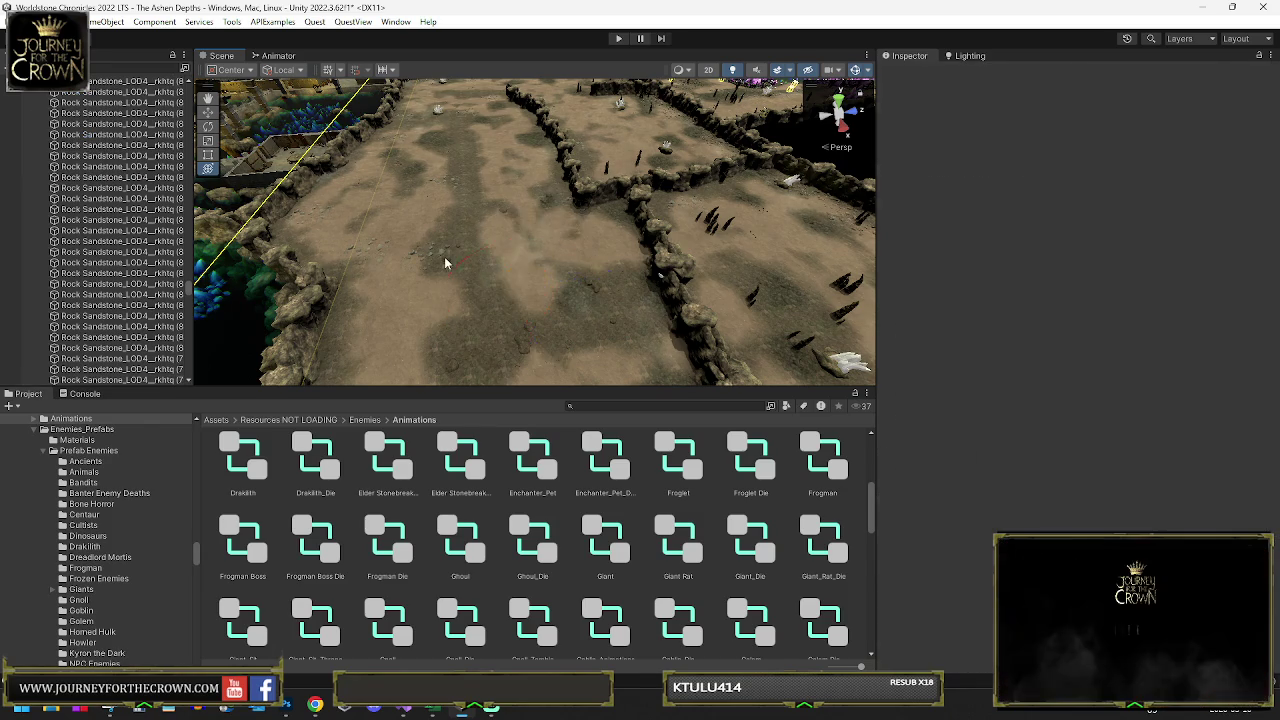
{"action": "left_click", "coordinate": [437, 259]}
{"action": "key", "text": "Delete"}
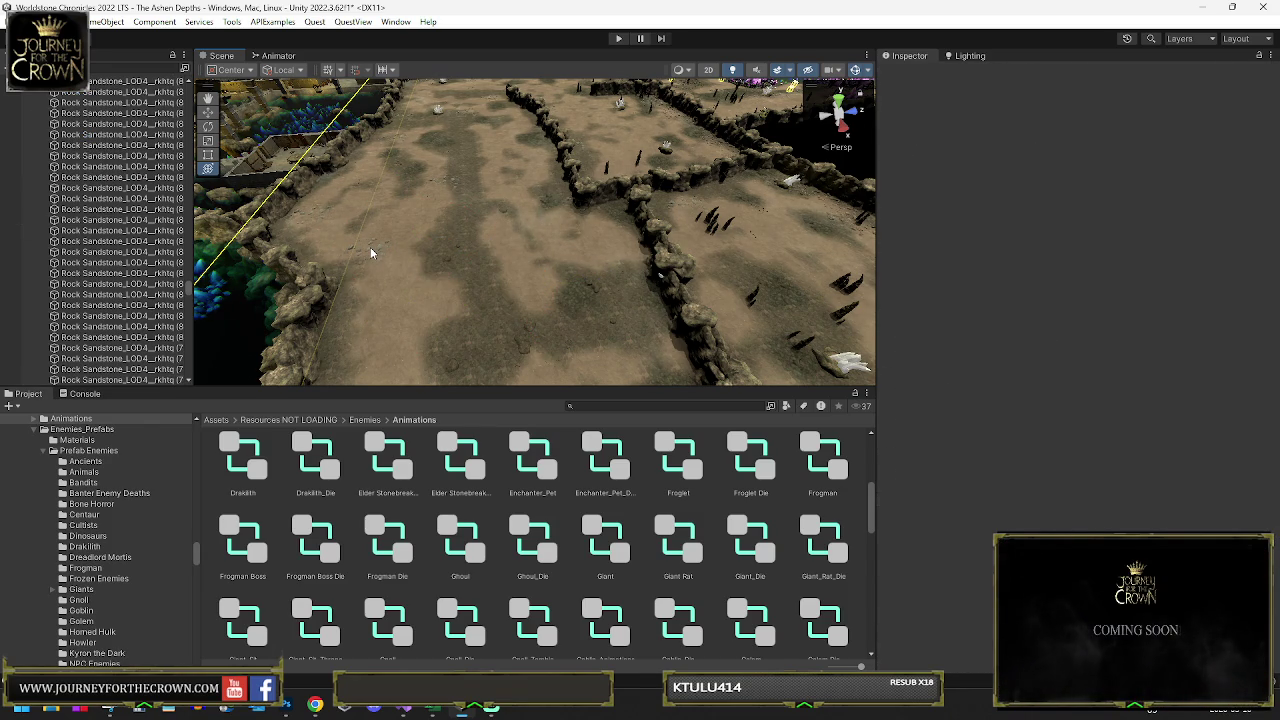
- Delete three more rocks, including one by the left wall, and the central rock cluster
{"action": "left_click", "coordinate": [370, 253]}
{"action": "left_click", "coordinate": [368, 248]}
{"action": "key", "text": "Delete"}
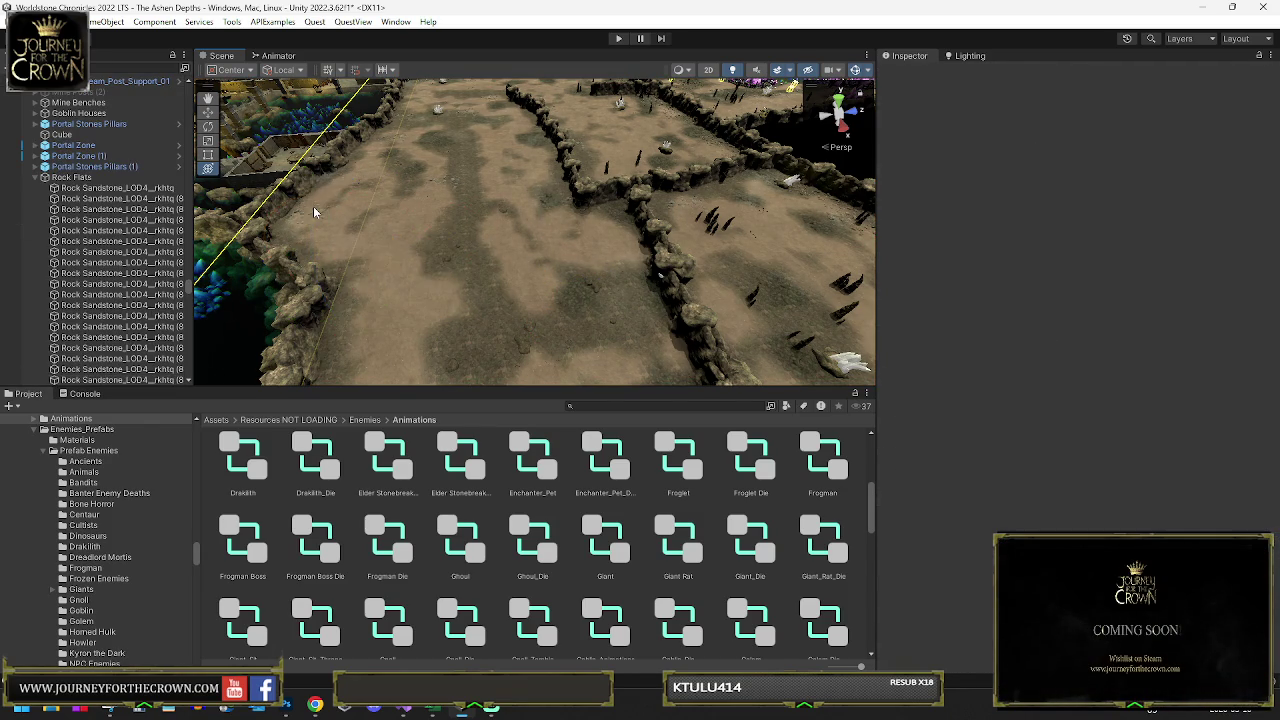
{"action": "left_click", "coordinate": [315, 213]}
{"action": "left_click", "coordinate": [320, 216]}
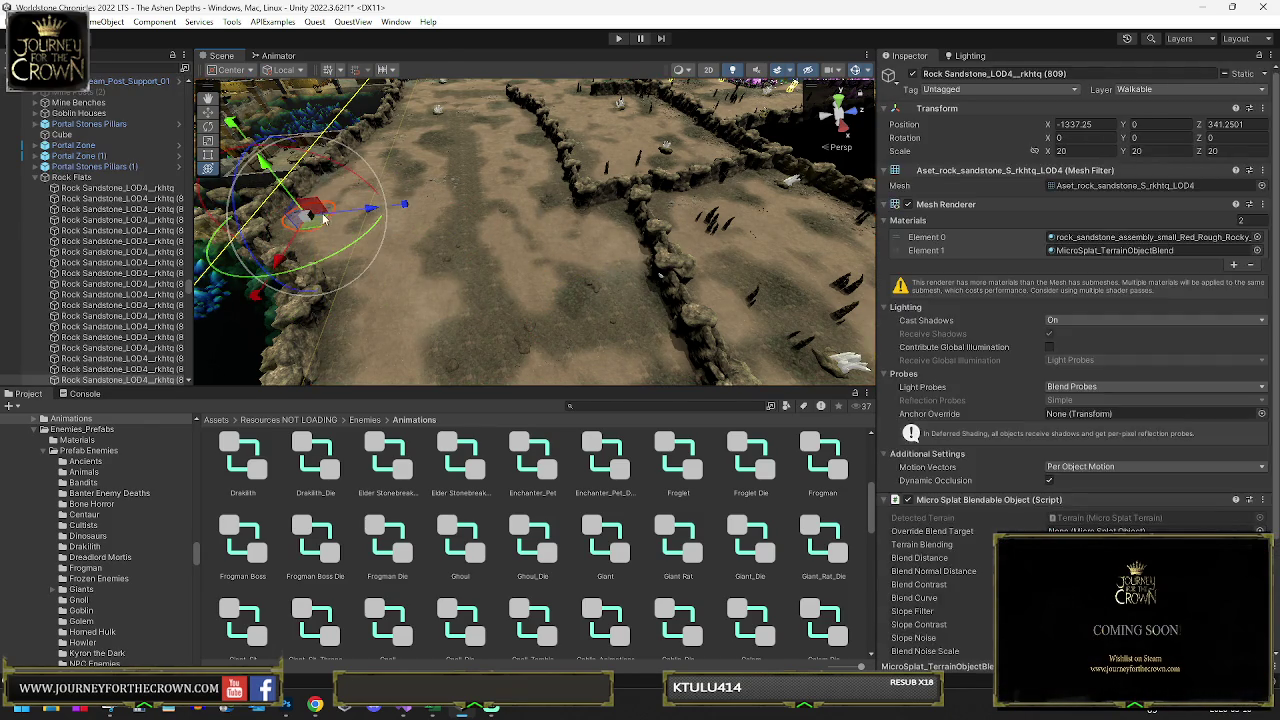
{"action": "key", "text": "Delete"}
{"action": "left_click", "coordinate": [451, 190]}
{"action": "key", "text": "Delete"}
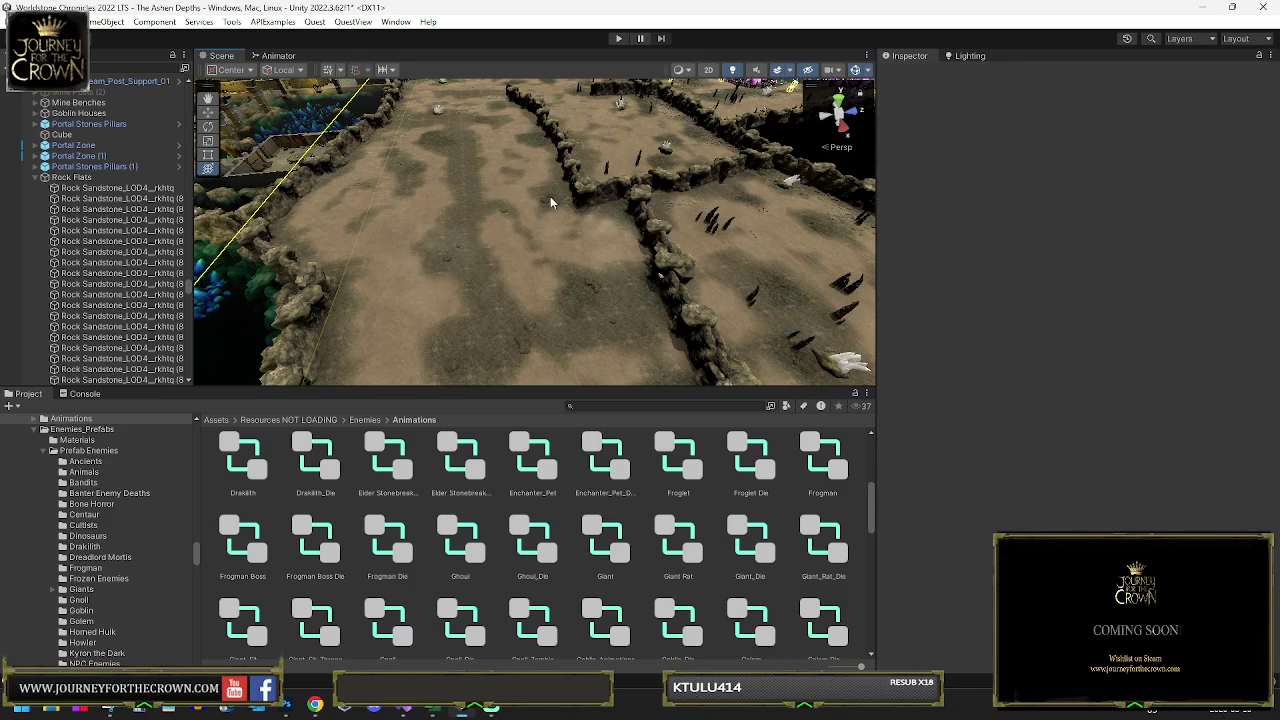
{"action": "left_click", "coordinate": [547, 205]}
{"action": "left_click", "coordinate": [600, 270]}
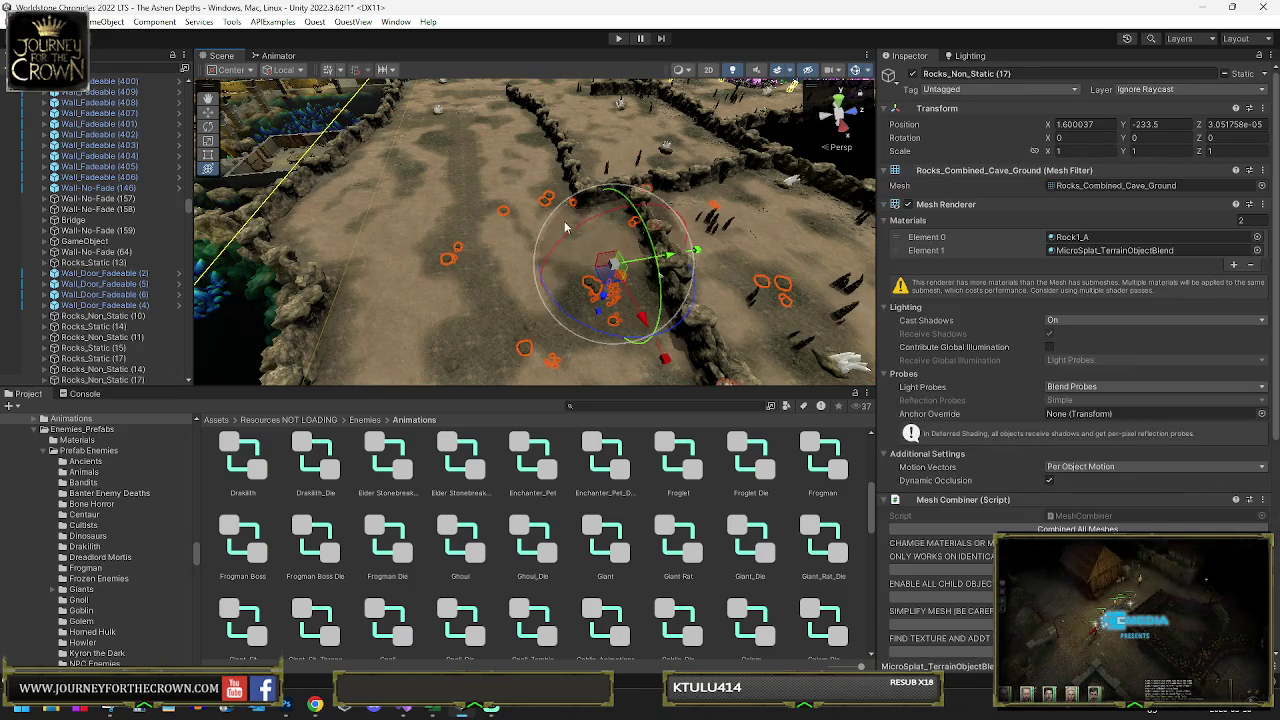
{"action": "key", "text": "Delete"}
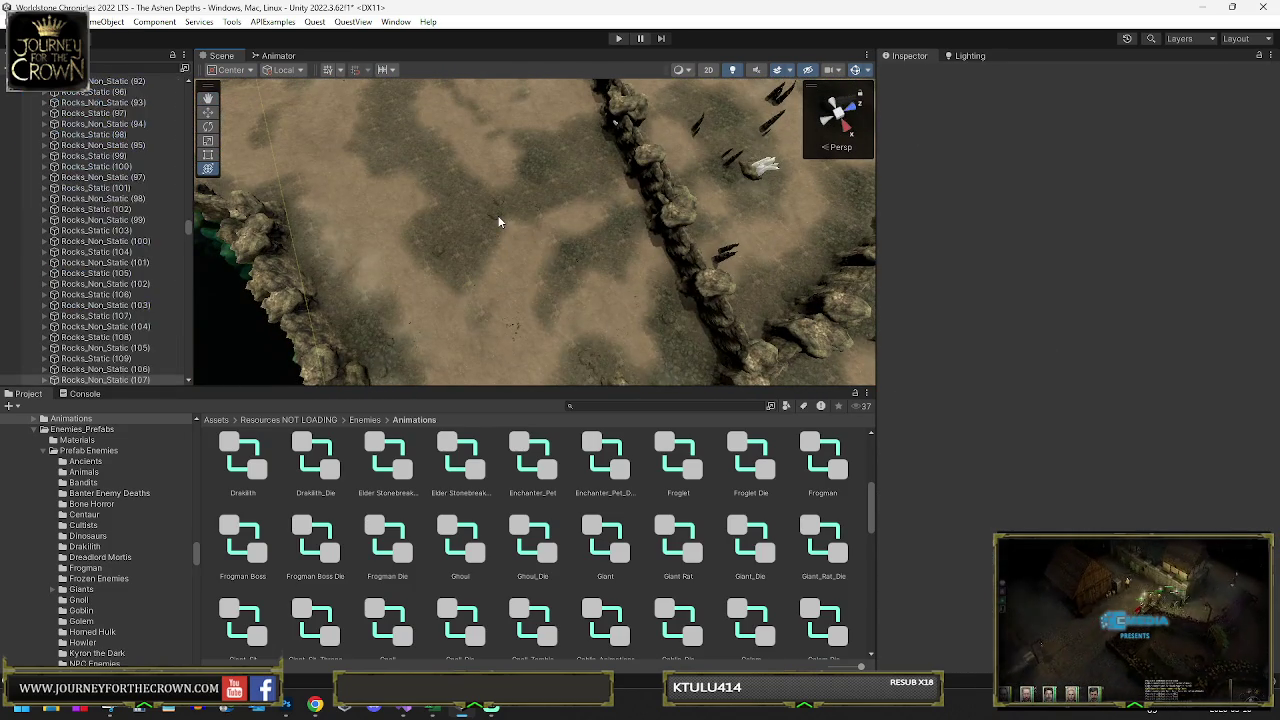
- Delete one more stray rock and check a nearby crystal light
{"action": "left_click", "coordinate": [586, 284]}
{"action": "key", "text": "Delete"}
{"action": "left_click_drag", "start_coordinate": [746, 245], "coordinate": [645, 283]}
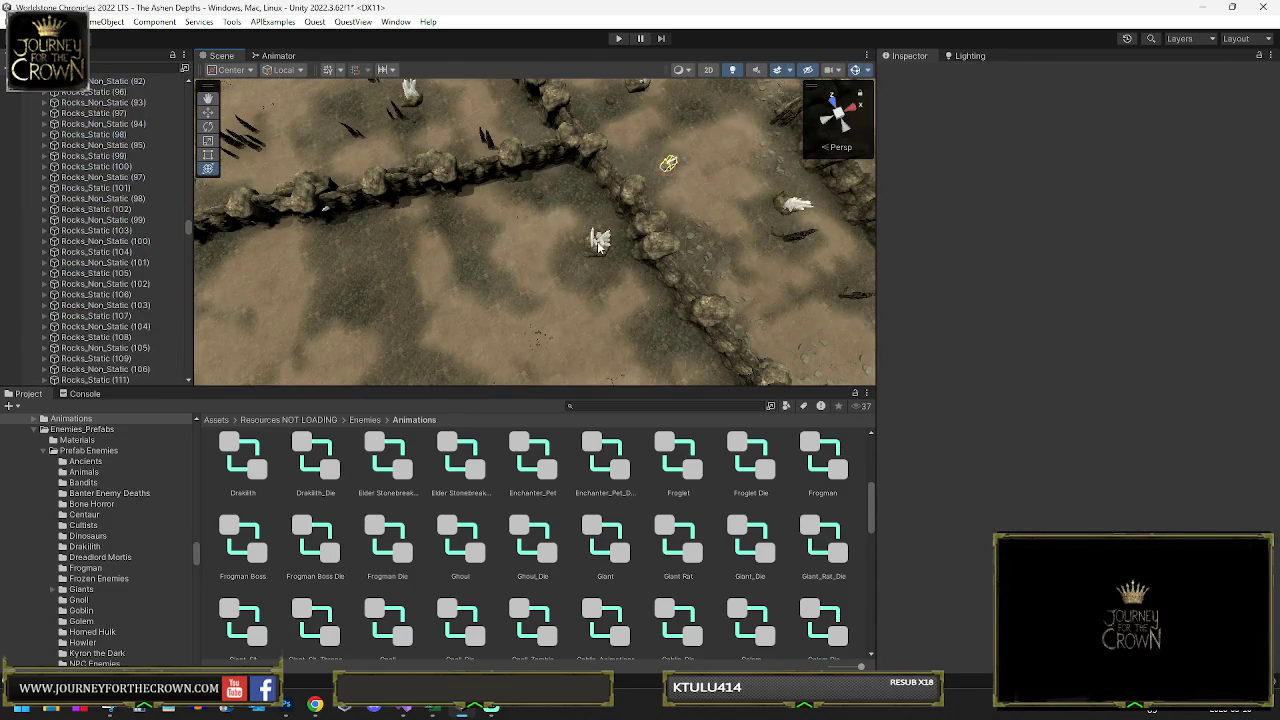
{"action": "left_click", "coordinate": [598, 242]}
{"action": "scroll", "coordinate": [85, 128], "scroll_direction": "up", "scroll_amount": 3}
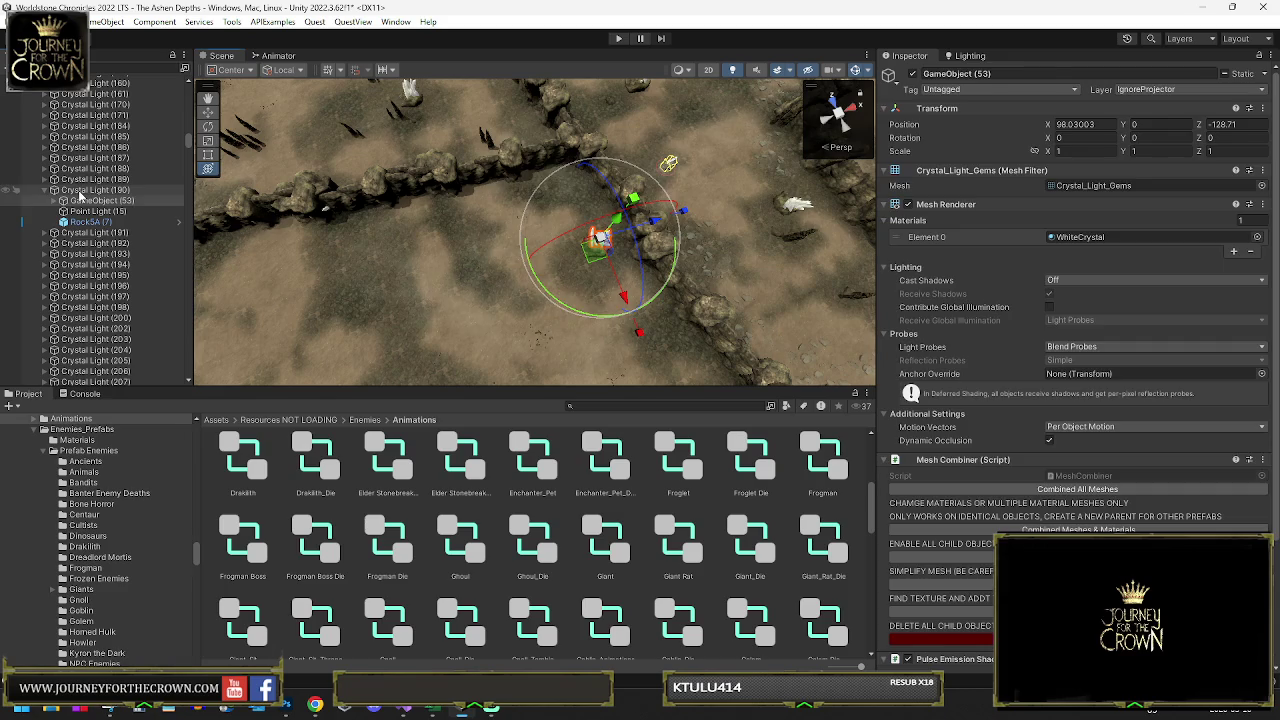
{"action": "left_click", "coordinate": [543, 335]}
{"action": "left_click", "coordinate": [538, 337]}
- From an angled view, inspect the sandstone rock by the wall and other floor rocks
{"action": "mouse_move", "coordinate": [543, 334]}
{"action": "left_mouse_down"}
{"action": "mouse_move", "coordinate": [543, 229]}
{"action": "mouse_move", "coordinate": [556, 216]}
{"action": "mouse_move", "coordinate": [967, 231]}
{"action": "mouse_move", "coordinate": [375, 222]}
{"action": "left_mouse_up"}
{"action": "left_click", "coordinate": [375, 222]}
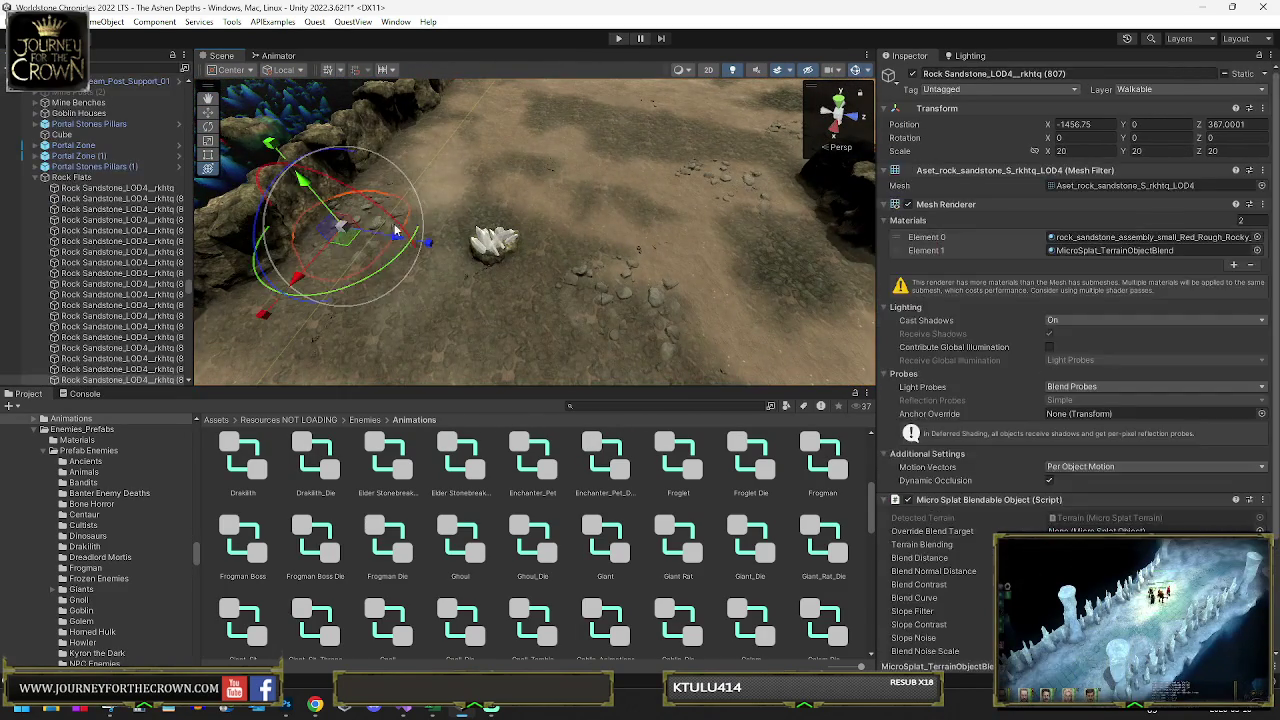
{"action": "left_click", "coordinate": [586, 277]}
{"action": "left_click", "coordinate": [604, 298]}
{"action": "left_click", "coordinate": [662, 301]}
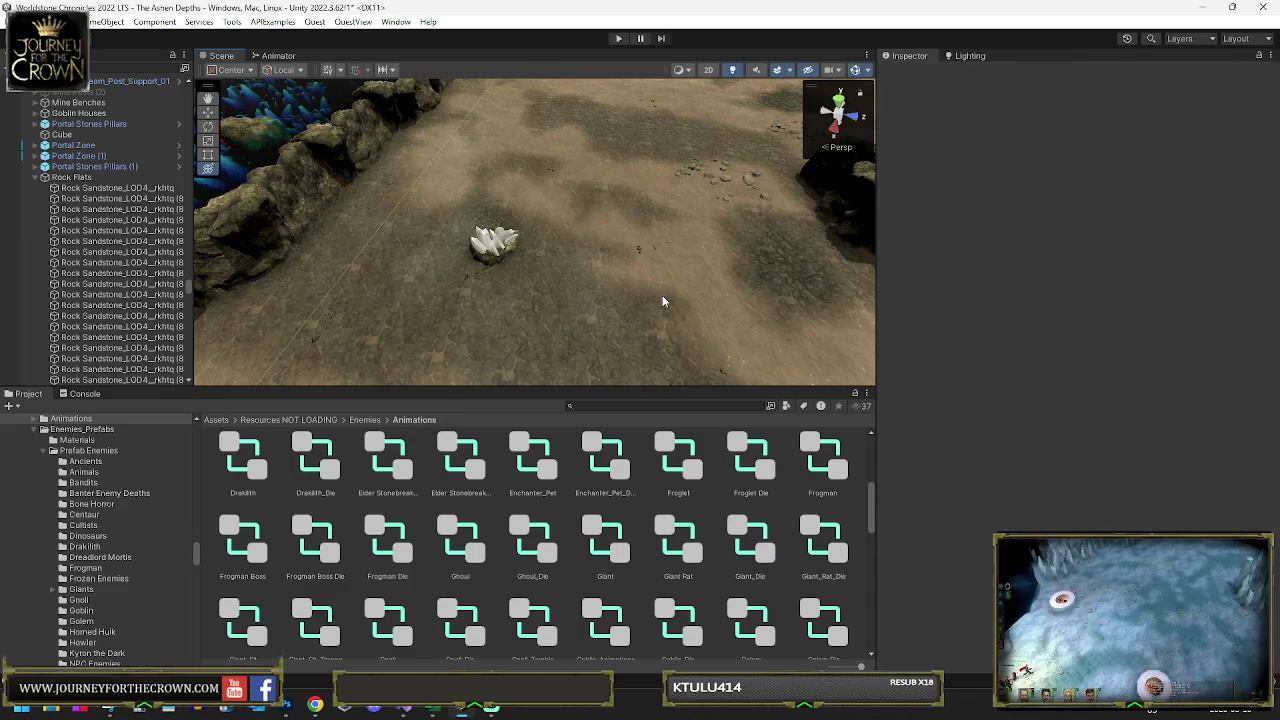
{"action": "left_click", "coordinate": [730, 183]}
{"action": "left_click_drag", "start_coordinate": [730, 183], "coordinate": [362, 196]}
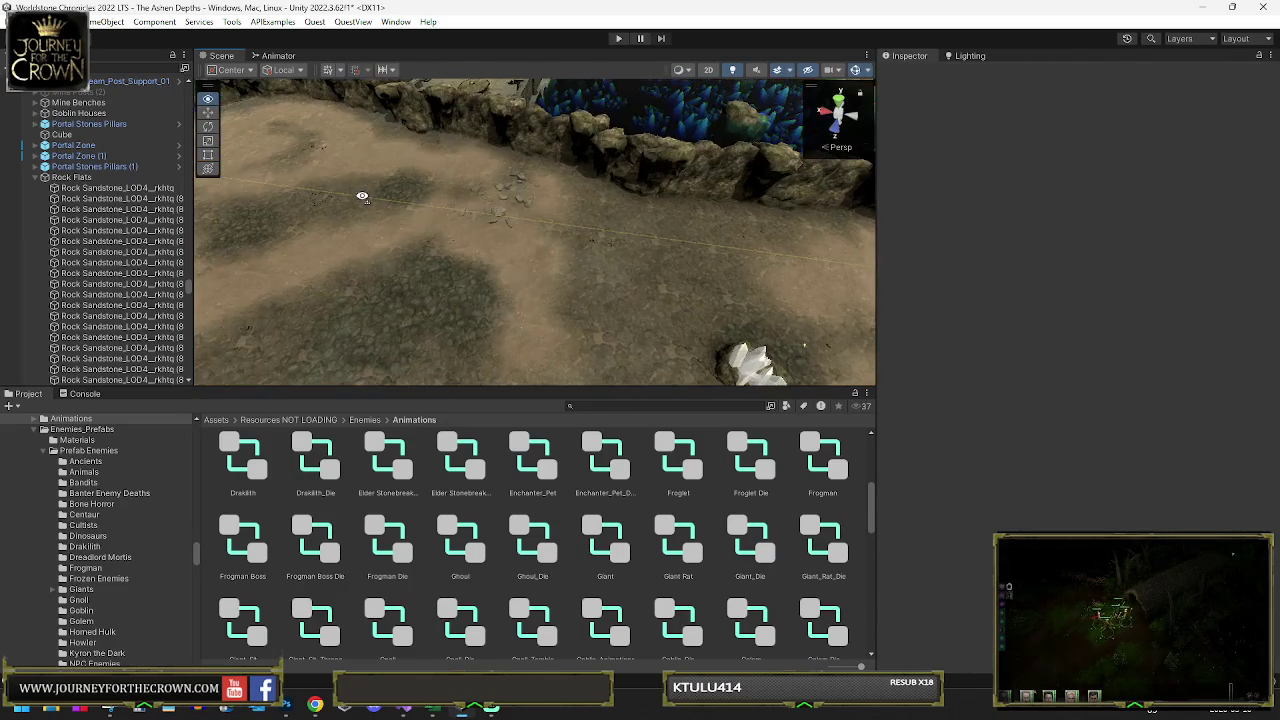
{"action": "left_click", "coordinate": [506, 192]}
{"action": "left_click", "coordinate": [378, 172]}
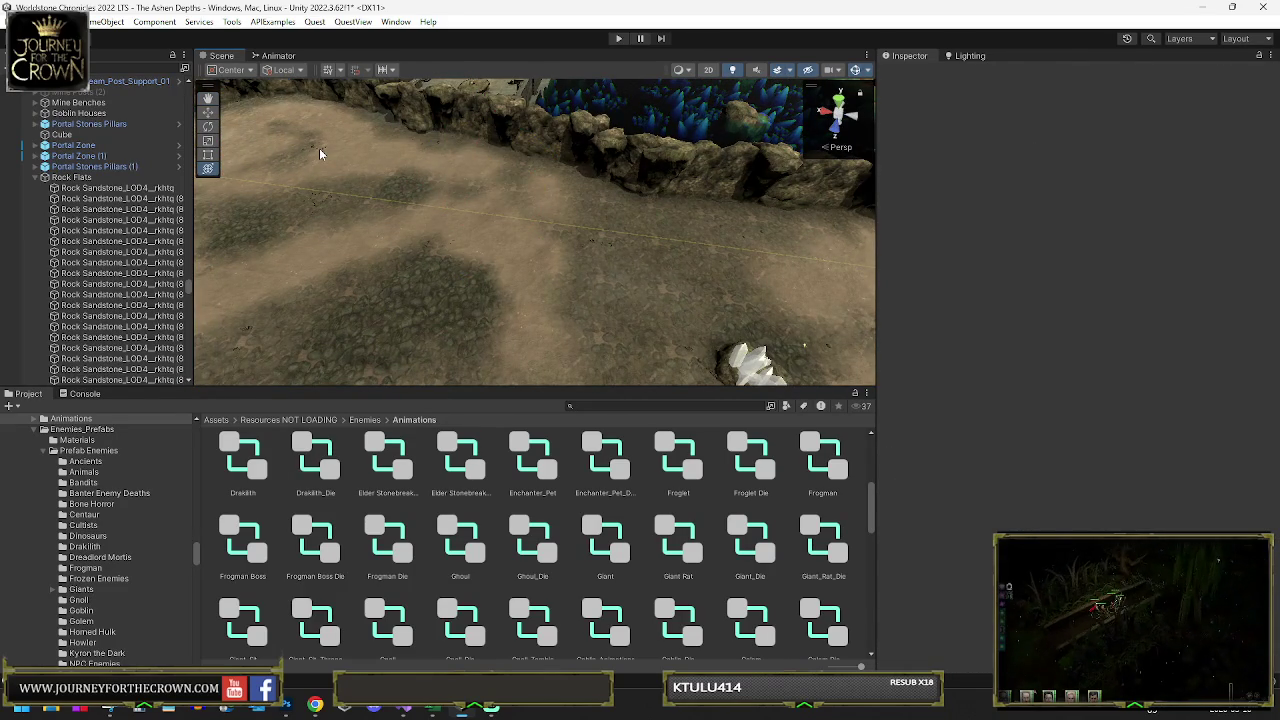
- Inspect the terrain, the WaterMesh and a Wall-No-Fade wall segment up close
{"action": "left_click", "coordinate": [320, 153]}
{"action": "left_click", "coordinate": [311, 150]}
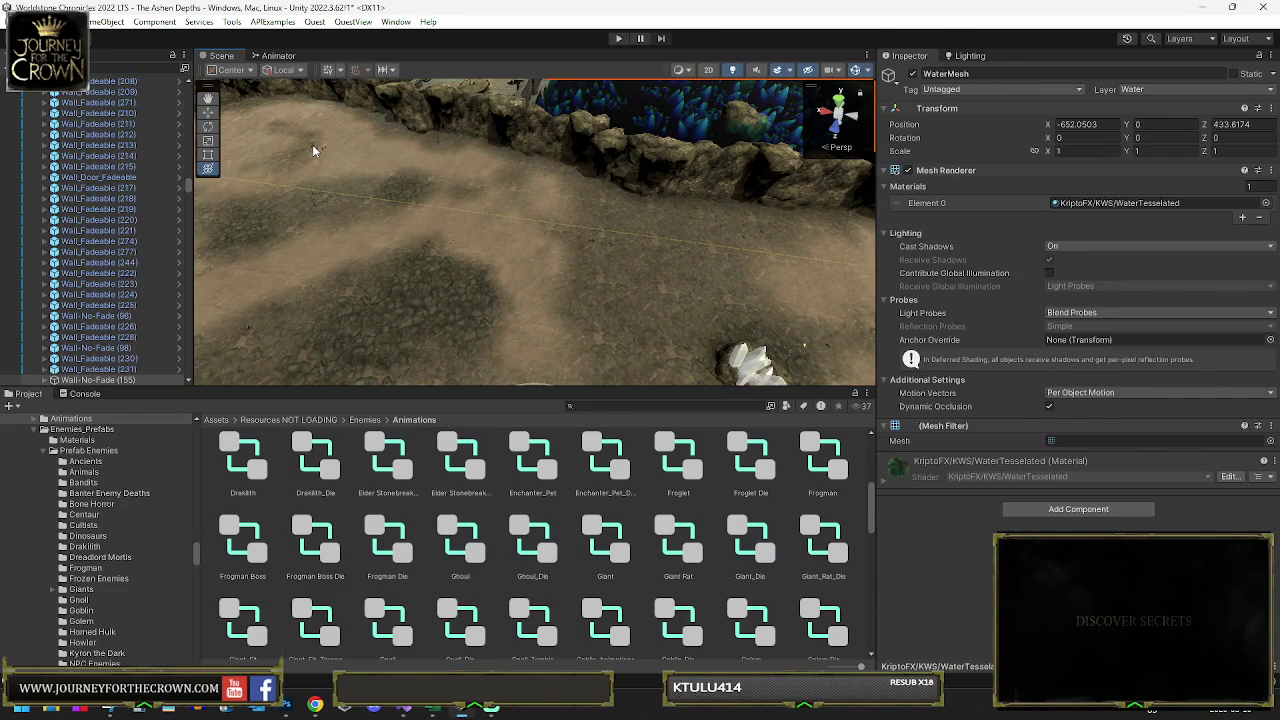
{"action": "left_click", "coordinate": [313, 150]}
{"action": "mouse_move", "coordinate": [382, 170]}
{"action": "left_mouse_down"}
{"action": "mouse_move", "coordinate": [327, 130]}
{"action": "mouse_move", "coordinate": [627, 166]}
{"action": "mouse_move", "coordinate": [560, 170]}
{"action": "mouse_move", "coordinate": [523, 220]}
{"action": "mouse_move", "coordinate": [808, 206]}
{"action": "mouse_move", "coordinate": [543, 214]}
{"action": "mouse_move", "coordinate": [466, 234]}
{"action": "mouse_move", "coordinate": [414, 286]}
{"action": "mouse_move", "coordinate": [349, 291]}
{"action": "mouse_move", "coordinate": [553, 247]}
{"action": "left_mouse_up"}
{"action": "left_click", "coordinate": [660, 158]}
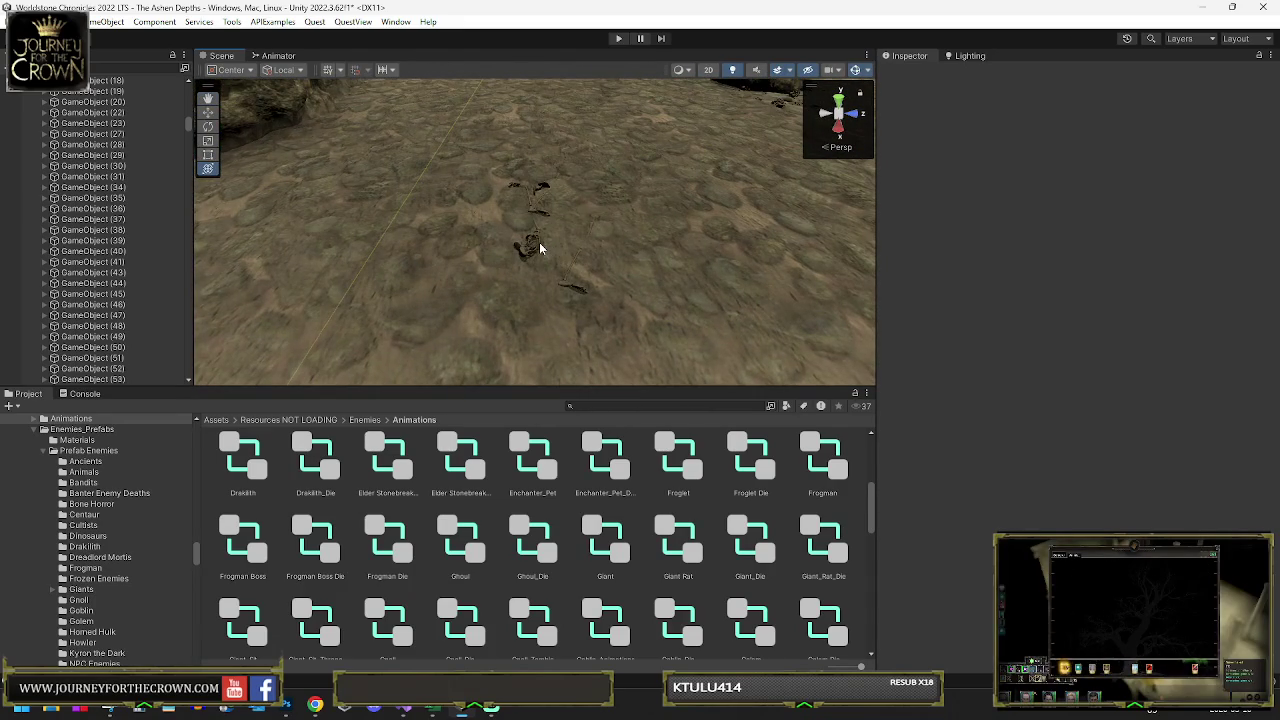
- Delete the crystal on the rock and the Crystal Light (191) group
{"action": "left_click", "coordinate": [540, 248]}
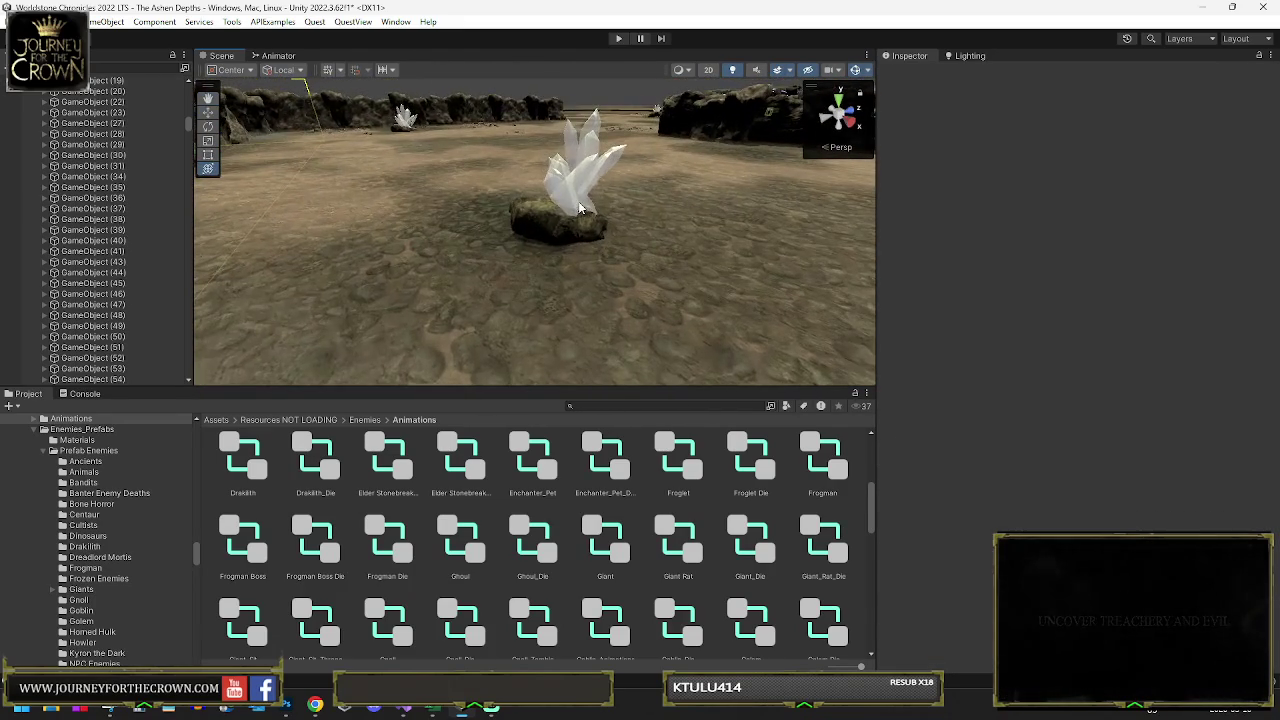
{"action": "left_click", "coordinate": [580, 208]}
{"action": "key", "text": "Delete"}
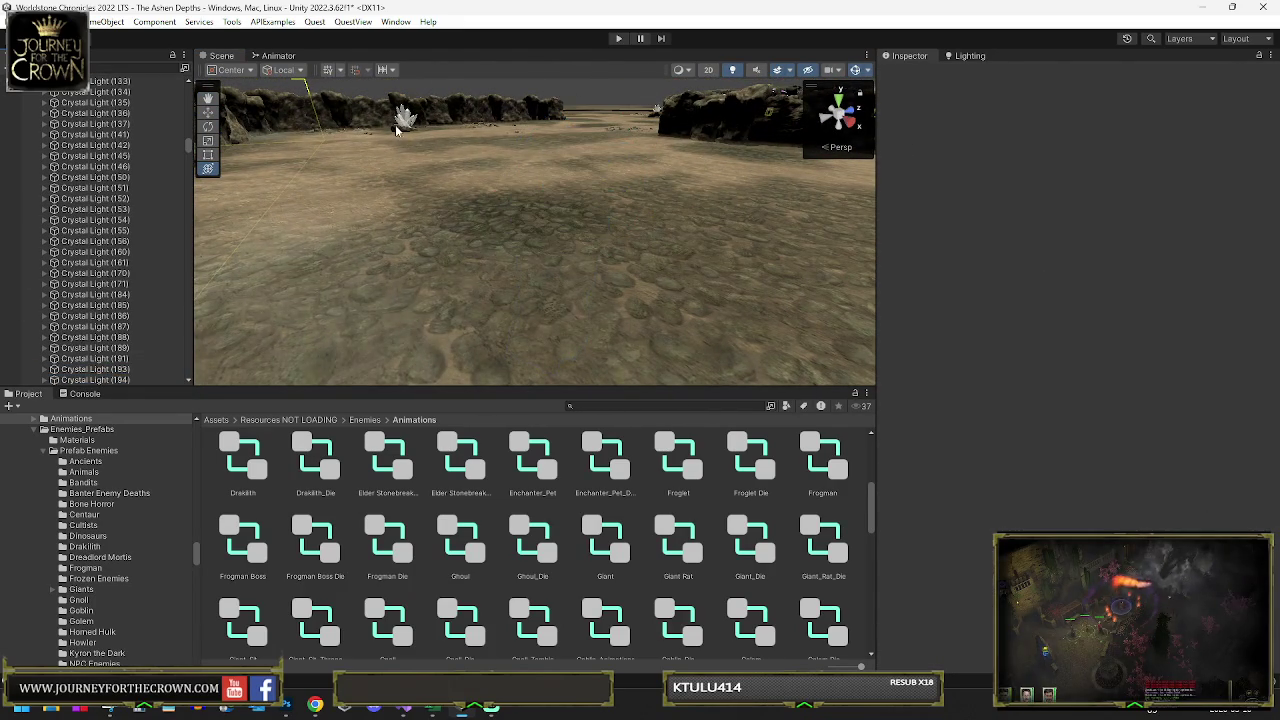
{"action": "left_click", "coordinate": [396, 130]}
{"action": "left_click", "coordinate": [90, 348]}
{"action": "key", "text": "Delete"}
- Delete two rock wall segments in another area of the cave
{"action": "mouse_move", "coordinate": [426, 148]}
{"action": "left_mouse_down"}
{"action": "mouse_move", "coordinate": [323, 153]}
{"action": "mouse_move", "coordinate": [374, 163]}
{"action": "mouse_move", "coordinate": [343, 149]}
{"action": "mouse_move", "coordinate": [309, 211]}
{"action": "mouse_move", "coordinate": [441, 237]}
{"action": "left_mouse_up"}
{"action": "left_click", "coordinate": [441, 237]}
{"action": "key", "text": "Delete"}
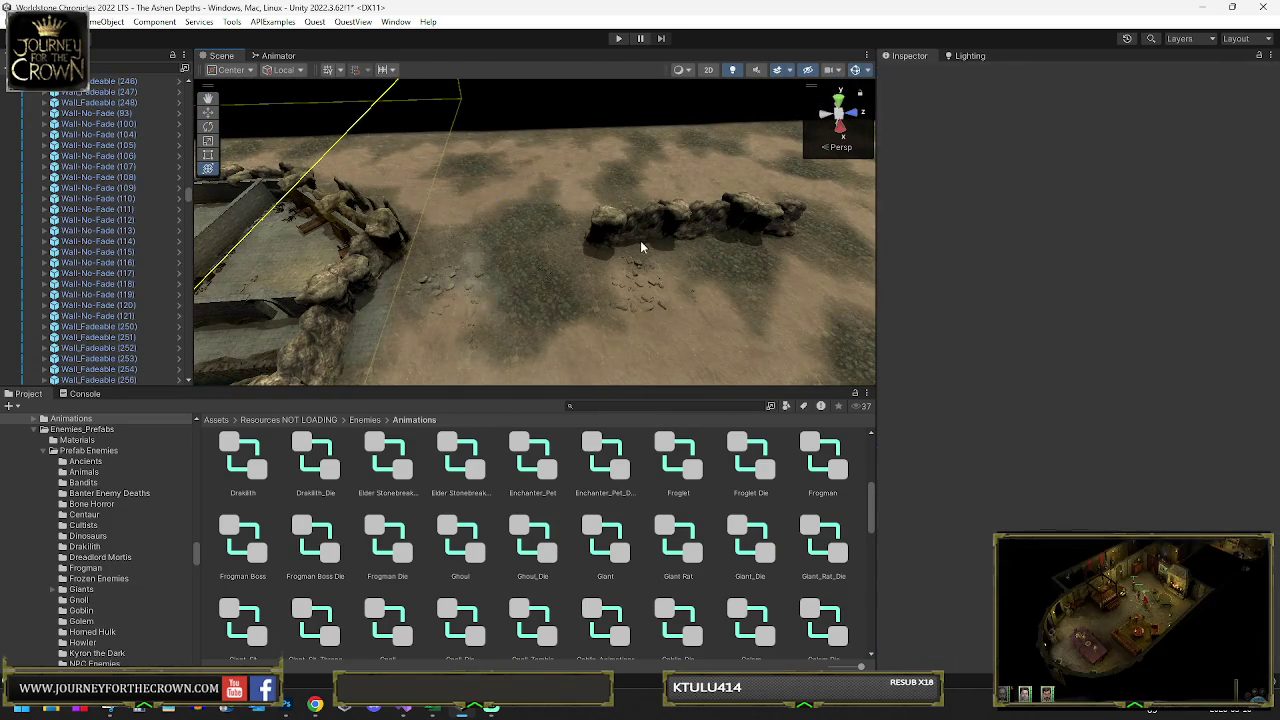
{"action": "left_click", "coordinate": [665, 232]}
{"action": "key", "text": "Delete"}
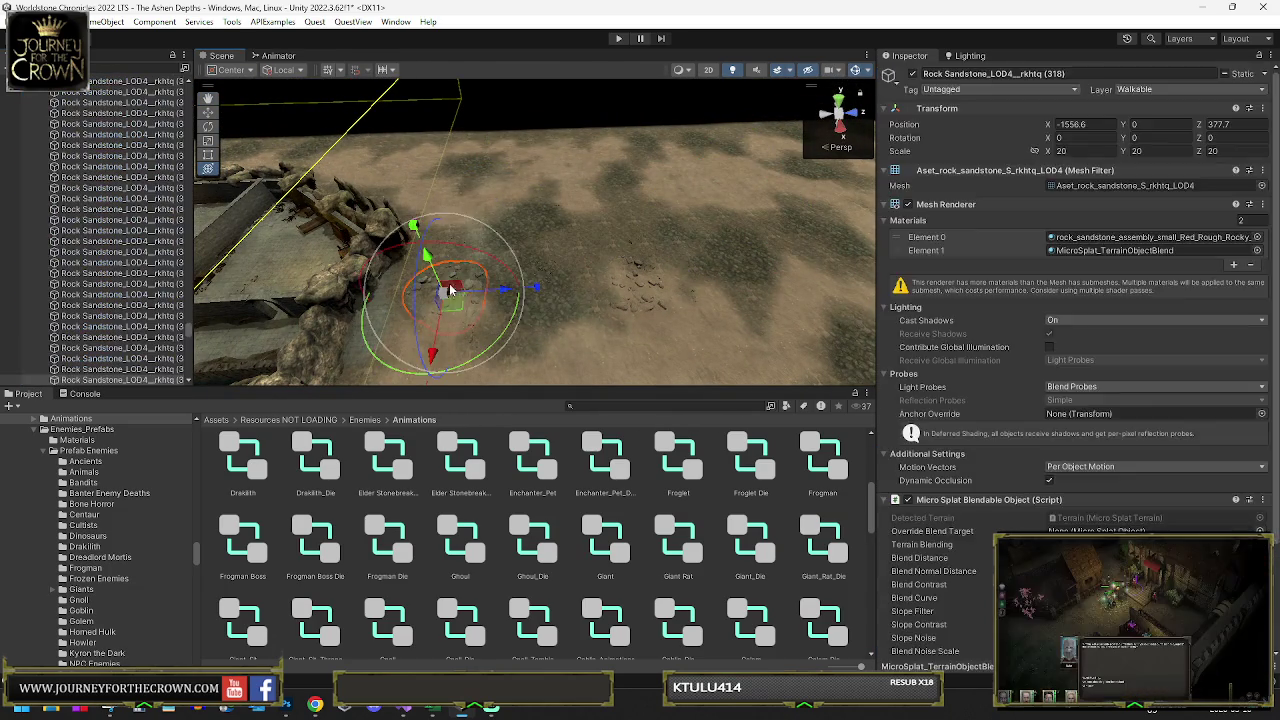
- Delete a rock on the floor and the skeleton GameObject (19)
{"action": "left_click", "coordinate": [474, 331]}
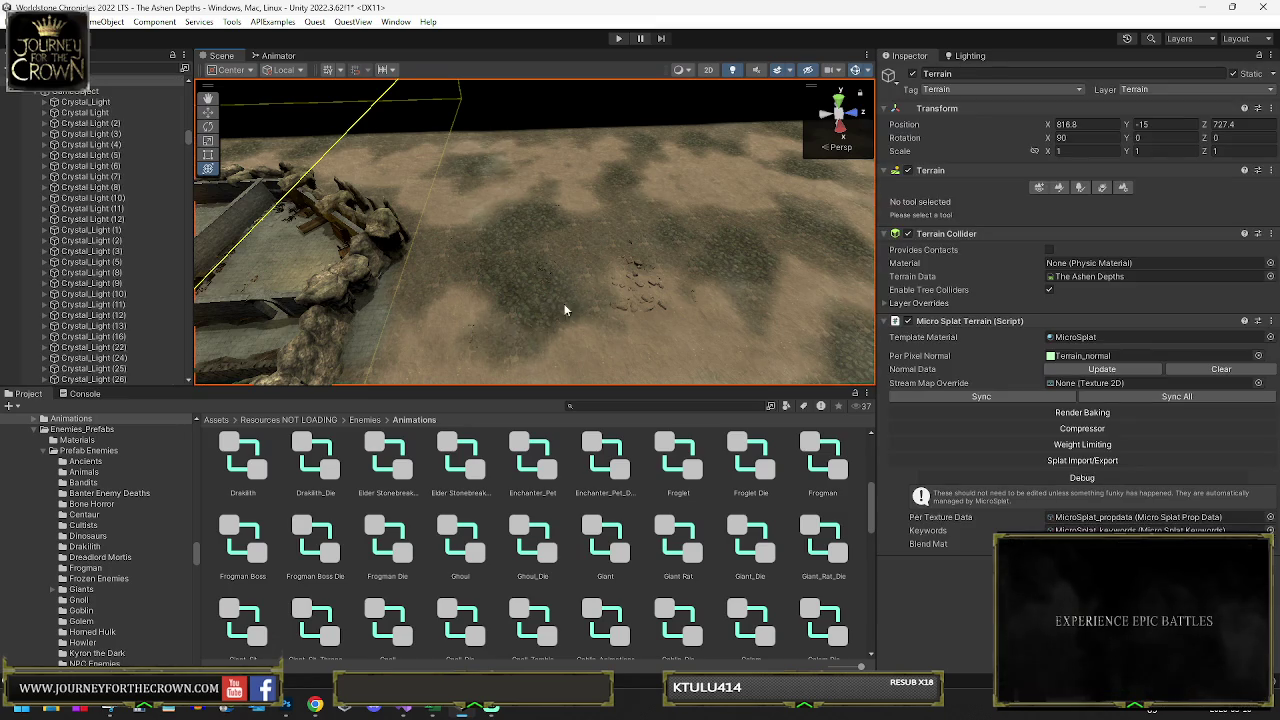
{"action": "left_click", "coordinate": [633, 284]}
{"action": "key", "text": "Delete"}
{"action": "mouse_move", "coordinate": [623, 274]}
{"action": "left_mouse_down"}
{"action": "mouse_move", "coordinate": [515, 300]}
{"action": "mouse_move", "coordinate": [537, 314]}
{"action": "mouse_move", "coordinate": [577, 246]}
{"action": "mouse_move", "coordinate": [600, 270]}
{"action": "left_mouse_up"}
{"action": "left_click", "coordinate": [549, 312]}
{"action": "key", "text": "Delete"}
- Delete four wall pieces, including Wall_Fadeable (254)
{"action": "left_click", "coordinate": [564, 246]}
{"action": "key", "text": "Delete"}
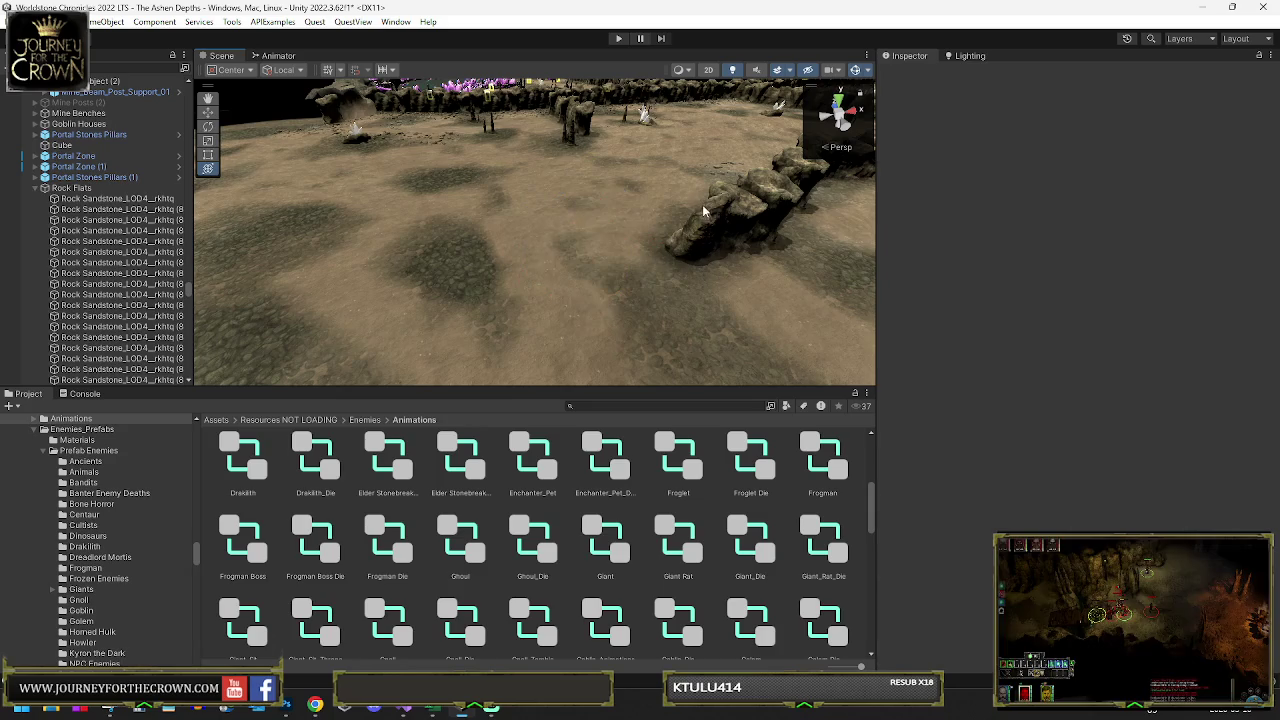
{"action": "left_click_drag", "start_coordinate": [640, 230], "coordinate": [763, 200]}
{"action": "key", "text": "Delete"}
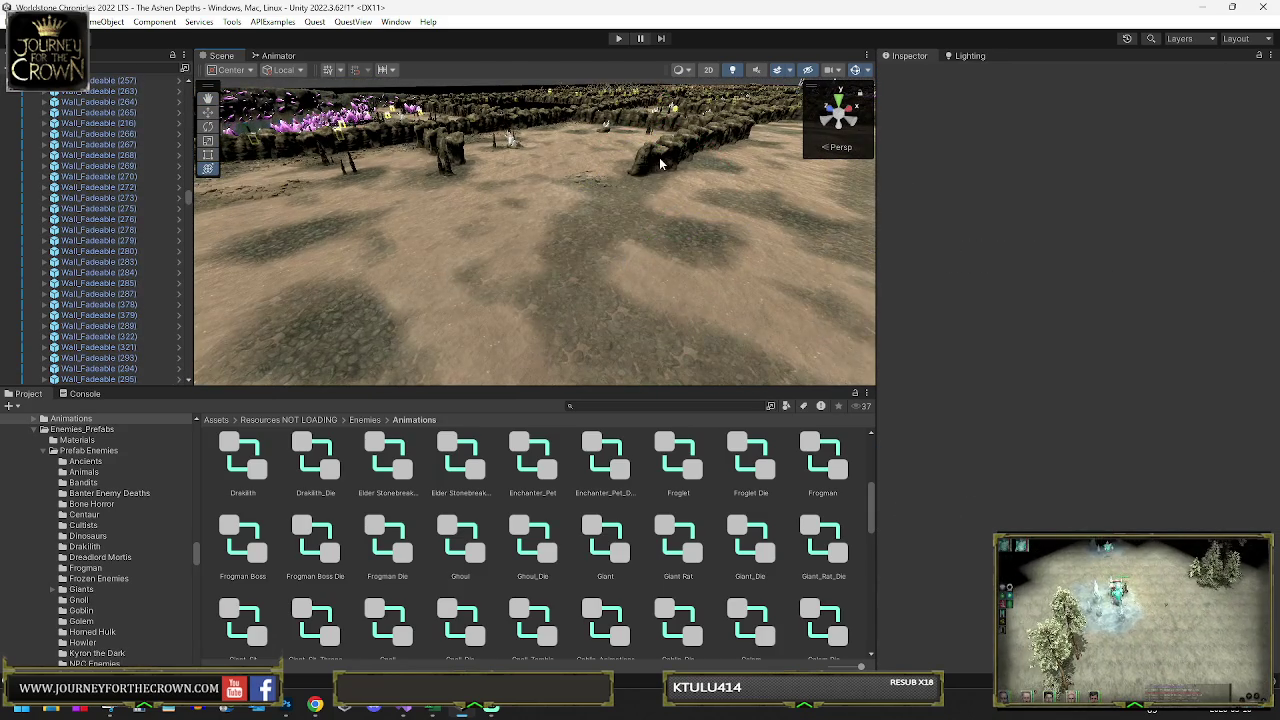
{"action": "left_click", "coordinate": [662, 165]}
{"action": "key", "text": "Delete"}
{"action": "left_click", "coordinate": [629, 186]}
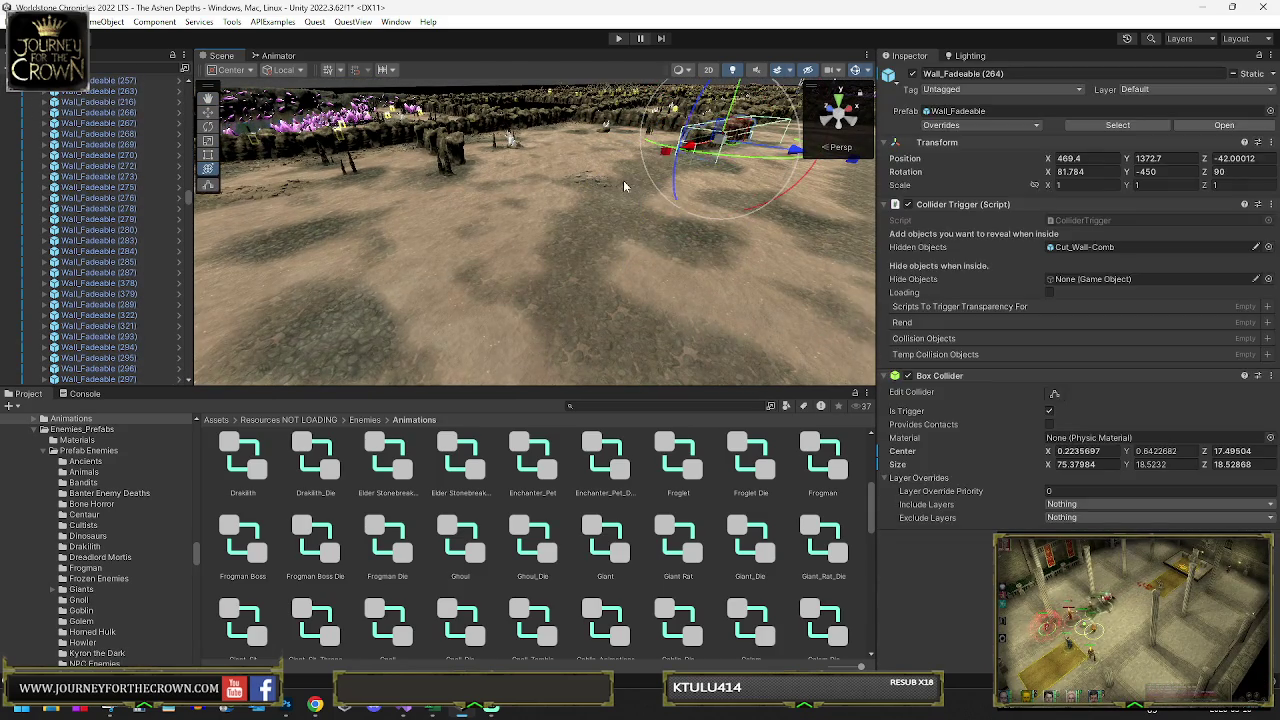
{"action": "key", "text": "Delete"}
- Delete a sandstone rock and the remaining rocks beside it
{"action": "left_click", "coordinate": [594, 183]}
{"action": "key", "text": "Delete"}
{"action": "left_click", "coordinate": [430, 208]}
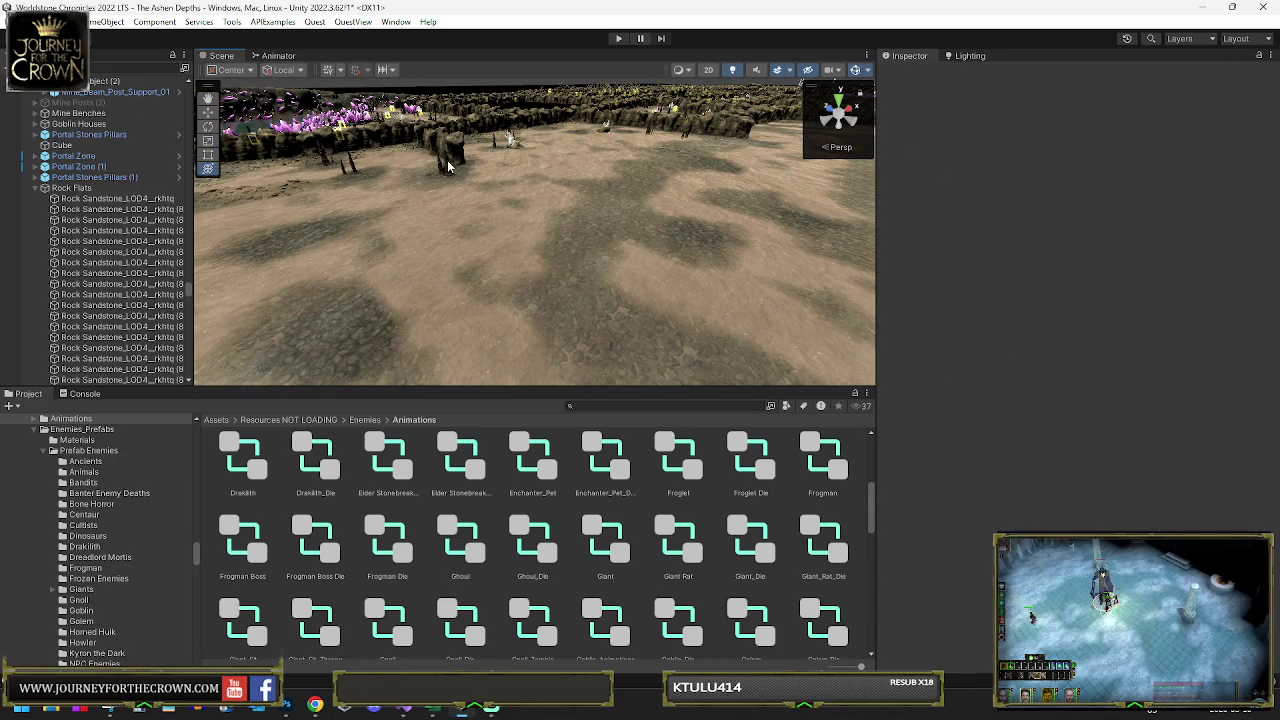
{"action": "key", "text": "Delete"}
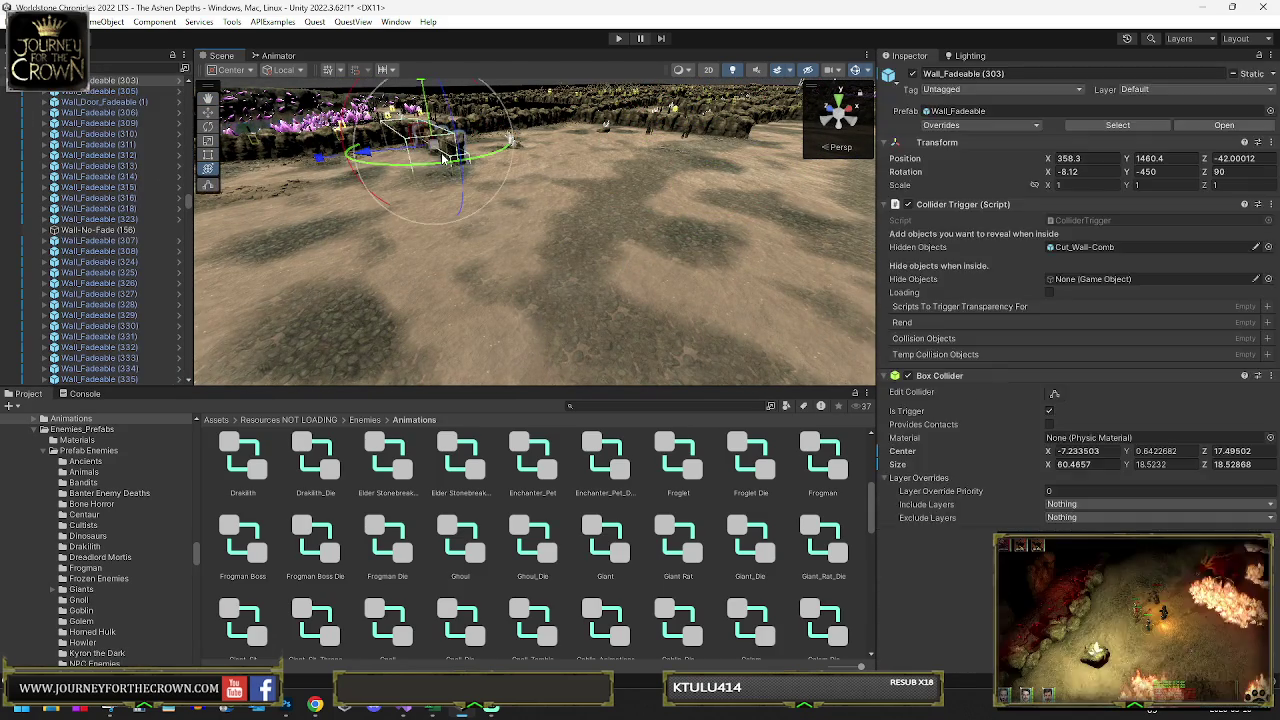
- Delete the crystal lying on the floor and Crystal_Light (16)
{"action": "left_click_drag", "start_coordinate": [437, 153], "coordinate": [365, 185]}
{"action": "mouse_move", "coordinate": [457, 176]}
{"action": "left_mouse_down"}
{"action": "mouse_move", "coordinate": [351, 171]}
{"action": "mouse_move", "coordinate": [366, 120]}
{"action": "mouse_move", "coordinate": [420, 219]}
{"action": "mouse_move", "coordinate": [455, 232]}
{"action": "left_mouse_up"}
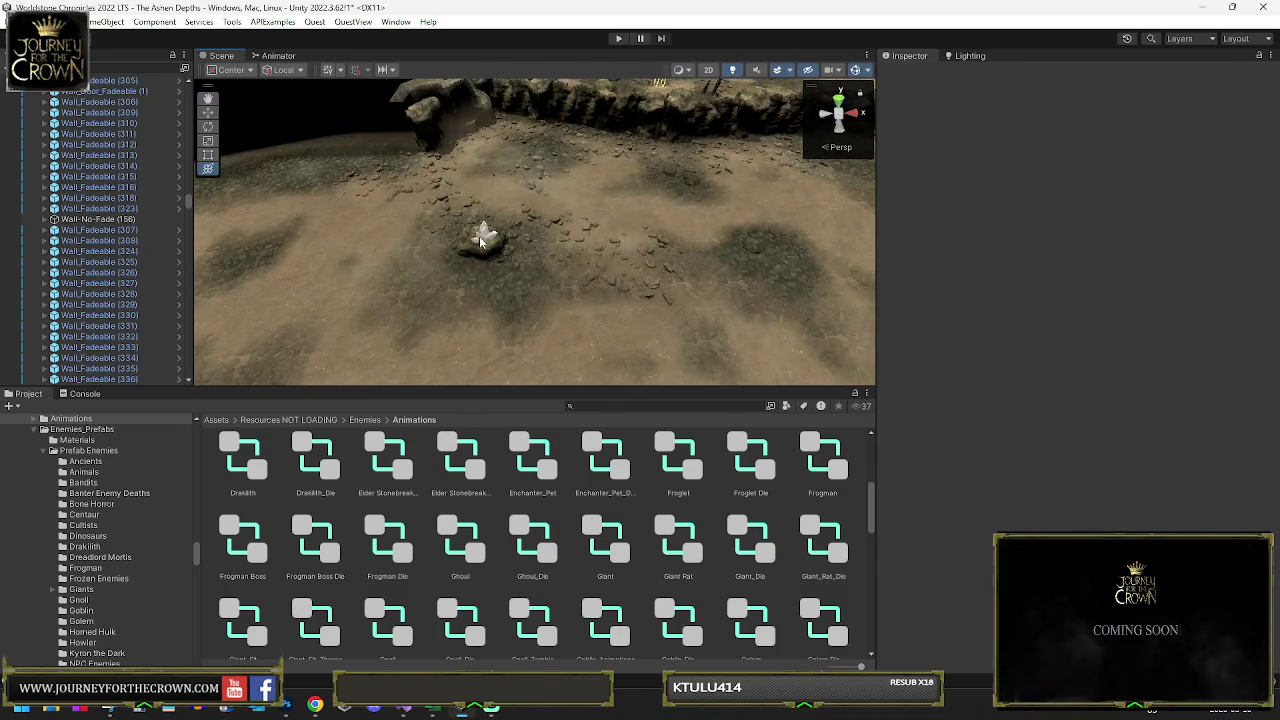
{"action": "left_click", "coordinate": [481, 242]}
{"action": "key", "text": "Delete"}
{"action": "scroll", "coordinate": [112, 117], "scroll_direction": "up", "scroll_amount": 5}
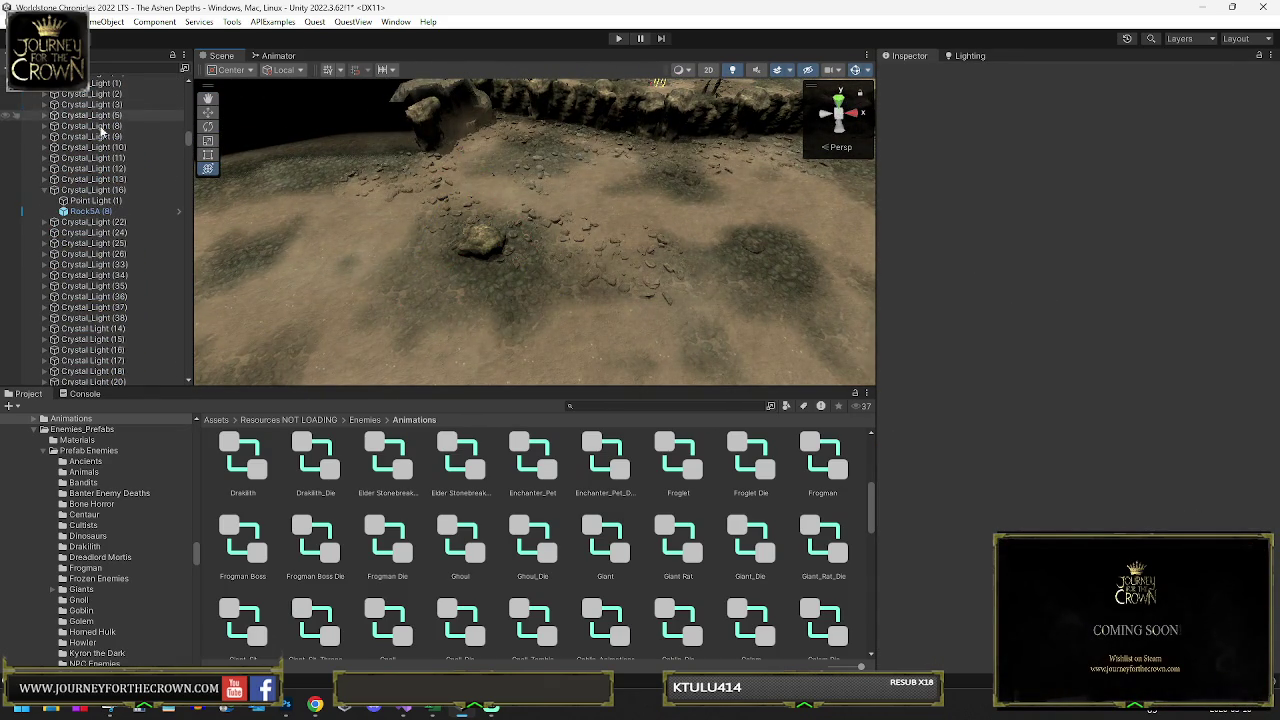
{"action": "left_click", "coordinate": [82, 189]}
{"action": "key", "text": "Delete"}
- Delete five stray sandstone rocks across the cave floor
{"action": "left_click", "coordinate": [395, 188]}
{"action": "key", "text": "Delete"}
{"action": "left_click", "coordinate": [413, 186]}
{"action": "key", "text": "Delete"}
{"action": "left_click", "coordinate": [443, 198]}
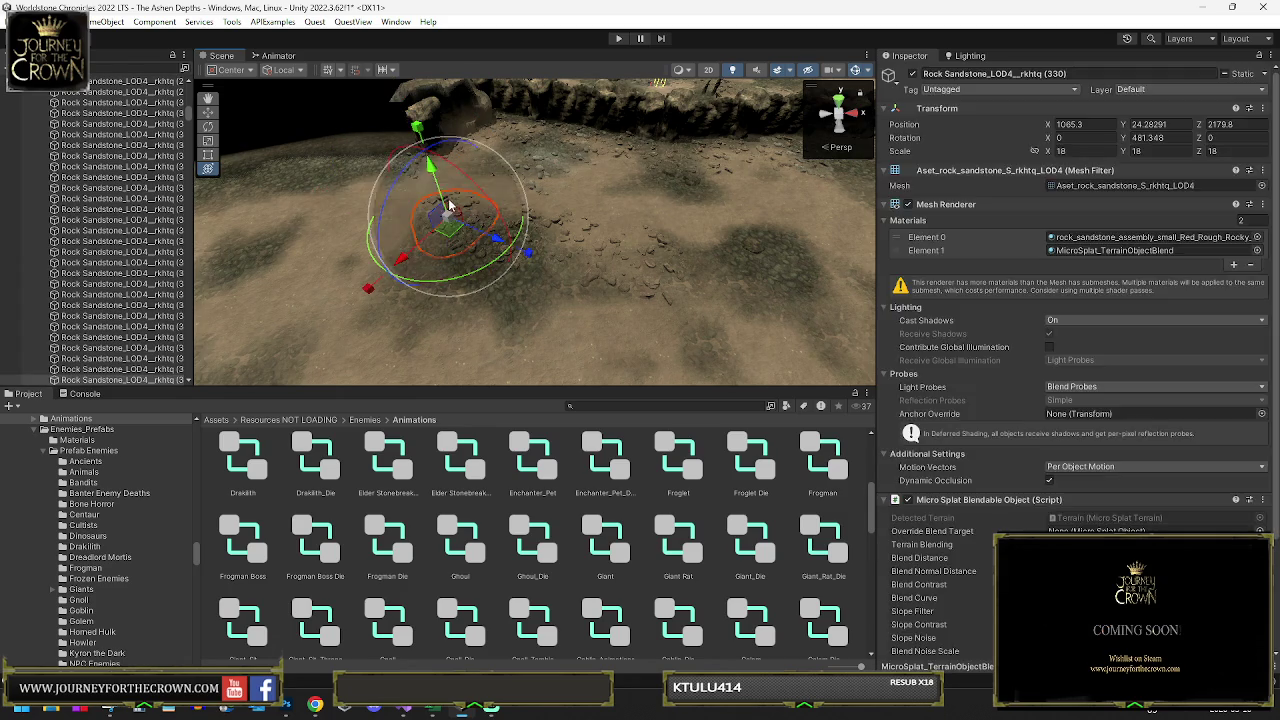
{"action": "key", "text": "Delete"}
{"action": "left_click", "coordinate": [477, 225]}
{"action": "key", "text": "Delete"}
{"action": "left_click", "coordinate": [575, 250]}
{"action": "key", "text": "Delete"}
- Delete the small rock cluster and three stray rocks near the wall
{"action": "left_click", "coordinate": [637, 269]}
{"action": "key", "text": "Delete"}
{"action": "left_click", "coordinate": [532, 155]}
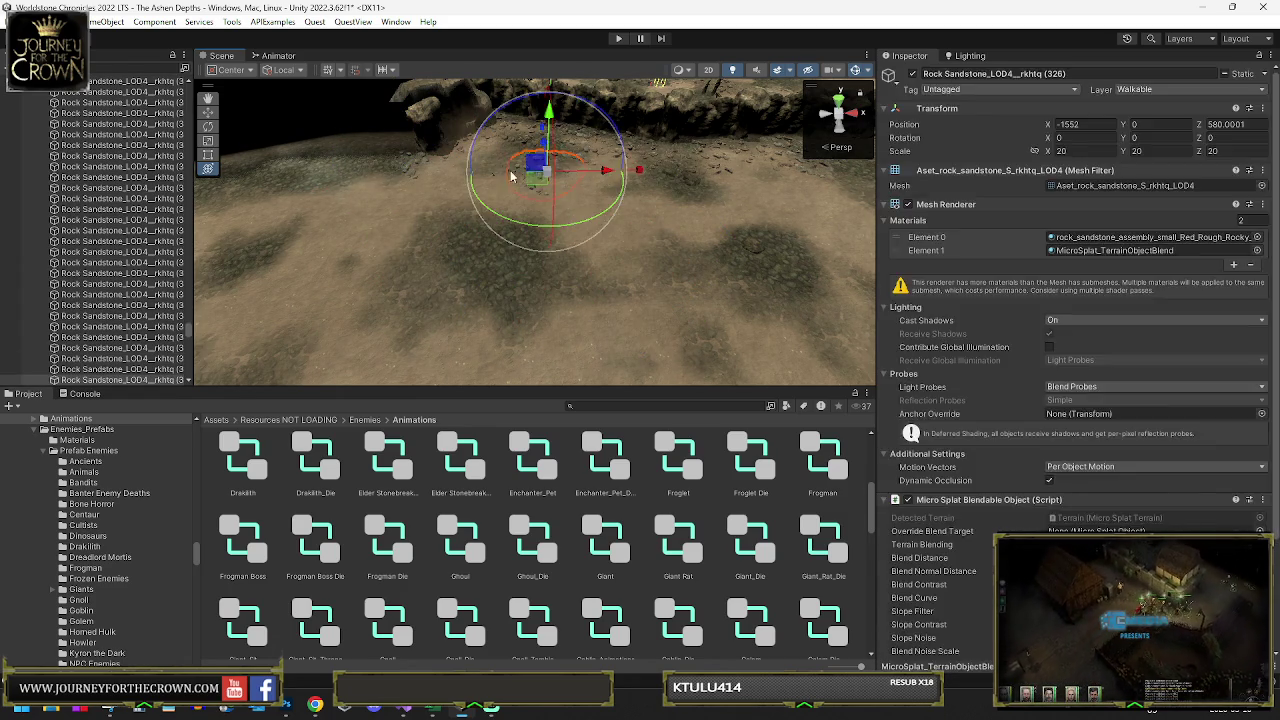
{"action": "key", "text": "Delete"}
{"action": "left_click", "coordinate": [534, 147]}
{"action": "key", "text": "Delete"}
{"action": "left_click", "coordinate": [548, 150]}
{"action": "key", "text": "Delete"}
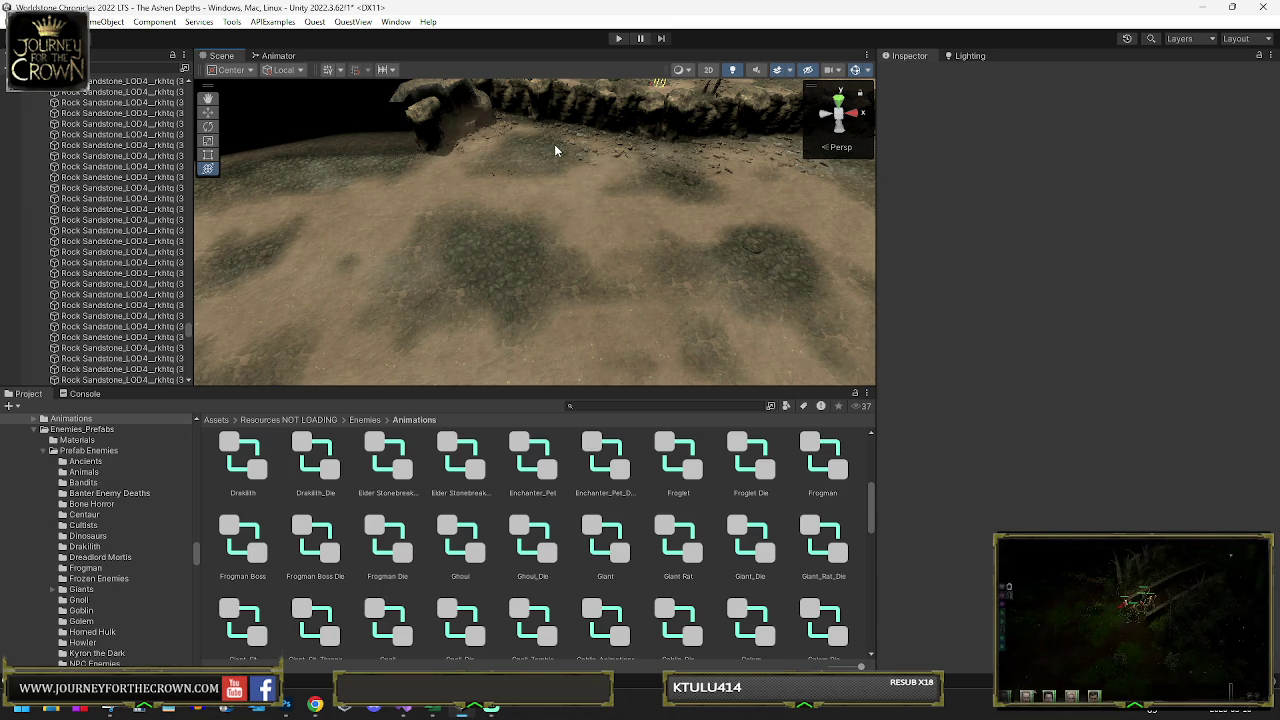
- Inspect several ground rocks, including Rock Sandstone_LOD4 (324), deselecting after each
{"action": "left_click", "coordinate": [583, 160]}
{"action": "left_click", "coordinate": [620, 157]}
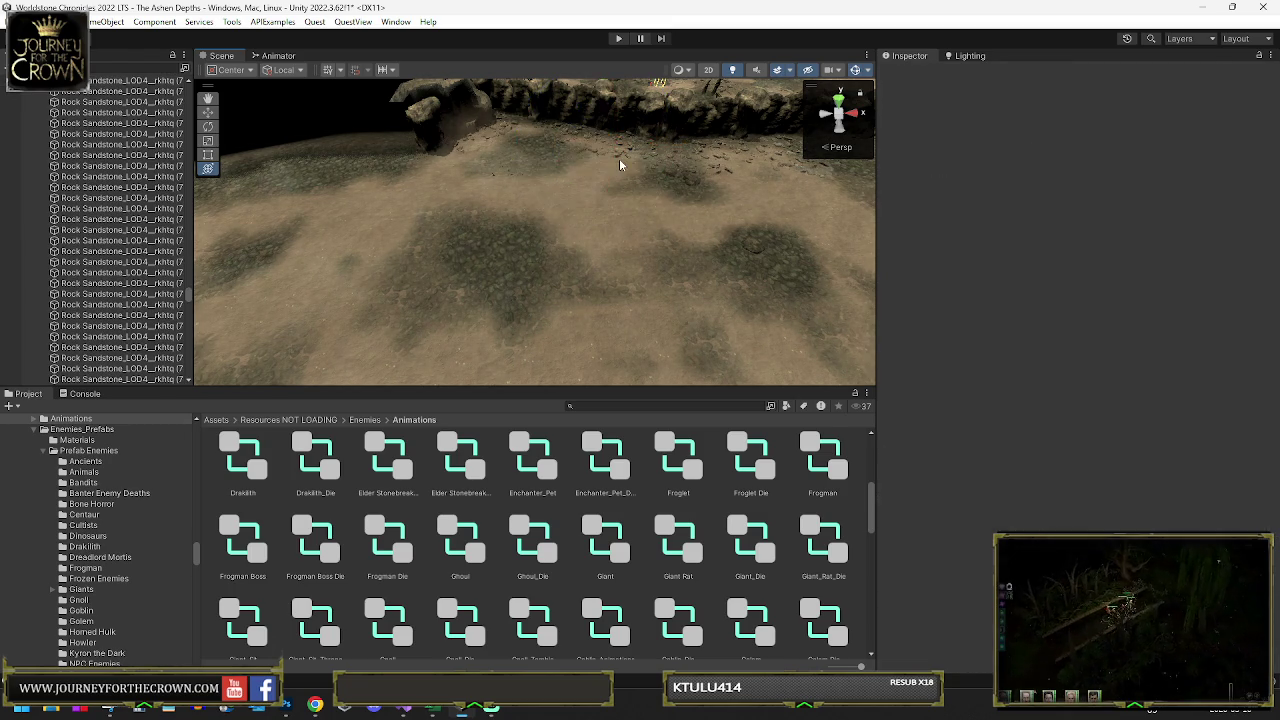
{"action": "left_click", "coordinate": [607, 157]}
{"action": "left_click", "coordinate": [488, 134]}
{"action": "left_click", "coordinate": [490, 135]}
{"action": "left_click", "coordinate": [495, 135]}
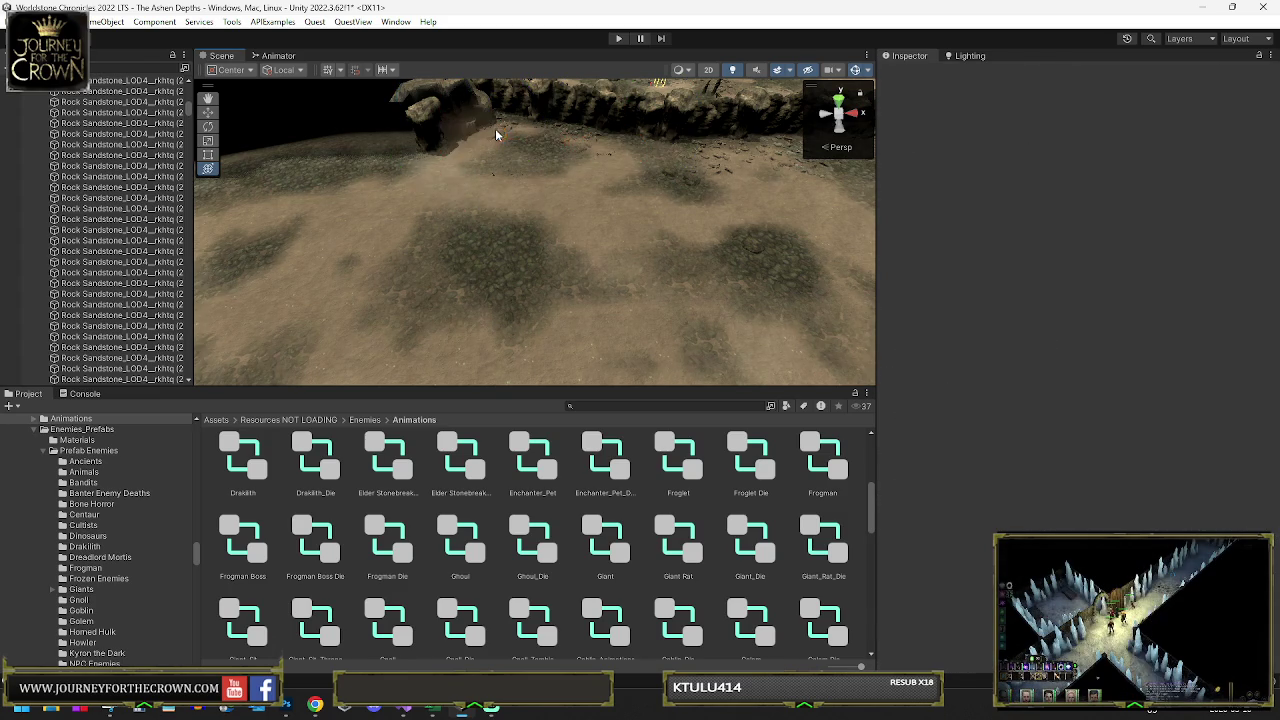
{"action": "left_click", "coordinate": [507, 131]}
{"action": "left_click", "coordinate": [571, 134]}
{"action": "left_click", "coordinate": [575, 145]}
{"action": "left_click", "coordinate": [519, 160]}
- Check the Terrain's settings, a cave-floor object and the combined ground rocks
{"action": "mouse_move", "coordinate": [509, 177]}
{"action": "left_mouse_down"}
{"action": "mouse_move", "coordinate": [623, 183]}
{"action": "mouse_move", "coordinate": [543, 189]}
{"action": "mouse_move", "coordinate": [503, 151]}
{"action": "mouse_move", "coordinate": [505, 131]}
{"action": "left_mouse_up"}
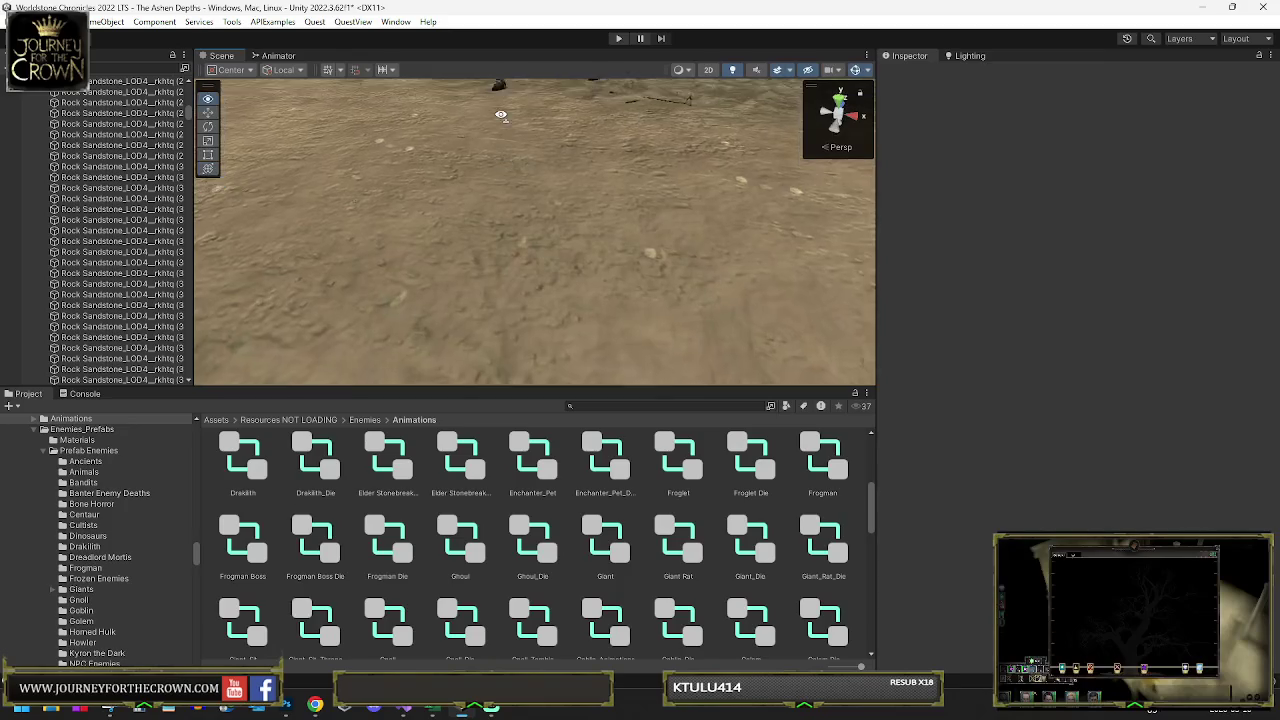
{"action": "left_click", "coordinate": [528, 210]}
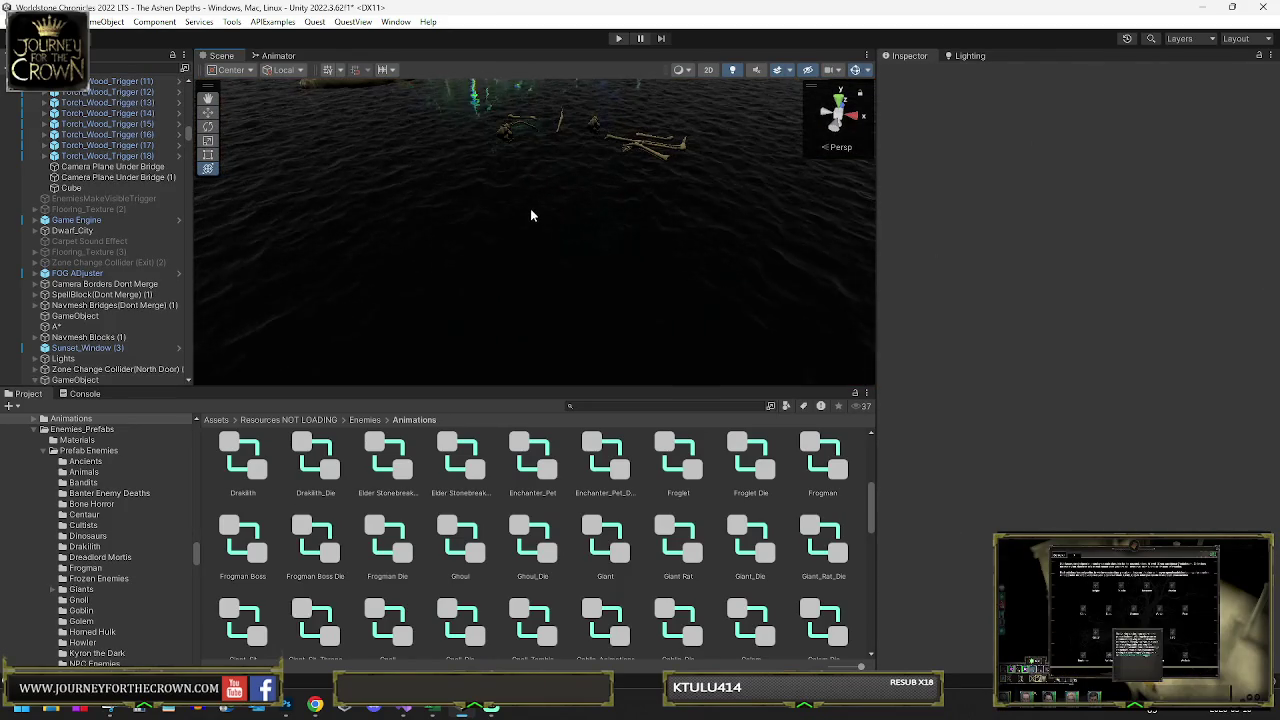
{"action": "left_click", "coordinate": [505, 136]}
{"action": "mouse_move", "coordinate": [514, 177]}
{"action": "left_mouse_down"}
{"action": "mouse_move", "coordinate": [765, 208]}
{"action": "mouse_move", "coordinate": [566, 303]}
{"action": "mouse_move", "coordinate": [557, 331]}
{"action": "left_mouse_up"}
{"action": "left_click", "coordinate": [557, 331]}
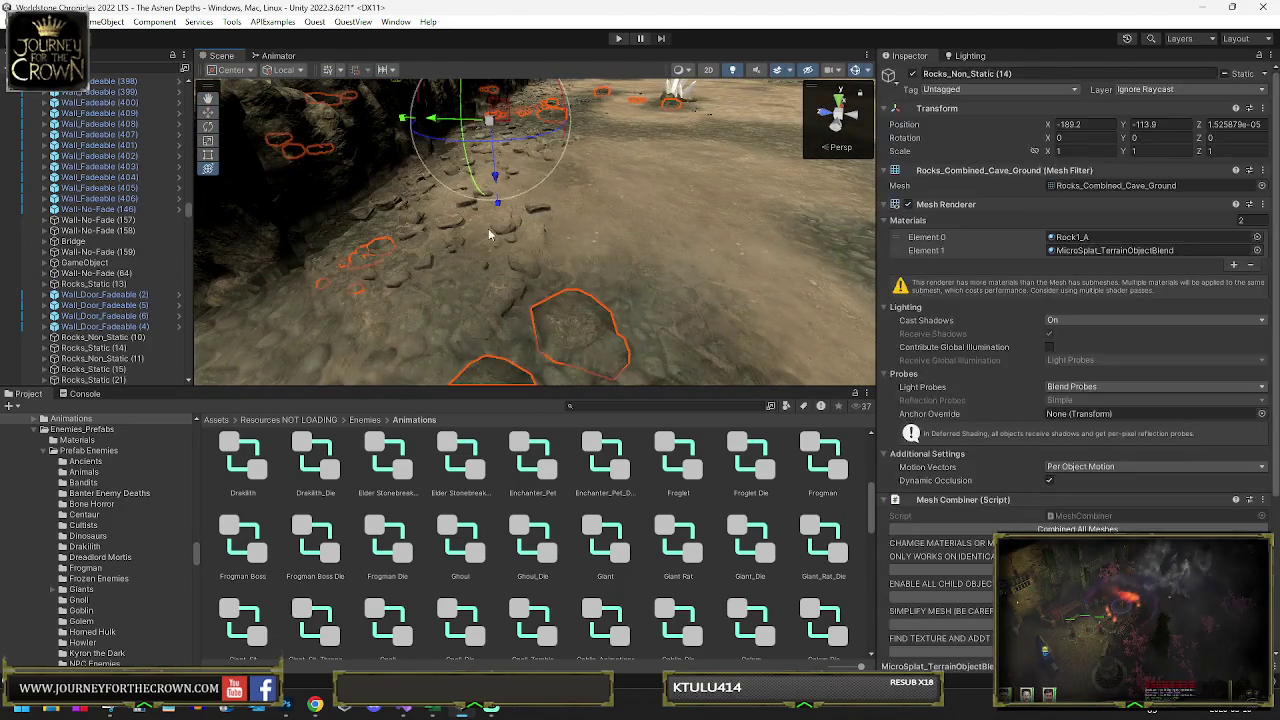
- Inspect more floor rocks one at a time, clearing the selection between them
{"action": "left_click", "coordinate": [458, 218]}
{"action": "left_click", "coordinate": [472, 197]}
{"action": "left_click", "coordinate": [486, 180]}
{"action": "left_click", "coordinate": [500, 165]}
{"action": "left_click", "coordinate": [505, 140]}
{"action": "left_click", "coordinate": [525, 115]}
{"action": "left_click", "coordinate": [541, 100]}
{"action": "left_click", "coordinate": [549, 99]}
{"action": "left_click", "coordinate": [549, 99]}
{"action": "left_click", "coordinate": [549, 100]}
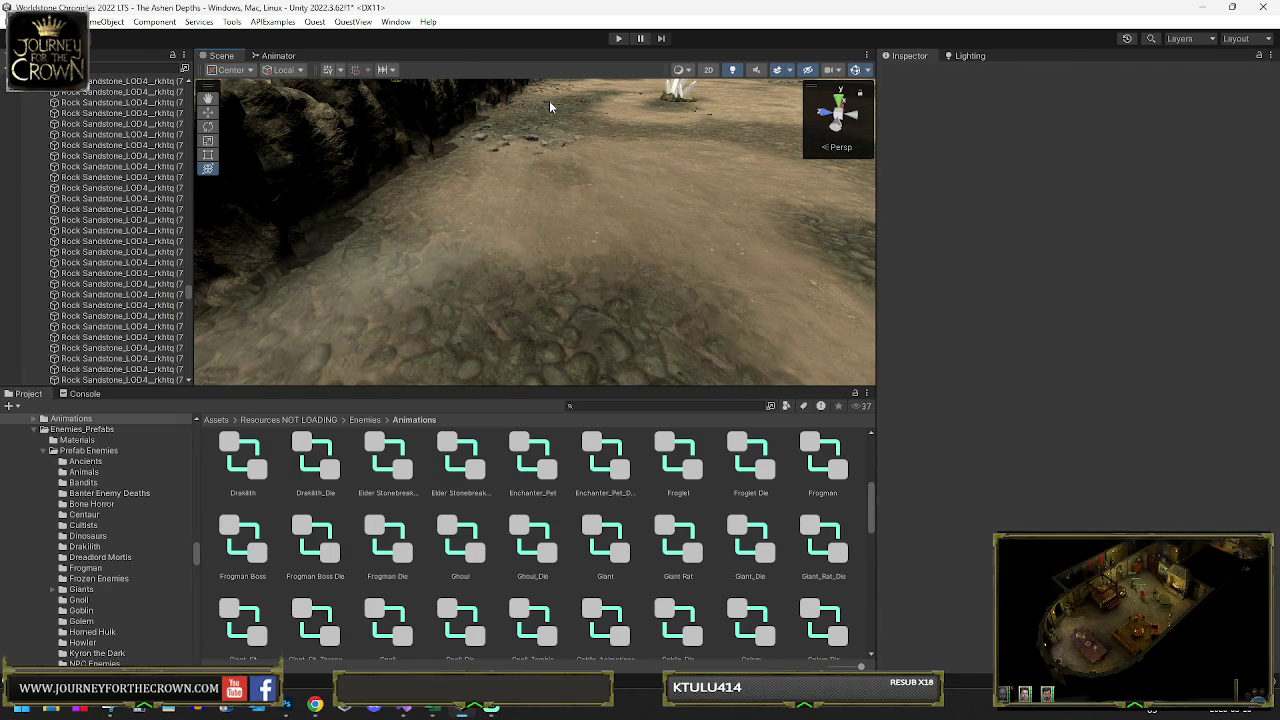
- Check the rock by the wall, then inspect the bone flooring piece beside the crystal cluster
{"action": "left_click", "coordinate": [548, 118]}
{"action": "left_click", "coordinate": [544, 128]}
{"action": "left_click", "coordinate": [539, 138]}
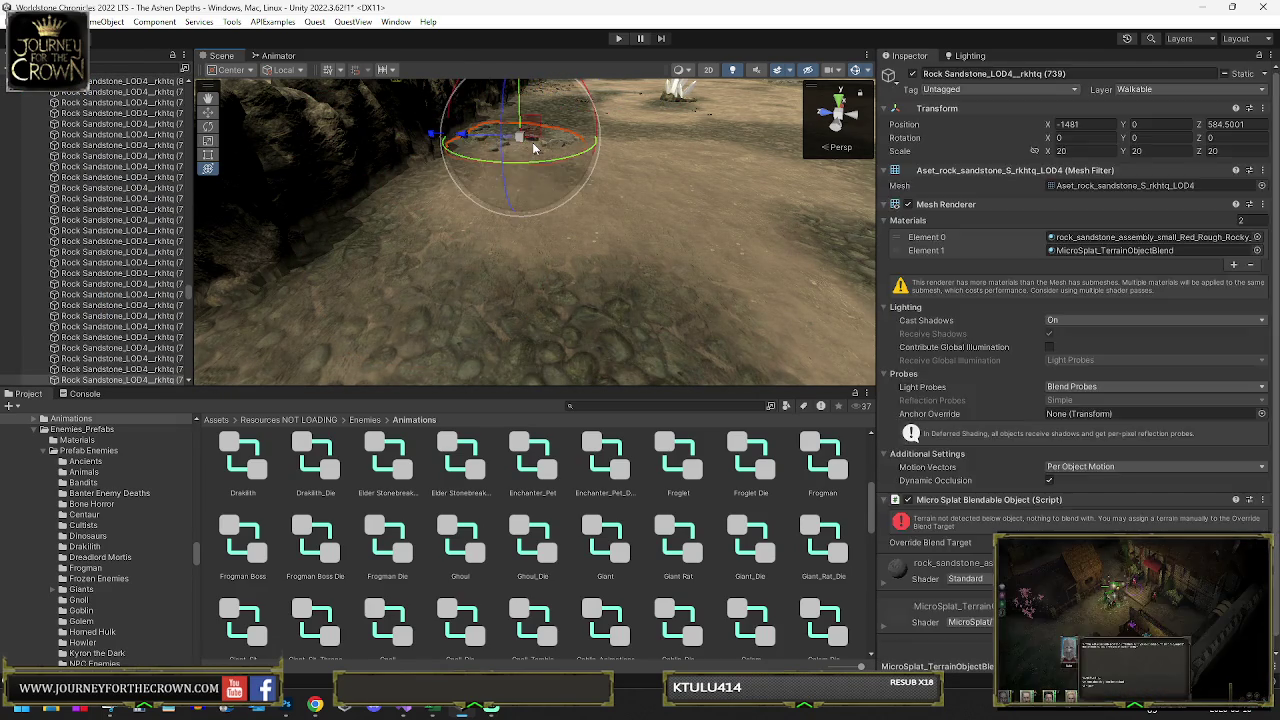
{"action": "left_click", "coordinate": [534, 146]}
{"action": "left_click_drag", "start_coordinate": [535, 168], "coordinate": [647, 200]}
{"action": "left_click", "coordinate": [648, 202]}
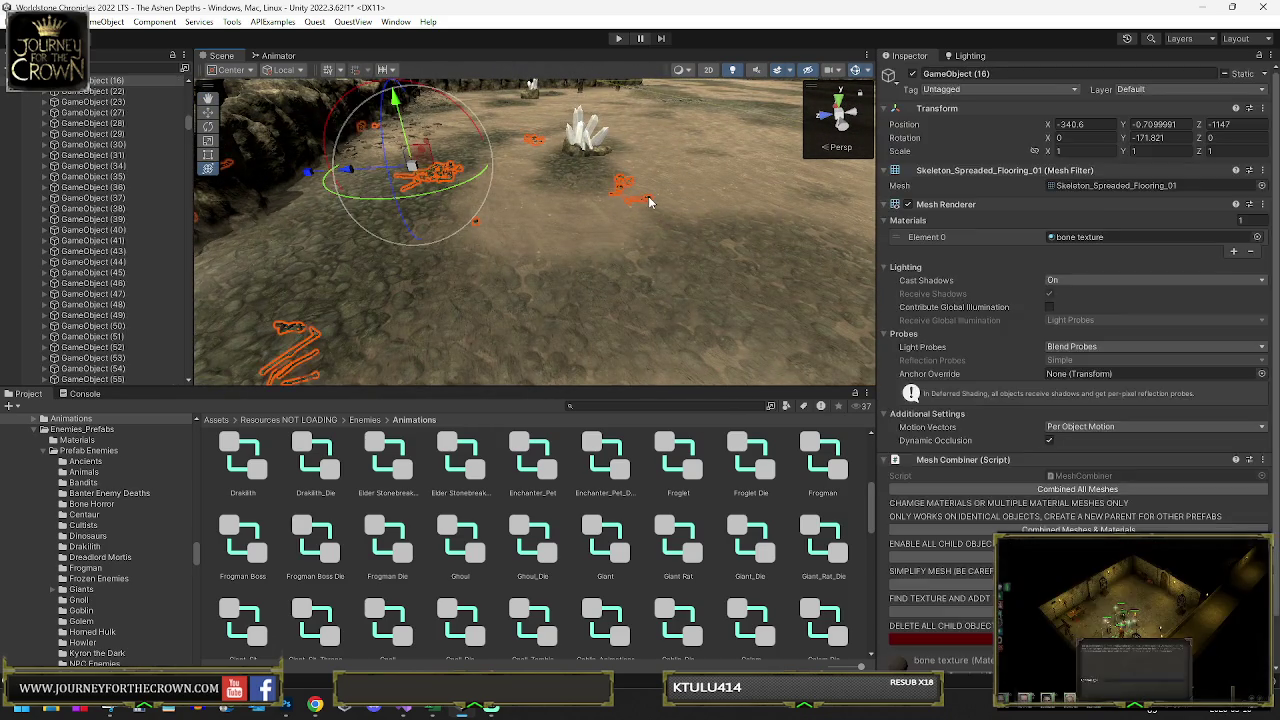
- Inspect the rock under the crystal cluster and the sandstone rocks along the wall
{"action": "left_click", "coordinate": [592, 152]}
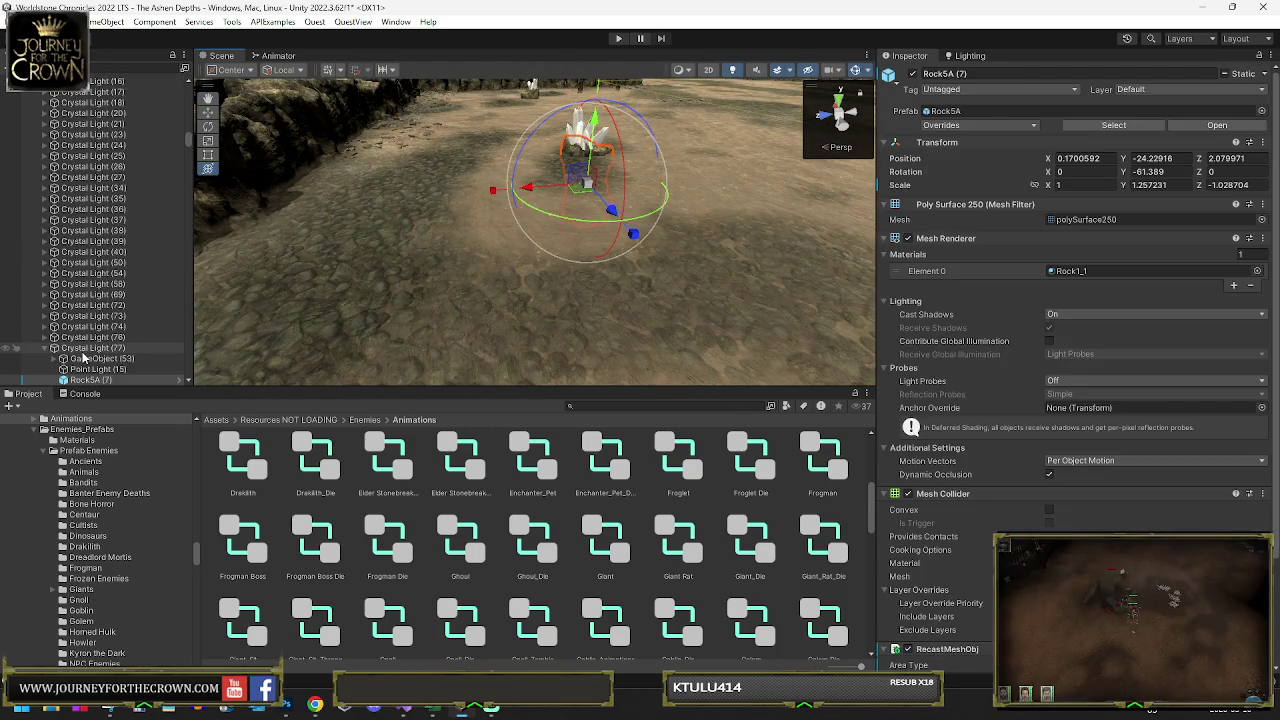
{"action": "left_click", "coordinate": [375, 172]}
{"action": "left_click", "coordinate": [375, 172]}
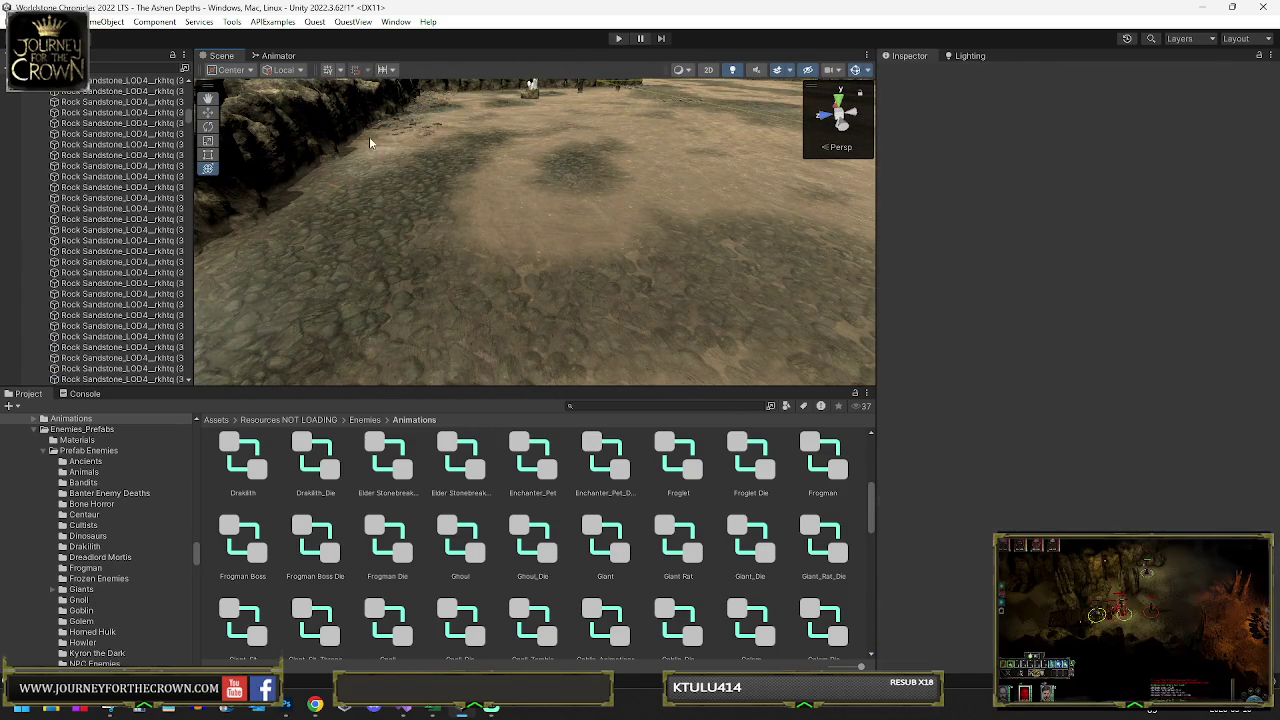
{"action": "left_click", "coordinate": [400, 140]}
{"action": "left_click", "coordinate": [409, 133]}
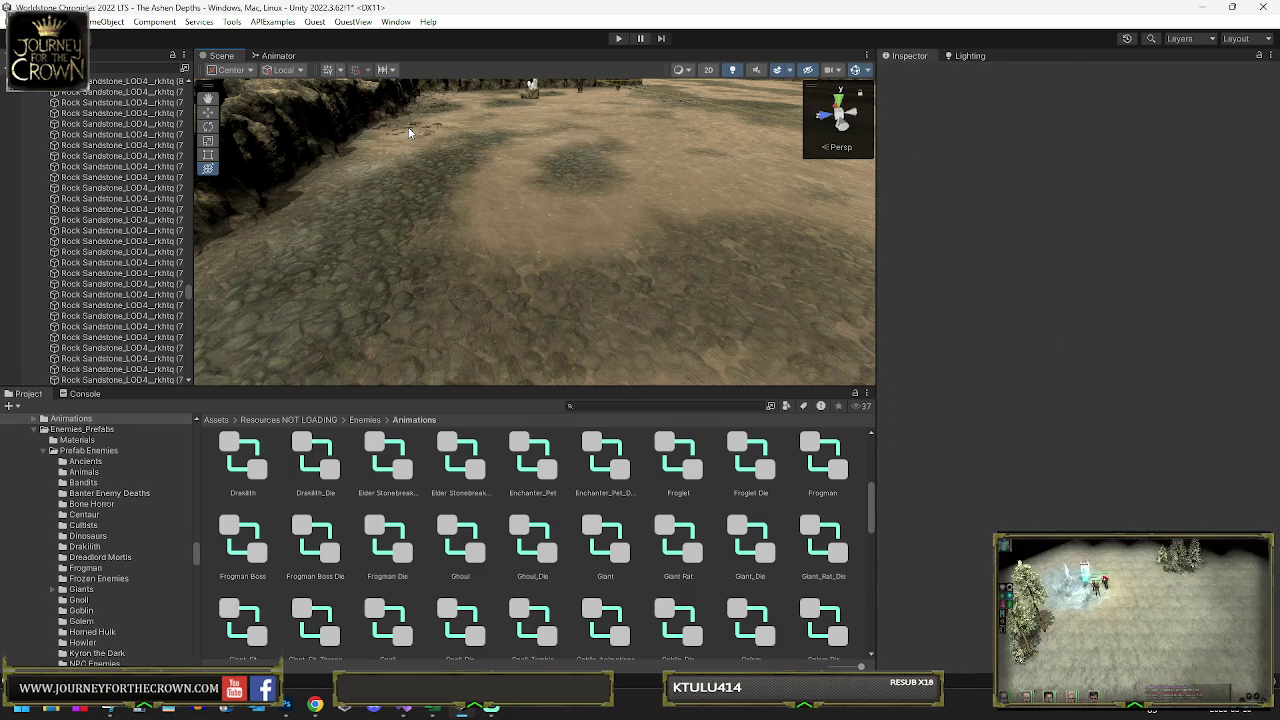
{"action": "left_click", "coordinate": [415, 125]}
{"action": "left_click", "coordinate": [426, 106]}
{"action": "left_click", "coordinate": [428, 113]}
{"action": "left_click", "coordinate": [428, 113]}
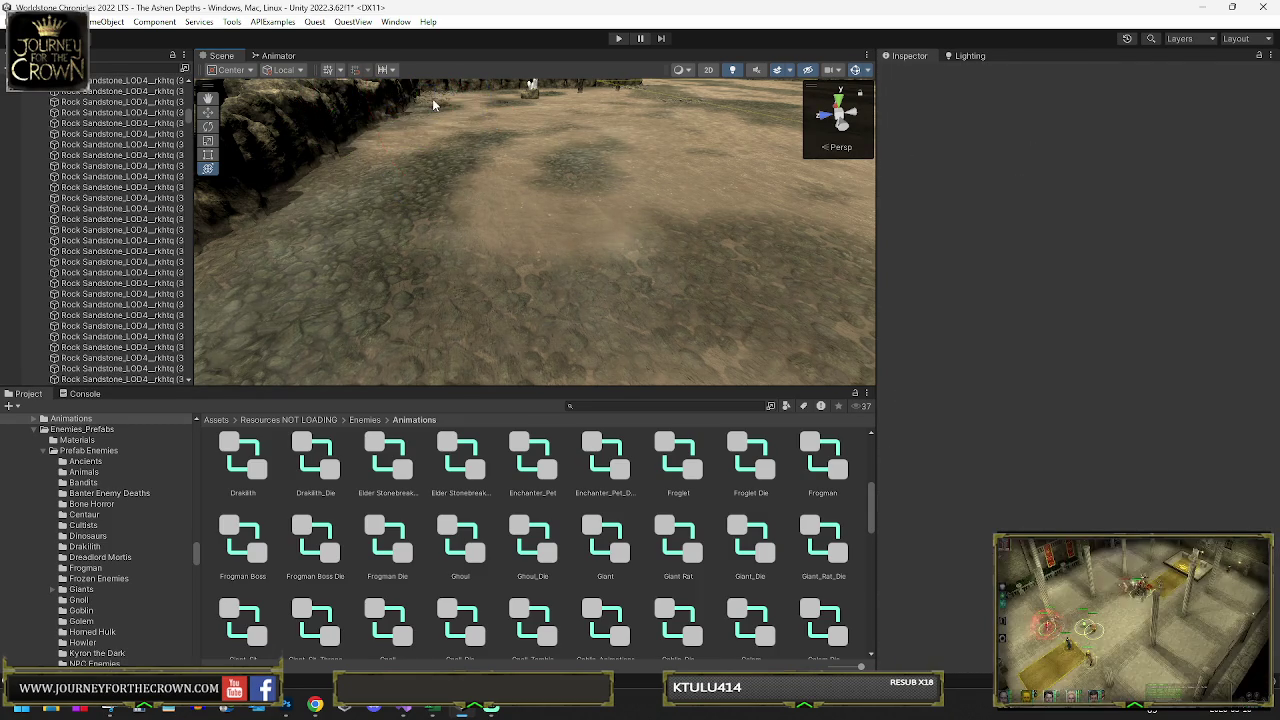
{"action": "left_click", "coordinate": [428, 113]}
{"action": "left_click", "coordinate": [400, 130]}
- Step through Rock Sandstone_LOD4 rocks (345), (352) and (354) from the Hierarchy
{"action": "left_click", "coordinate": [158, 114]}
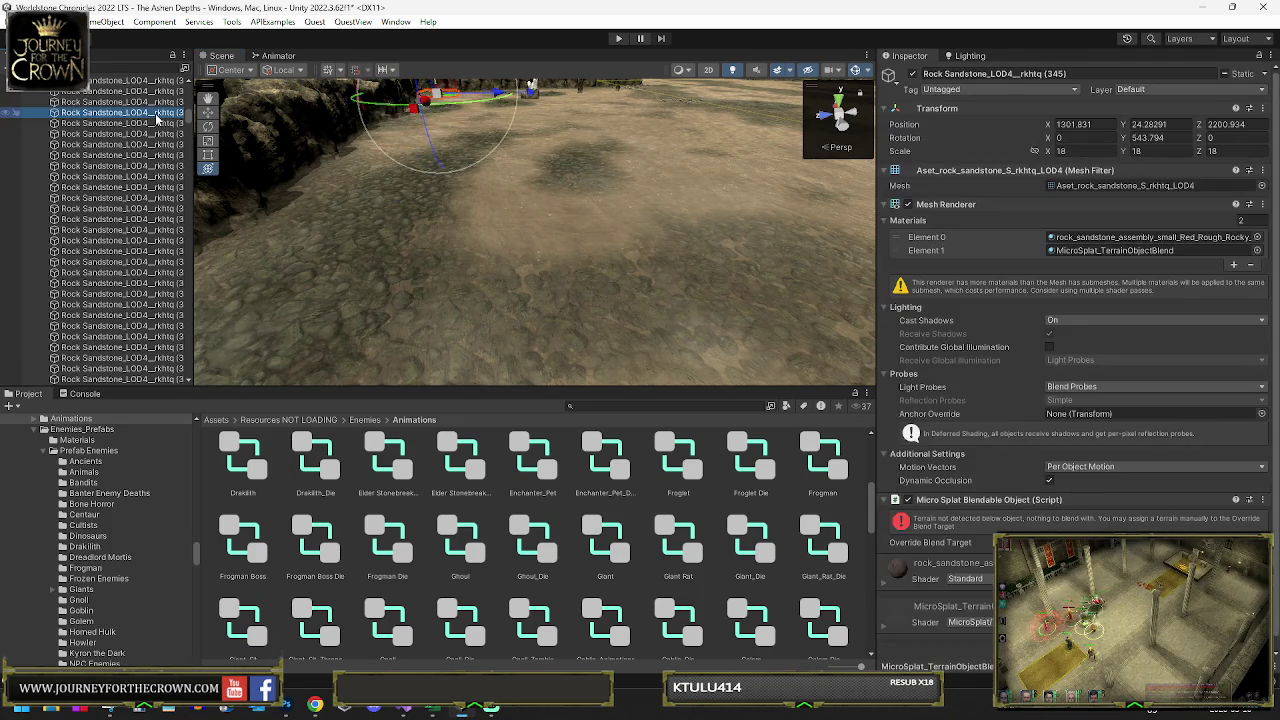
{"action": "left_click", "coordinate": [150, 140], "text": "shift"}
{"action": "mouse_move", "coordinate": [440, 180]}
{"action": "left_mouse_down"}
{"action": "mouse_move", "coordinate": [473, 161]}
{"action": "mouse_move", "coordinate": [420, 200]}
{"action": "mouse_move", "coordinate": [346, 194]}
{"action": "mouse_move", "coordinate": [306, 295]}
{"action": "left_mouse_up"}
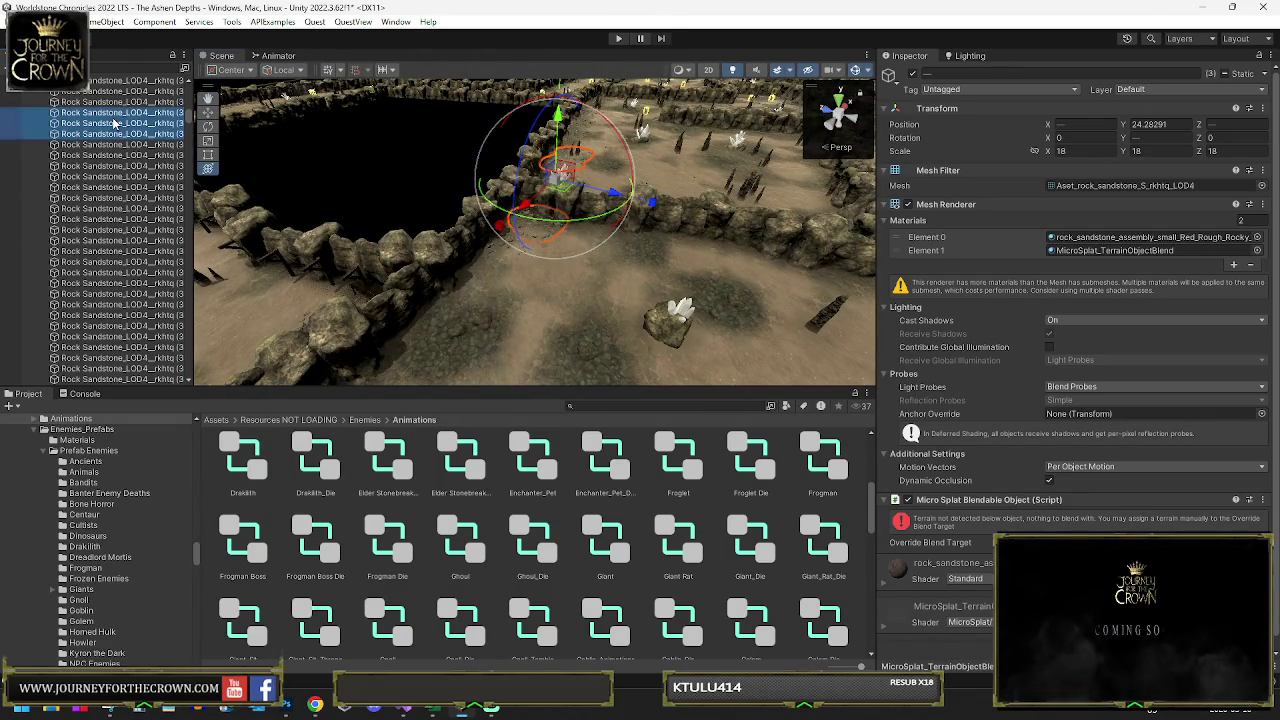
{"action": "left_click", "coordinate": [115, 123]}
{"action": "key", "text": "Down"}
{"action": "key", "text": "Down"}
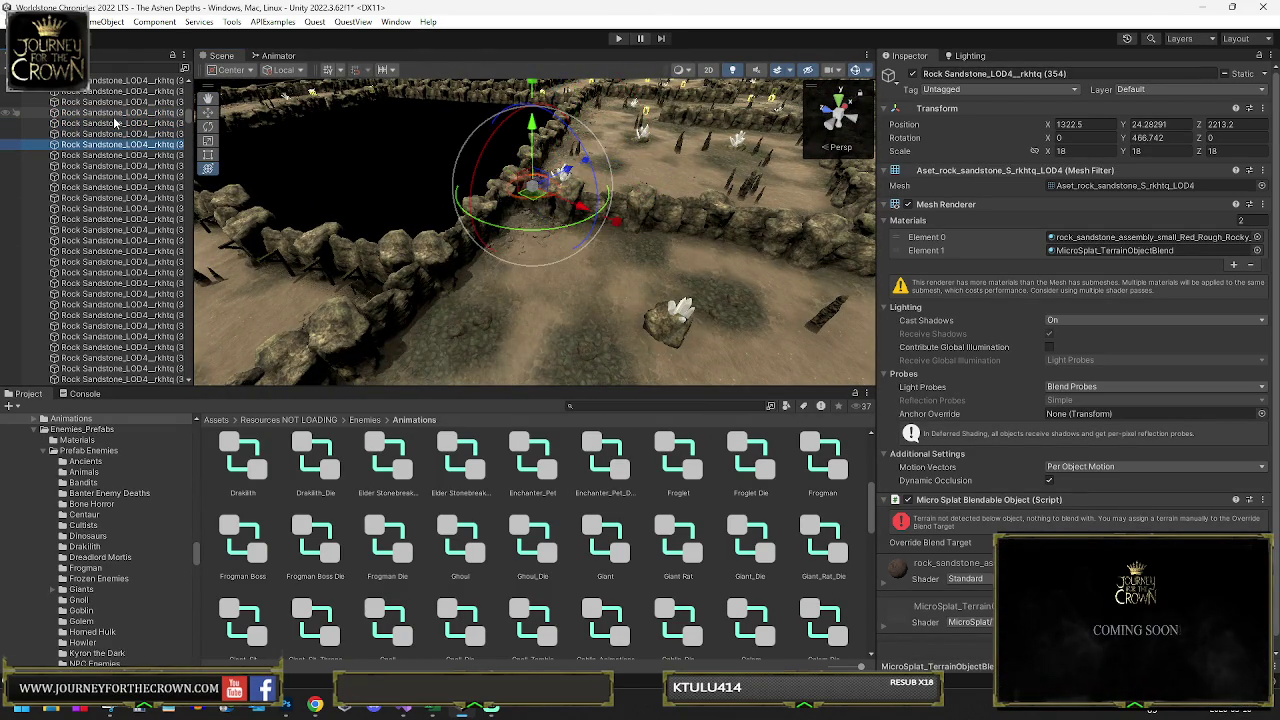
{"action": "left_click", "coordinate": [127, 124]}
{"action": "left_click", "coordinate": [499, 256]}
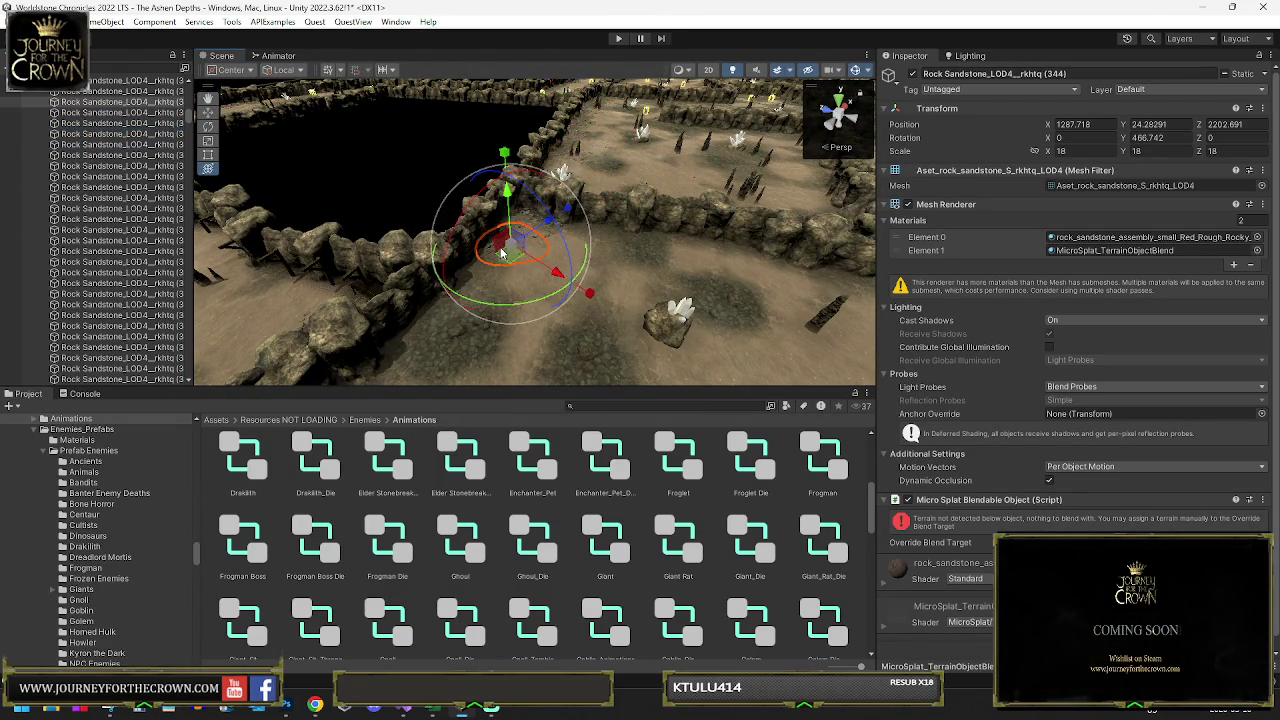
- Inspect the rock under Crystal_Light (13), then view the walled enclosure
{"action": "left_click", "coordinate": [405, 265]}
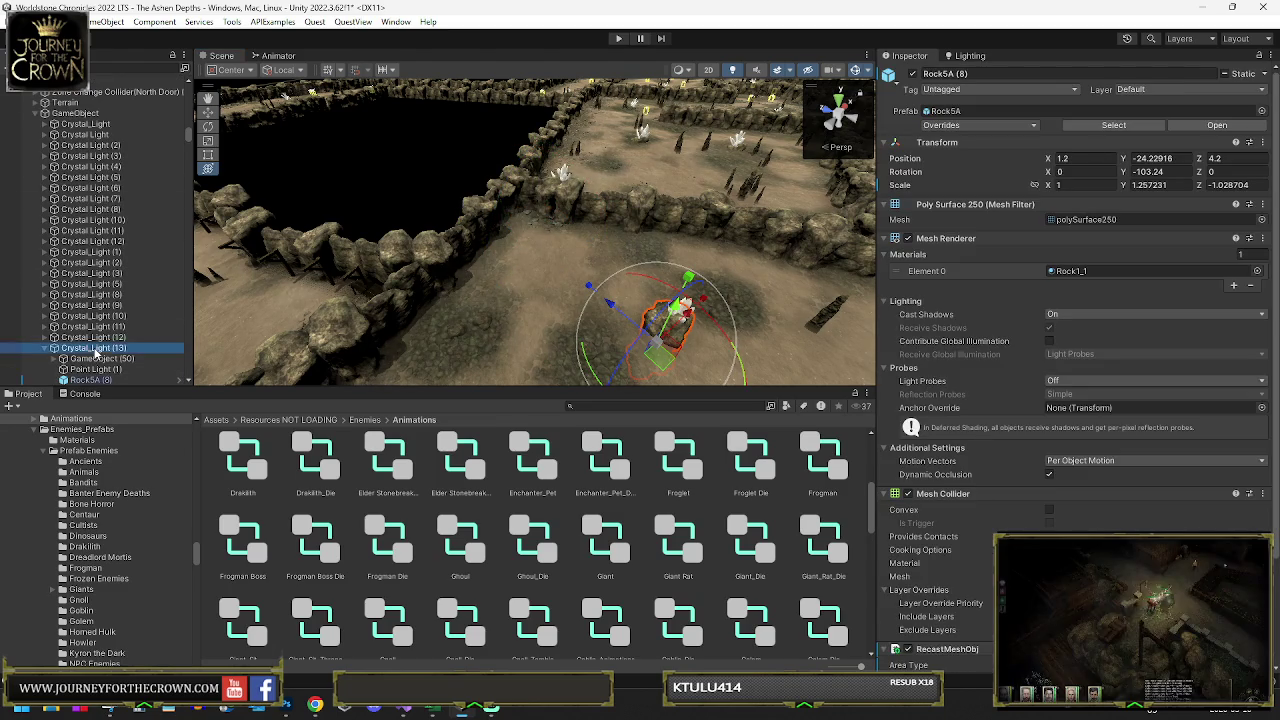
{"action": "left_click", "coordinate": [560, 250]}
{"action": "left_click_drag", "start_coordinate": [560, 250], "coordinate": [657, 227]}
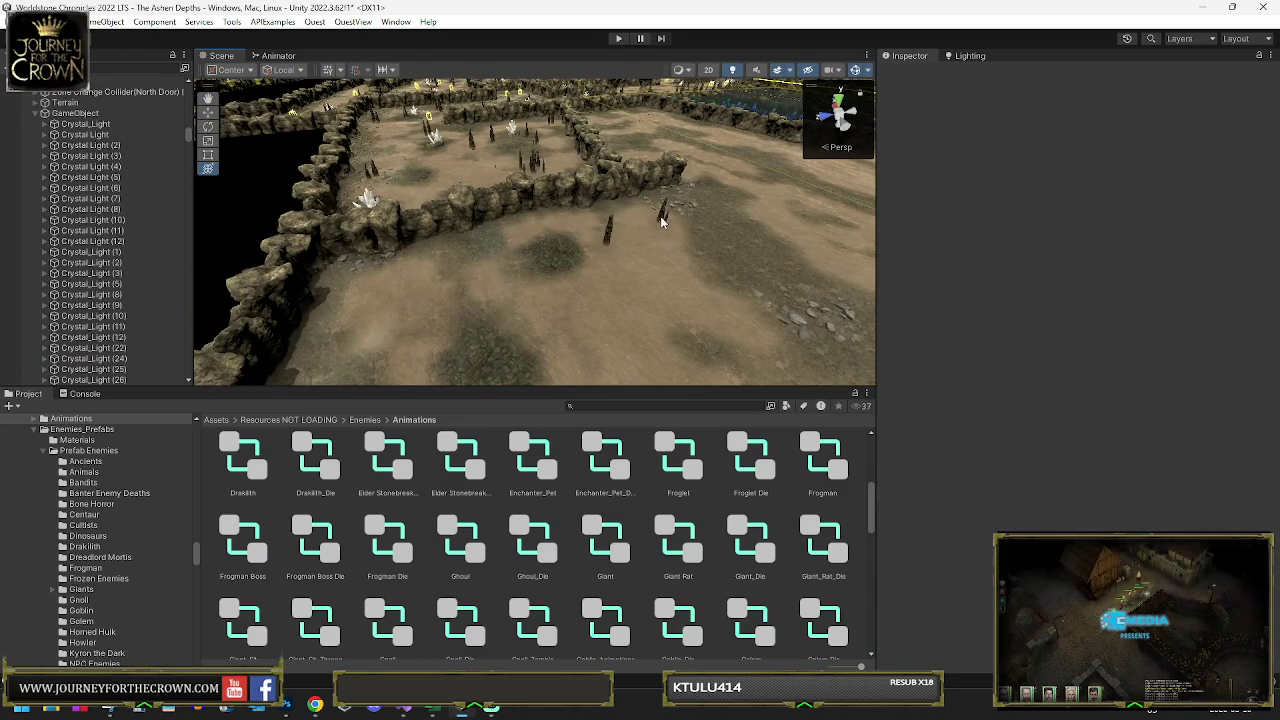
- Nudge the Rocks_Static (111) spike group to X 19.9, then check a few nearby rocks
{"action": "left_click", "coordinate": [660, 222]}
{"action": "left_click_drag", "start_coordinate": [462, 156], "coordinate": [651, 208]}
{"action": "left_click", "coordinate": [647, 214]}
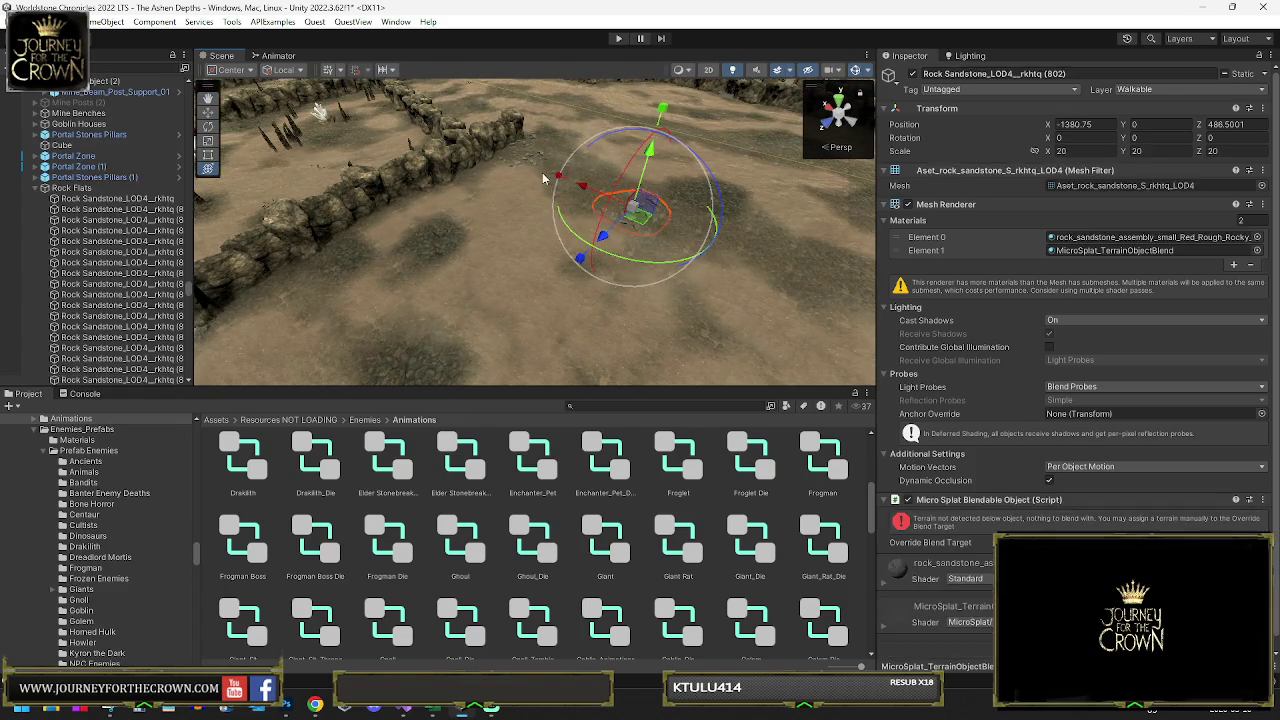
{"action": "left_click", "coordinate": [546, 181]}
{"action": "left_click", "coordinate": [528, 160]}
{"action": "left_click", "coordinate": [521, 152]}
{"action": "left_click", "coordinate": [521, 152]}
{"action": "left_click", "coordinate": [521, 154]}
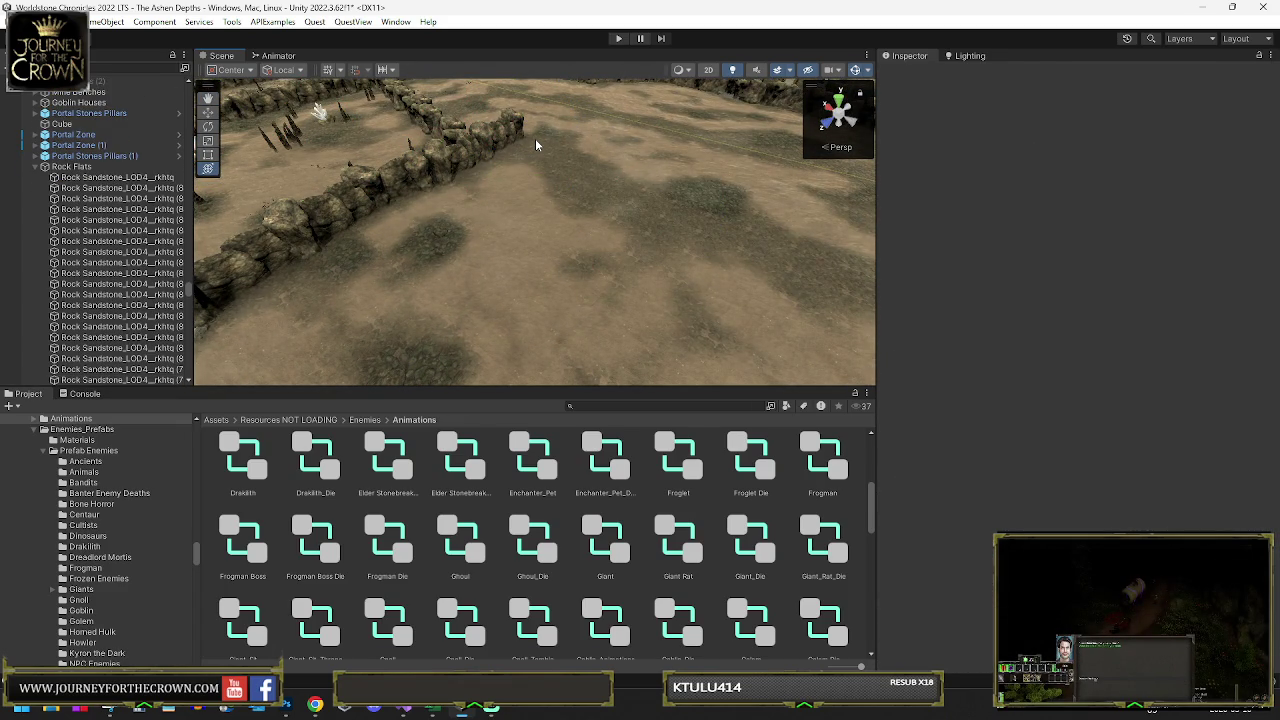
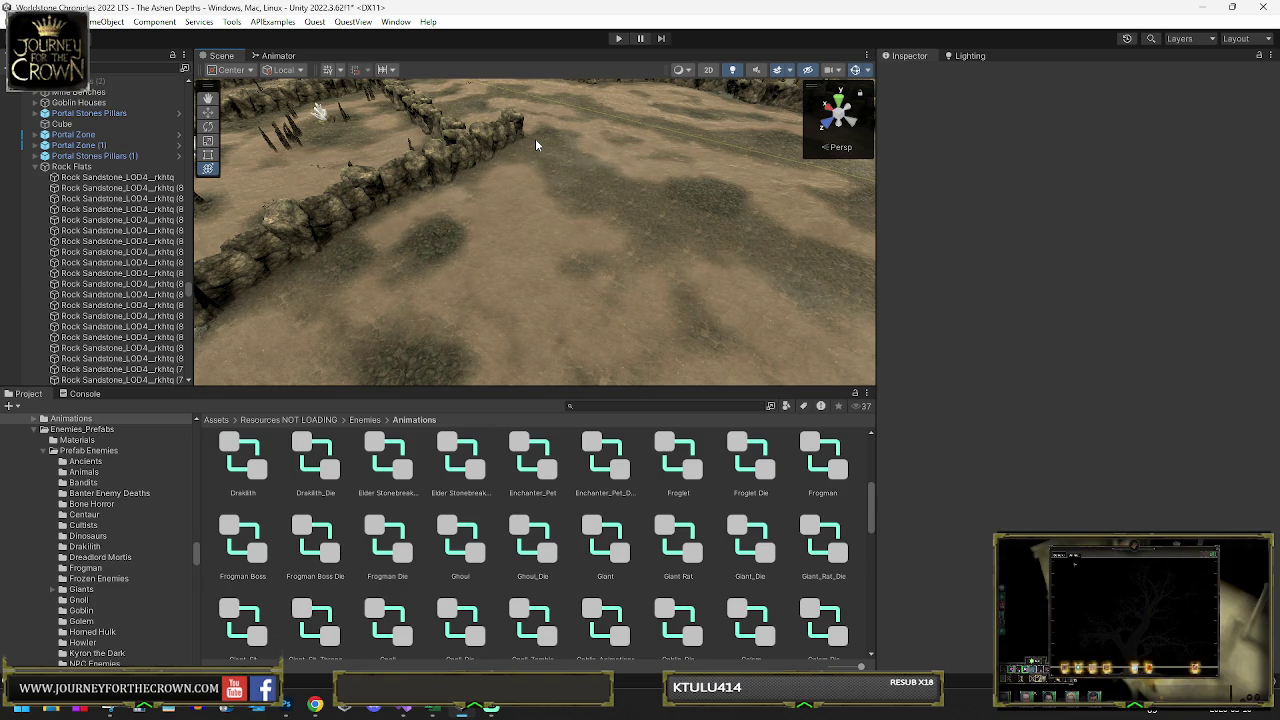
- Nudge a sandstone rock slightly along the enclosure's stone wall
{"action": "left_click_drag", "start_coordinate": [564, 213], "coordinate": [403, 303]}
{"action": "left_click", "coordinate": [403, 303]}
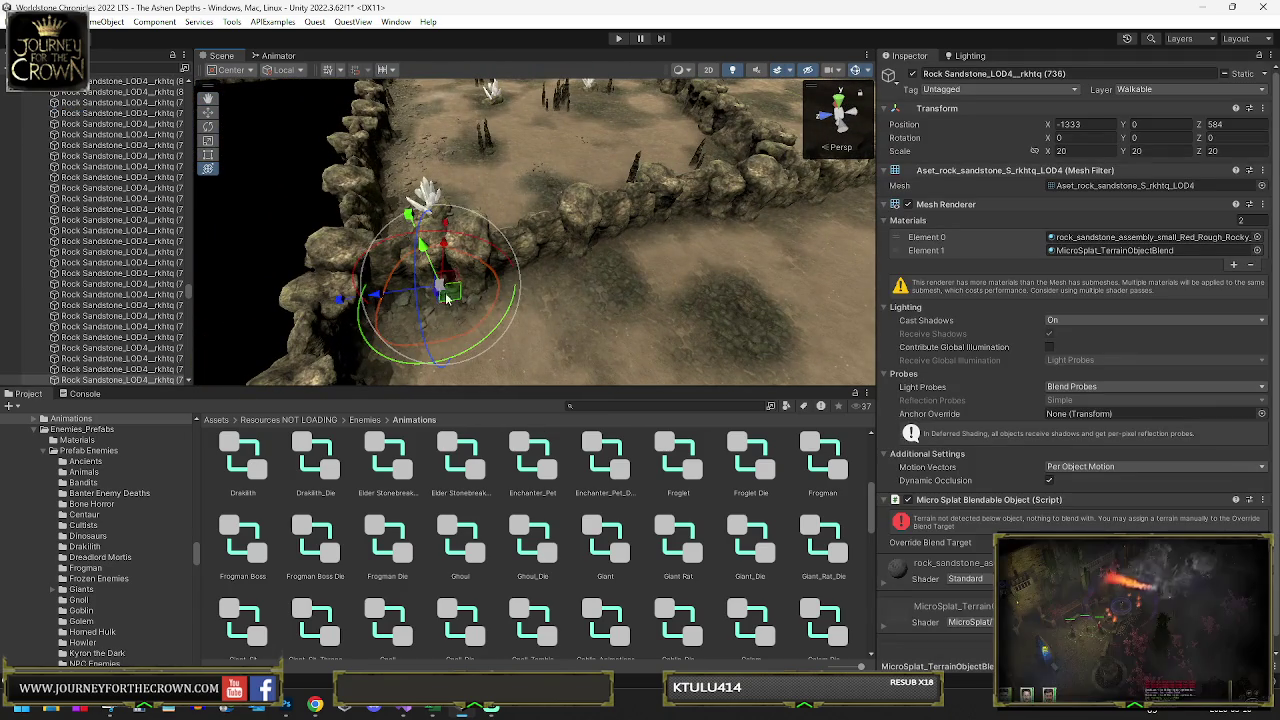
{"action": "mouse_move", "coordinate": [513, 222]}
{"action": "left_mouse_down"}
{"action": "mouse_move", "coordinate": [846, 213]}
{"action": "mouse_move", "coordinate": [806, 263]}
{"action": "mouse_move", "coordinate": [660, 289]}
{"action": "mouse_move", "coordinate": [556, 282]}
{"action": "mouse_move", "coordinate": [576, 215]}
{"action": "left_mouse_up"}
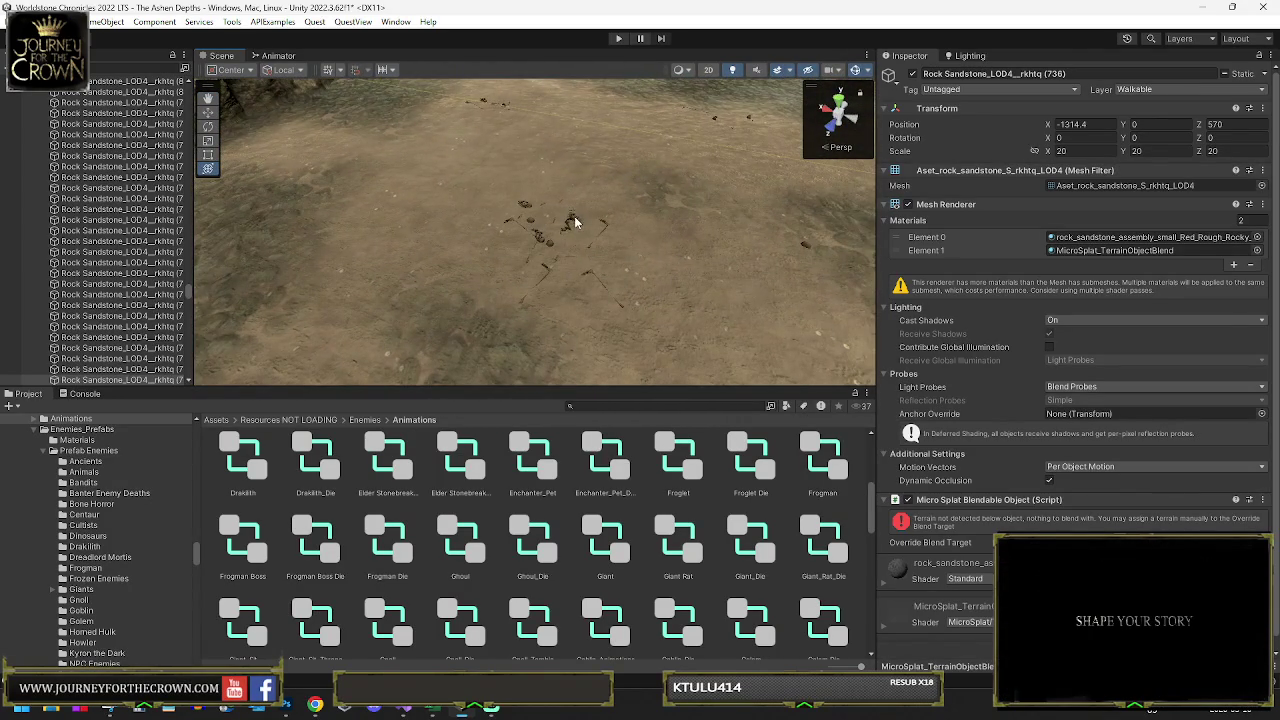
- Select the terrain and the ground debris group beside the rock
{"action": "left_click", "coordinate": [576, 222]}
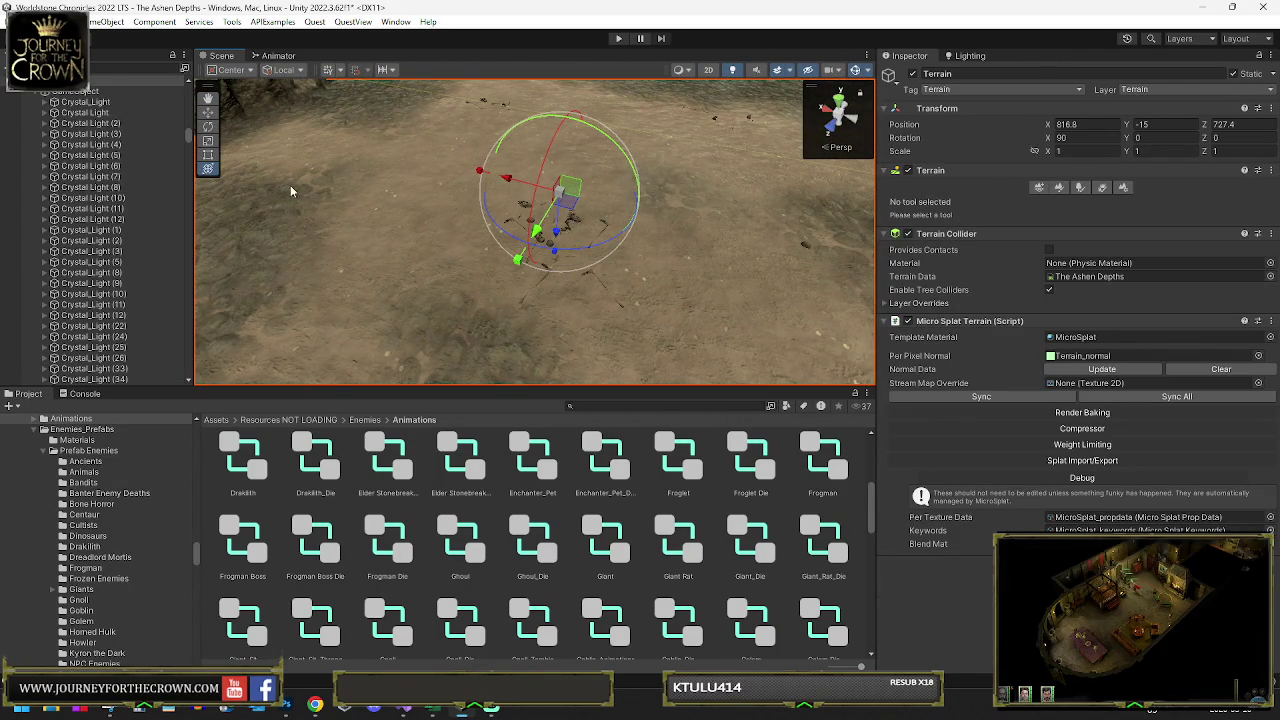
{"action": "scroll", "coordinate": [591, 308], "scroll_direction": "up", "scroll_amount": 5}
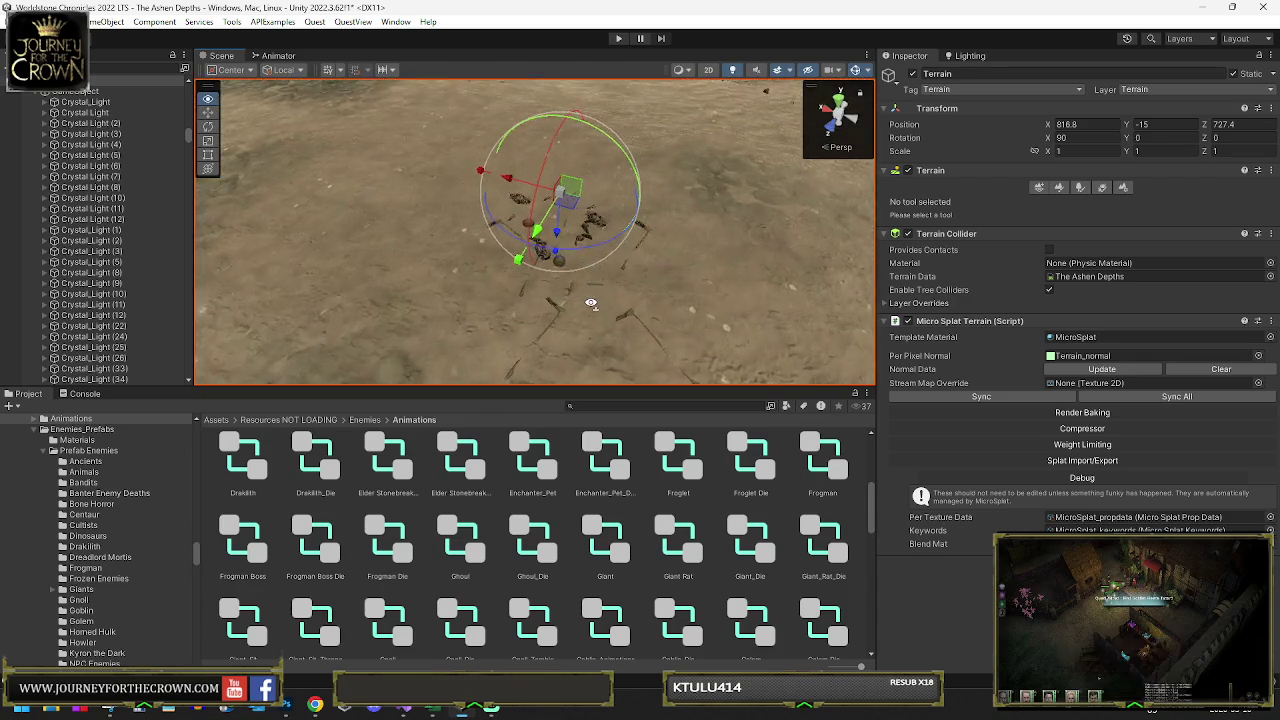
{"action": "left_click", "coordinate": [591, 308]}
{"action": "mouse_move", "coordinate": [591, 308]}
{"action": "left_mouse_down"}
{"action": "mouse_move", "coordinate": [629, 201]}
{"action": "mouse_move", "coordinate": [937, 220]}
{"action": "mouse_move", "coordinate": [655, 244]}
{"action": "mouse_move", "coordinate": [849, 220]}
{"action": "mouse_move", "coordinate": [893, 225]}
{"action": "mouse_move", "coordinate": [505, 271]}
{"action": "mouse_move", "coordinate": [503, 305]}
{"action": "mouse_move", "coordinate": [440, 325]}
{"action": "mouse_move", "coordinate": [326, 316]}
{"action": "mouse_move", "coordinate": [360, 240]}
{"action": "mouse_move", "coordinate": [386, 234]}
{"action": "mouse_move", "coordinate": [371, 228]}
{"action": "mouse_move", "coordinate": [388, 257]}
{"action": "mouse_move", "coordinate": [530, 268]}
{"action": "left_mouse_up"}
- Inspect Wall_Fadeable (277) and Crystal Light (187), then clear the selection
{"action": "left_click", "coordinate": [500, 313]}
{"action": "left_click", "coordinate": [525, 262]}
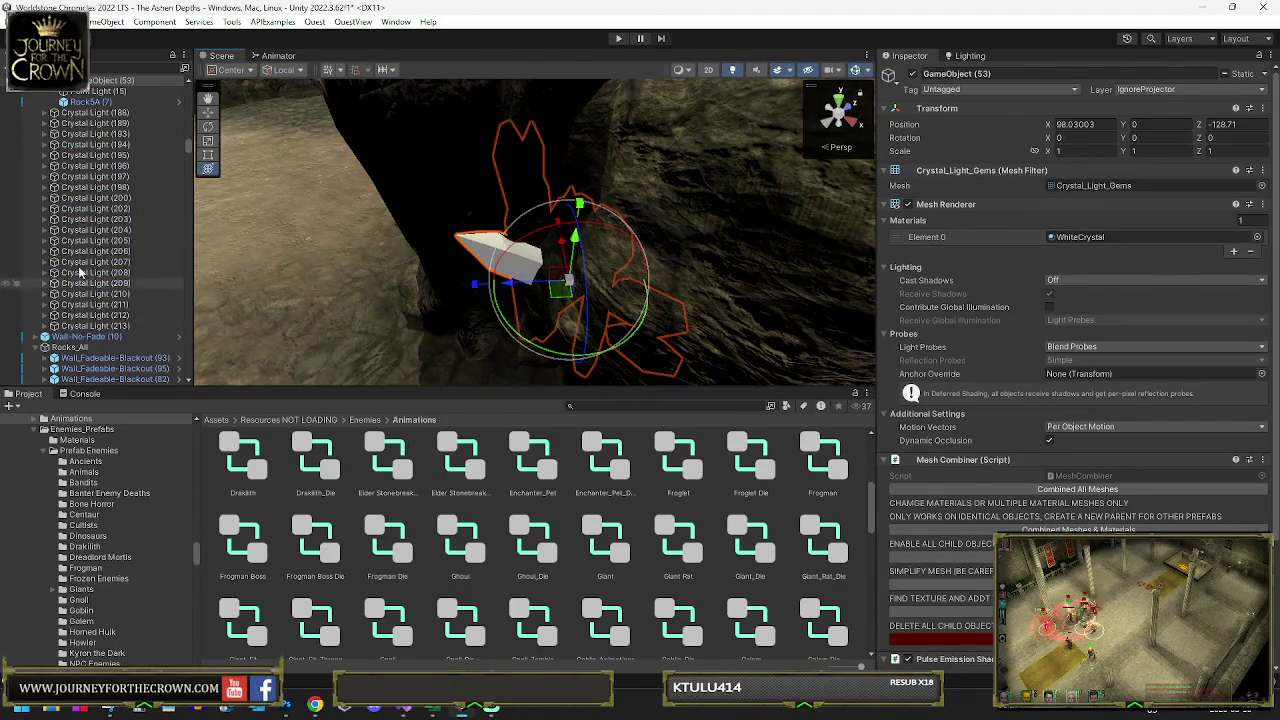
{"action": "left_click", "coordinate": [82, 232]}
{"action": "left_click", "coordinate": [454, 262]}
- Shift a fadeable wall piece into line and tilt Wall_Fadeable (277) flush with the wall
{"action": "mouse_move", "coordinate": [454, 262]}
{"action": "left_mouse_down"}
{"action": "mouse_move", "coordinate": [759, 218]}
{"action": "mouse_move", "coordinate": [820, 241]}
{"action": "mouse_move", "coordinate": [1136, 220]}
{"action": "left_mouse_up"}
{"action": "mouse_move", "coordinate": [602, 246]}
{"action": "left_mouse_down"}
{"action": "mouse_move", "coordinate": [1222, 222]}
{"action": "mouse_move", "coordinate": [1201, 283]}
{"action": "mouse_move", "coordinate": [1093, 276]}
{"action": "mouse_move", "coordinate": [1046, 289]}
{"action": "mouse_move", "coordinate": [811, 238]}
{"action": "left_mouse_up"}
{"action": "left_click", "coordinate": [600, 180]}
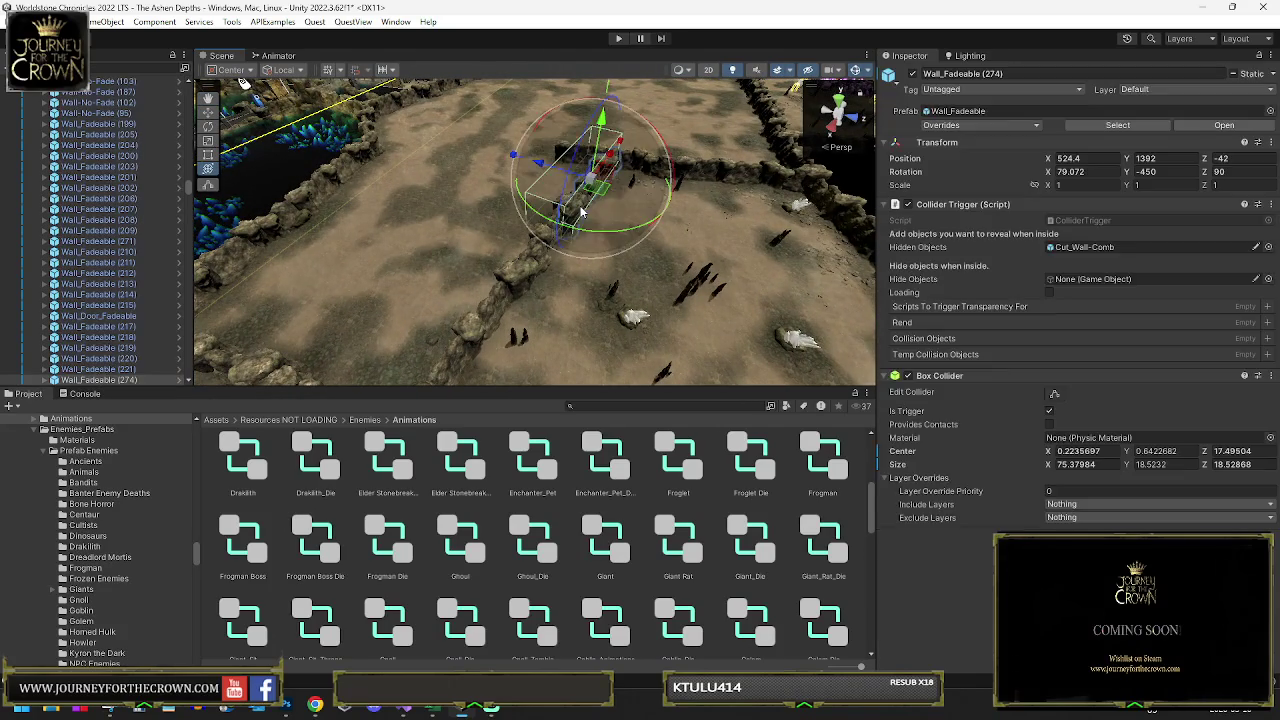
{"action": "left_click_drag", "start_coordinate": [548, 188], "coordinate": [560, 205]}
{"action": "key", "text": "e"}
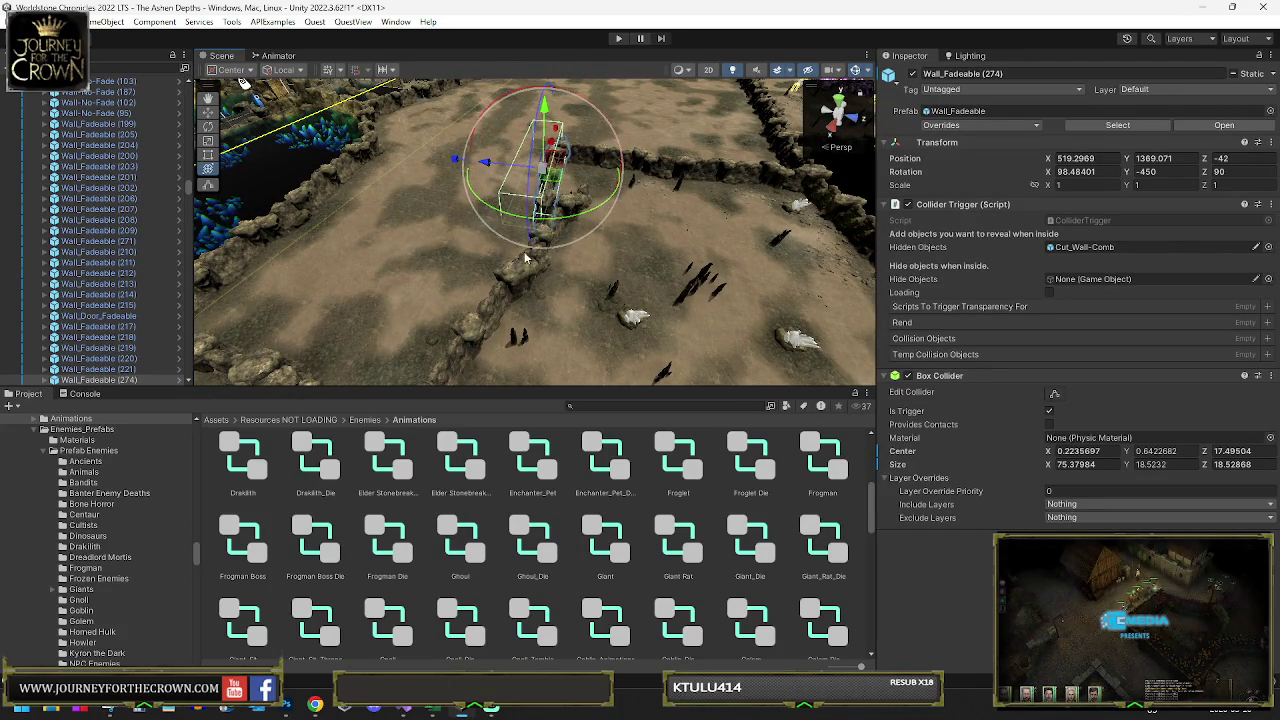
{"action": "left_click", "coordinate": [530, 258]}
{"action": "mouse_move", "coordinate": [590, 280]}
{"action": "left_mouse_down"}
{"action": "mouse_move", "coordinate": [558, 253]}
{"action": "mouse_move", "coordinate": [774, 231]}
{"action": "mouse_move", "coordinate": [529, 237]}
{"action": "left_mouse_up"}
- Move the sandstone rock Rock Sandstone_LOD4 (732) across the enclosure floor
{"action": "left_click", "coordinate": [672, 215]}
{"action": "mouse_move", "coordinate": [310, 208]}
{"action": "left_mouse_down"}
{"action": "mouse_move", "coordinate": [245, 215]}
{"action": "mouse_move", "coordinate": [300, 250]}
{"action": "mouse_move", "coordinate": [250, 270]}
{"action": "mouse_move", "coordinate": [220, 333]}
{"action": "left_mouse_up"}
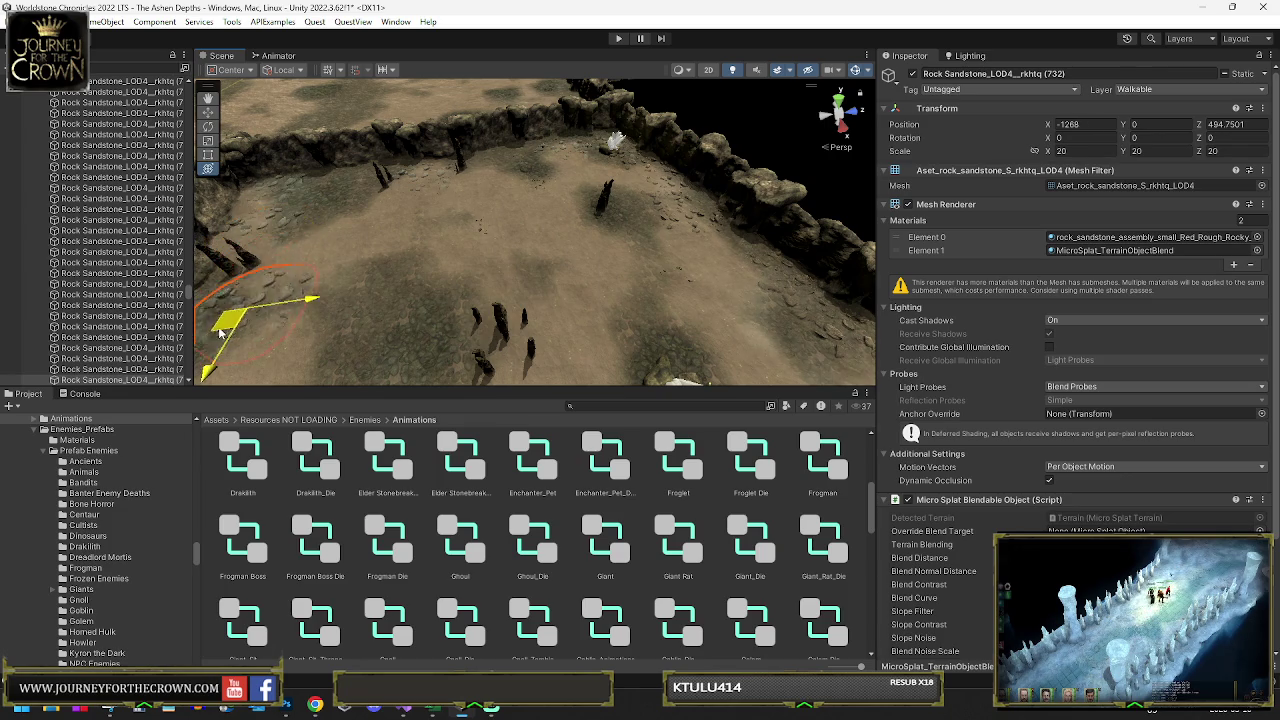
{"action": "left_click_drag", "start_coordinate": [505, 150], "coordinate": [460, 162]}
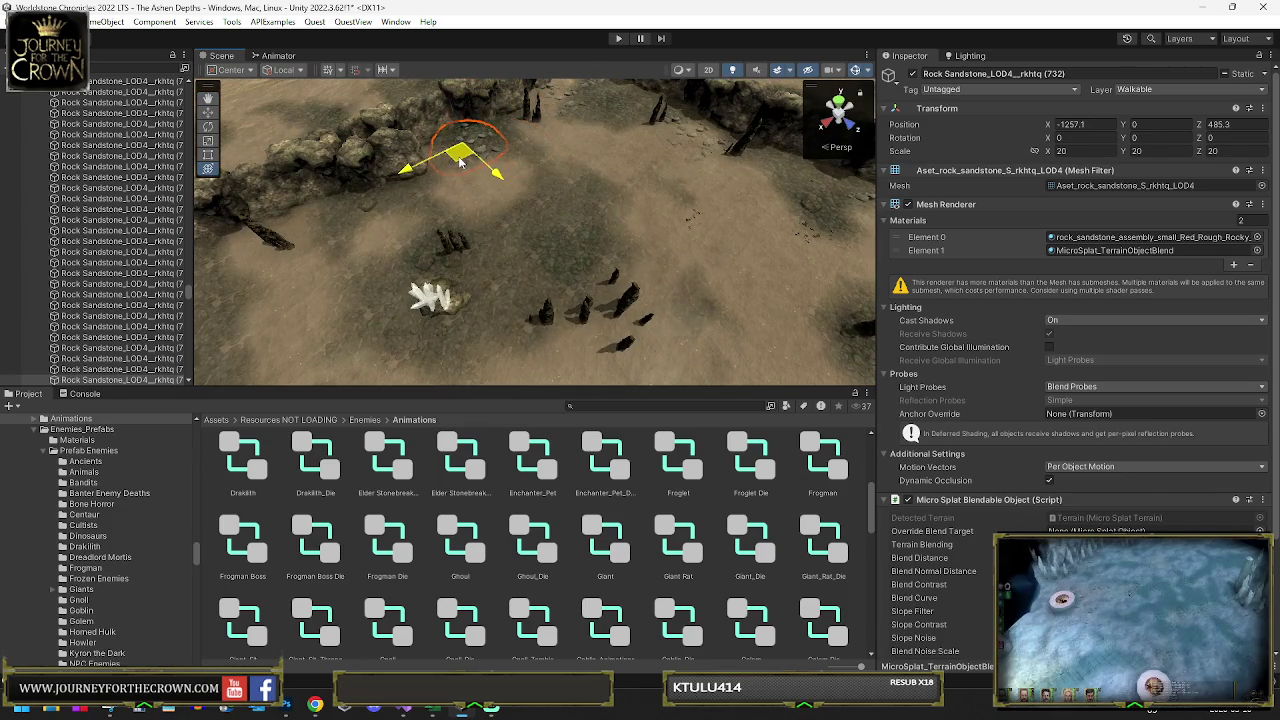
{"action": "mouse_move", "coordinate": [265, 285]}
{"action": "left_mouse_down"}
{"action": "mouse_move", "coordinate": [205, 285]}
{"action": "mouse_move", "coordinate": [376, 190]}
{"action": "left_mouse_up"}
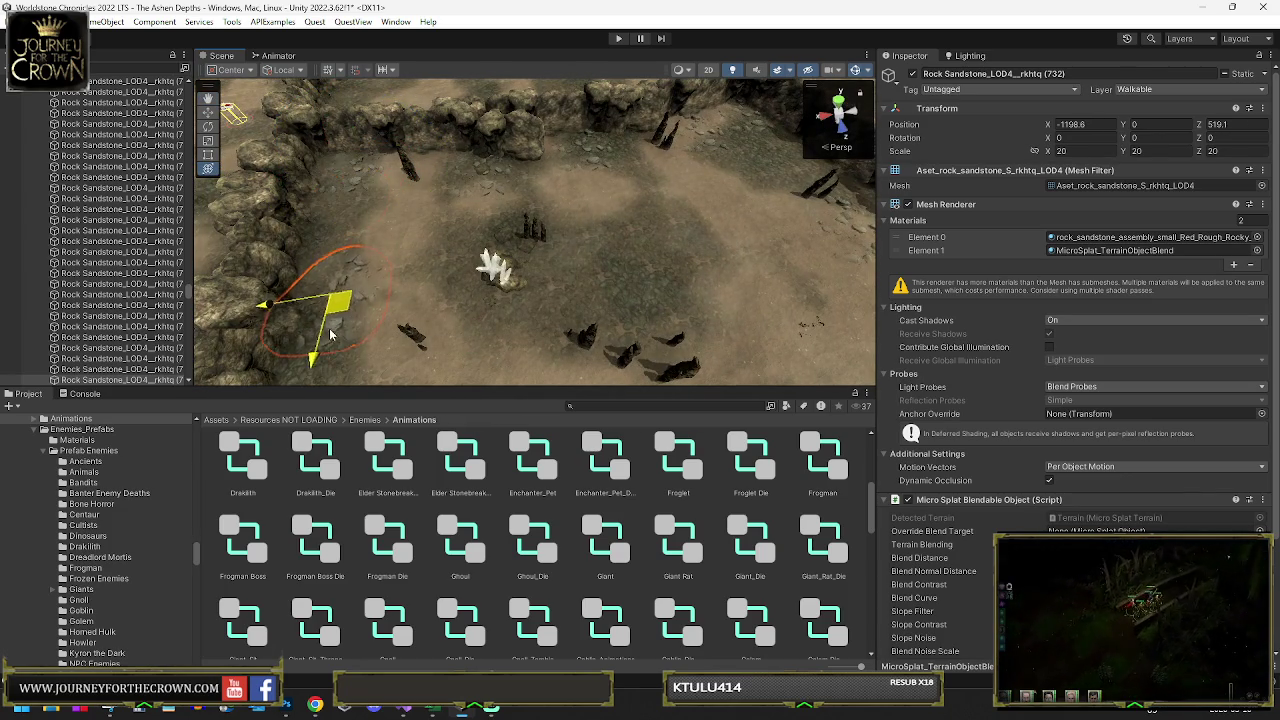
- Shift the Rocks_Non_Static (21) ground rocks to 17, -159, then pick Wall-No-Fade (132)
{"action": "left_click", "coordinate": [482, 175]}
{"action": "mouse_move", "coordinate": [482, 175]}
{"action": "left_mouse_down"}
{"action": "mouse_move", "coordinate": [480, 226]}
{"action": "mouse_move", "coordinate": [441, 243]}
{"action": "mouse_move", "coordinate": [523, 270]}
{"action": "left_mouse_up"}
{"action": "left_click", "coordinate": [441, 243]}
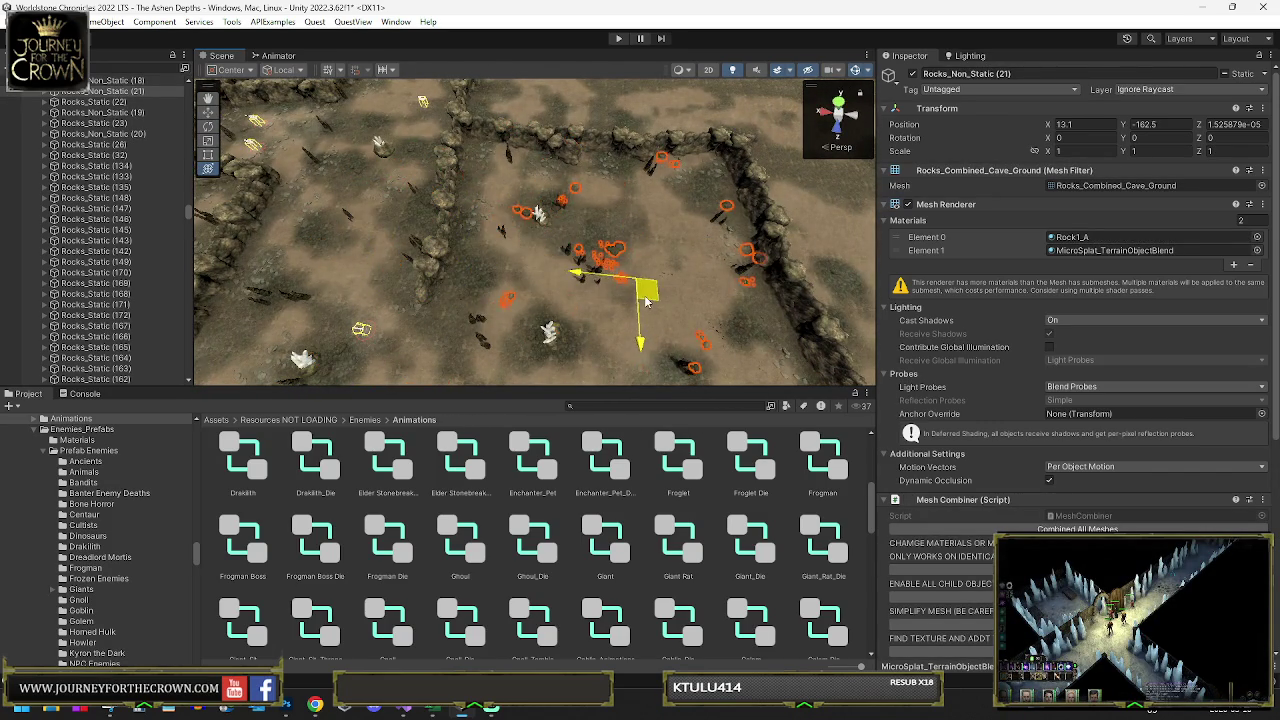
{"action": "left_click_drag", "start_coordinate": [631, 310], "coordinate": [560, 230]}
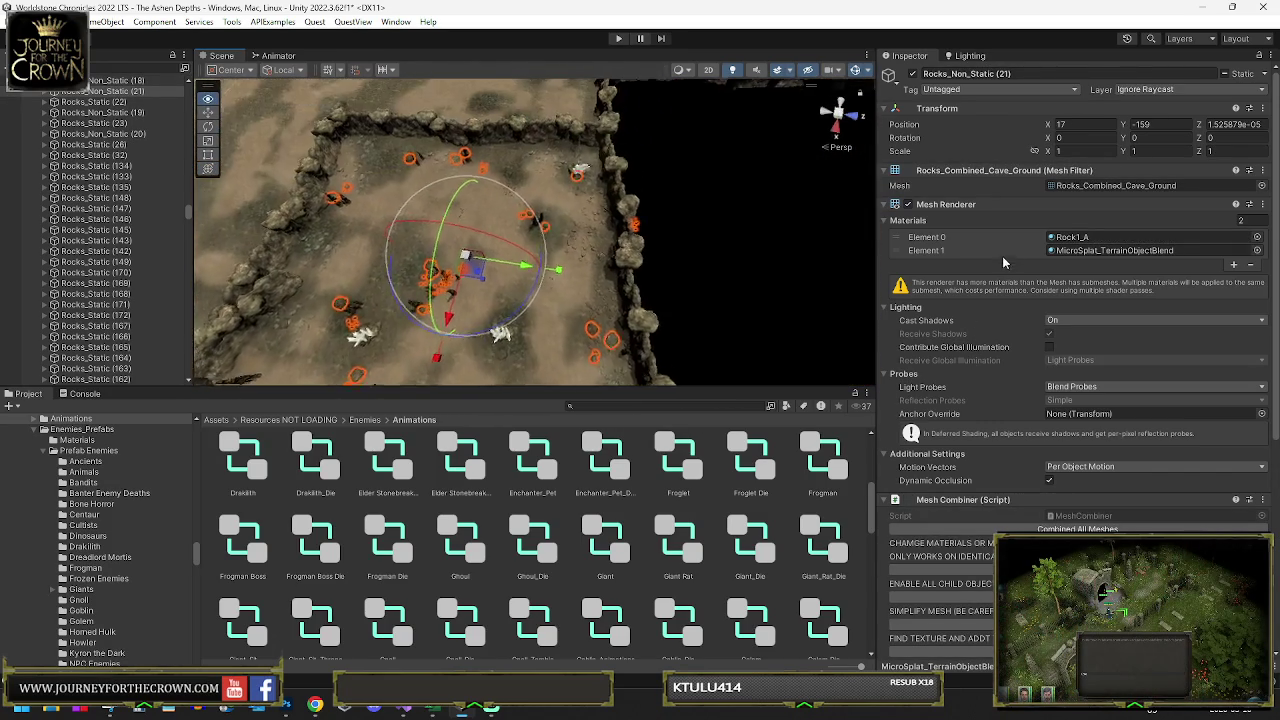
{"action": "mouse_move", "coordinate": [637, 210]}
{"action": "left_mouse_down"}
{"action": "mouse_move", "coordinate": [593, 134]}
{"action": "mouse_move", "coordinate": [305, 124]}
{"action": "mouse_move", "coordinate": [518, 195]}
{"action": "left_mouse_up"}
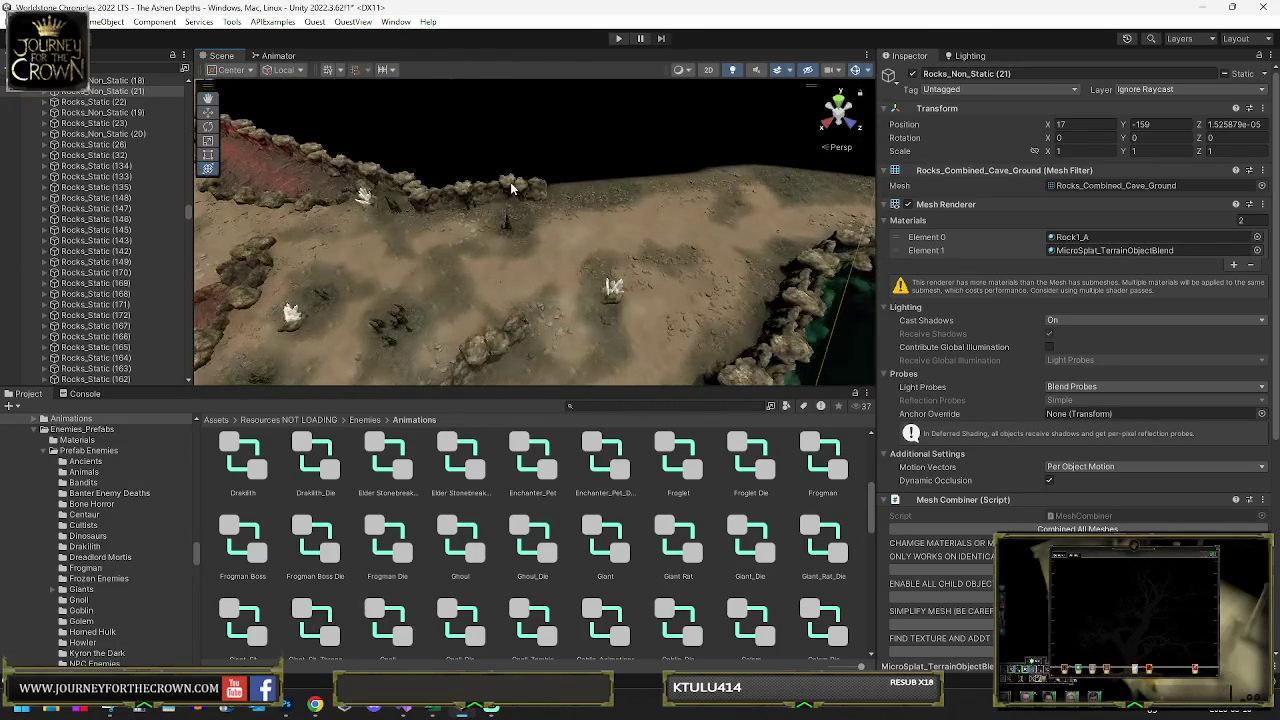
{"action": "left_click", "coordinate": [518, 195]}
- Duplicate Wall-No-Fade (132) and slide the copy along to extend the wall
{"action": "key", "text": "ctrl+d"}
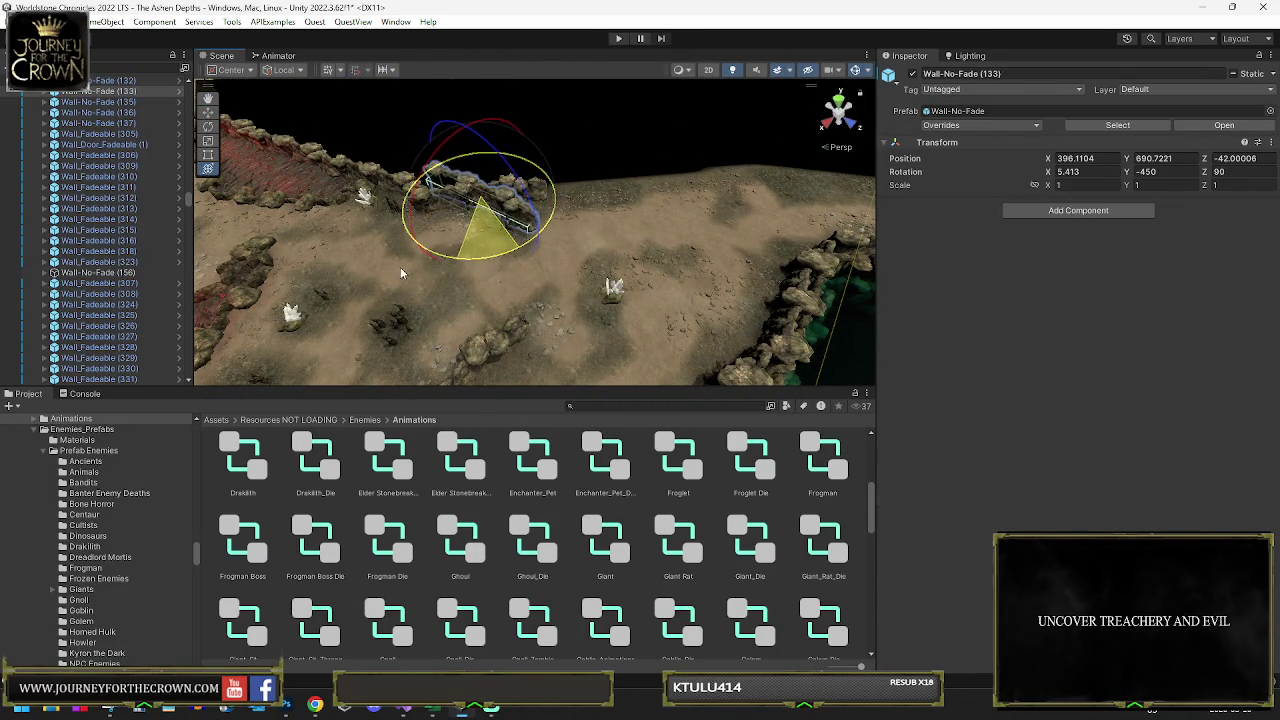
{"action": "left_click_drag", "start_coordinate": [597, 232], "coordinate": [710, 258]}
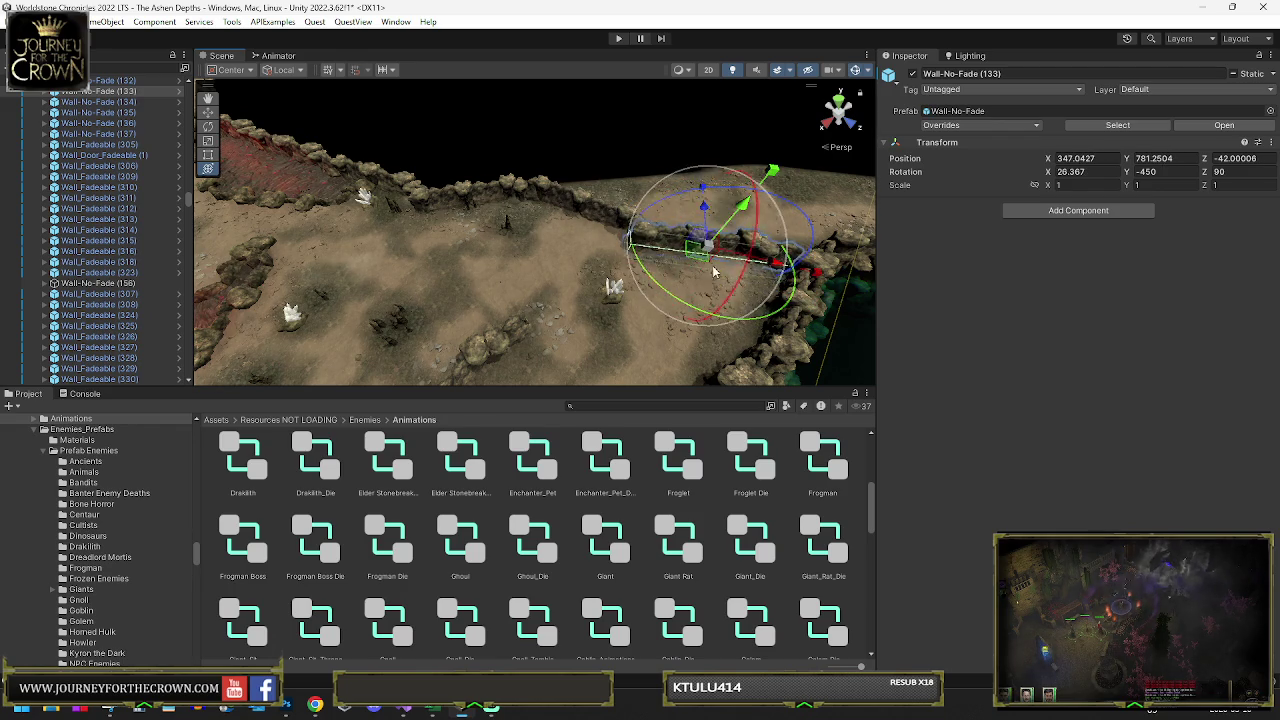
{"action": "mouse_move", "coordinate": [716, 253]}
{"action": "left_mouse_down"}
{"action": "mouse_move", "coordinate": [698, 319]}
{"action": "mouse_move", "coordinate": [688, 248]}
{"action": "left_mouse_up"}
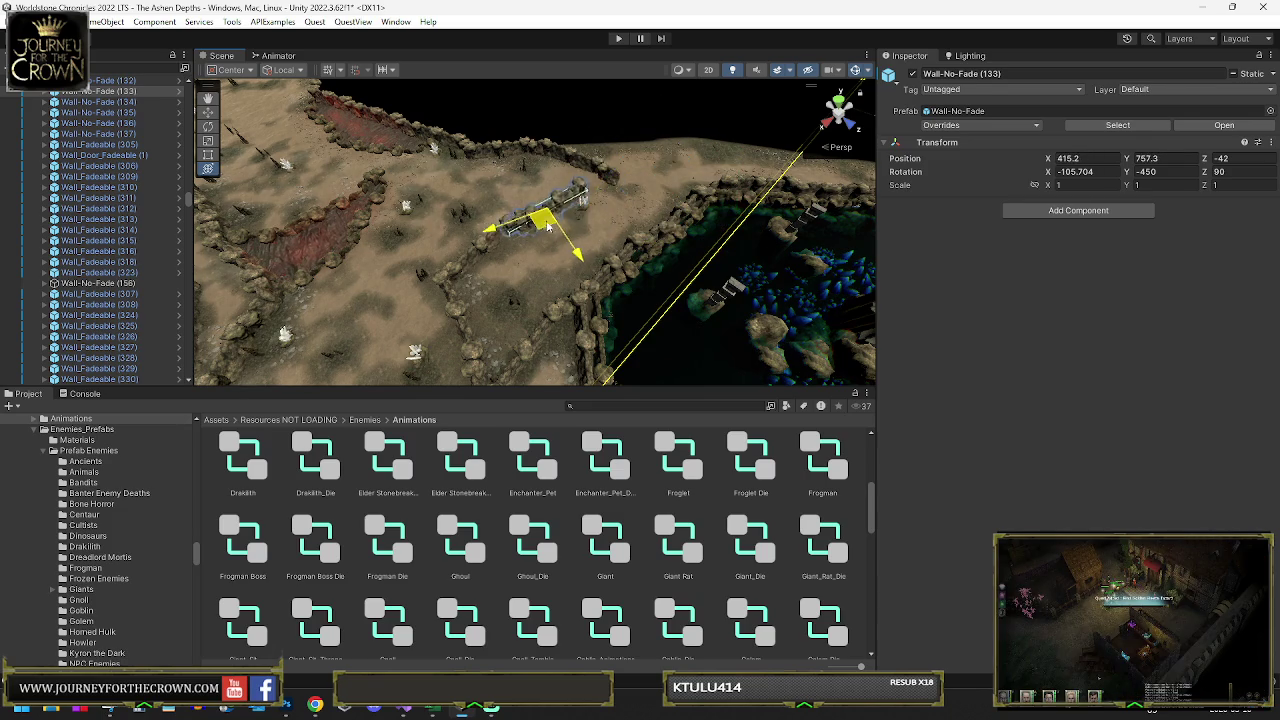
{"action": "left_click_drag", "start_coordinate": [575, 220], "coordinate": [578, 217]}
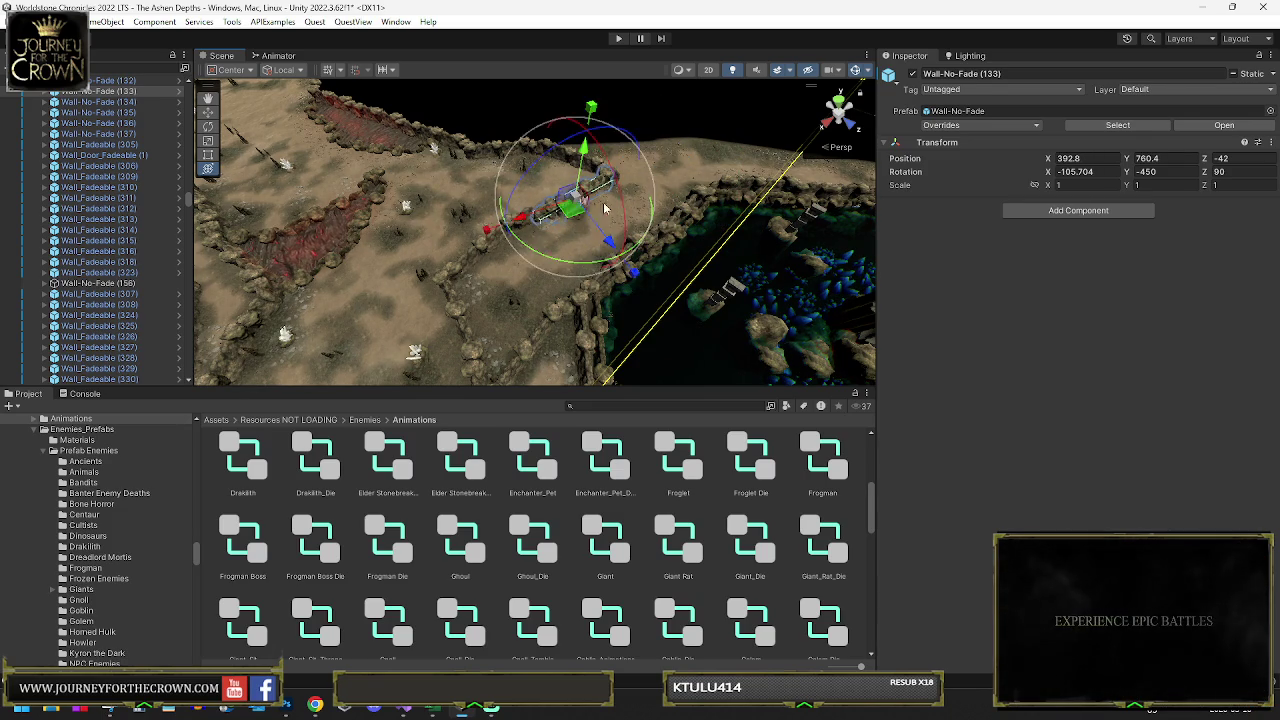
{"action": "scroll", "coordinate": [582, 213], "scroll_direction": "up", "scroll_amount": 5}
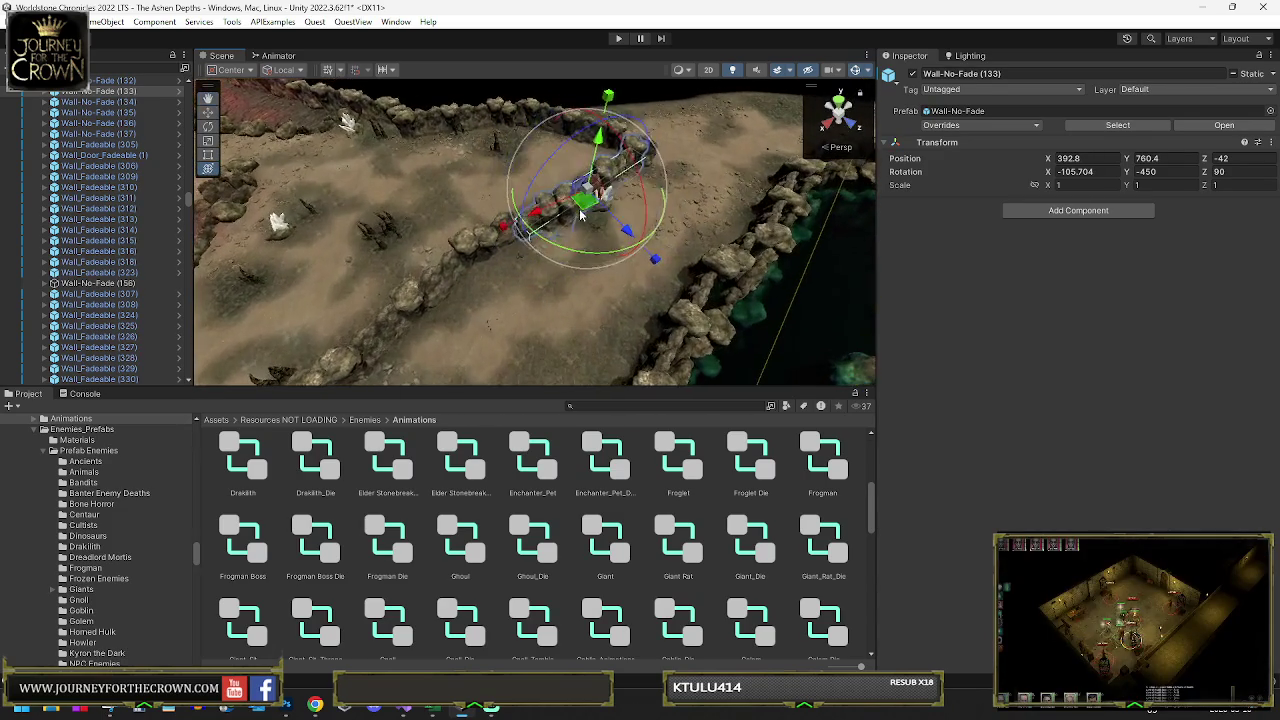
{"action": "left_click_drag", "start_coordinate": [583, 205], "coordinate": [583, 204]}
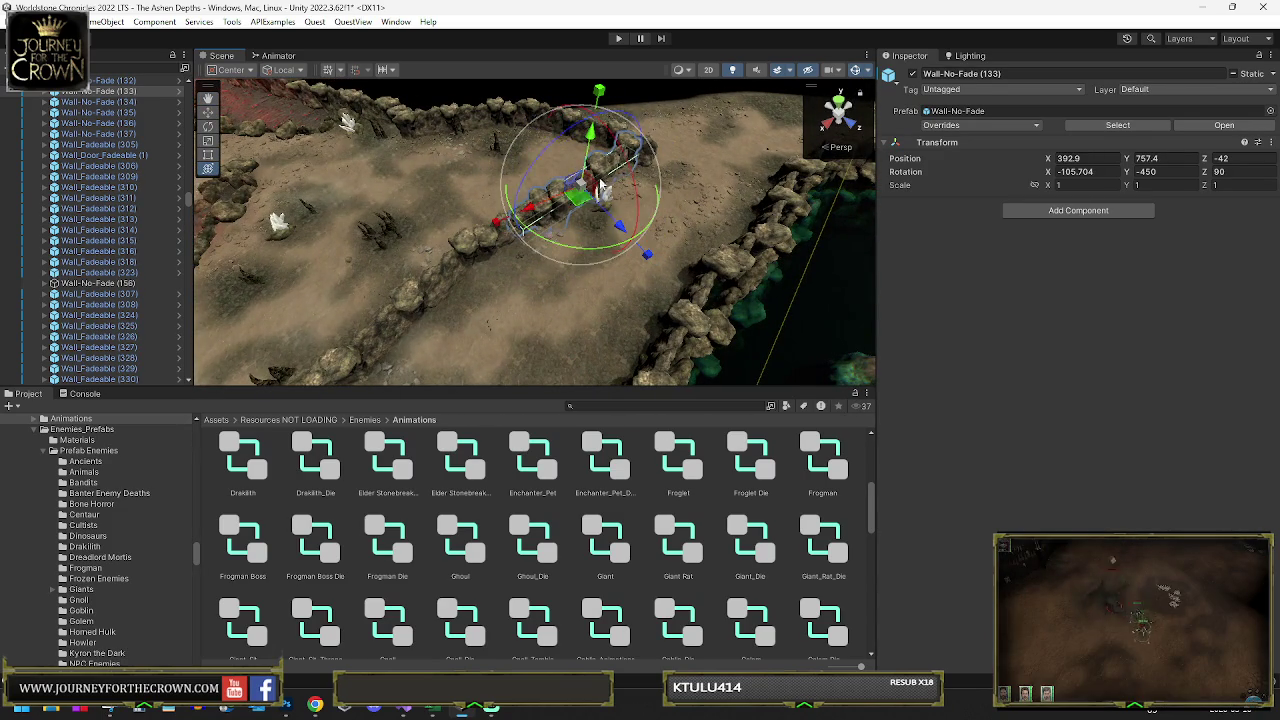
- Tilt the neighbouring Wall-No-Fade (134) section so it lies flatter
{"action": "left_click", "coordinate": [566, 132]}
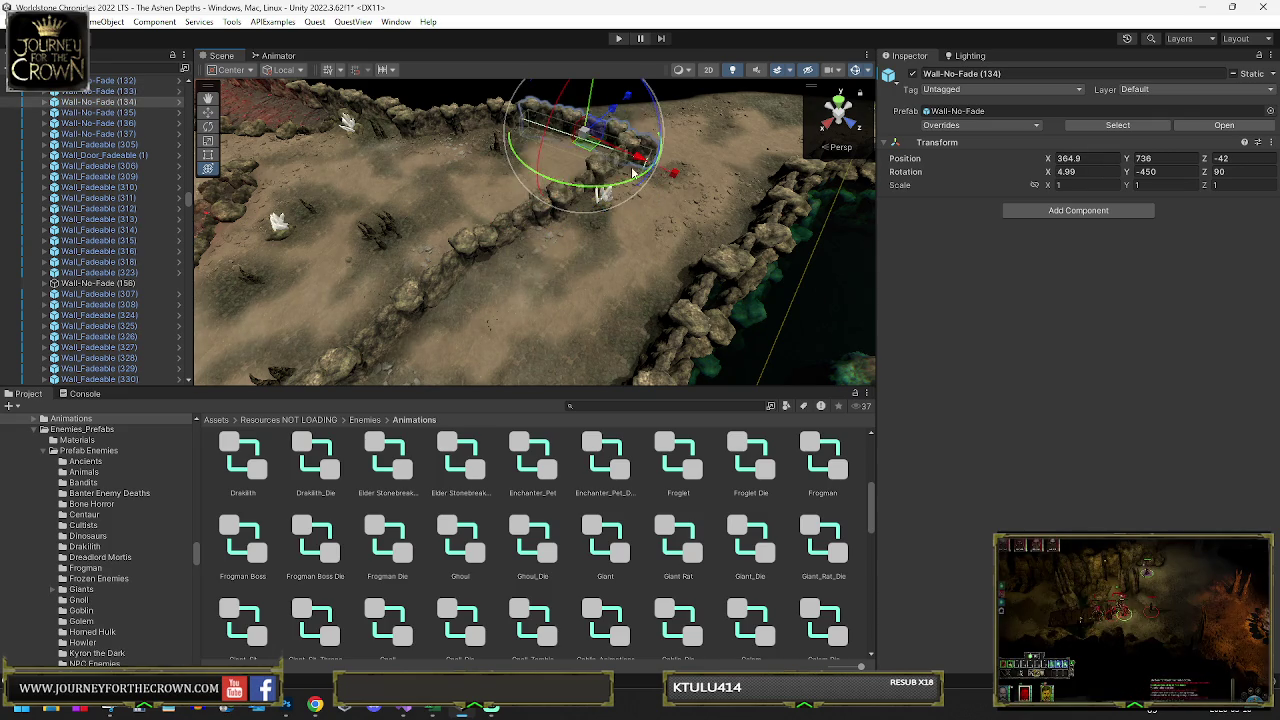
{"action": "left_click_drag", "start_coordinate": [622, 188], "coordinate": [585, 155]}
{"action": "key", "text": "w"}
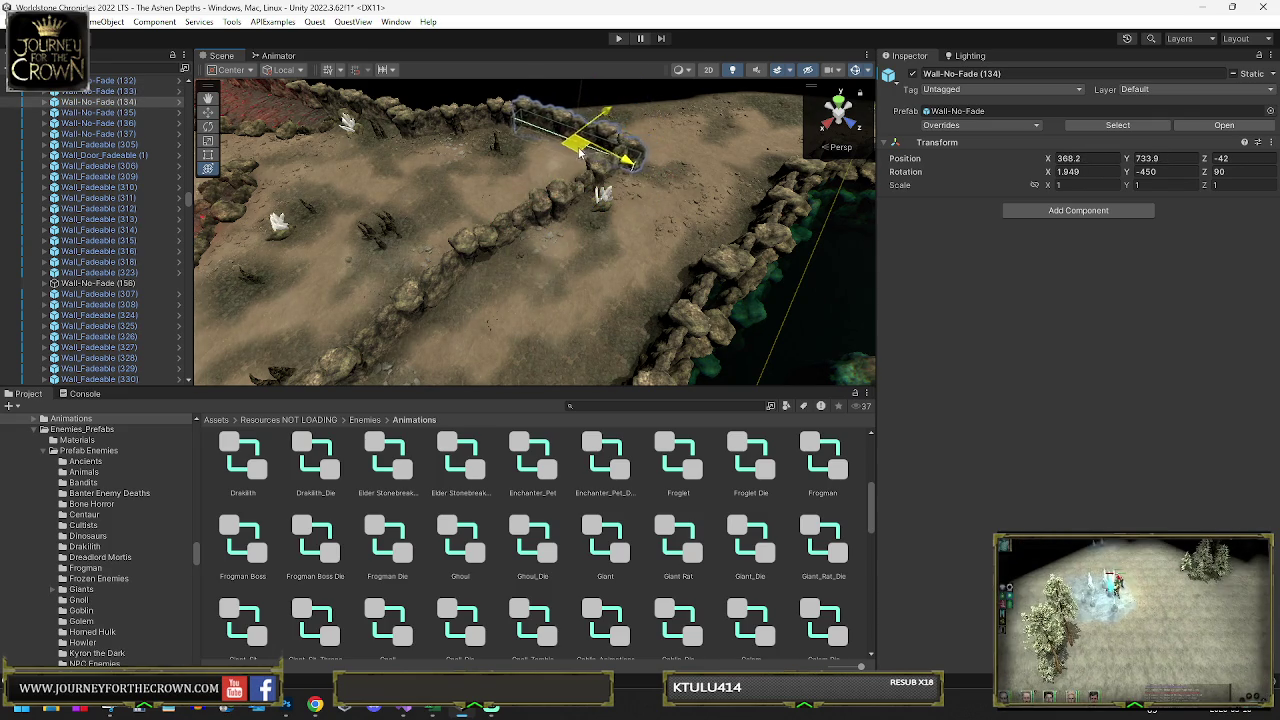
{"action": "key", "text": "e"}
- Select Crystal Light (8), frame it, and delete it
{"action": "left_click", "coordinate": [705, 207]}
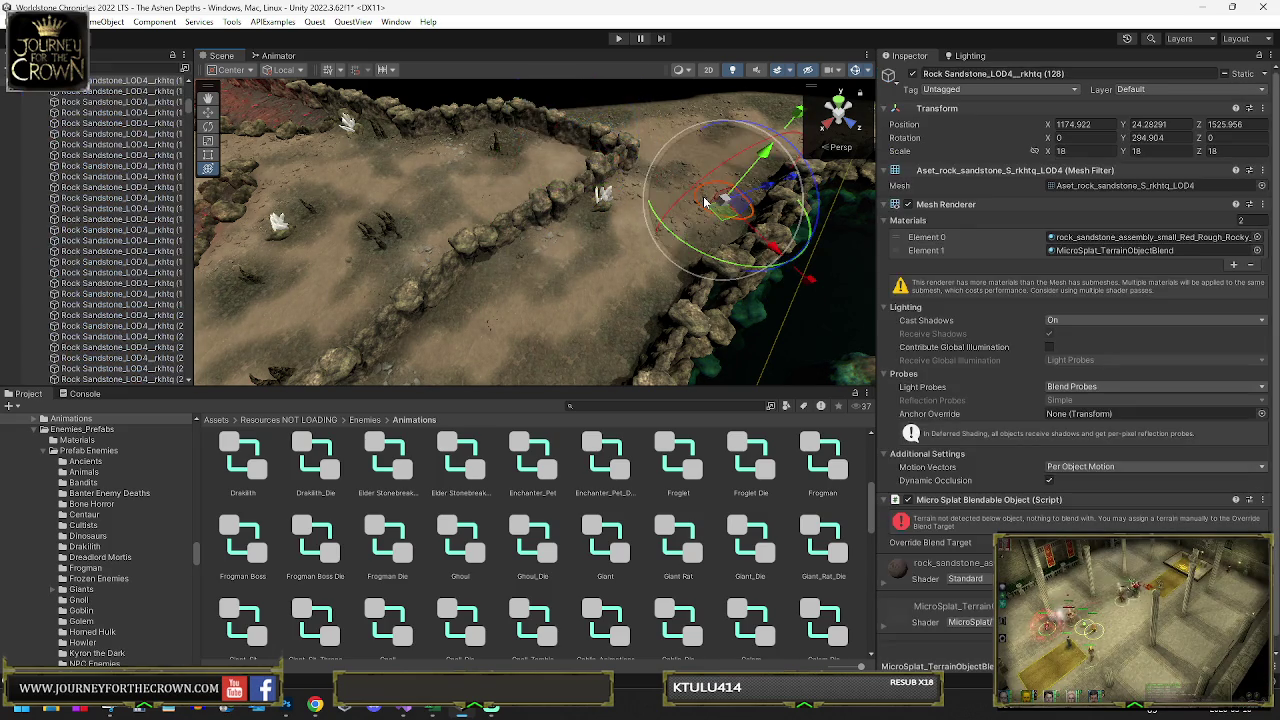
{"action": "left_click", "coordinate": [602, 193]}
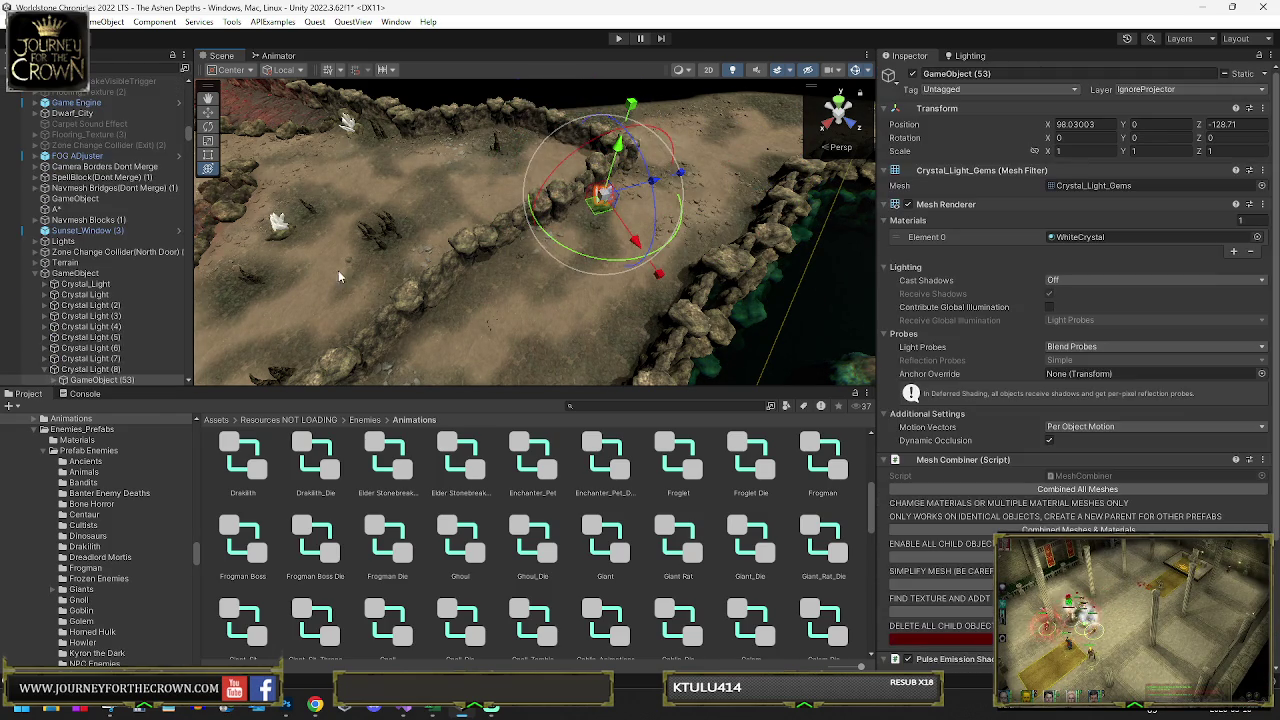
{"action": "left_click", "coordinate": [85, 370]}
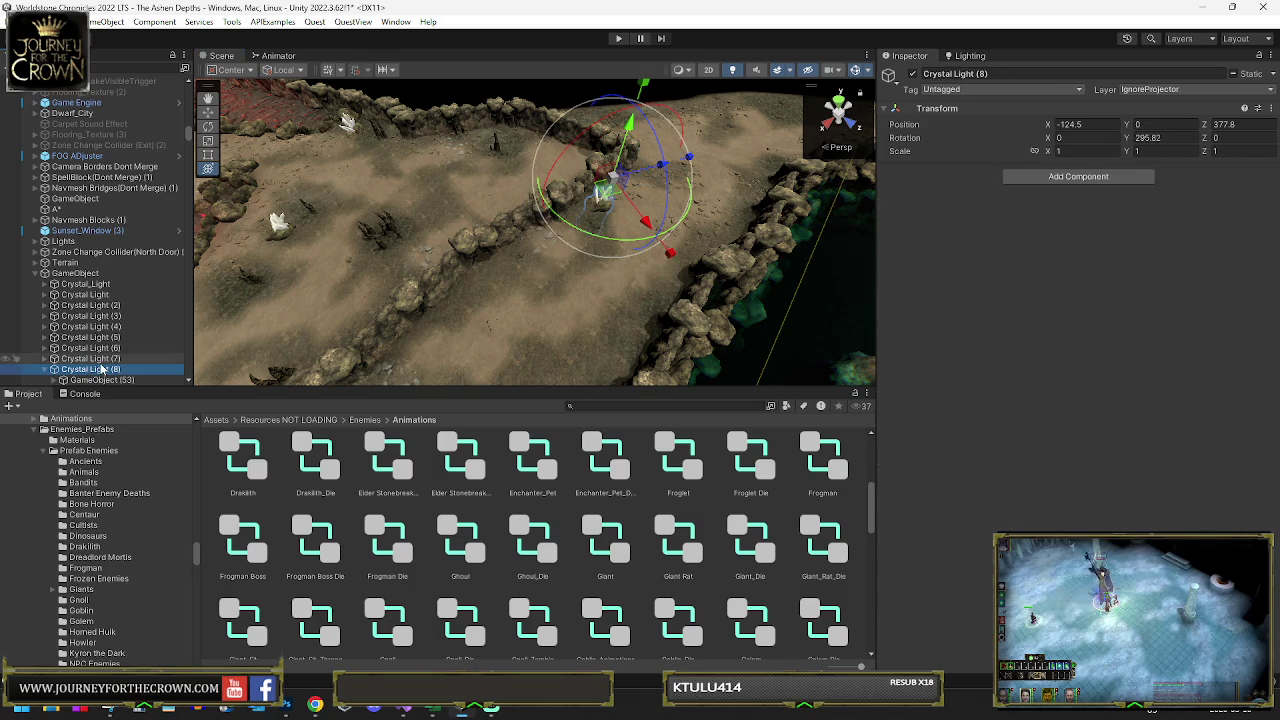
{"action": "key", "text": "f"}
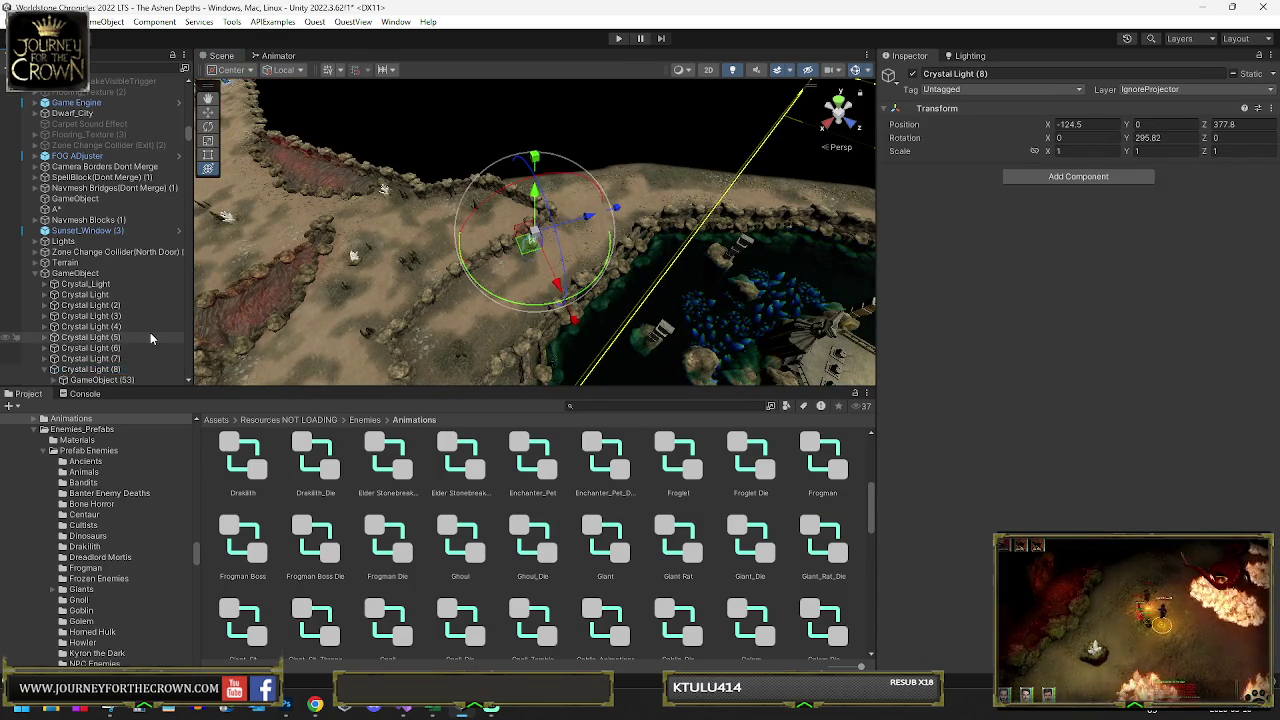
{"action": "key", "text": "Delete"}
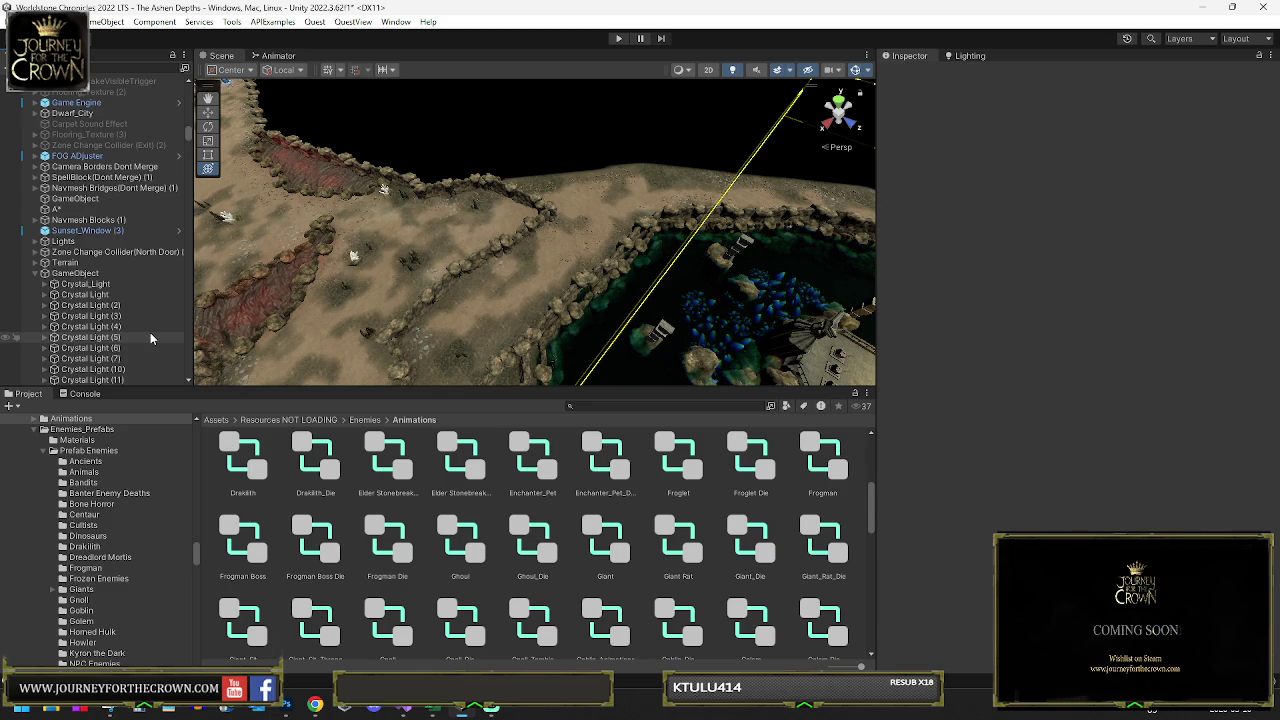
- Rotate and slightly shift the Rocks_Static (112) rock pillars across the floor
{"action": "mouse_move", "coordinate": [440, 280]}
{"action": "left_mouse_down"}
{"action": "mouse_move", "coordinate": [478, 293]}
{"action": "mouse_move", "coordinate": [423, 214]}
{"action": "mouse_move", "coordinate": [351, 289]}
{"action": "mouse_move", "coordinate": [62, 278]}
{"action": "mouse_move", "coordinate": [1200, 243]}
{"action": "mouse_move", "coordinate": [1157, 203]}
{"action": "mouse_move", "coordinate": [279, 224]}
{"action": "mouse_move", "coordinate": [643, 217]}
{"action": "mouse_move", "coordinate": [576, 232]}
{"action": "mouse_move", "coordinate": [603, 172]}
{"action": "mouse_move", "coordinate": [578, 232]}
{"action": "mouse_move", "coordinate": [498, 232]}
{"action": "mouse_move", "coordinate": [410, 276]}
{"action": "mouse_move", "coordinate": [346, 278]}
{"action": "mouse_move", "coordinate": [368, 278]}
{"action": "left_mouse_up"}
{"action": "left_click", "coordinate": [578, 226]}
{"action": "key", "text": "e"}
{"action": "key", "text": "w"}
{"action": "left_click_drag", "start_coordinate": [498, 232], "coordinate": [490, 236]}
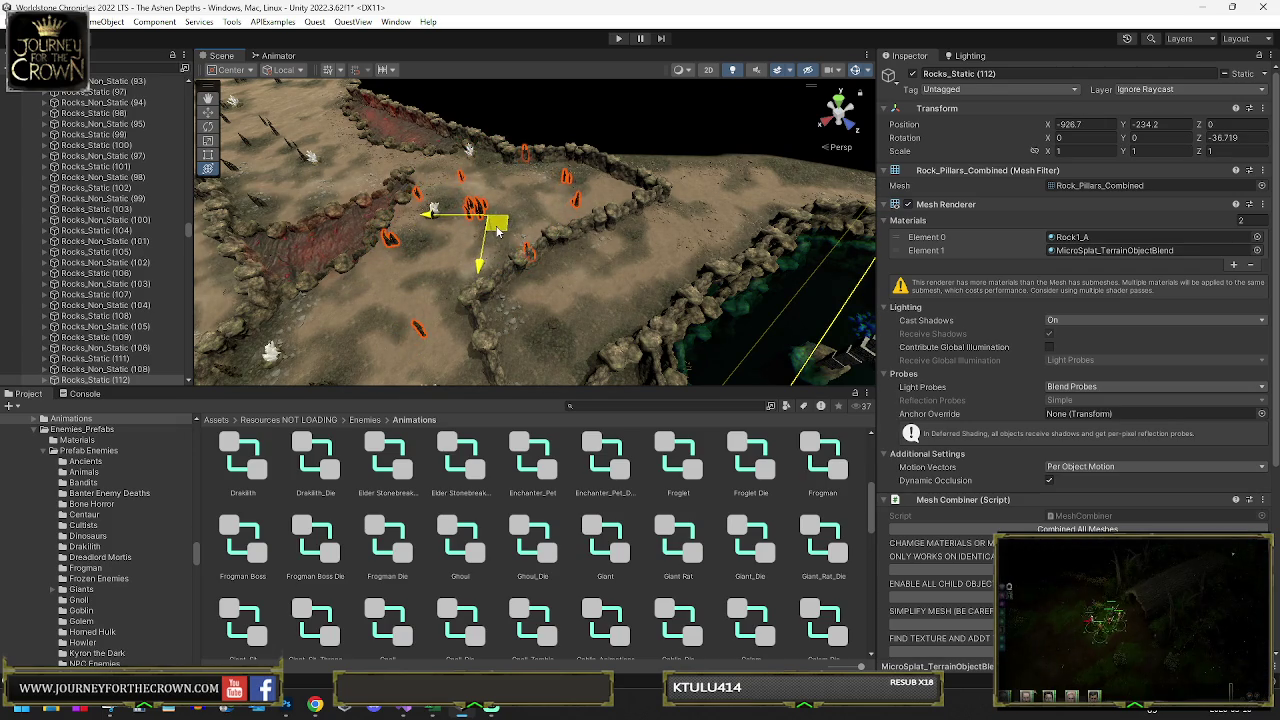
{"action": "scroll", "coordinate": [585, 240], "scroll_direction": "up", "scroll_amount": 10}
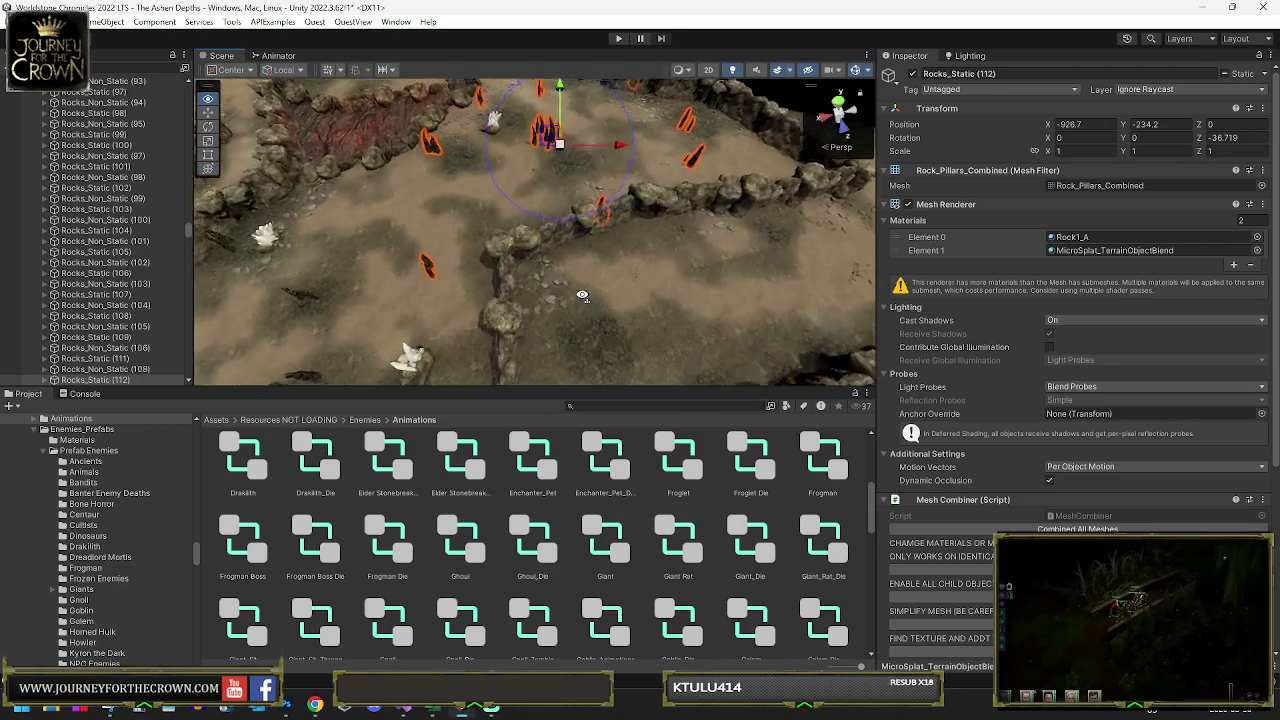
{"action": "mouse_move", "coordinate": [571, 295]}
{"action": "left_mouse_down"}
{"action": "mouse_move", "coordinate": [639, 260]}
{"action": "mouse_move", "coordinate": [540, 222]}
{"action": "mouse_move", "coordinate": [668, 221]}
{"action": "mouse_move", "coordinate": [651, 263]}
{"action": "mouse_move", "coordinate": [659, 240]}
{"action": "mouse_move", "coordinate": [647, 368]}
{"action": "mouse_move", "coordinate": [560, 260]}
{"action": "mouse_move", "coordinate": [474, 200]}
{"action": "mouse_move", "coordinate": [390, 215]}
{"action": "mouse_move", "coordinate": [443, 266]}
{"action": "left_mouse_up"}
- Inspect nearby floor rocks, ending with GameObject (102) selected
{"action": "left_click", "coordinate": [557, 232]}
{"action": "left_click", "coordinate": [557, 232]}
{"action": "left_click", "coordinate": [483, 196]}
{"action": "left_click", "coordinate": [483, 196]}
{"action": "left_click", "coordinate": [686, 280]}
{"action": "left_click", "coordinate": [645, 242]}
{"action": "left_click", "coordinate": [648, 250]}
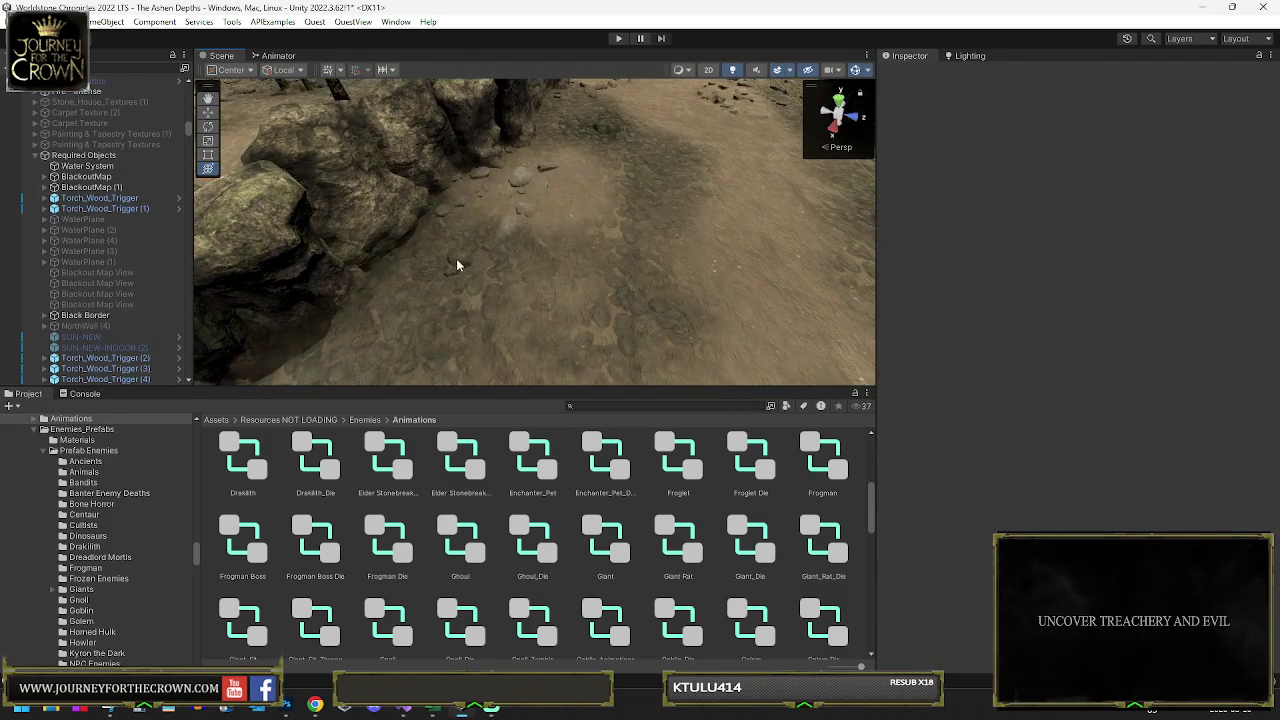
{"action": "left_click", "coordinate": [524, 231]}
{"action": "left_click_drag", "start_coordinate": [565, 253], "coordinate": [565, 212]}
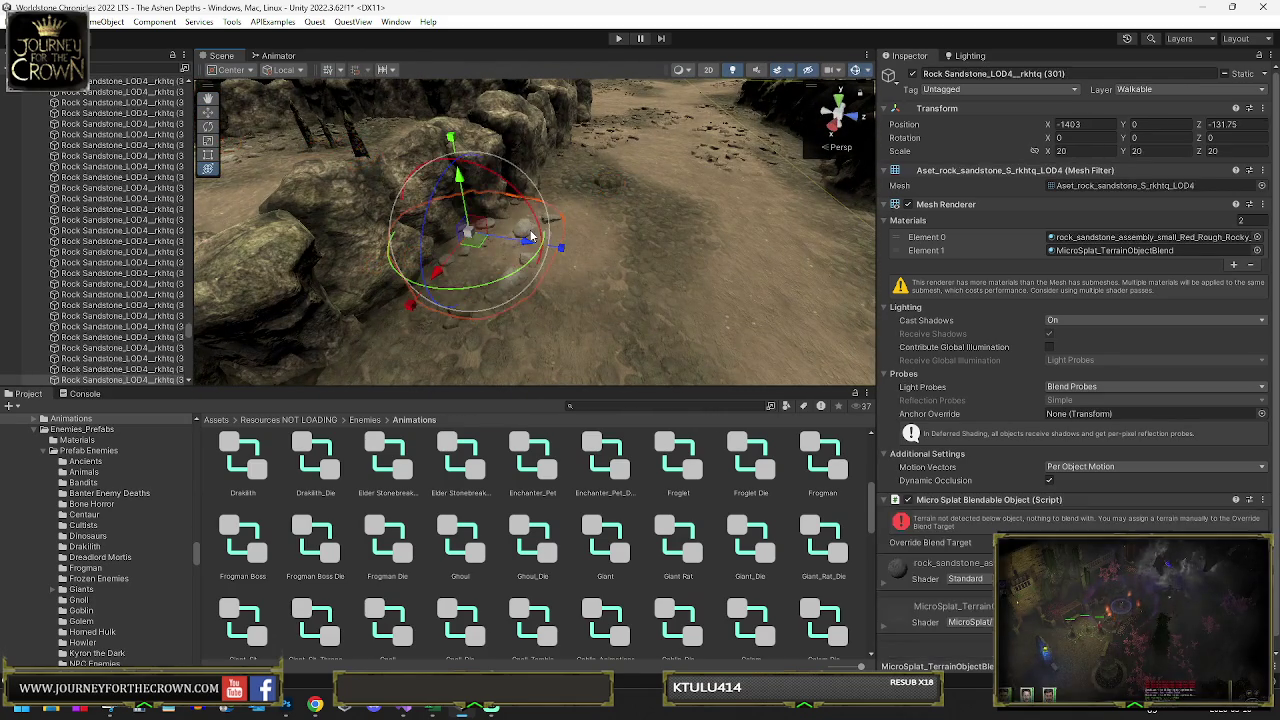
{"action": "left_click", "coordinate": [530, 231]}
{"action": "left_click", "coordinate": [626, 167]}
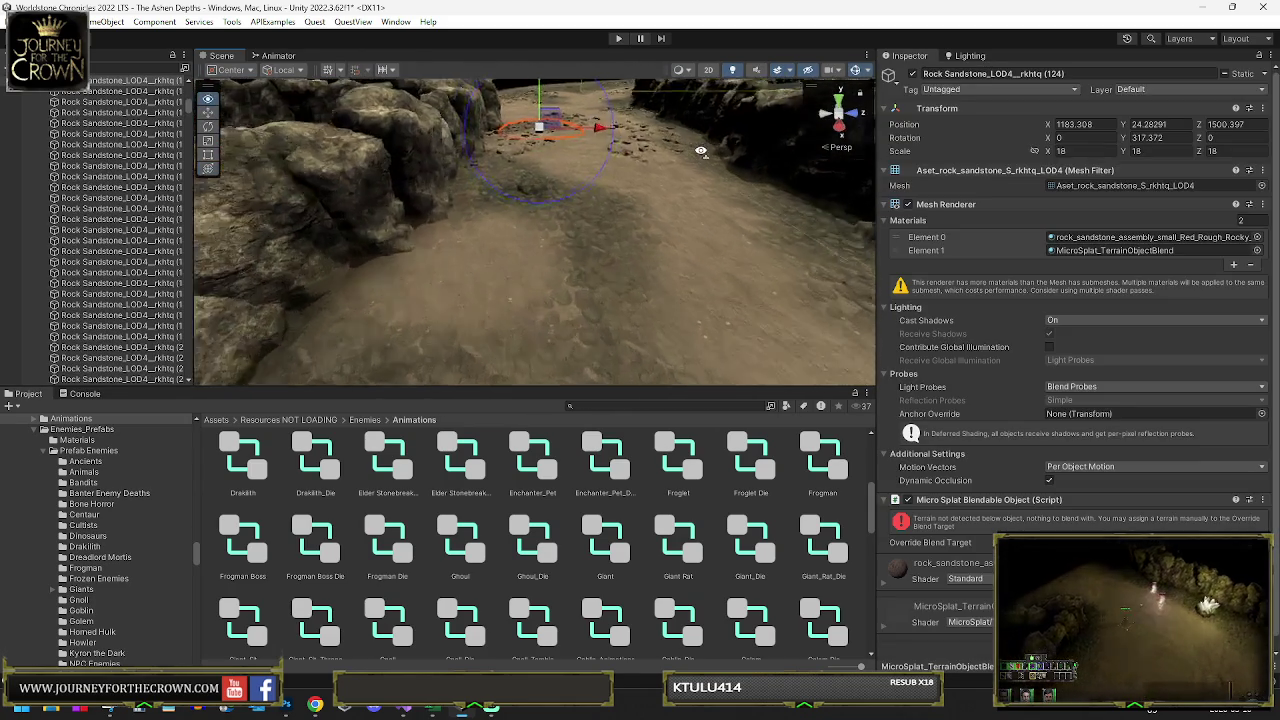
{"action": "left_click", "coordinate": [655, 165]}
{"action": "left_click", "coordinate": [655, 165]}
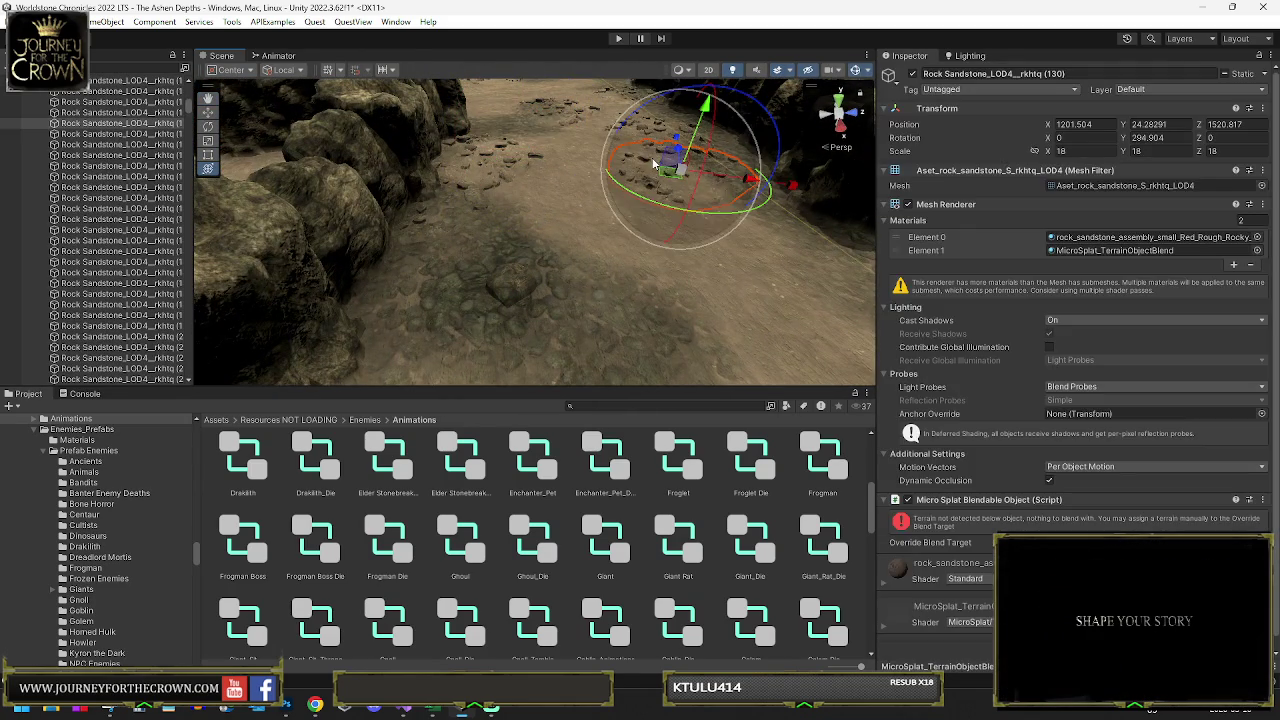
{"action": "left_click", "coordinate": [712, 140]}
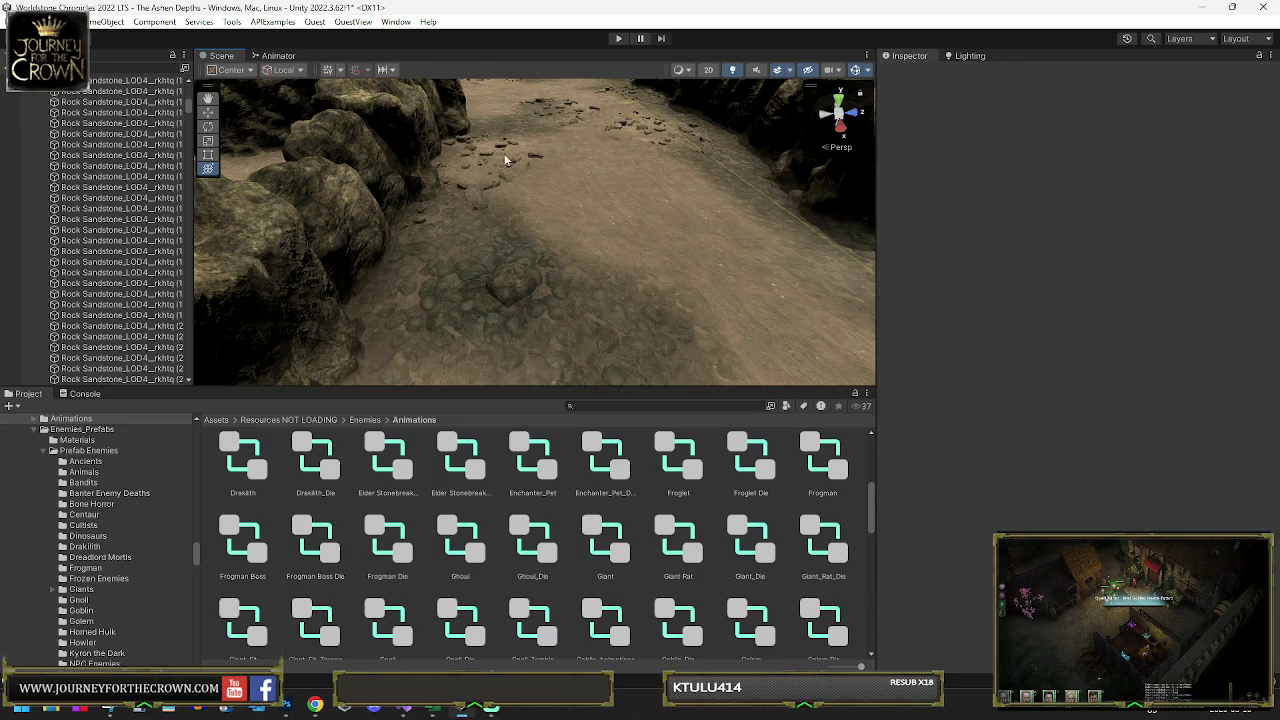
{"action": "left_click", "coordinate": [646, 130]}
{"action": "left_click", "coordinate": [560, 118]}
{"action": "left_click", "coordinate": [560, 116]}
{"action": "left_click", "coordinate": [558, 110]}
{"action": "left_click", "coordinate": [418, 226]}
{"action": "left_click", "coordinate": [504, 234]}
{"action": "mouse_move", "coordinate": [504, 234]}
{"action": "left_mouse_down"}
{"action": "mouse_move", "coordinate": [583, 194]}
{"action": "mouse_move", "coordinate": [654, 263]}
{"action": "left_mouse_up"}
{"action": "left_click", "coordinate": [661, 264]}
{"action": "left_click", "coordinate": [661, 264]}
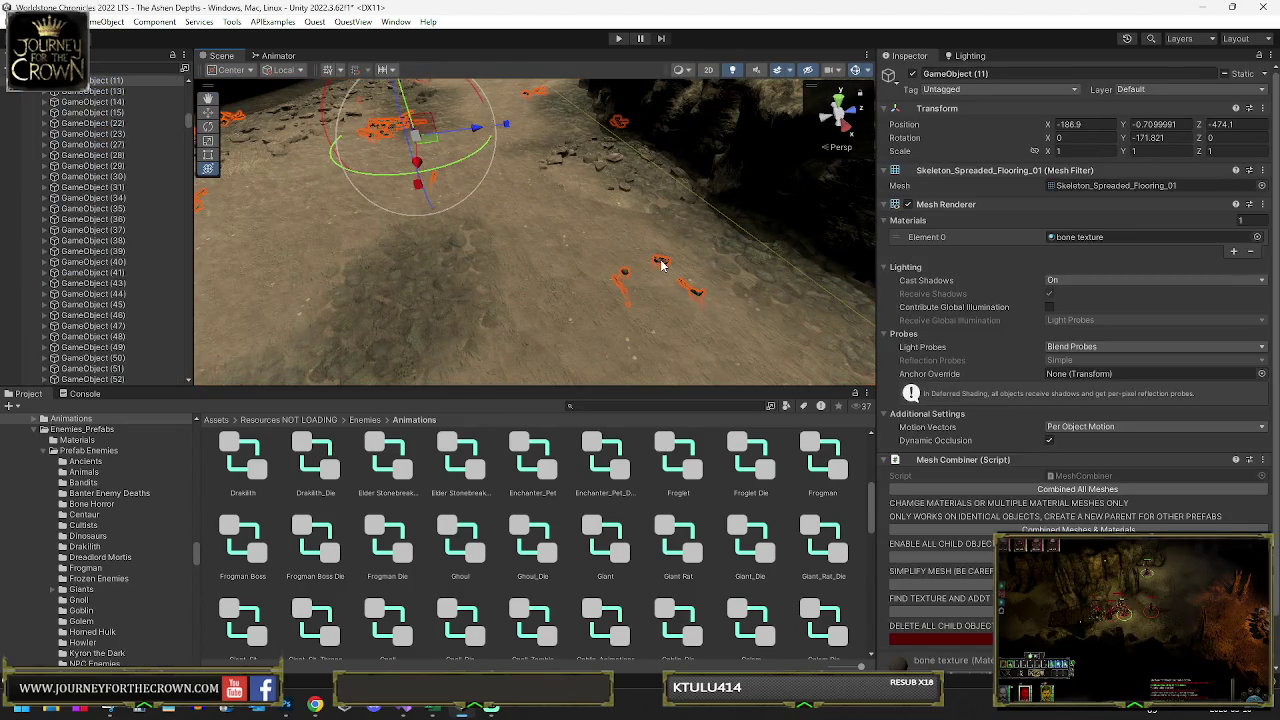
{"action": "left_click_drag", "start_coordinate": [625, 175], "coordinate": [600, 165]}
{"action": "left_click", "coordinate": [600, 180]}
{"action": "left_click", "coordinate": [423, 114]}
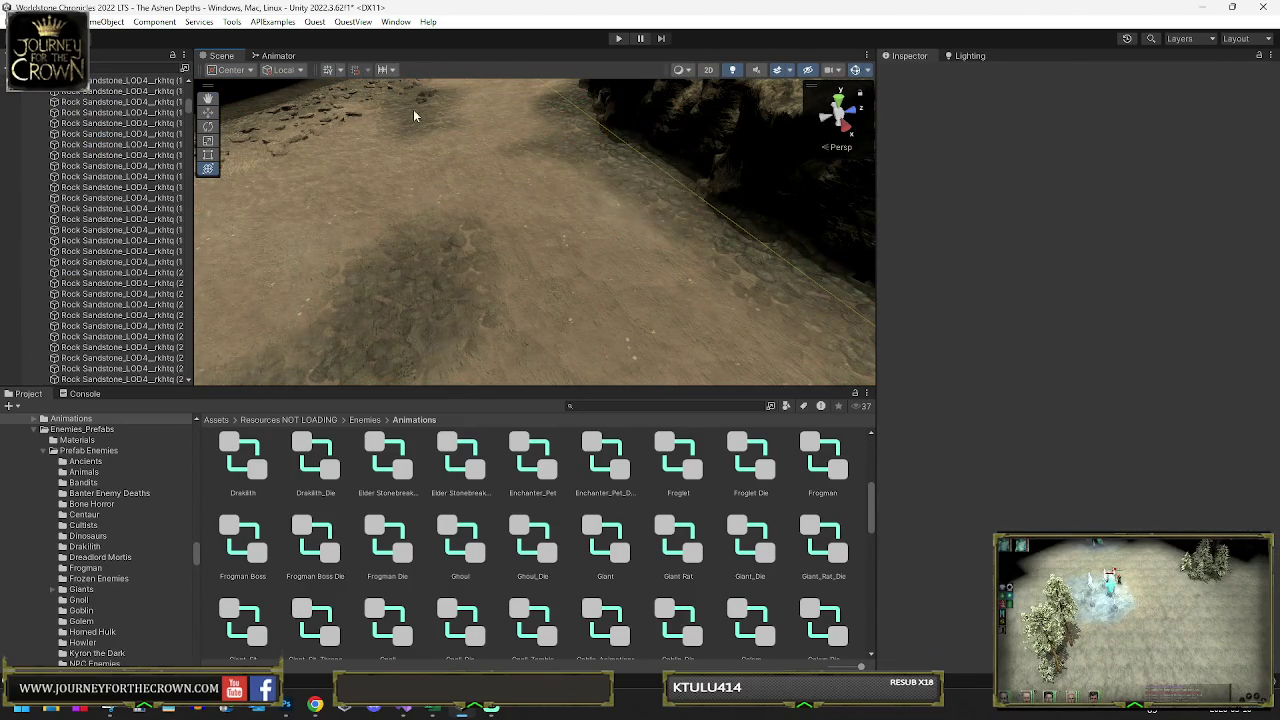
{"action": "left_click", "coordinate": [348, 118]}
{"action": "left_click", "coordinate": [335, 120]}
{"action": "left_click", "coordinate": [320, 122]}
{"action": "mouse_move", "coordinate": [320, 122]}
{"action": "left_mouse_down"}
{"action": "mouse_move", "coordinate": [286, 124]}
{"action": "mouse_move", "coordinate": [371, 120]}
{"action": "mouse_move", "coordinate": [343, 134]}
{"action": "mouse_move", "coordinate": [395, 143]}
{"action": "left_mouse_up"}
{"action": "left_click", "coordinate": [371, 122]}
{"action": "left_click", "coordinate": [452, 118]}
{"action": "left_click", "coordinate": [460, 113]}
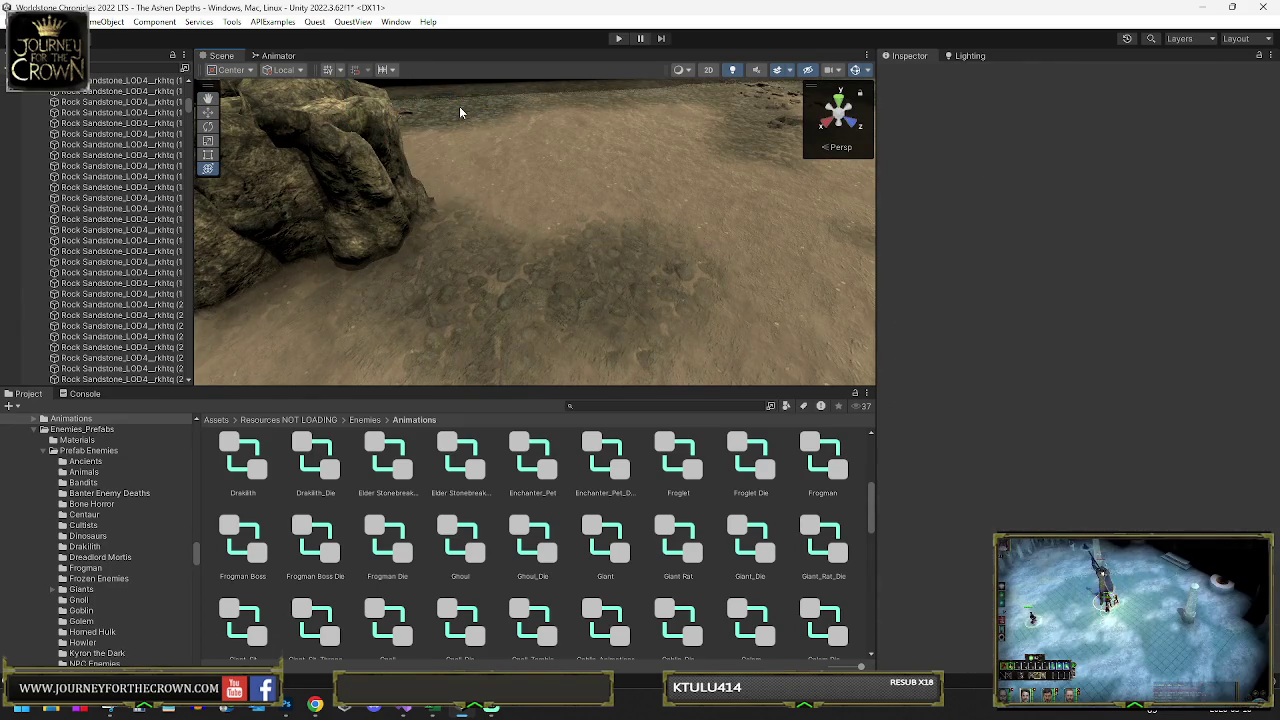
{"action": "mouse_move", "coordinate": [460, 113]}
{"action": "left_mouse_down"}
{"action": "mouse_move", "coordinate": [364, 165]}
{"action": "mouse_move", "coordinate": [430, 158]}
{"action": "left_mouse_up"}
{"action": "left_click", "coordinate": [440, 130]}
{"action": "left_click", "coordinate": [414, 109]}
{"action": "left_click", "coordinate": [430, 150]}
{"action": "left_click", "coordinate": [459, 187]}
{"action": "mouse_move", "coordinate": [459, 187]}
{"action": "left_mouse_down"}
{"action": "mouse_move", "coordinate": [497, 194]}
{"action": "mouse_move", "coordinate": [486, 271]}
{"action": "left_mouse_up"}
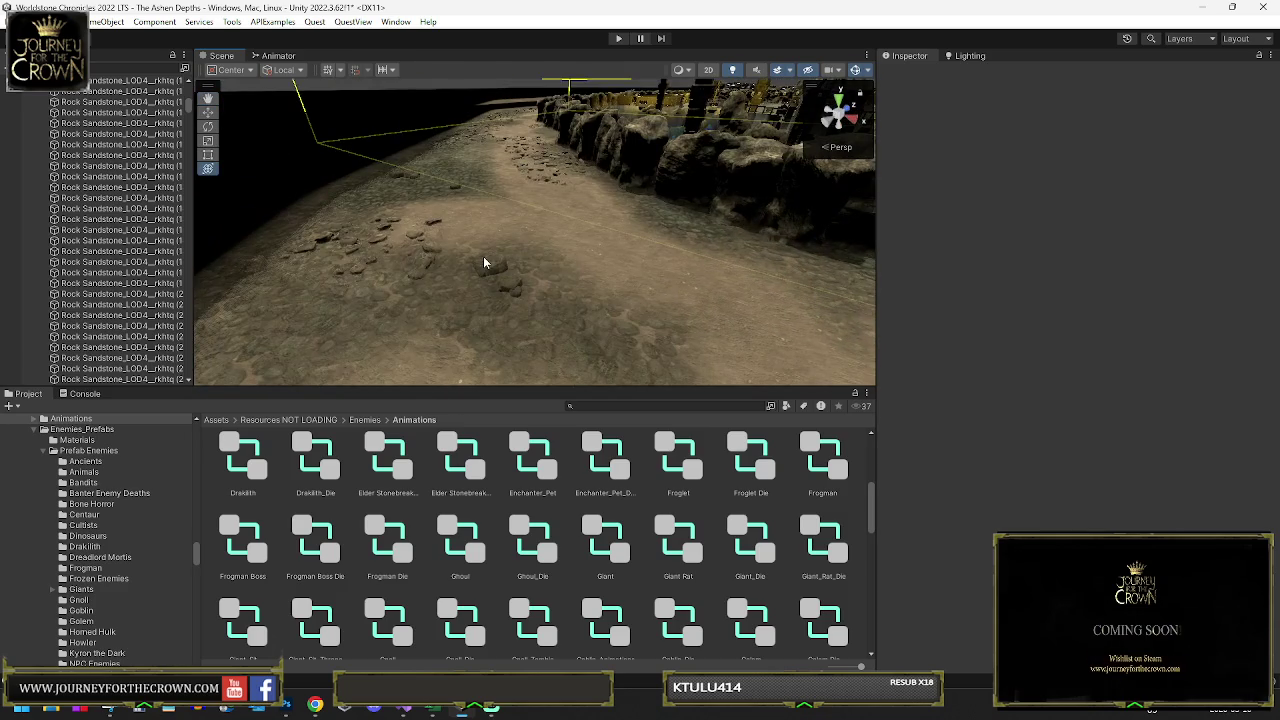
{"action": "left_click", "coordinate": [488, 264]}
{"action": "left_click", "coordinate": [461, 251]}
{"action": "mouse_move", "coordinate": [380, 237]}
{"action": "left_mouse_down"}
{"action": "mouse_move", "coordinate": [497, 257]}
{"action": "mouse_move", "coordinate": [509, 229]}
{"action": "mouse_move", "coordinate": [539, 227]}
{"action": "left_mouse_up"}
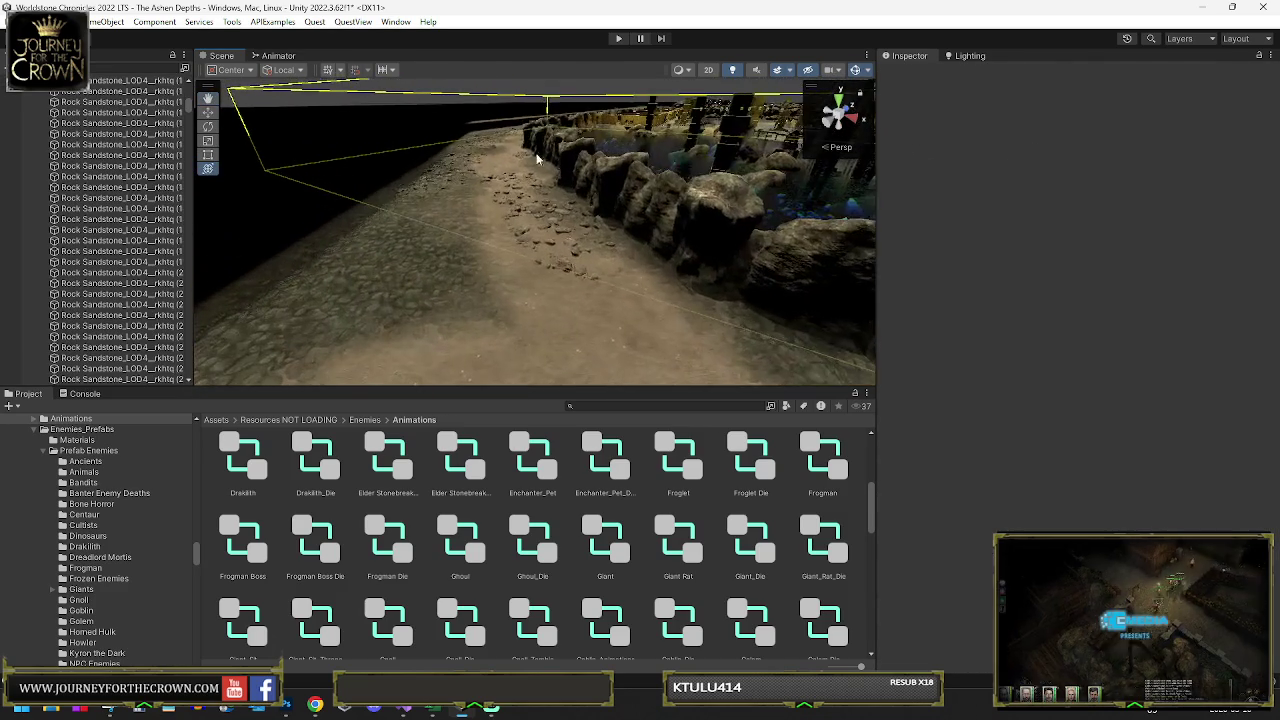
{"action": "left_click", "coordinate": [543, 233]}
{"action": "left_click", "coordinate": [528, 213]}
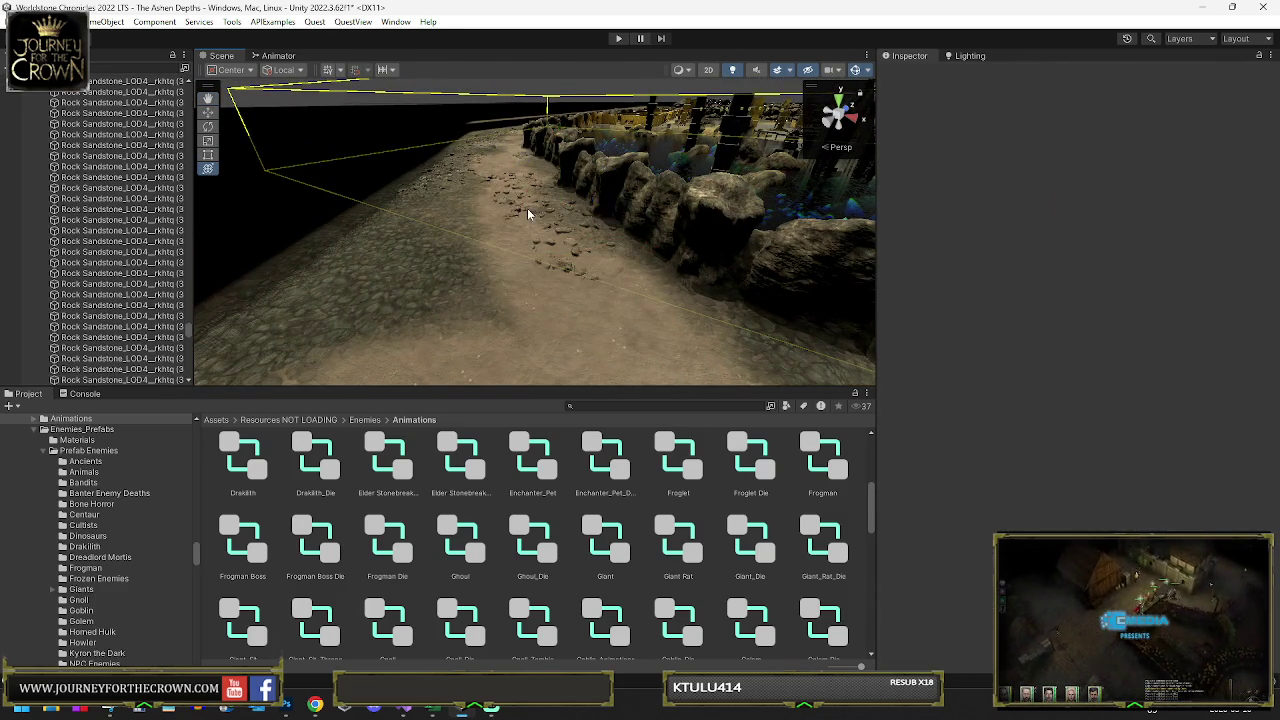
{"action": "left_click", "coordinate": [517, 214]}
{"action": "left_click", "coordinate": [548, 245]}
{"action": "left_click", "coordinate": [548, 247]}
{"action": "left_click", "coordinate": [528, 214]}
{"action": "left_click", "coordinate": [510, 198]}
{"action": "left_click", "coordinate": [510, 198]}
{"action": "scroll", "coordinate": [555, 211], "scroll_direction": "up", "scroll_amount": 5}
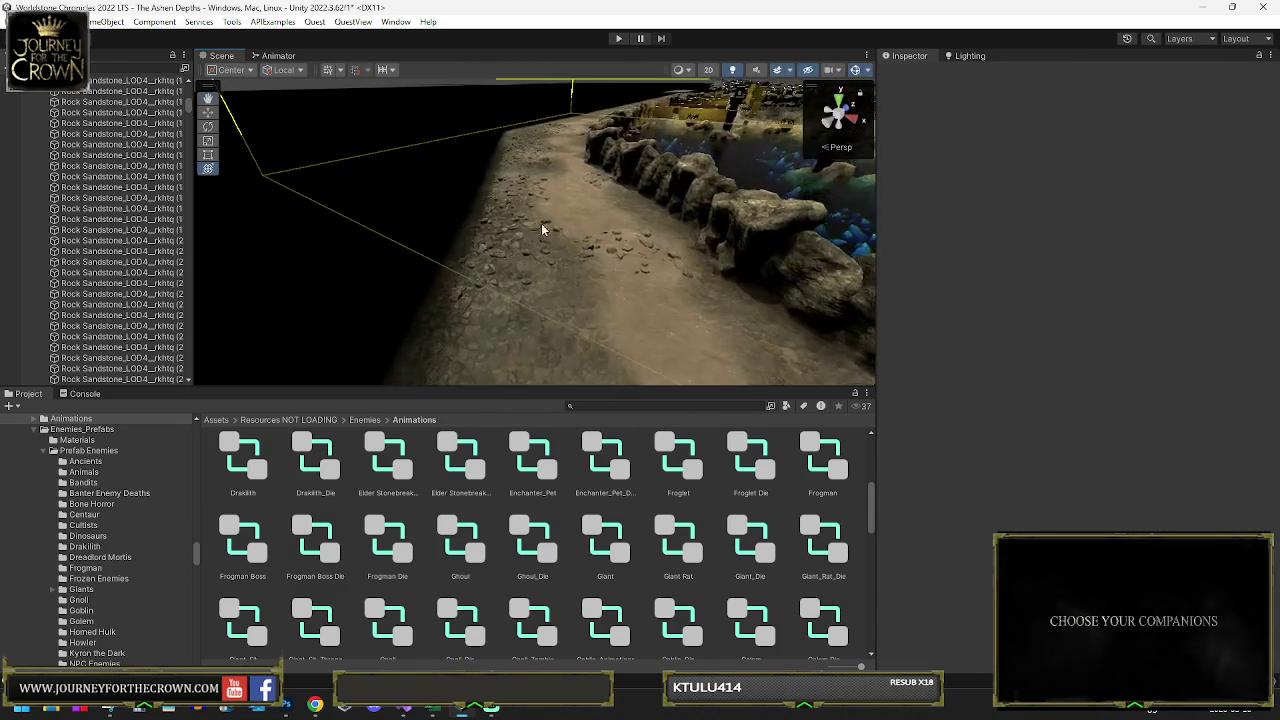
{"action": "left_click", "coordinate": [505, 245]}
{"action": "left_click", "coordinate": [497, 258]}
{"action": "left_click", "coordinate": [495, 255]}
{"action": "left_click", "coordinate": [587, 253]}
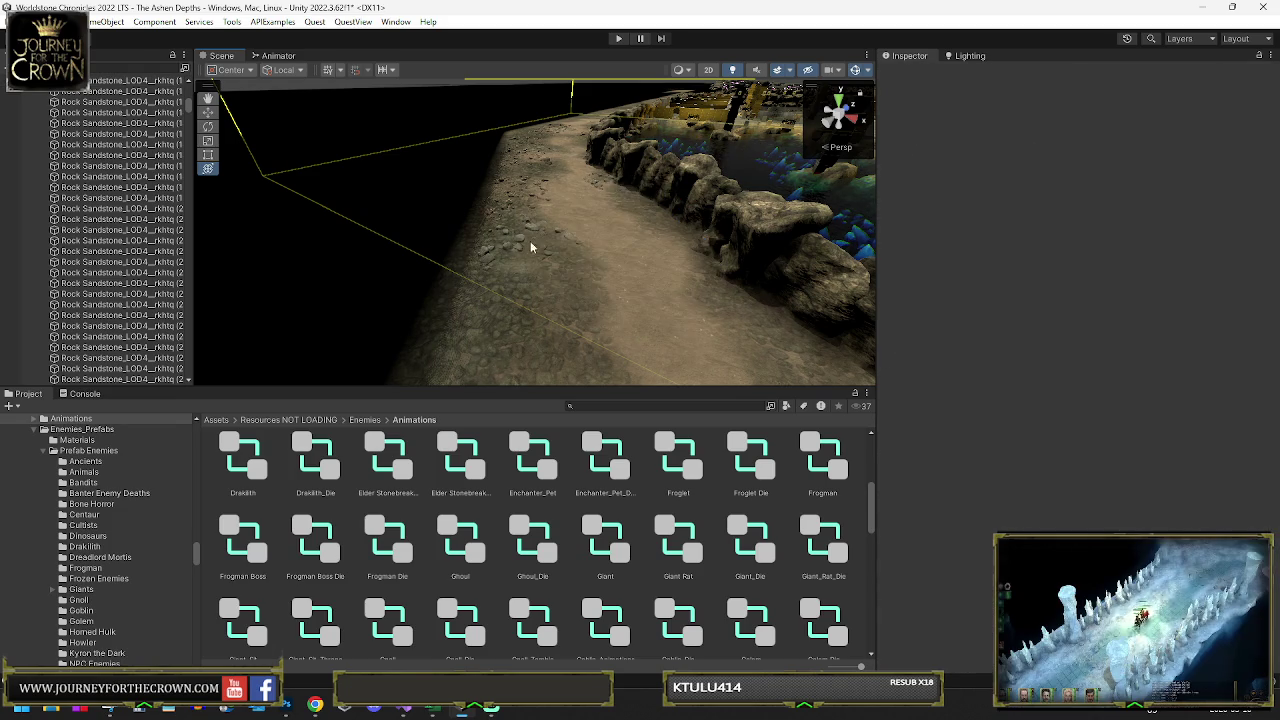
{"action": "left_click", "coordinate": [512, 250]}
{"action": "left_click", "coordinate": [500, 225]}
{"action": "left_click", "coordinate": [494, 216]}
{"action": "left_click", "coordinate": [520, 194]}
{"action": "mouse_move", "coordinate": [549, 220]}
{"action": "left_mouse_down"}
{"action": "mouse_move", "coordinate": [543, 234]}
{"action": "mouse_move", "coordinate": [616, 263]}
{"action": "left_mouse_up"}
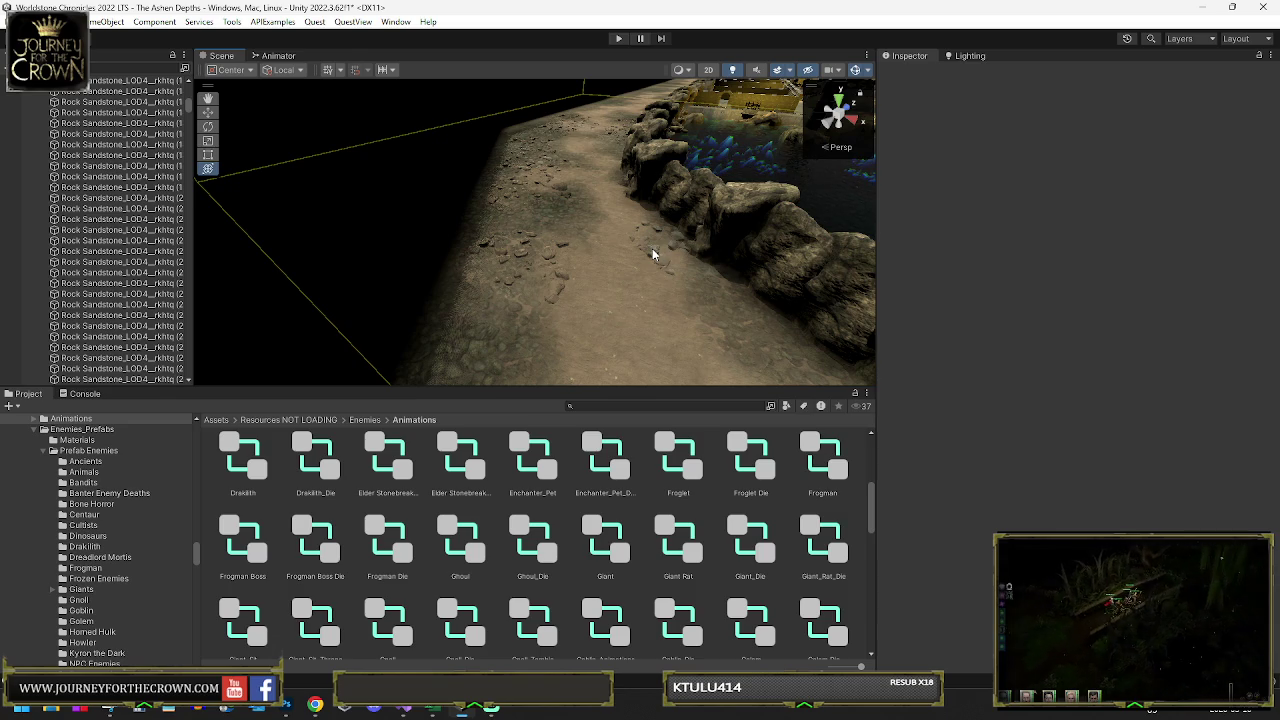
{"action": "left_click", "coordinate": [652, 254]}
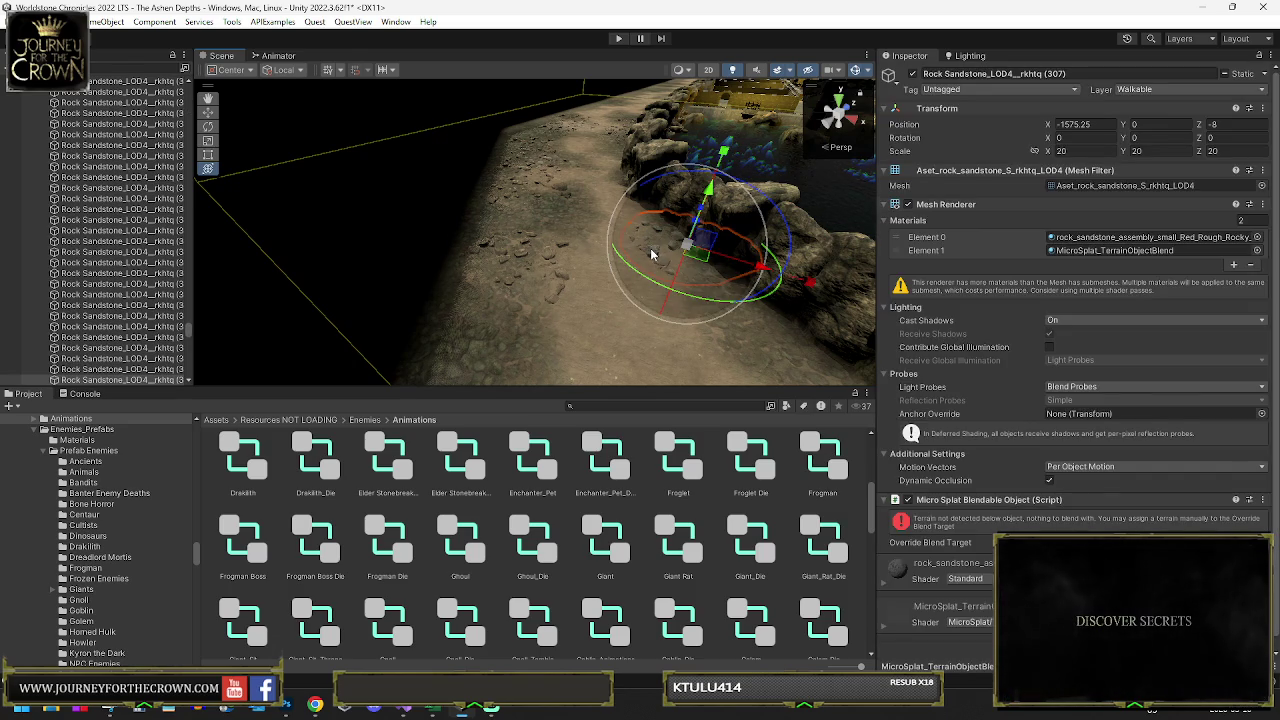
{"action": "left_click", "coordinate": [620, 255]}
{"action": "left_click", "coordinate": [520, 242]}
{"action": "left_click", "coordinate": [511, 211]}
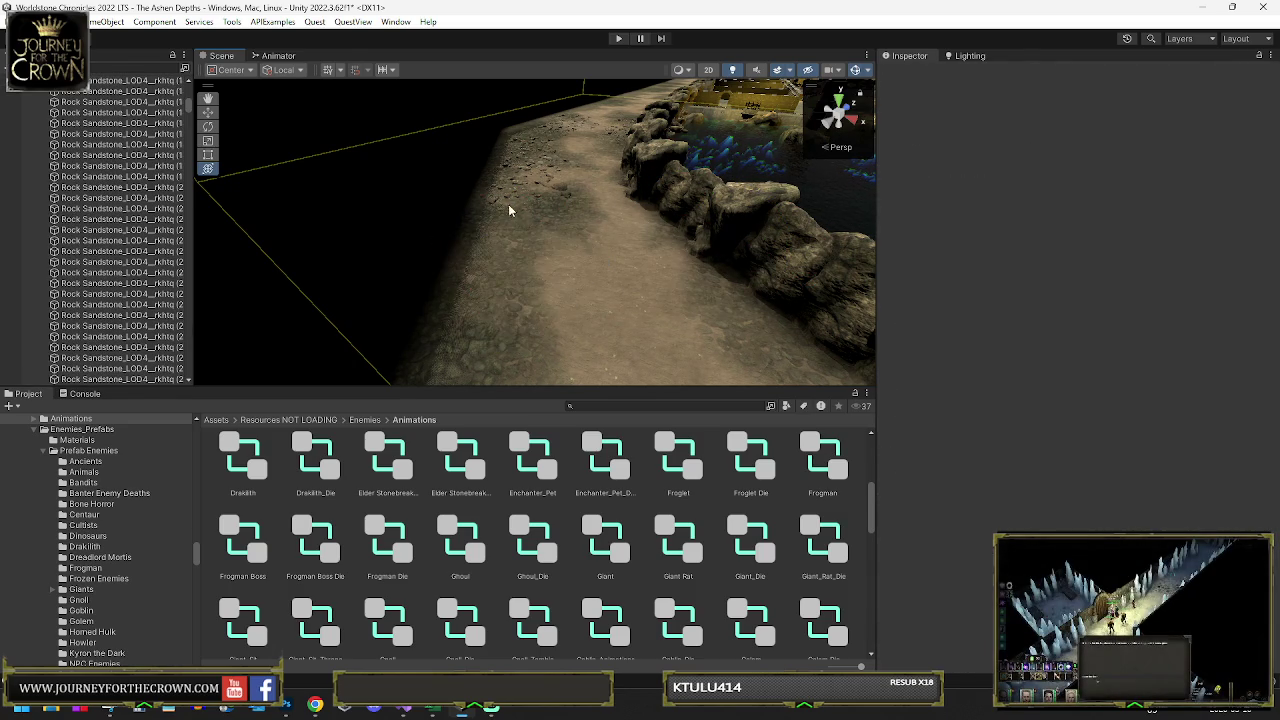
{"action": "left_click", "coordinate": [508, 203]}
{"action": "left_click", "coordinate": [508, 185]}
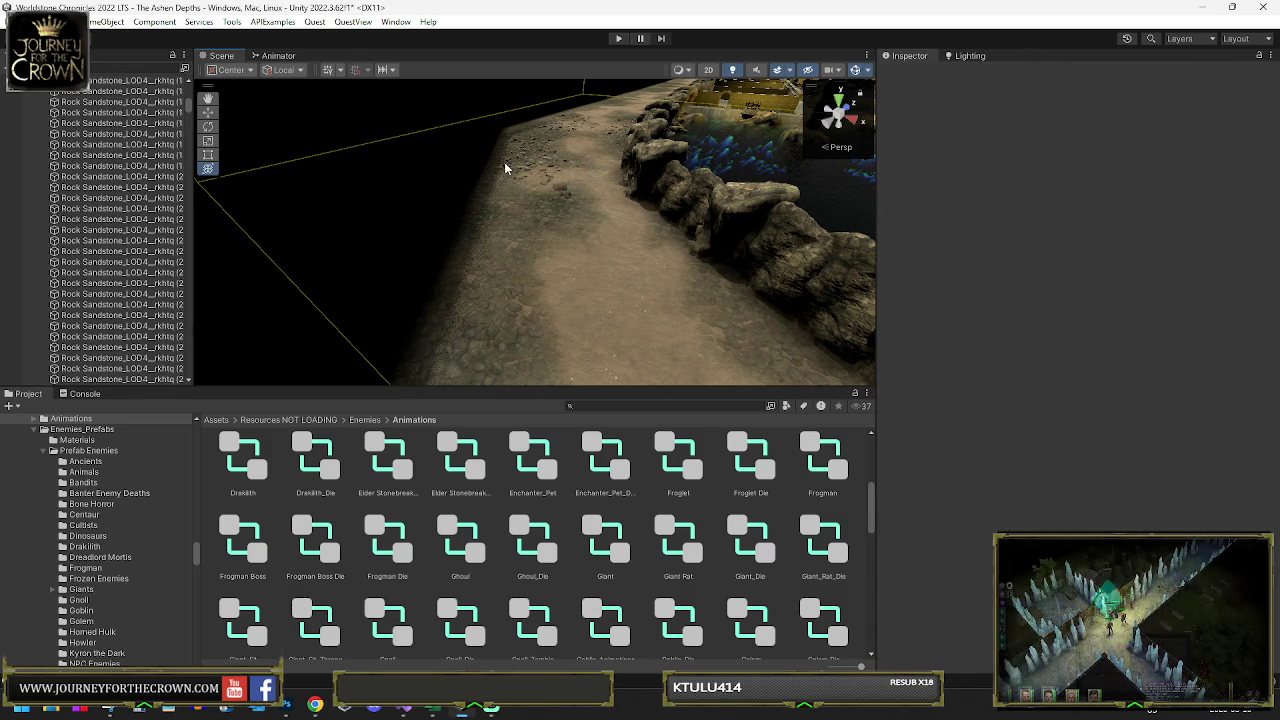
{"action": "left_click", "coordinate": [507, 169]}
{"action": "left_click", "coordinate": [520, 176]}
{"action": "left_click", "coordinate": [530, 175]}
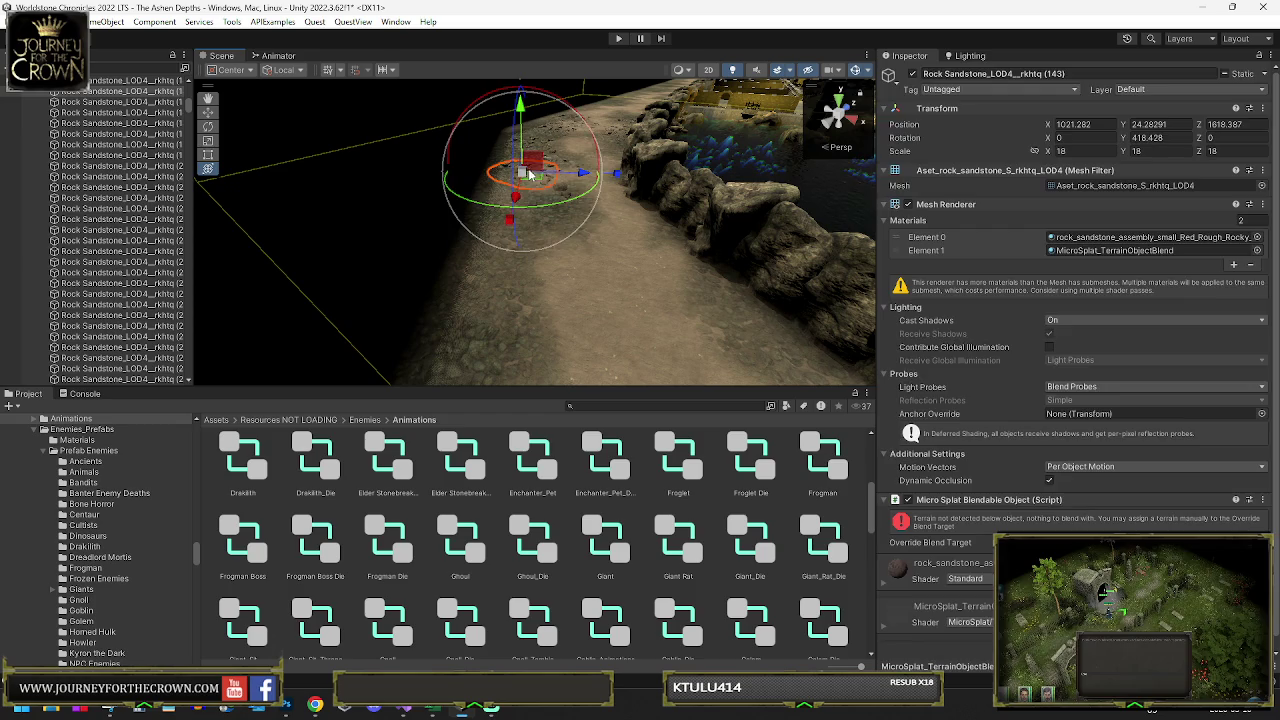
{"action": "left_click", "coordinate": [560, 191]}
{"action": "left_click", "coordinate": [562, 190]}
{"action": "left_click", "coordinate": [540, 155]}
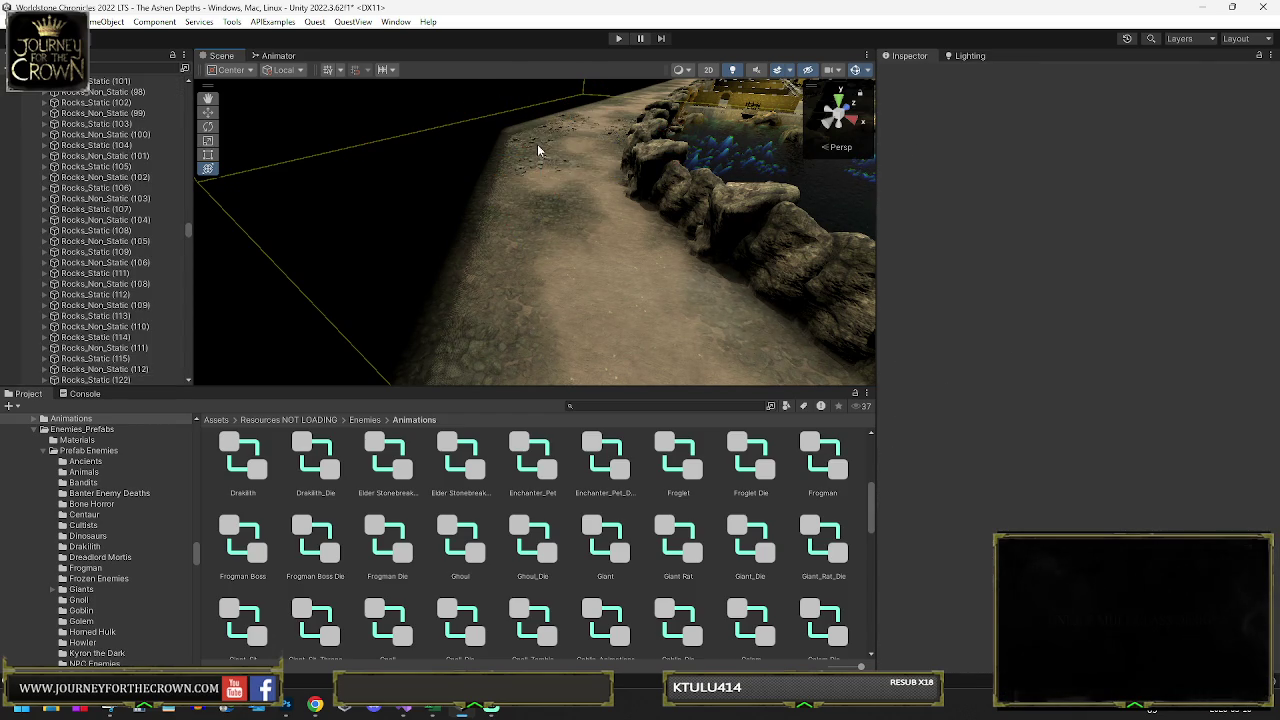
{"action": "left_click", "coordinate": [543, 147]}
{"action": "left_click", "coordinate": [555, 139]}
{"action": "left_click", "coordinate": [556, 138]}
{"action": "left_click", "coordinate": [566, 133]}
{"action": "left_click", "coordinate": [572, 129]}
{"action": "left_click", "coordinate": [571, 125]}
{"action": "left_click", "coordinate": [571, 125]}
{"action": "left_click", "coordinate": [580, 126]}
{"action": "left_click", "coordinate": [606, 137]}
{"action": "left_click", "coordinate": [607, 135]}
{"action": "left_click", "coordinate": [609, 131]}
{"action": "left_click", "coordinate": [614, 130]}
{"action": "left_click", "coordinate": [617, 129]}
{"action": "left_click", "coordinate": [622, 126]}
{"action": "left_click", "coordinate": [573, 150]}
{"action": "left_click", "coordinate": [558, 162]}
{"action": "left_click", "coordinate": [552, 170]}
{"action": "left_click", "coordinate": [548, 171]}
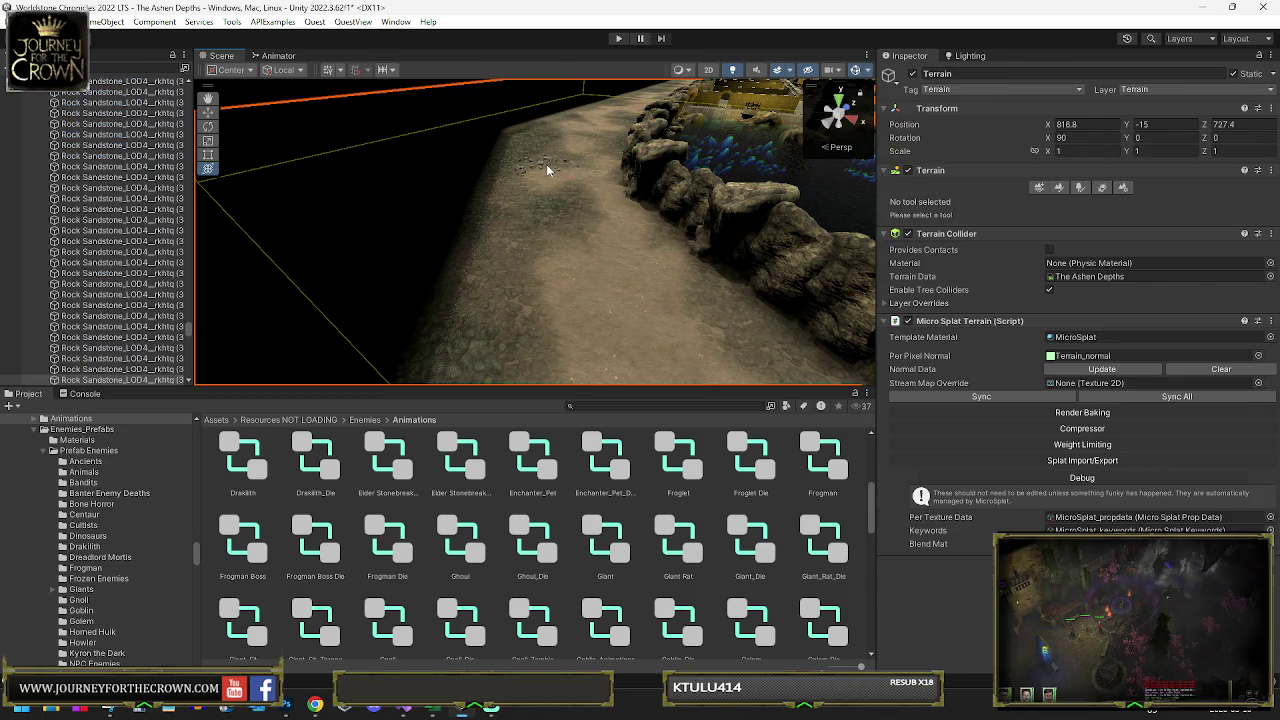
{"action": "left_click", "coordinate": [566, 217]}
{"action": "mouse_move", "coordinate": [598, 217]}
{"action": "left_mouse_down"}
{"action": "mouse_move", "coordinate": [651, 206]}
{"action": "mouse_move", "coordinate": [724, 224]}
{"action": "mouse_move", "coordinate": [714, 249]}
{"action": "mouse_move", "coordinate": [699, 214]}
{"action": "mouse_move", "coordinate": [614, 209]}
{"action": "mouse_move", "coordinate": [649, 231]}
{"action": "mouse_move", "coordinate": [978, 202]}
{"action": "mouse_move", "coordinate": [1177, 226]}
{"action": "mouse_move", "coordinate": [108, 241]}
{"action": "mouse_move", "coordinate": [636, 212]}
{"action": "left_mouse_up"}
{"action": "left_click", "coordinate": [641, 228]}
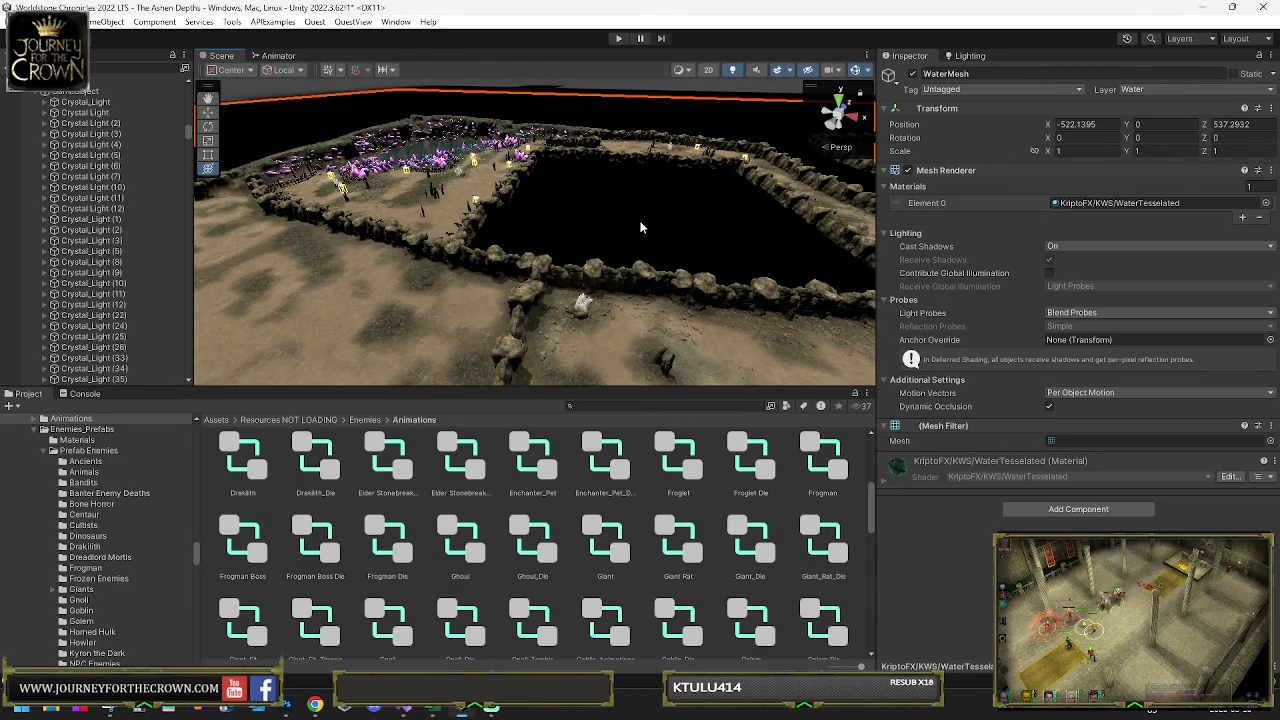
- Move the Black_Out_Map (122) plane toward the wall, then select Black_Out_Map (123)
{"action": "left_click", "coordinate": [641, 228]}
{"action": "mouse_move", "coordinate": [708, 239]}
{"action": "left_mouse_down"}
{"action": "mouse_move", "coordinate": [397, 277]}
{"action": "mouse_move", "coordinate": [449, 283]}
{"action": "mouse_move", "coordinate": [445, 305]}
{"action": "mouse_move", "coordinate": [489, 287]}
{"action": "left_mouse_up"}
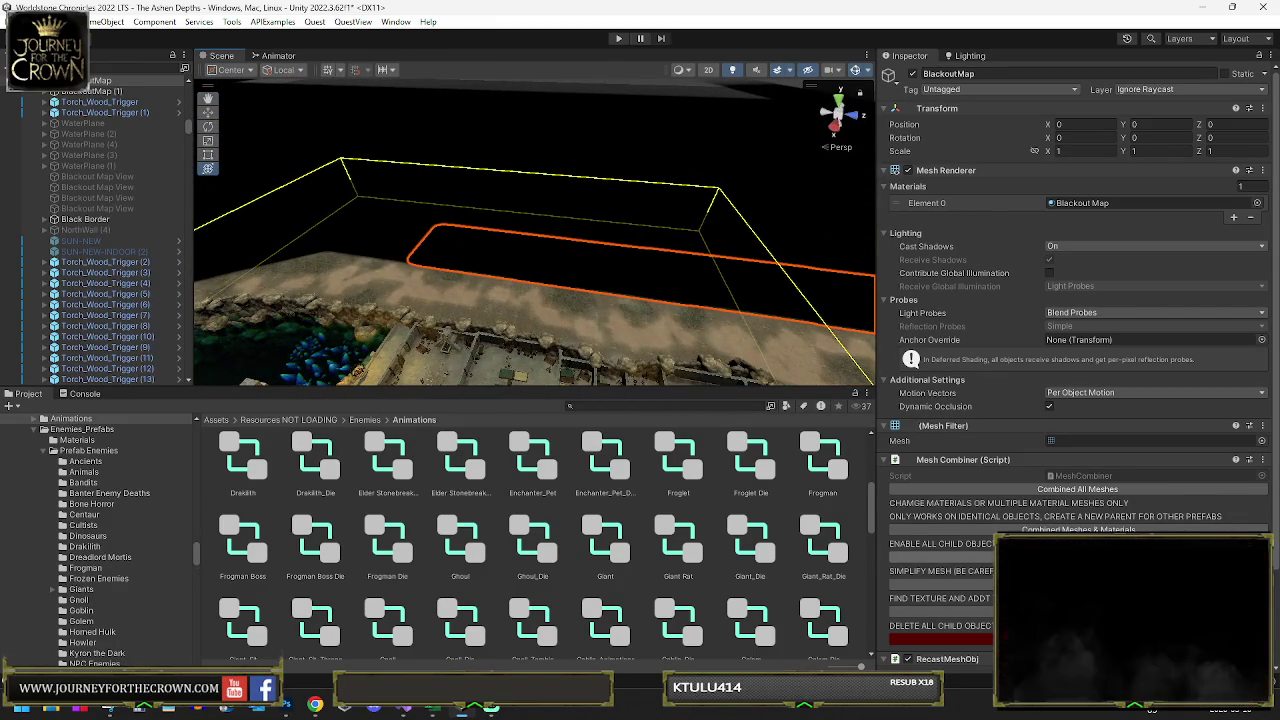
{"action": "left_click", "coordinate": [488, 259]}
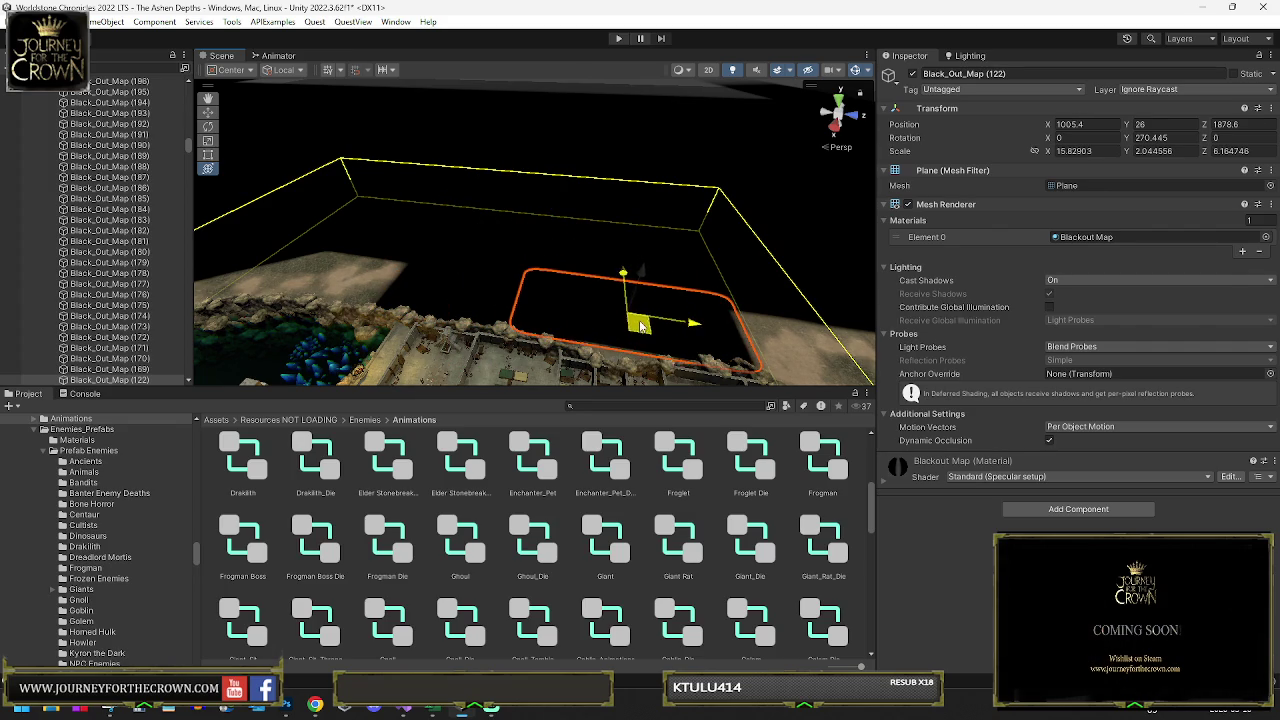
{"action": "mouse_move", "coordinate": [640, 328]}
{"action": "left_mouse_down"}
{"action": "mouse_move", "coordinate": [609, 306]}
{"action": "mouse_move", "coordinate": [514, 286]}
{"action": "mouse_move", "coordinate": [503, 257]}
{"action": "left_mouse_up"}
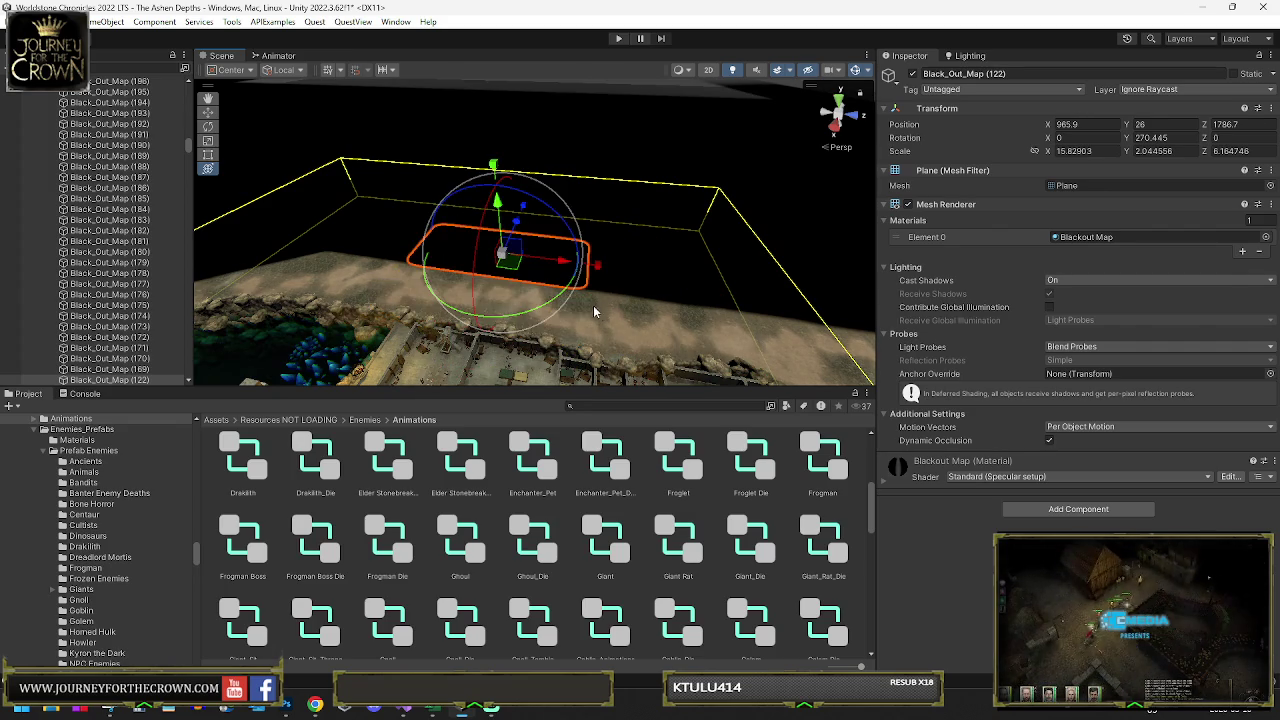
{"action": "left_click", "coordinate": [528, 275]}
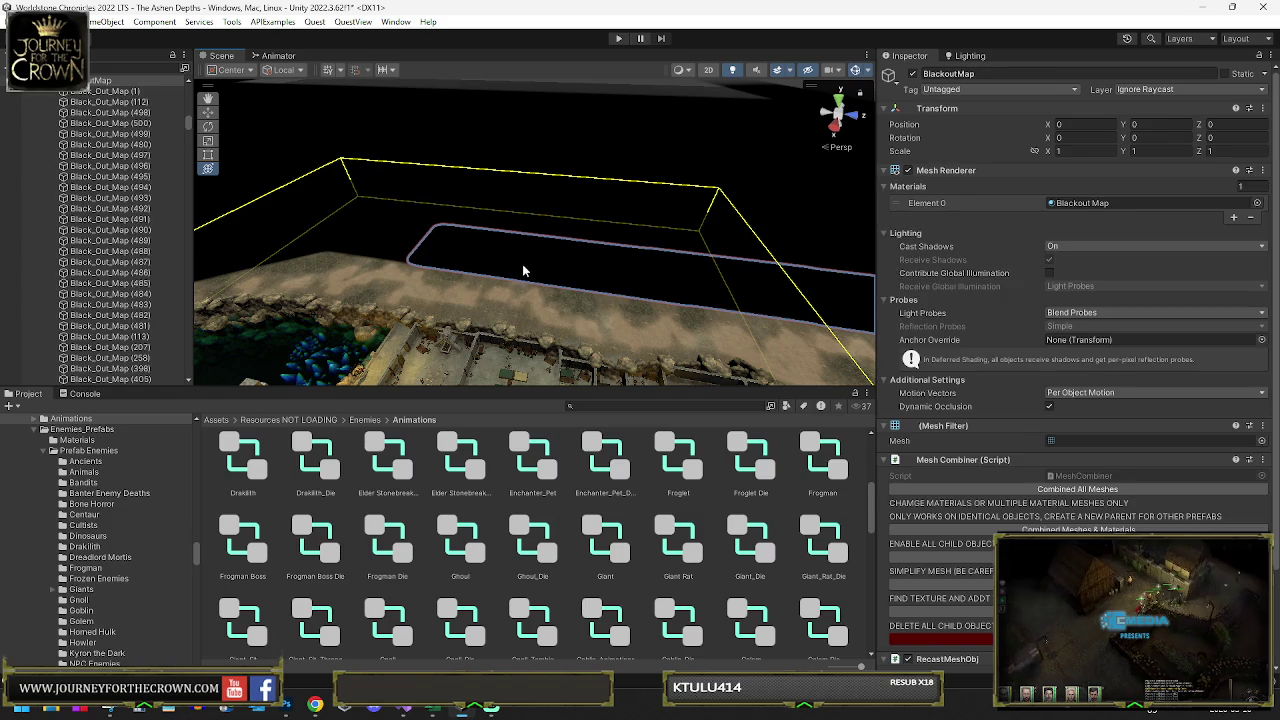
{"action": "left_click", "coordinate": [512, 268]}
{"action": "left_click", "coordinate": [497, 302]}
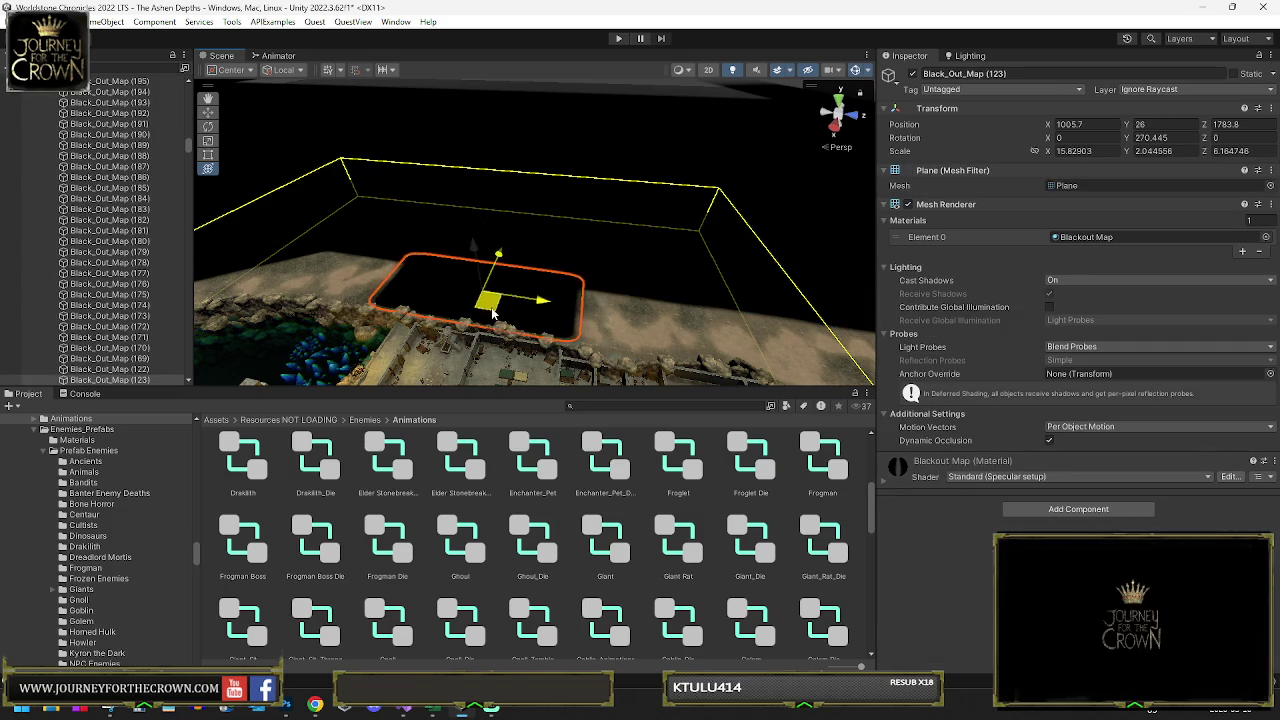
{"action": "mouse_move", "coordinate": [628, 337]}
{"action": "left_mouse_down"}
{"action": "mouse_move", "coordinate": [637, 384]}
{"action": "mouse_move", "coordinate": [570, 253]}
{"action": "mouse_move", "coordinate": [443, 210]}
{"action": "left_mouse_up"}
- Move Black_Out_Map (123) over the dark gap and turn it to follow the wall
{"action": "key", "text": "y"}
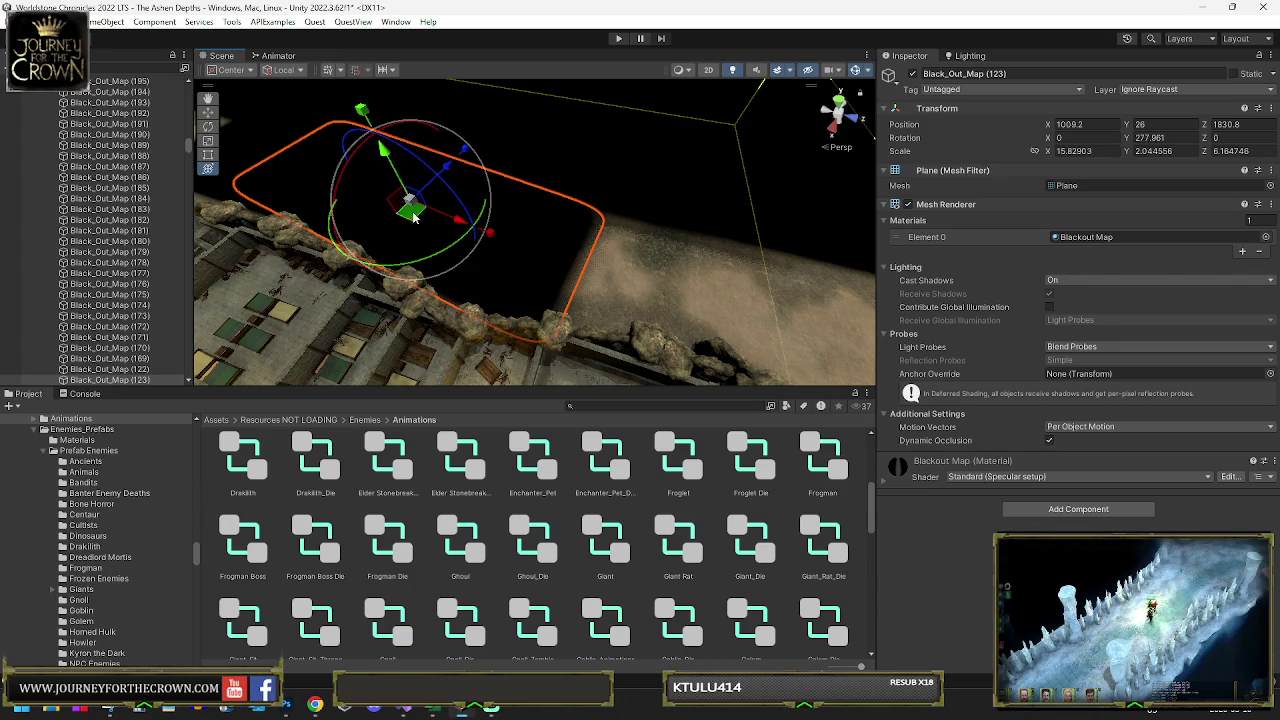
{"action": "left_click_drag", "start_coordinate": [416, 208], "coordinate": [716, 284]}
{"action": "mouse_move", "coordinate": [651, 229]}
{"action": "left_mouse_down"}
{"action": "mouse_move", "coordinate": [645, 262]}
{"action": "mouse_move", "coordinate": [760, 262]}
{"action": "left_mouse_up"}
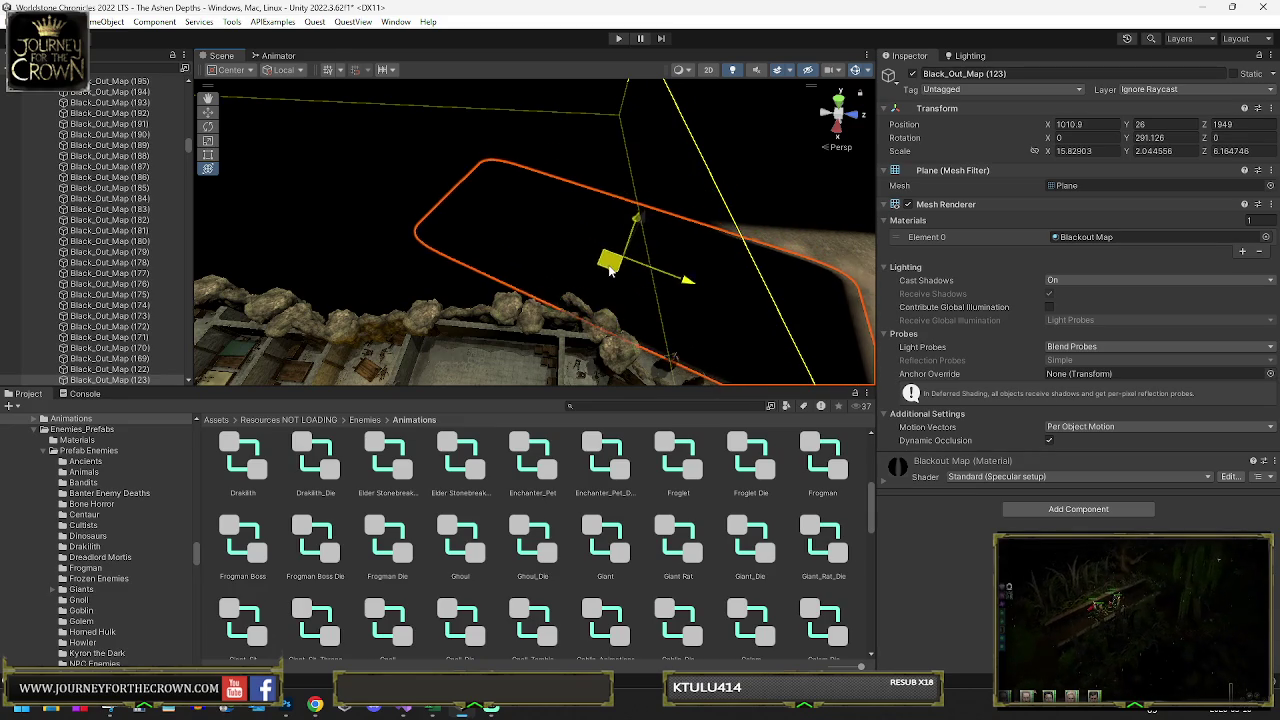
{"action": "left_click_drag", "start_coordinate": [607, 275], "coordinate": [608, 275]}
{"action": "left_click_drag", "start_coordinate": [714, 303], "coordinate": [716, 302]}
{"action": "key", "text": "f"}
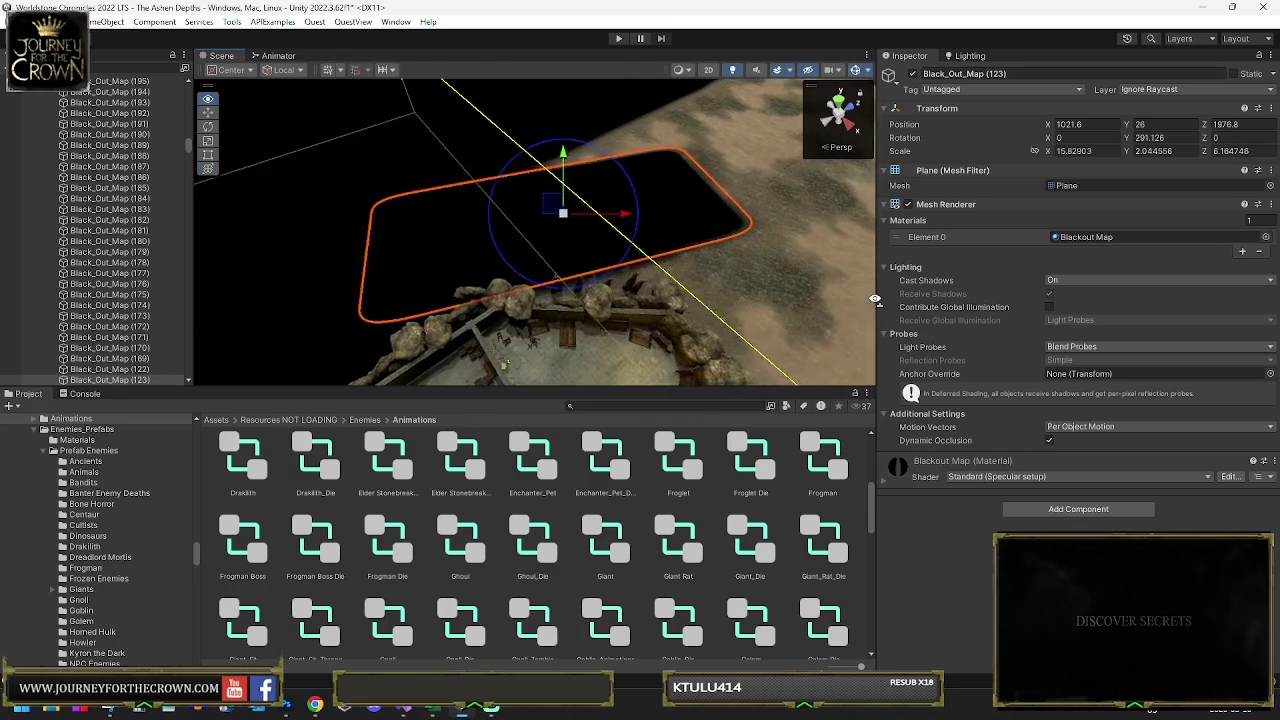
{"action": "mouse_move", "coordinate": [519, 285]}
{"action": "left_mouse_down"}
{"action": "mouse_move", "coordinate": [521, 263]}
{"action": "mouse_move", "coordinate": [700, 251]}
{"action": "left_mouse_up"}
{"action": "key", "text": "f"}
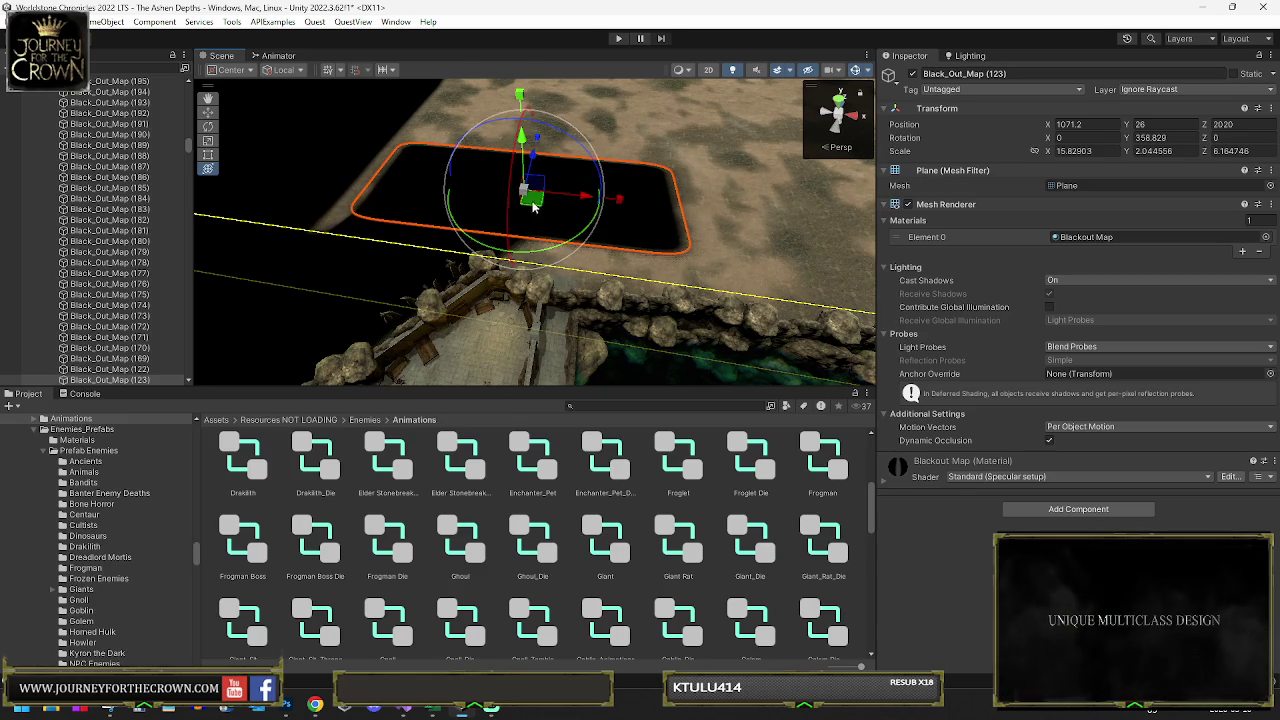
- Slide the black-out plane further along the wall to cover the void
{"action": "left_click_drag", "start_coordinate": [706, 262], "coordinate": [706, 262]}
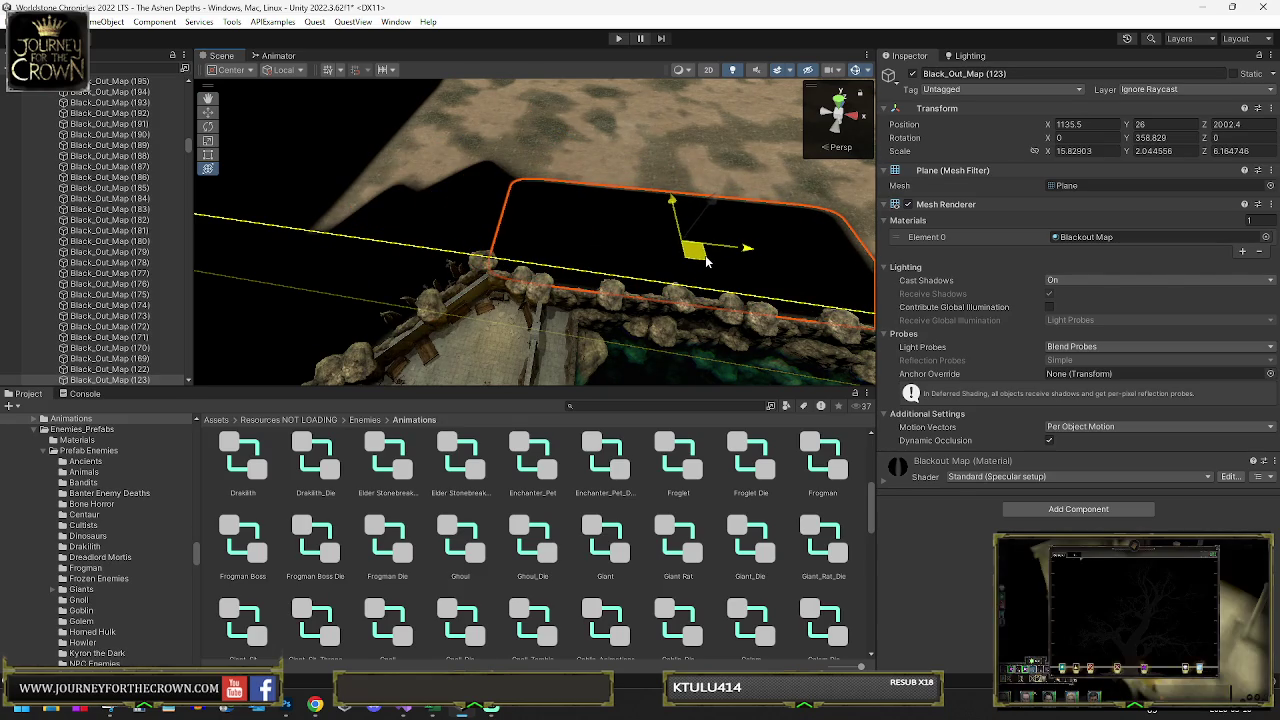
{"action": "mouse_move", "coordinate": [843, 255]}
{"action": "left_mouse_down"}
{"action": "mouse_move", "coordinate": [803, 222]}
{"action": "mouse_move", "coordinate": [720, 250]}
{"action": "left_mouse_up"}
{"action": "mouse_move", "coordinate": [590, 205]}
{"action": "left_mouse_down"}
{"action": "mouse_move", "coordinate": [570, 385]}
{"action": "mouse_move", "coordinate": [580, 287]}
{"action": "mouse_move", "coordinate": [538, 289]}
{"action": "mouse_move", "coordinate": [736, 258]}
{"action": "left_mouse_up"}
{"action": "key", "text": "y"}
{"action": "scroll", "coordinate": [634, 297], "scroll_direction": "down", "scroll_amount": 5}
{"action": "mouse_move", "coordinate": [597, 203]}
{"action": "left_mouse_down"}
{"action": "mouse_move", "coordinate": [645, 310]}
{"action": "mouse_move", "coordinate": [628, 340]}
{"action": "mouse_move", "coordinate": [586, 243]}
{"action": "mouse_move", "coordinate": [543, 194]}
{"action": "mouse_move", "coordinate": [529, 194]}
{"action": "mouse_move", "coordinate": [604, 260]}
{"action": "mouse_move", "coordinate": [525, 272]}
{"action": "left_mouse_up"}
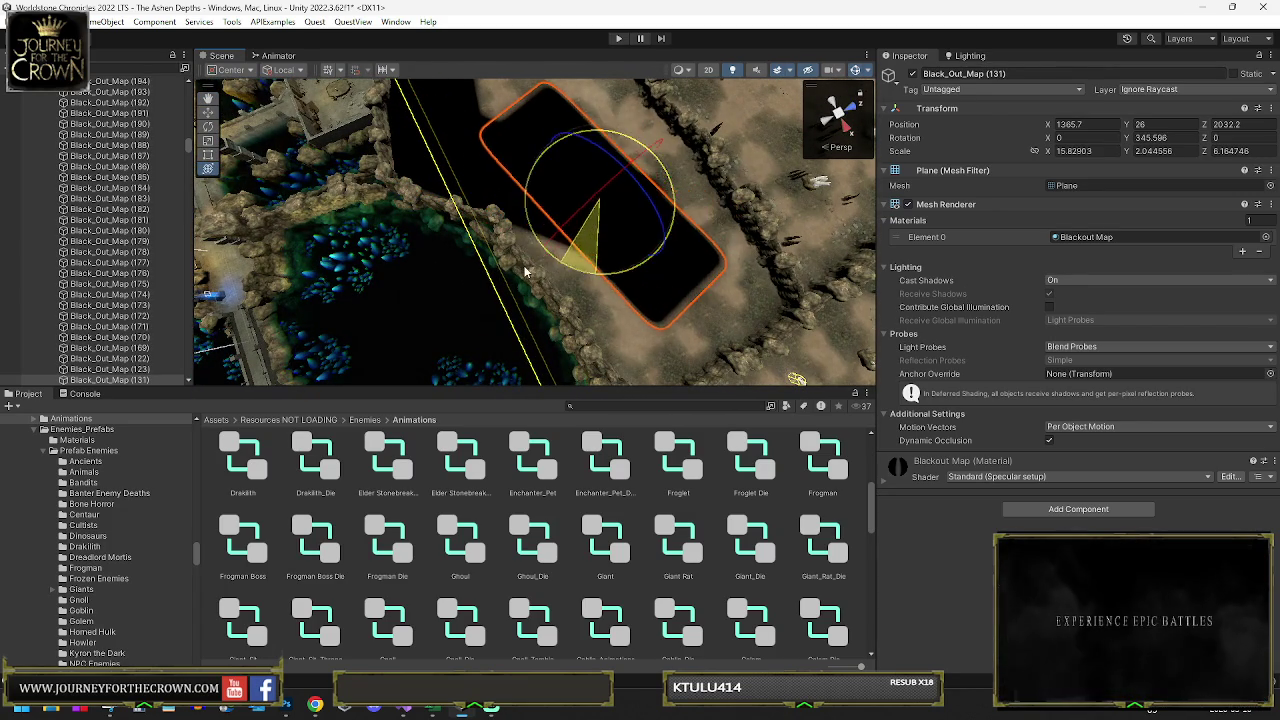
- Slide Black_Out_Map (131) over the void and narrow its width
{"action": "mouse_move", "coordinate": [590, 220]}
{"action": "left_mouse_down"}
{"action": "mouse_move", "coordinate": [612, 292]}
{"action": "mouse_move", "coordinate": [598, 280]}
{"action": "left_mouse_up"}
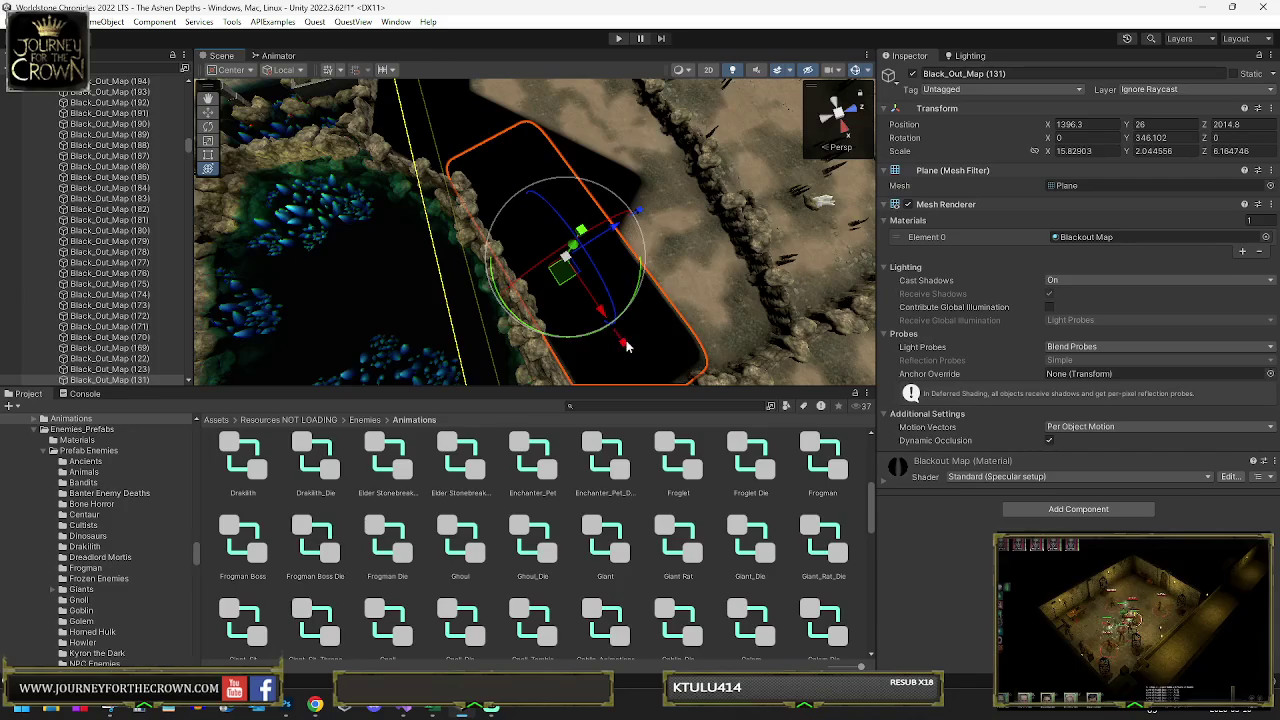
{"action": "left_click_drag", "start_coordinate": [626, 345], "coordinate": [608, 325]}
{"action": "mouse_move", "coordinate": [549, 236]}
{"action": "left_mouse_down"}
{"action": "mouse_move", "coordinate": [609, 284]}
{"action": "mouse_move", "coordinate": [606, 225]}
{"action": "mouse_move", "coordinate": [678, 238]}
{"action": "left_mouse_up"}
{"action": "key", "text": "f"}
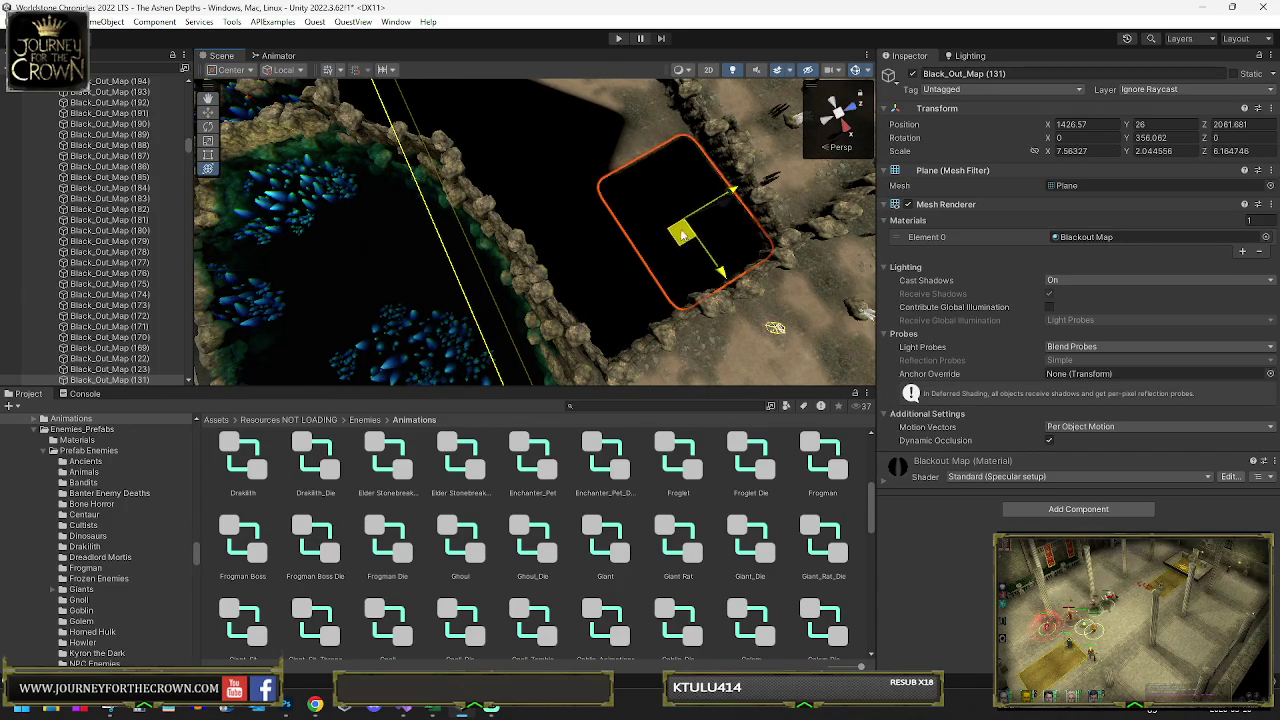
{"action": "left_click_drag", "start_coordinate": [619, 119], "coordinate": [612, 121]}
{"action": "key", "text": "f"}
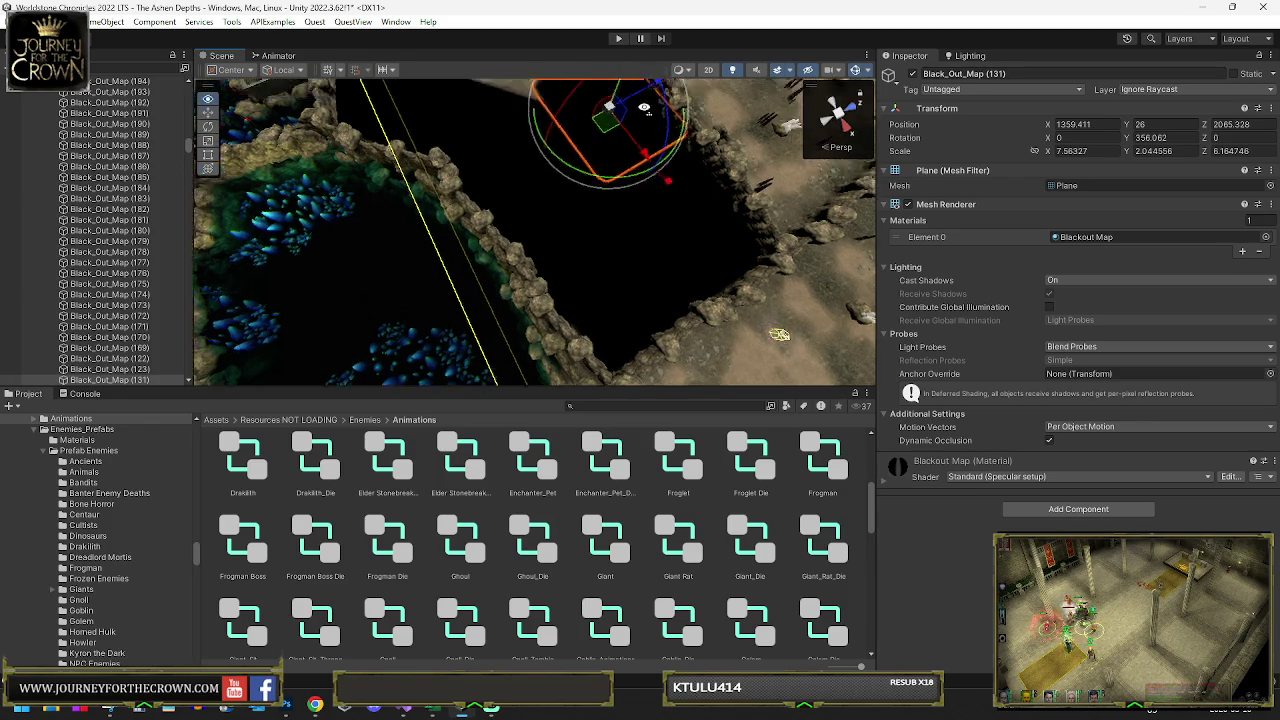
{"action": "left_click_drag", "start_coordinate": [592, 286], "coordinate": [585, 186]}
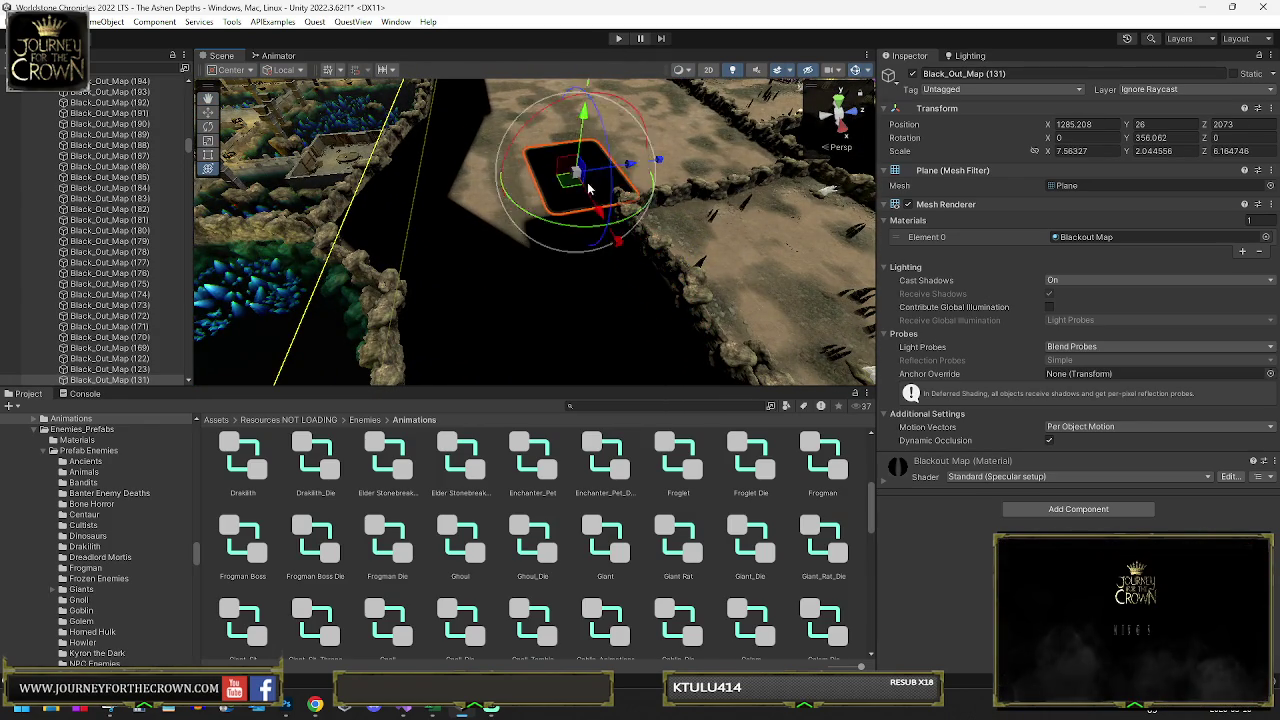
{"action": "key", "text": "f"}
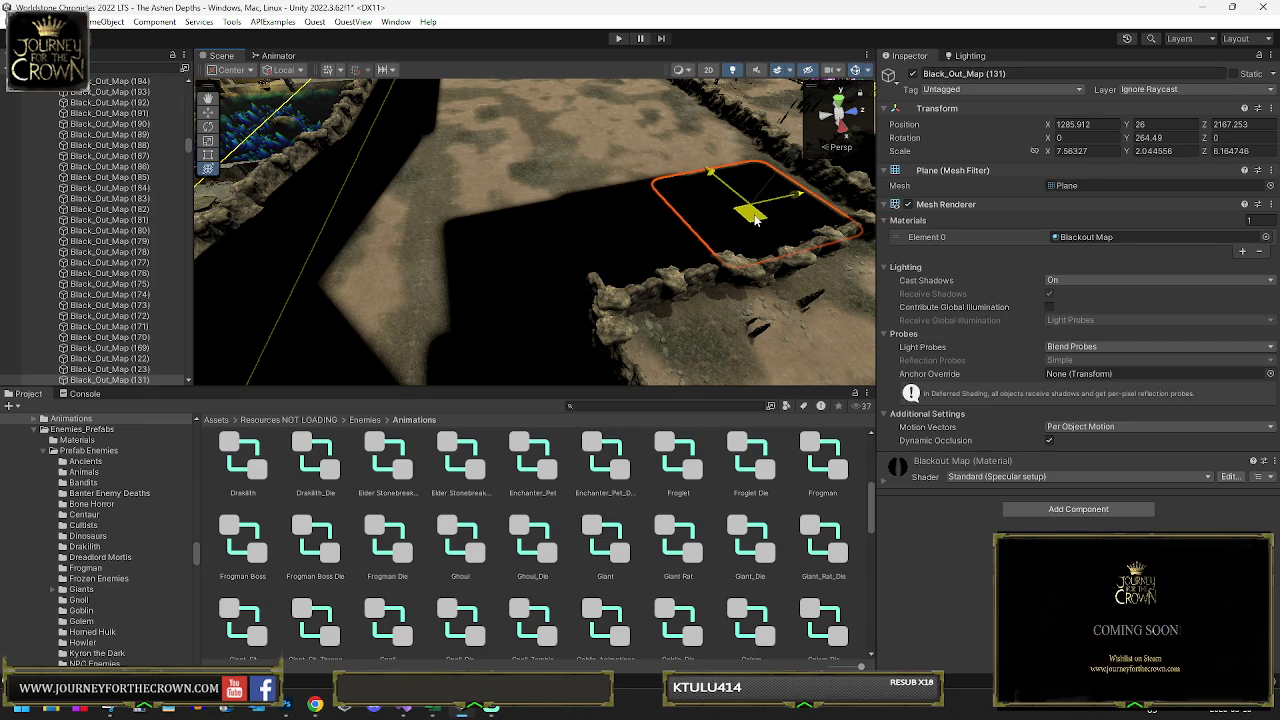
- Stretch Black_Out_Map (131) lengthwise and turn it to about 270 degrees
{"action": "key", "text": "f"}
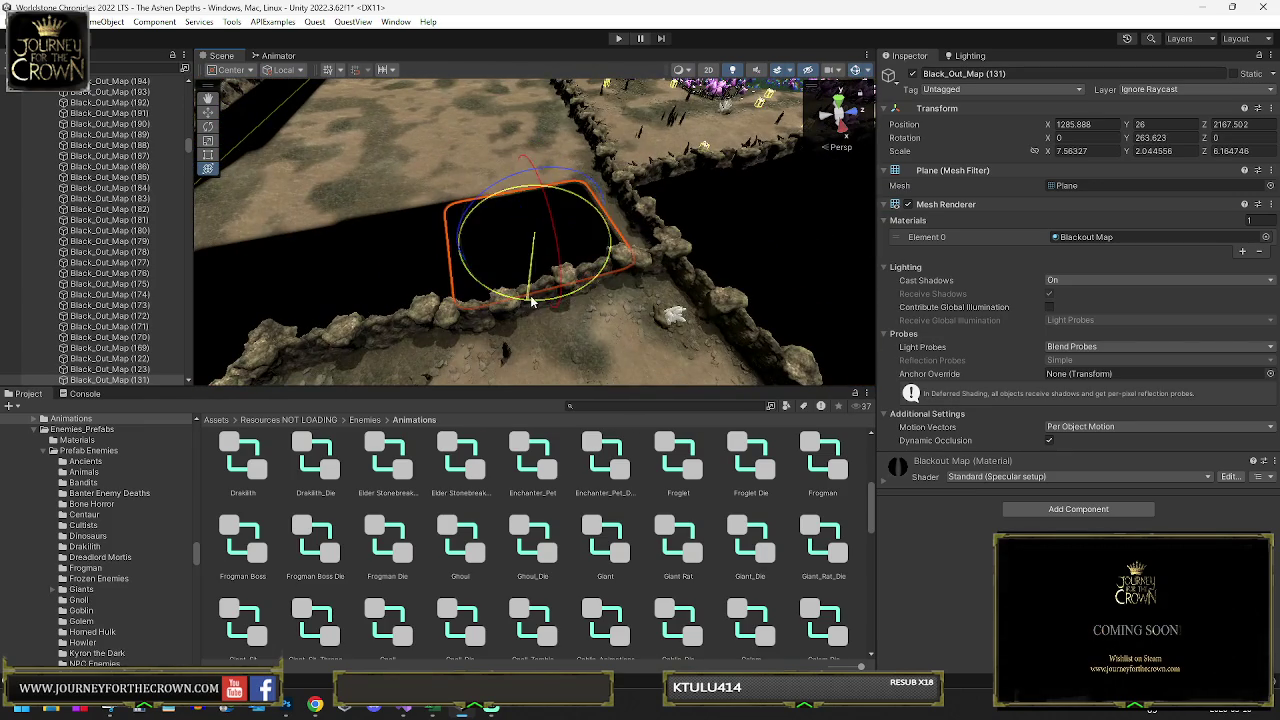
{"action": "left_click_drag", "start_coordinate": [532, 302], "coordinate": [545, 296]}
{"action": "key", "text": "w"}
{"action": "mouse_move", "coordinate": [535, 242]}
{"action": "left_mouse_down"}
{"action": "mouse_move", "coordinate": [590, 220]}
{"action": "mouse_move", "coordinate": [557, 238]}
{"action": "mouse_move", "coordinate": [560, 205]}
{"action": "mouse_move", "coordinate": [535, 165]}
{"action": "mouse_move", "coordinate": [658, 270]}
{"action": "mouse_move", "coordinate": [334, 229]}
{"action": "left_mouse_up"}
{"action": "key", "text": "y"}
{"action": "left_click_drag", "start_coordinate": [529, 251], "coordinate": [460, 242]}
{"action": "left_click_drag", "start_coordinate": [519, 289], "coordinate": [506, 294]}
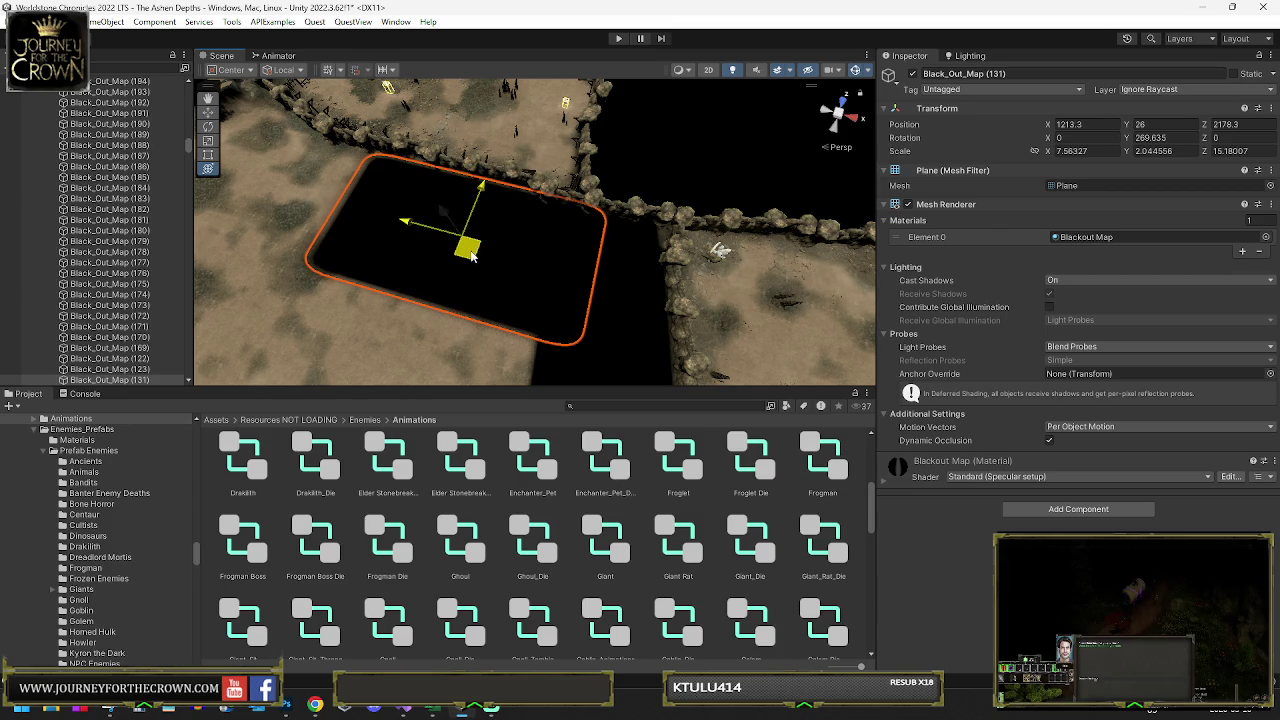
{"action": "left_click_drag", "start_coordinate": [474, 253], "coordinate": [297, 199]}
{"action": "key", "text": "f"}
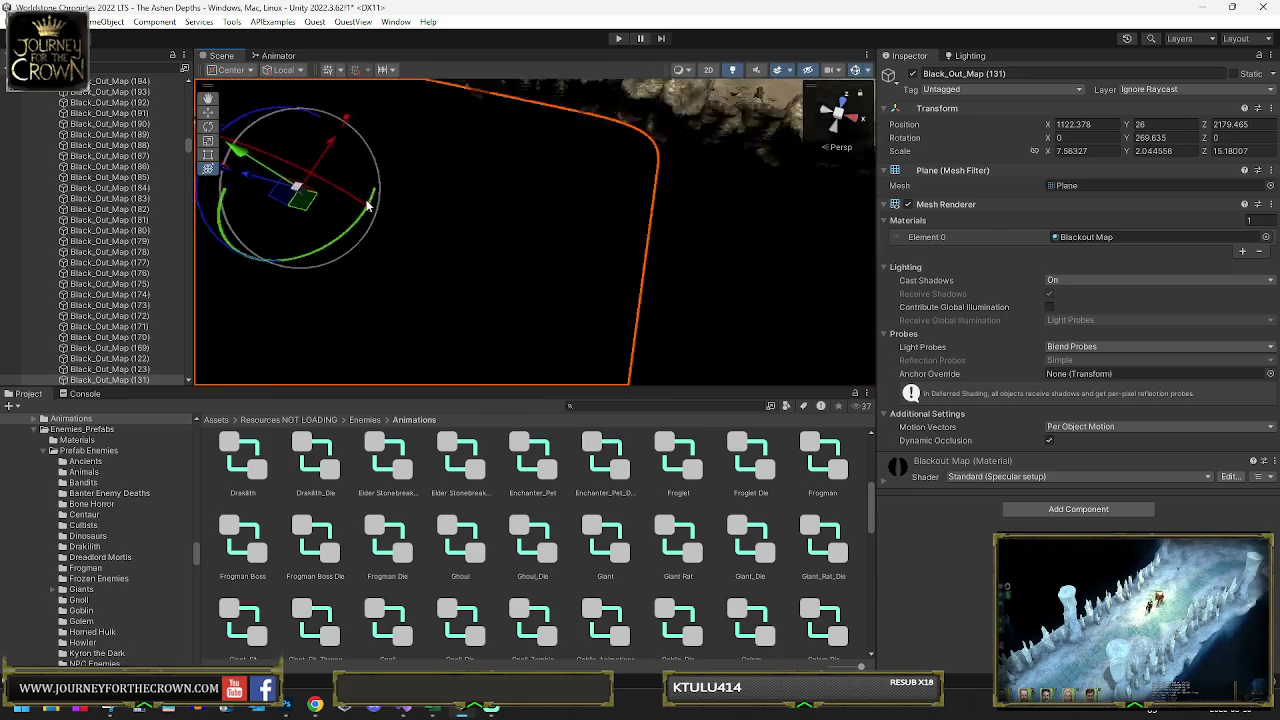
- Fine-tune the blackout plane's rotation and position
{"action": "key", "text": "e"}
{"action": "left_click_drag", "start_coordinate": [530, 230], "coordinate": [437, 220]}
{"action": "key", "text": "w"}
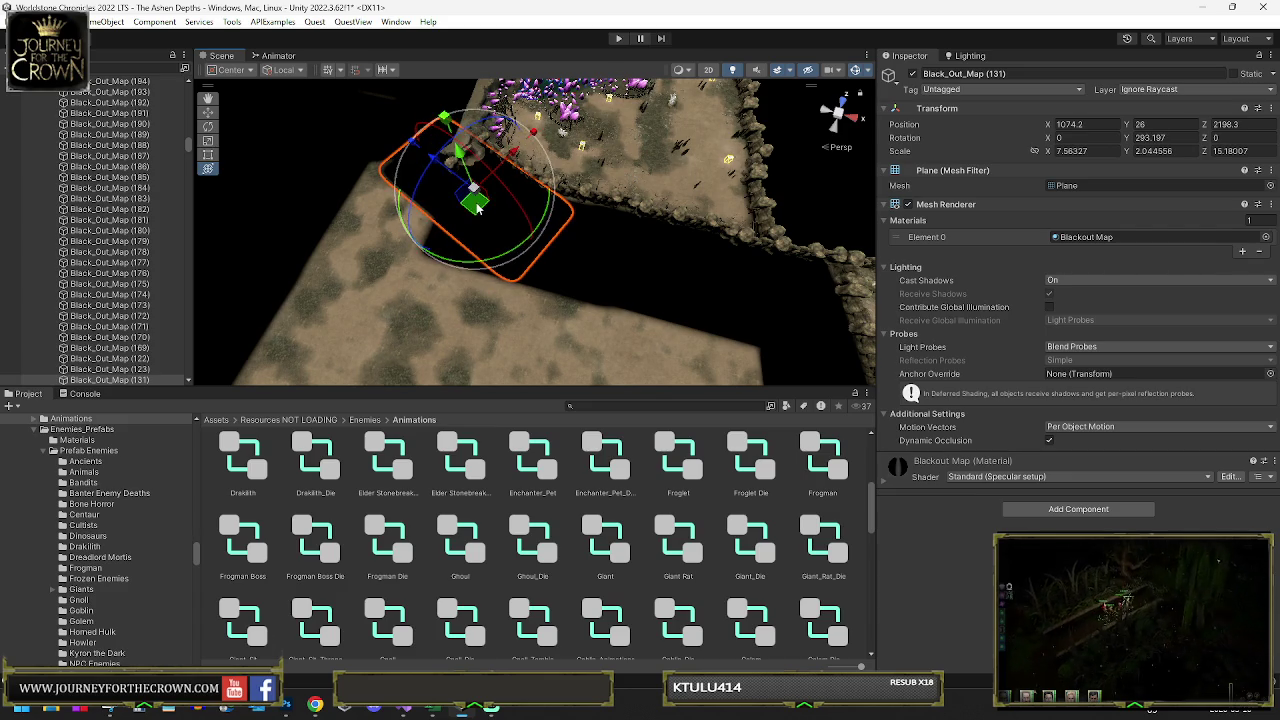
{"action": "key", "text": "w"}
{"action": "left_click_drag", "start_coordinate": [477, 207], "coordinate": [481, 205]}
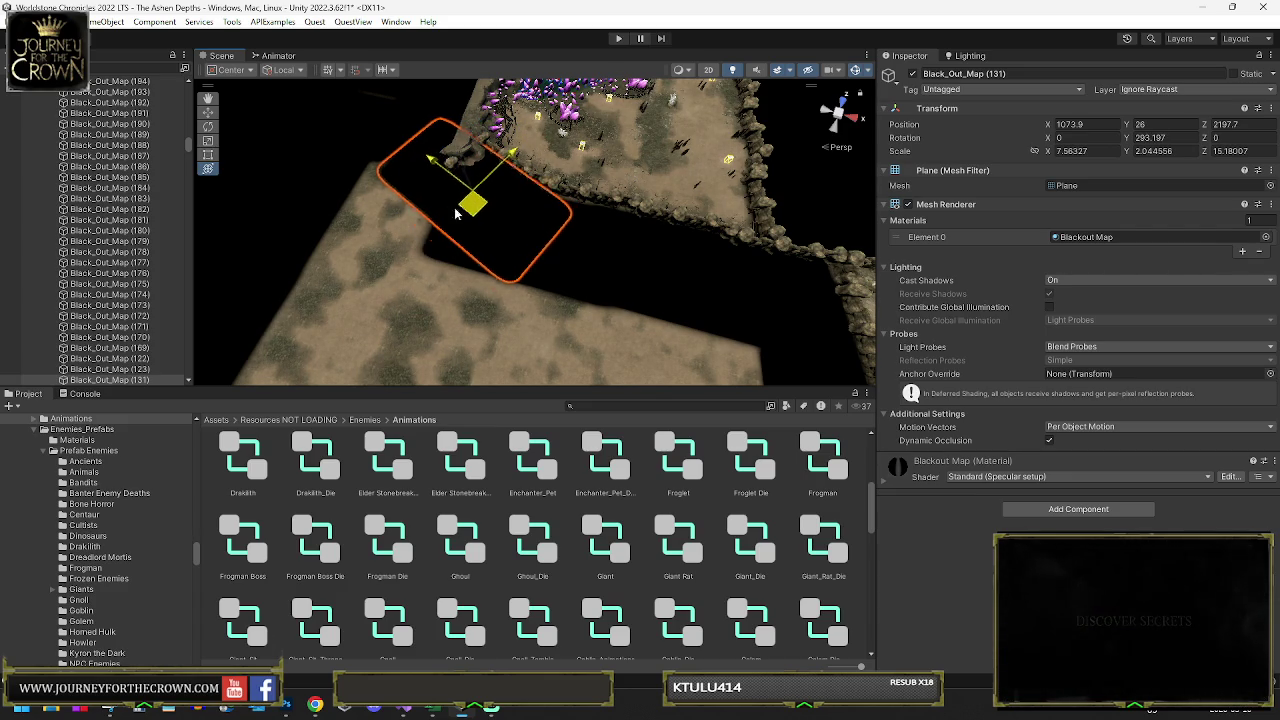
{"action": "mouse_move", "coordinate": [406, 216]}
{"action": "left_mouse_down"}
{"action": "mouse_move", "coordinate": [460, 110]}
{"action": "mouse_move", "coordinate": [580, 198]}
{"action": "mouse_move", "coordinate": [600, 230]}
{"action": "mouse_move", "coordinate": [514, 200]}
{"action": "mouse_move", "coordinate": [505, 240]}
{"action": "mouse_move", "coordinate": [593, 242]}
{"action": "left_mouse_up"}
{"action": "key", "text": "e"}
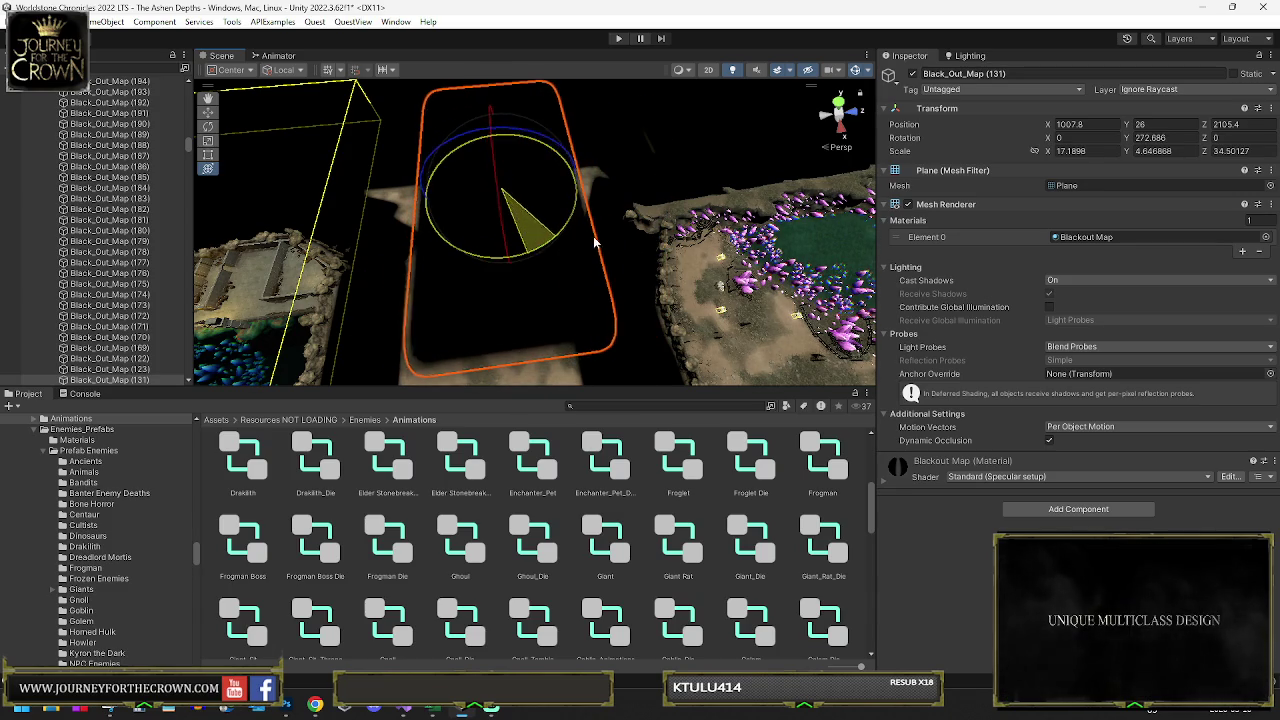
- Shorten the plane and shift it down-left over the gap, then select Wall_Fadeable (298)
{"action": "left_click_drag", "start_coordinate": [510, 193], "coordinate": [484, 189]}
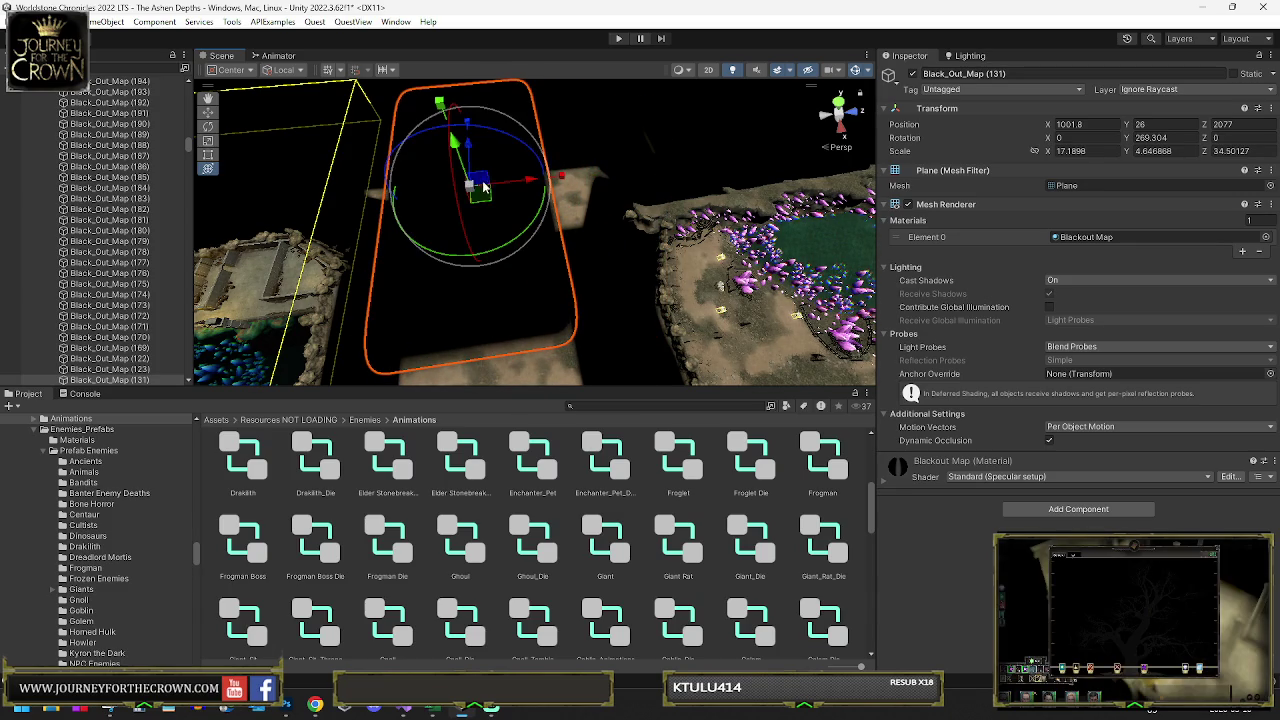
{"action": "left_click_drag", "start_coordinate": [470, 126], "coordinate": [468, 140]}
{"action": "left_click_drag", "start_coordinate": [463, 188], "coordinate": [450, 167]}
{"action": "mouse_move", "coordinate": [541, 170]}
{"action": "left_mouse_down"}
{"action": "mouse_move", "coordinate": [465, 272]}
{"action": "mouse_move", "coordinate": [483, 316]}
{"action": "mouse_move", "coordinate": [536, 325]}
{"action": "mouse_move", "coordinate": [545, 347]}
{"action": "mouse_move", "coordinate": [524, 167]}
{"action": "left_mouse_up"}
{"action": "key", "text": "y"}
{"action": "mouse_move", "coordinate": [537, 225]}
{"action": "left_mouse_down"}
{"action": "mouse_move", "coordinate": [464, 313]}
{"action": "mouse_move", "coordinate": [496, 322]}
{"action": "left_mouse_up"}
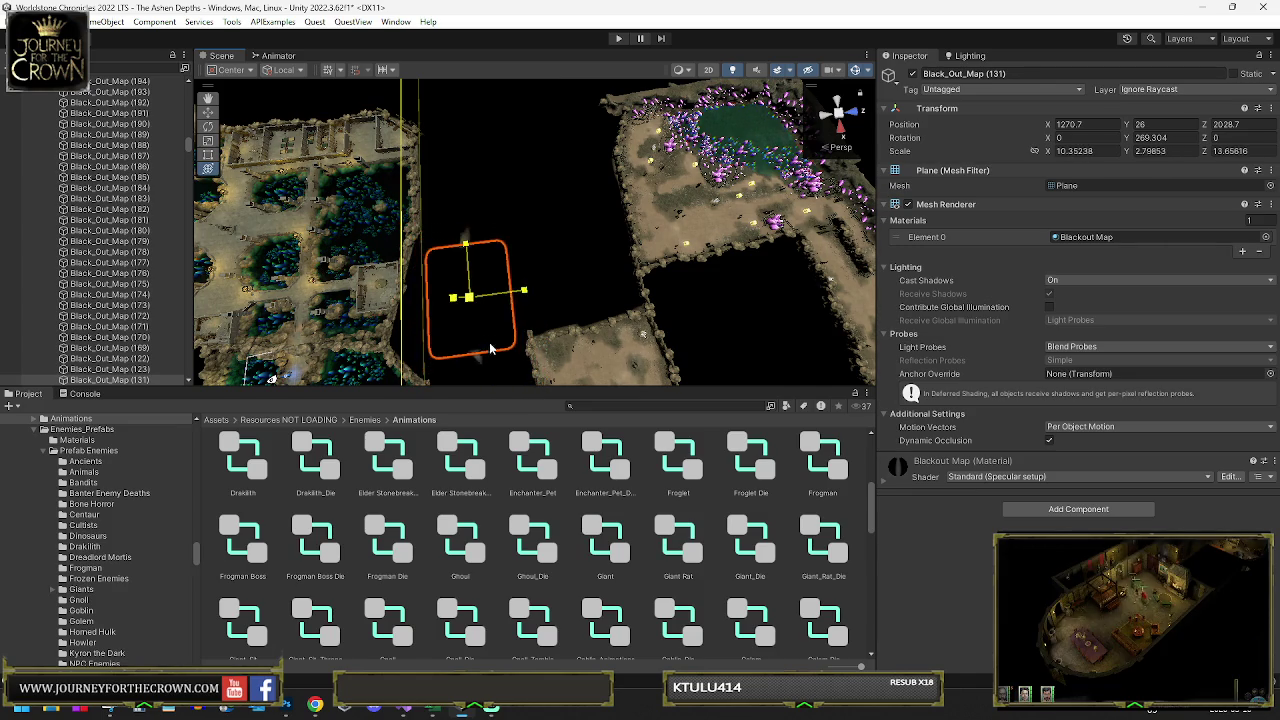
{"action": "key", "text": "f"}
{"action": "mouse_move", "coordinate": [497, 218]}
{"action": "left_mouse_down"}
{"action": "mouse_move", "coordinate": [494, 200]}
{"action": "mouse_move", "coordinate": [528, 262]}
{"action": "mouse_move", "coordinate": [625, 267]}
{"action": "mouse_move", "coordinate": [863, 228]}
{"action": "mouse_move", "coordinate": [765, 174]}
{"action": "mouse_move", "coordinate": [671, 189]}
{"action": "mouse_move", "coordinate": [663, 231]}
{"action": "mouse_move", "coordinate": [555, 240]}
{"action": "mouse_move", "coordinate": [700, 266]}
{"action": "left_mouse_up"}
{"action": "left_click", "coordinate": [555, 240]}
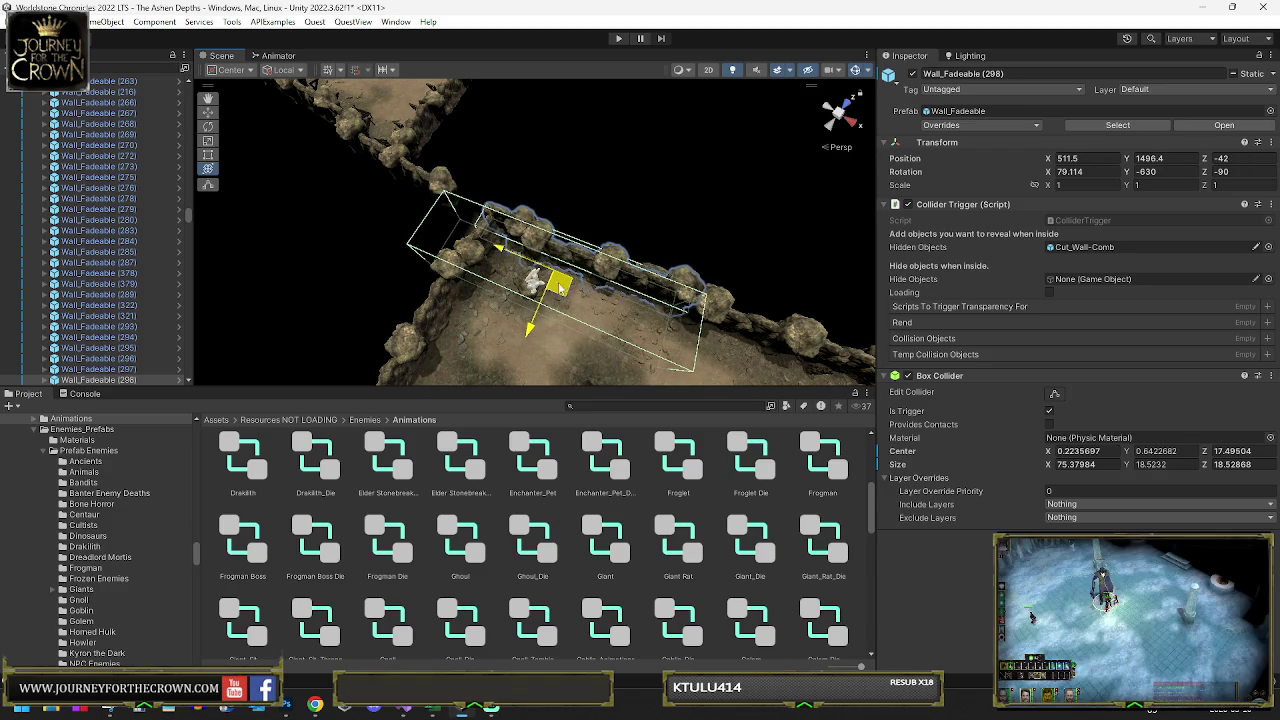
- Shift Wall_Fadeable (296) sideways and check the Goblin_Rock_Platform_01 (4) and (5) pieces
{"action": "left_click", "coordinate": [437, 183]}
{"action": "mouse_move", "coordinate": [380, 178]}
{"action": "left_mouse_down"}
{"action": "mouse_move", "coordinate": [338, 140]}
{"action": "mouse_move", "coordinate": [277, 158]}
{"action": "mouse_move", "coordinate": [302, 140]}
{"action": "mouse_move", "coordinate": [359, 175]}
{"action": "left_mouse_up"}
{"action": "left_click", "coordinate": [354, 271]}
{"action": "mouse_move", "coordinate": [354, 271]}
{"action": "left_mouse_down"}
{"action": "mouse_move", "coordinate": [415, 237]}
{"action": "mouse_move", "coordinate": [449, 268]}
{"action": "left_mouse_up"}
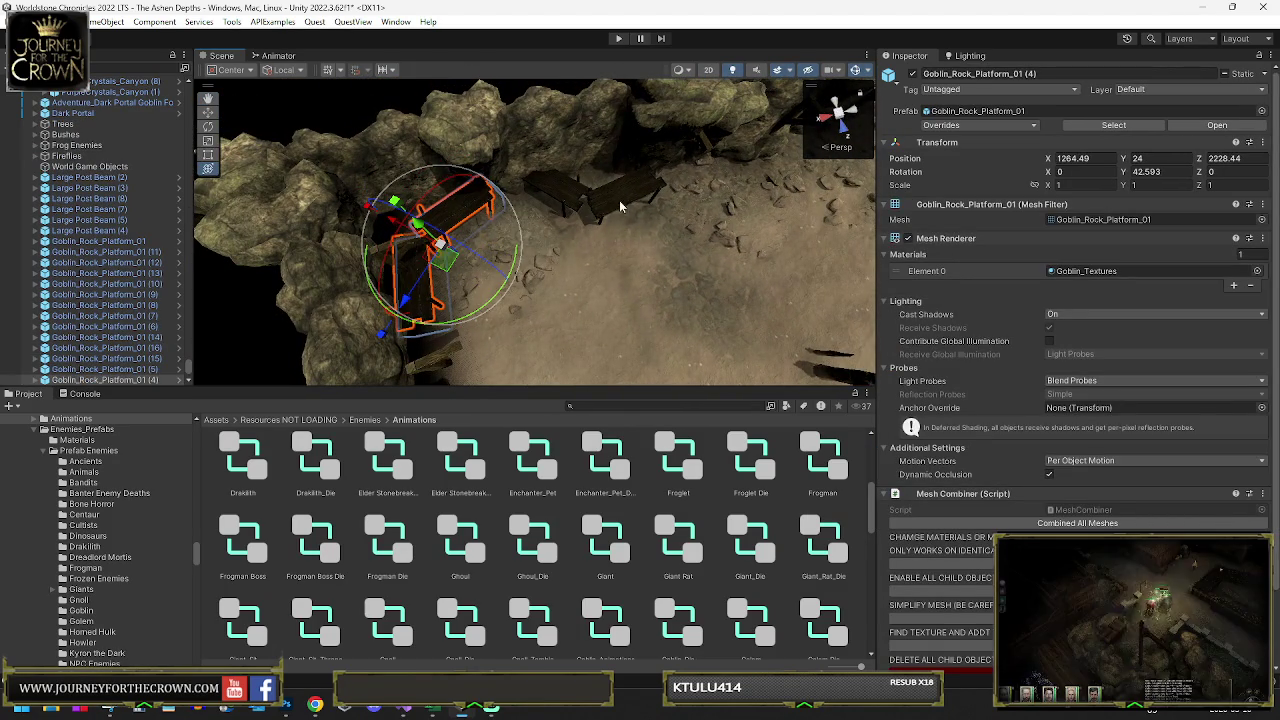
{"action": "left_click", "coordinate": [648, 187]}
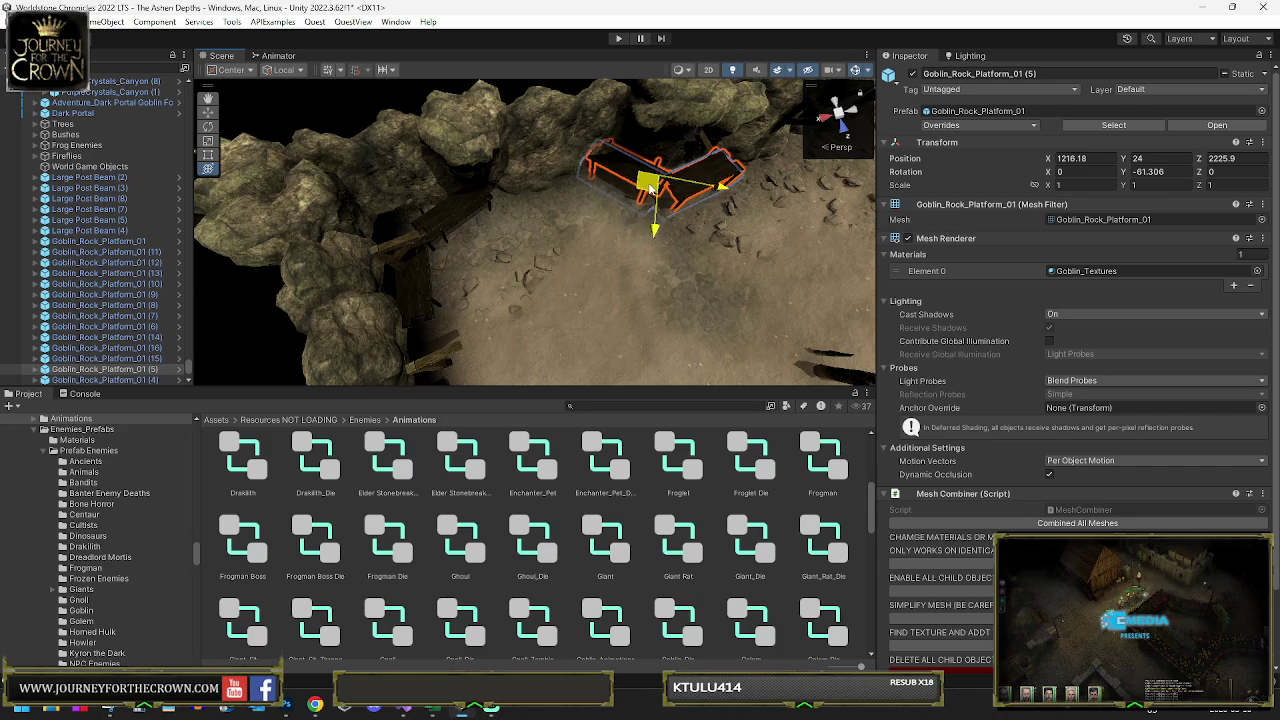
{"action": "mouse_move", "coordinate": [533, 188]}
{"action": "left_mouse_down"}
{"action": "mouse_move", "coordinate": [614, 223]}
{"action": "mouse_move", "coordinate": [635, 208]}
{"action": "mouse_move", "coordinate": [660, 255]}
{"action": "left_mouse_up"}
- Select the Black_Out_Map (151) plane and view it from another angle
{"action": "left_click", "coordinate": [583, 203]}
{"action": "scroll", "coordinate": [688, 168], "scroll_direction": "down", "scroll_amount": 5}
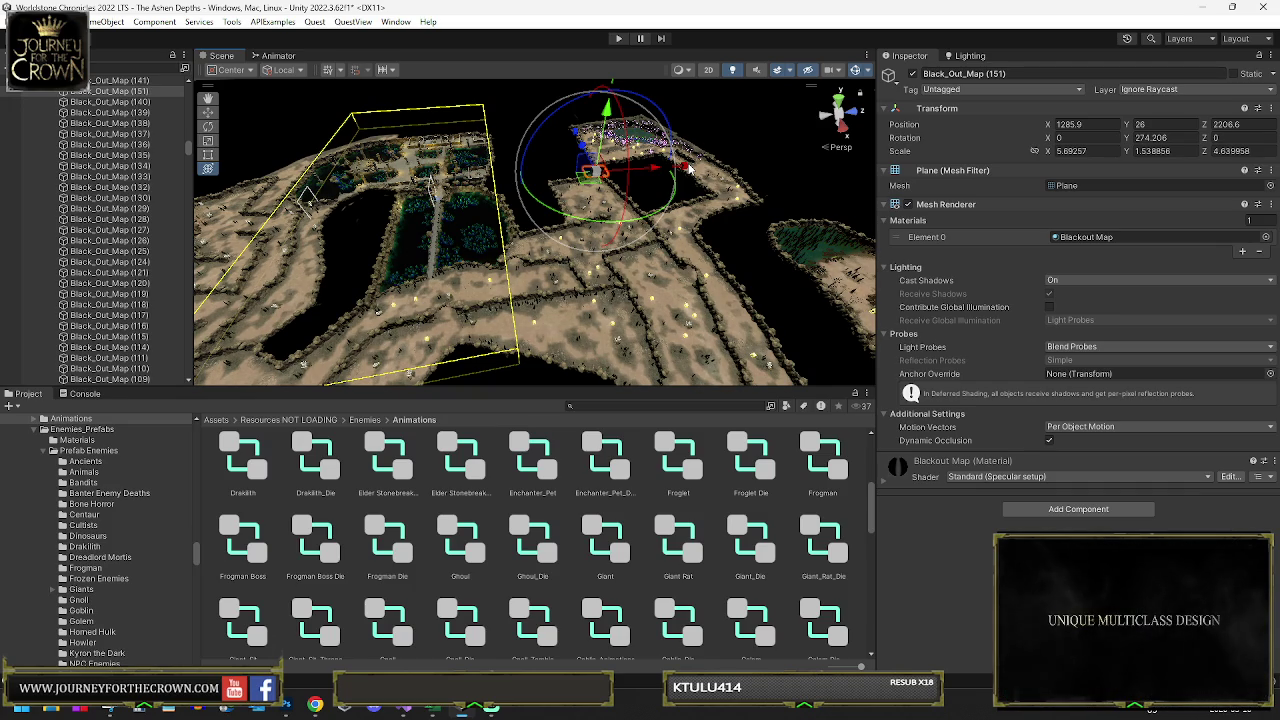
{"action": "mouse_move", "coordinate": [688, 168]}
{"action": "left_mouse_down"}
{"action": "mouse_move", "coordinate": [678, 196]}
{"action": "mouse_move", "coordinate": [690, 190]}
{"action": "left_mouse_up"}
{"action": "scroll", "coordinate": [690, 190], "scroll_direction": "up", "scroll_amount": 10}
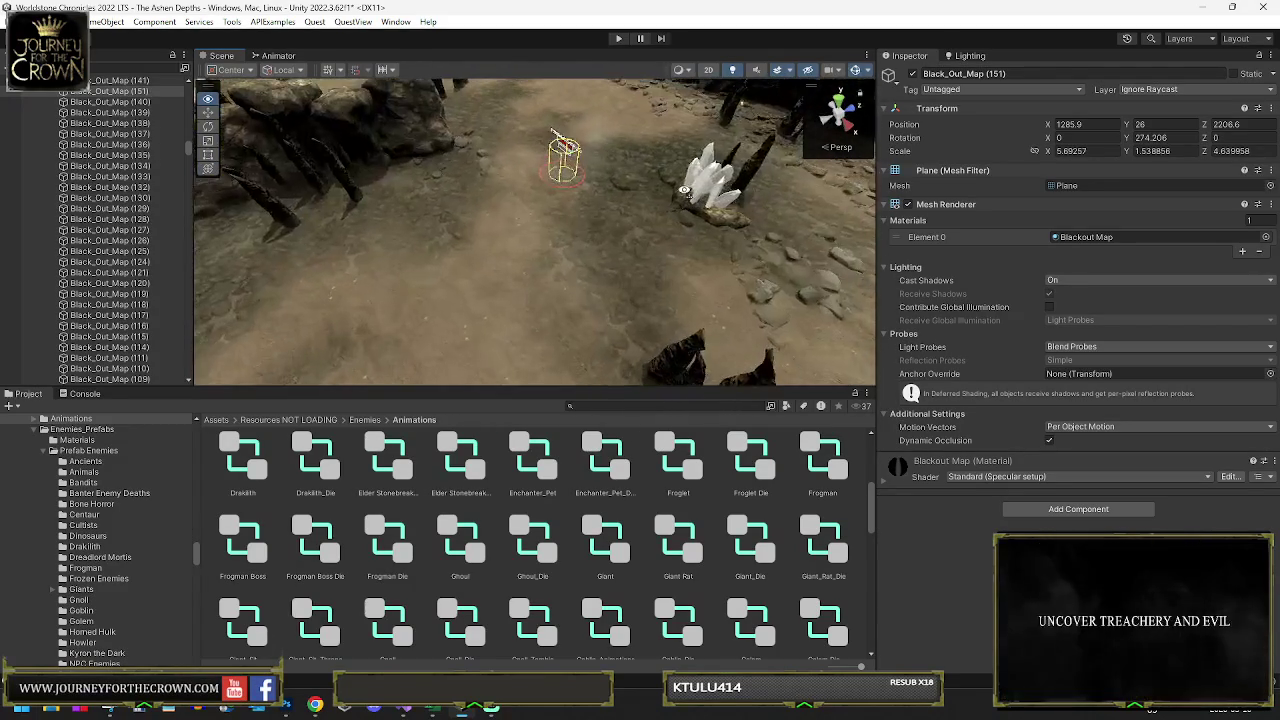
{"action": "left_click", "coordinate": [577, 174]}
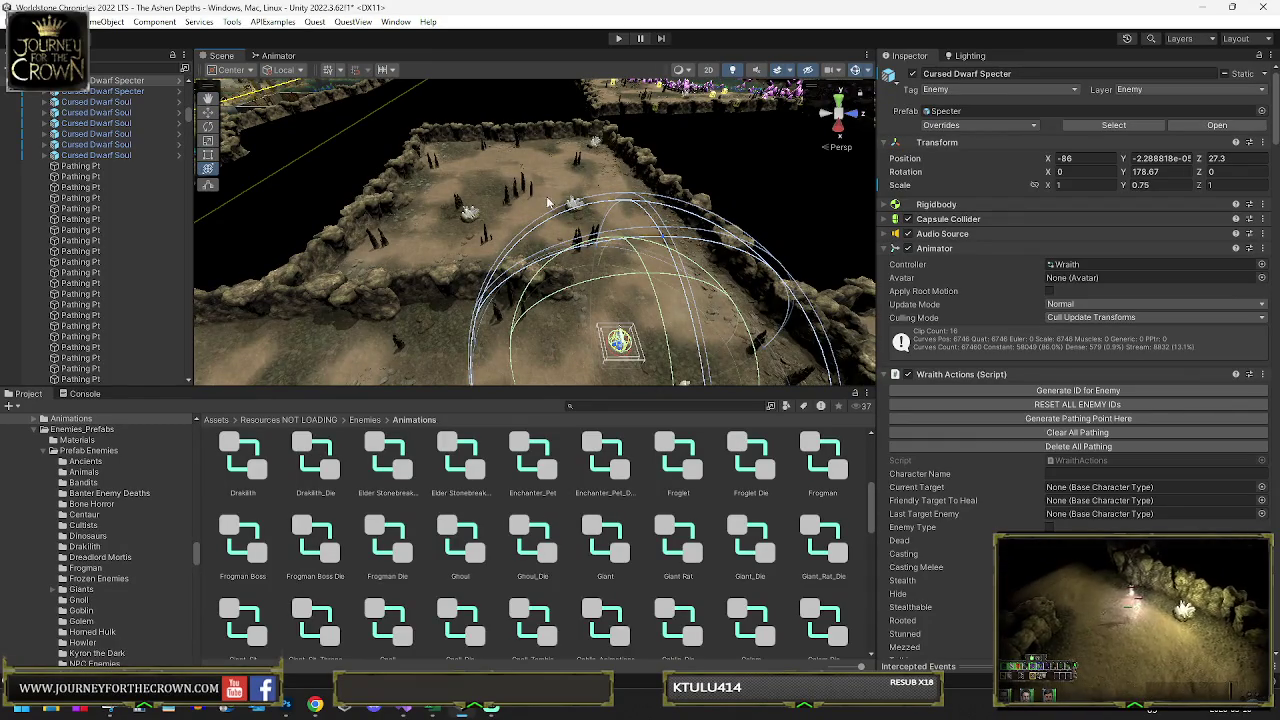
{"action": "mouse_move", "coordinate": [475, 183]}
{"action": "left_mouse_down"}
{"action": "mouse_move", "coordinate": [168, 193]}
{"action": "mouse_move", "coordinate": [262, 171]}
{"action": "mouse_move", "coordinate": [206, 250]}
{"action": "left_mouse_up"}
{"action": "mouse_move", "coordinate": [727, 160]}
{"action": "left_mouse_down"}
{"action": "mouse_move", "coordinate": [147, 221]}
{"action": "mouse_move", "coordinate": [6, 212]}
{"action": "mouse_move", "coordinate": [1240, 208]}
{"action": "mouse_move", "coordinate": [606, 112]}
{"action": "mouse_move", "coordinate": [620, 132]}
{"action": "mouse_move", "coordinate": [93, 103]}
{"action": "mouse_move", "coordinate": [235, 126]}
{"action": "left_mouse_up"}
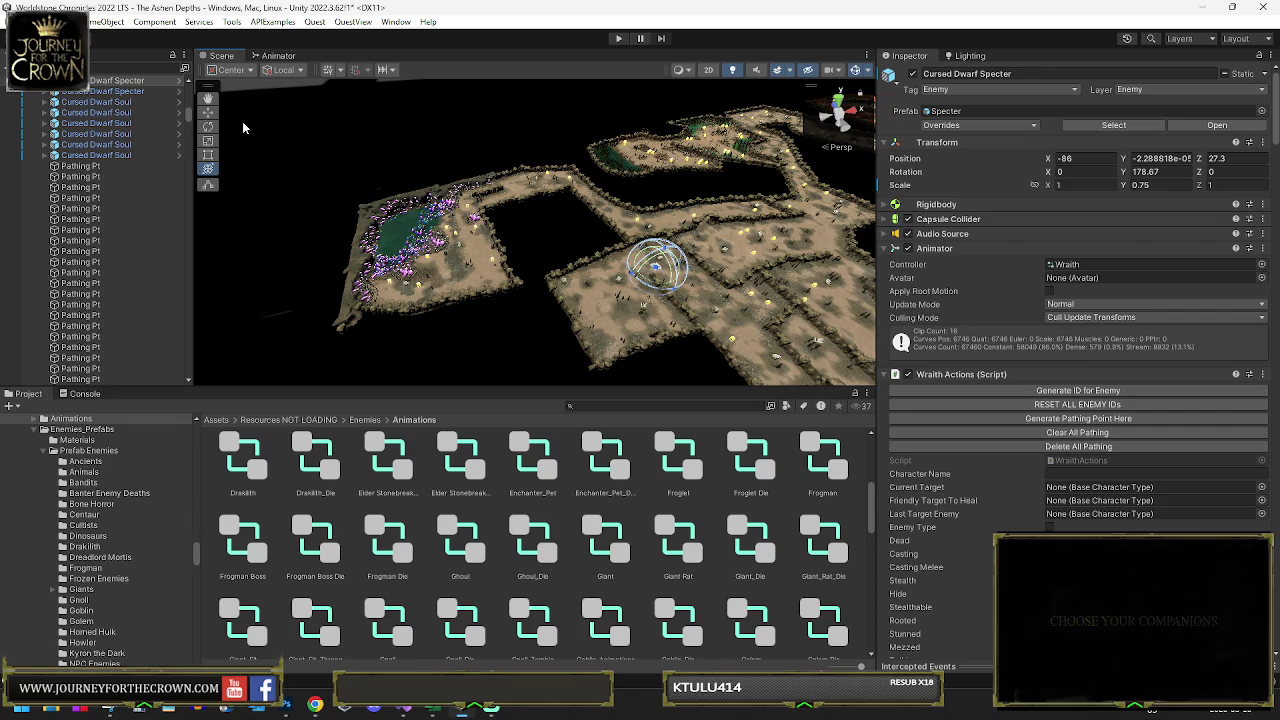
{"action": "mouse_move", "coordinate": [480, 258]}
{"action": "left_mouse_down"}
{"action": "mouse_move", "coordinate": [523, 266]}
{"action": "mouse_move", "coordinate": [453, 265]}
{"action": "mouse_move", "coordinate": [440, 252]}
{"action": "left_mouse_up"}
{"action": "left_click_drag", "start_coordinate": [875, 215], "coordinate": [864, 233]}
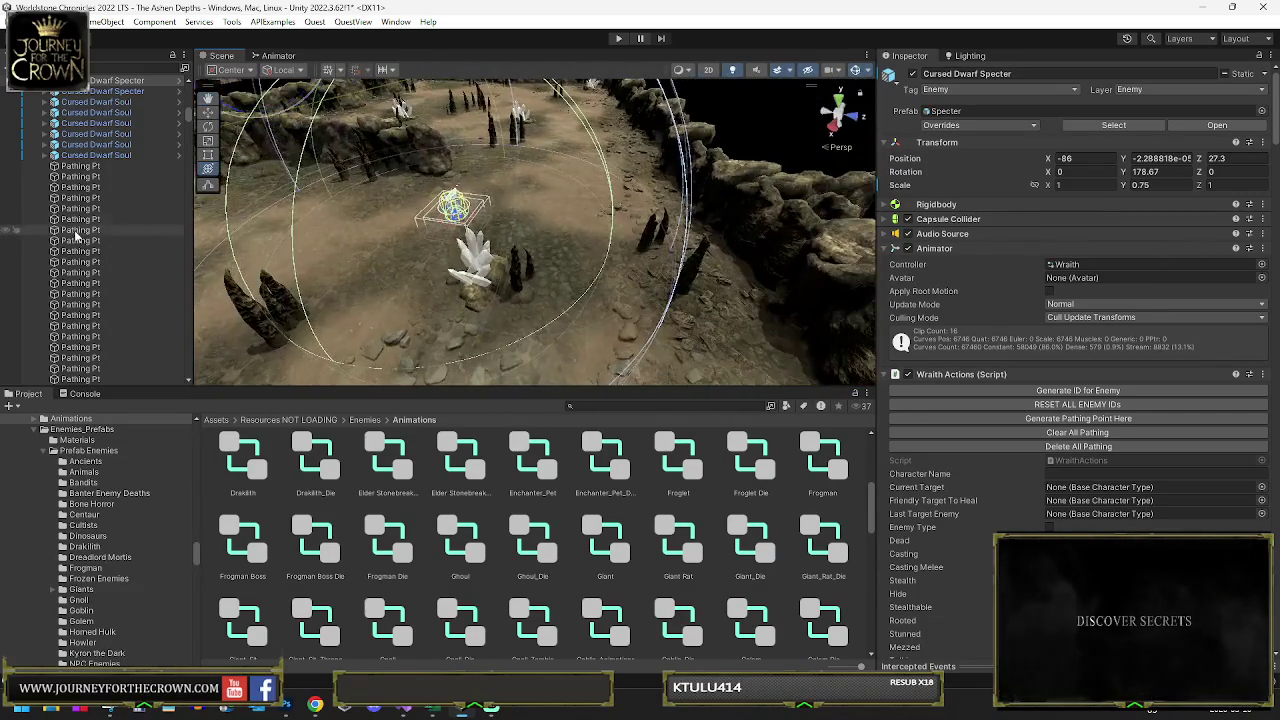
{"action": "mouse_move", "coordinate": [481, 175]}
{"action": "left_mouse_down"}
{"action": "mouse_move", "coordinate": [347, 179]}
{"action": "mouse_move", "coordinate": [862, 160]}
{"action": "mouse_move", "coordinate": [709, 206]}
{"action": "mouse_move", "coordinate": [444, 251]}
{"action": "mouse_move", "coordinate": [410, 277]}
{"action": "mouse_move", "coordinate": [565, 214]}
{"action": "mouse_move", "coordinate": [583, 213]}
{"action": "mouse_move", "coordinate": [390, 300]}
{"action": "left_mouse_up"}
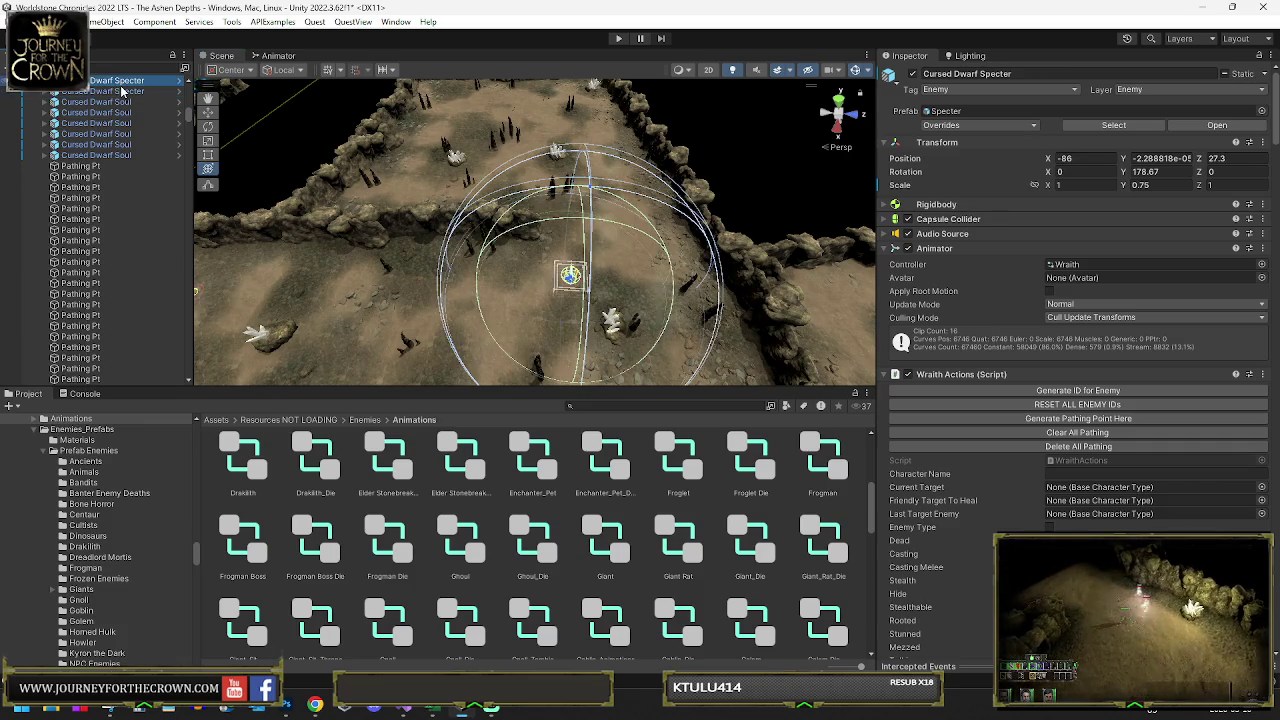
- Duplicate the Cursed Dwarf Specter and, with Pivot handles, move the copy up the chamber
{"action": "key", "text": "ctrl+d"}
{"action": "left_click", "coordinate": [230, 70]}
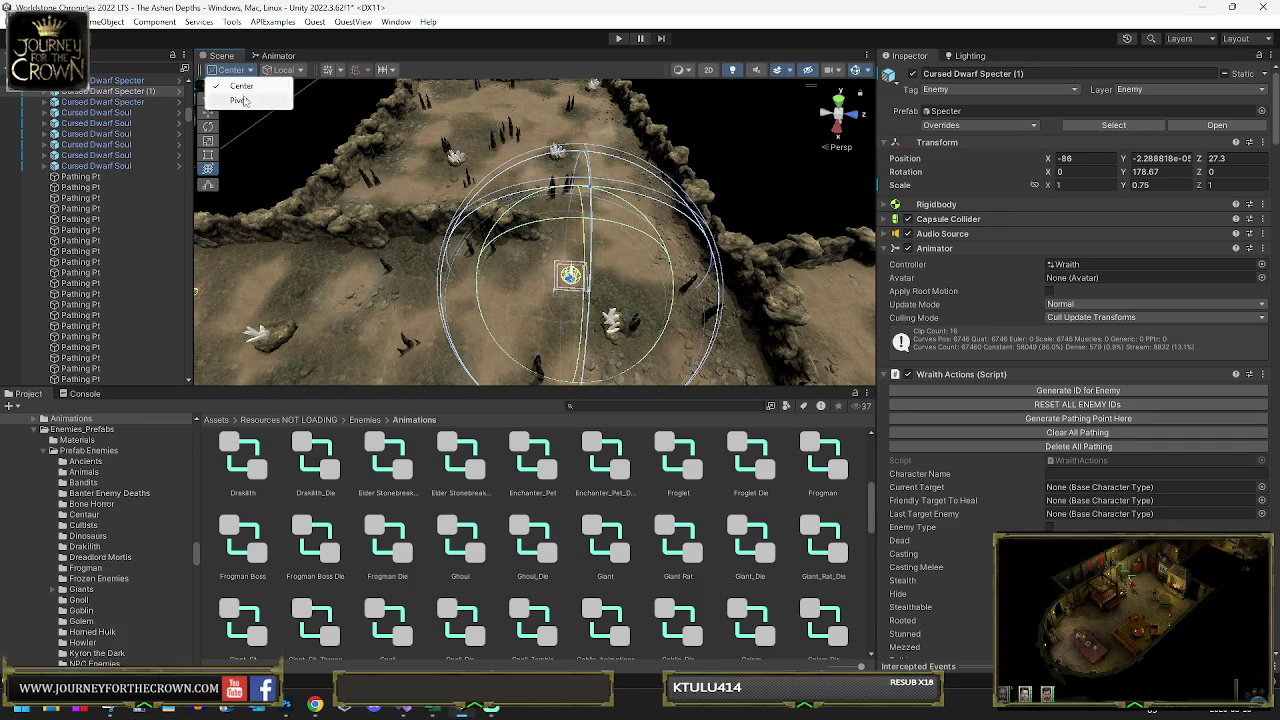
{"action": "left_click", "coordinate": [241, 101]}
{"action": "mouse_move", "coordinate": [543, 271]}
{"action": "left_mouse_down"}
{"action": "mouse_move", "coordinate": [528, 186]}
{"action": "mouse_move", "coordinate": [537, 117]}
{"action": "left_mouse_up"}
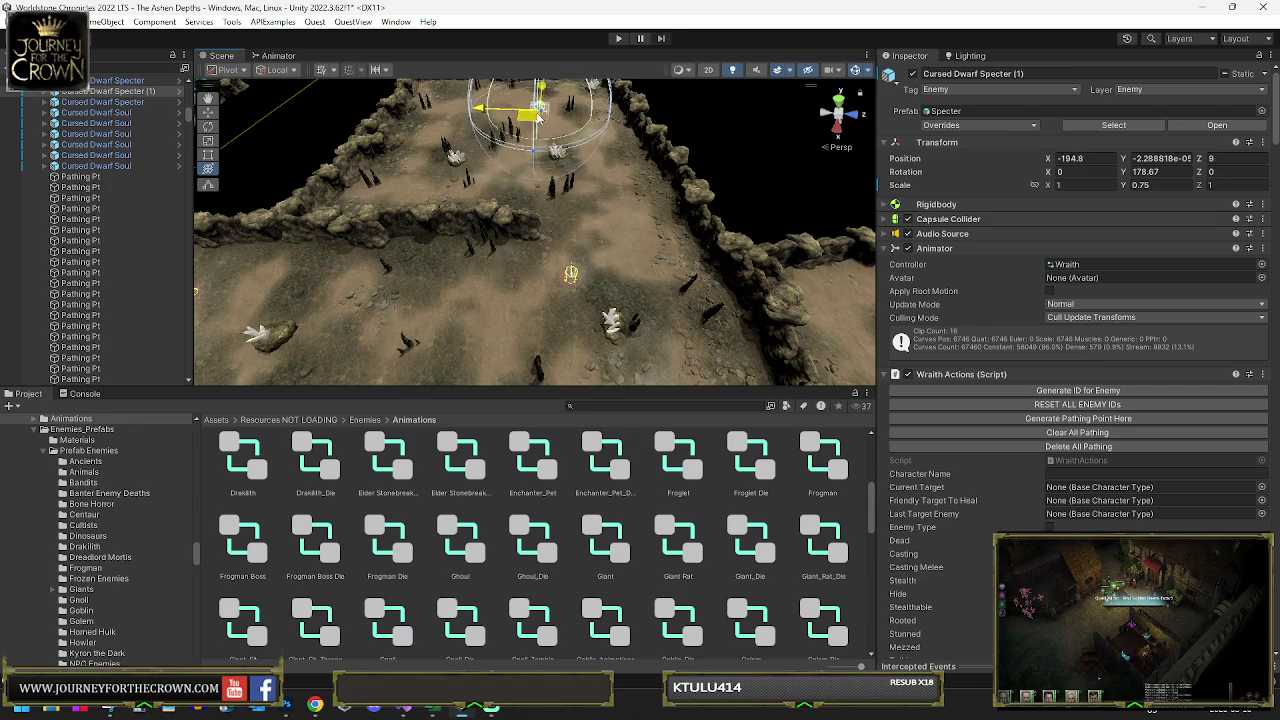
- Duplicate the Cursed Dwarf Soul and move the new copies into the walled area
{"action": "left_click", "coordinate": [96, 133]}
{"action": "mouse_move", "coordinate": [548, 230]}
{"action": "left_mouse_down"}
{"action": "mouse_move", "coordinate": [375, 255]}
{"action": "mouse_move", "coordinate": [420, 300]}
{"action": "left_mouse_up"}
{"action": "key", "text": "ctrl+d"}
{"action": "key", "text": "f"}
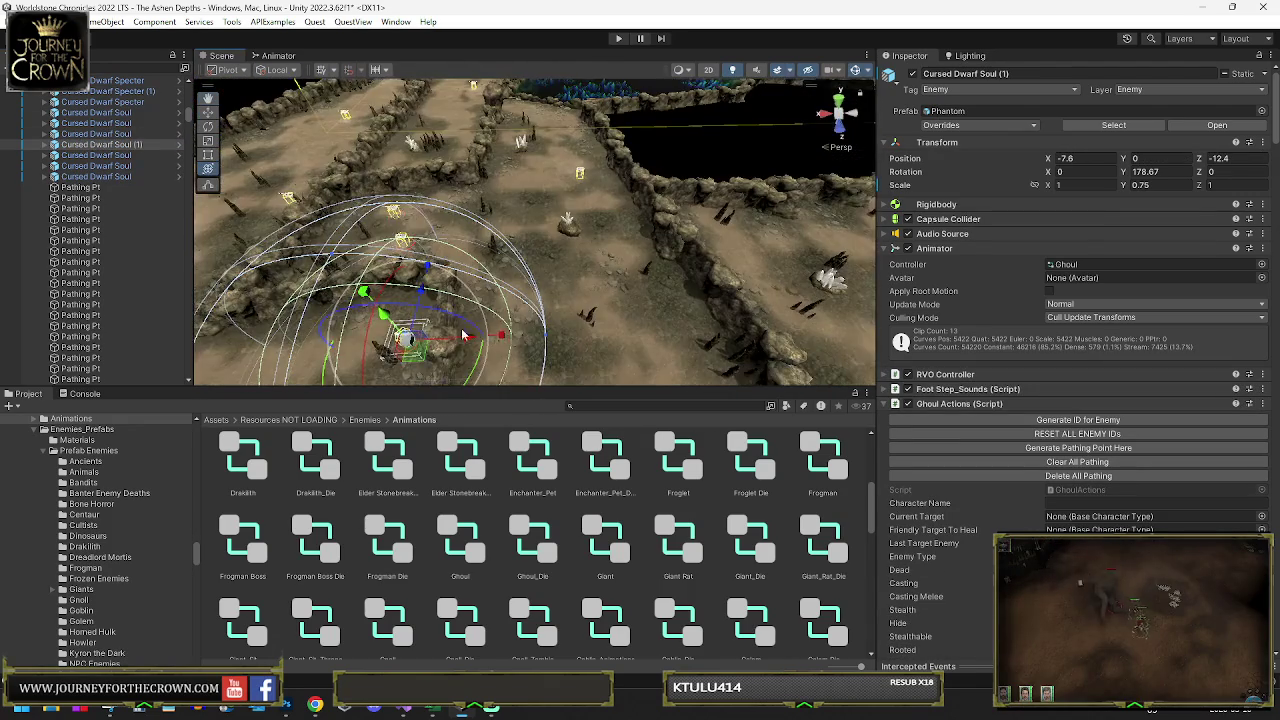
{"action": "mouse_move", "coordinate": [418, 362]}
{"action": "left_mouse_down"}
{"action": "mouse_move", "coordinate": [755, 295]}
{"action": "mouse_move", "coordinate": [620, 205]}
{"action": "mouse_move", "coordinate": [705, 210]}
{"action": "mouse_move", "coordinate": [734, 139]}
{"action": "mouse_move", "coordinate": [726, 267]}
{"action": "mouse_move", "coordinate": [805, 260]}
{"action": "mouse_move", "coordinate": [840, 205]}
{"action": "left_mouse_up"}
{"action": "key", "text": "ctrl+d"}
{"action": "key", "text": "ctrl+d"}
{"action": "key", "text": "f"}
{"action": "mouse_move", "coordinate": [728, 150]}
{"action": "left_mouse_down"}
{"action": "mouse_move", "coordinate": [707, 190]}
{"action": "mouse_move", "coordinate": [631, 222]}
{"action": "left_mouse_up"}
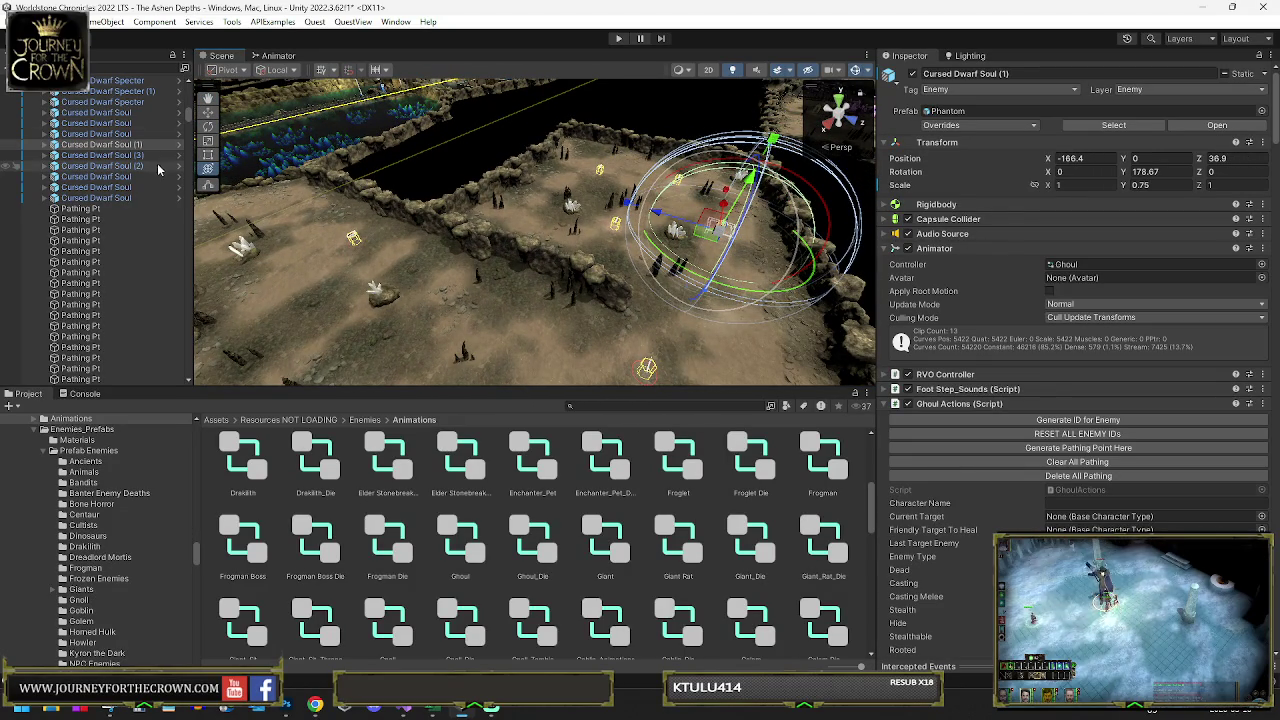
- Generate pathing points for the new souls, including Cursed Dwarf Soul (2)
{"action": "left_click", "coordinate": [1068, 449]}
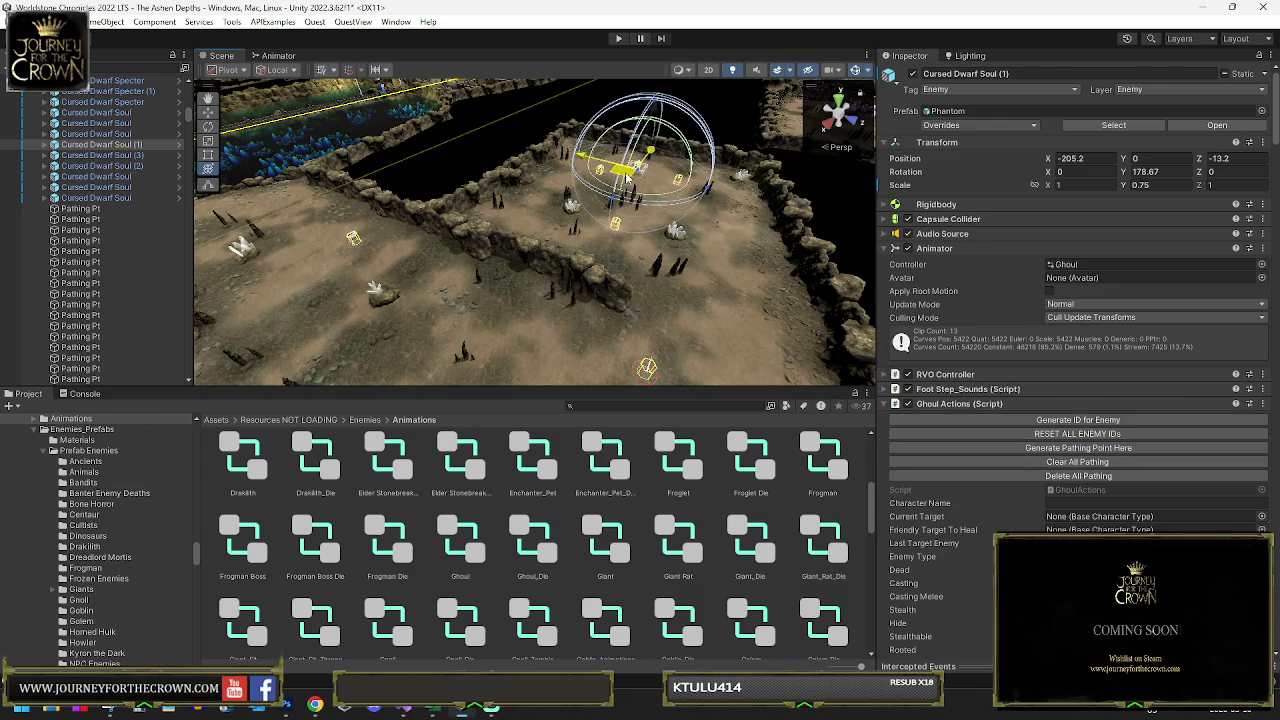
{"action": "left_click", "coordinate": [121, 157]}
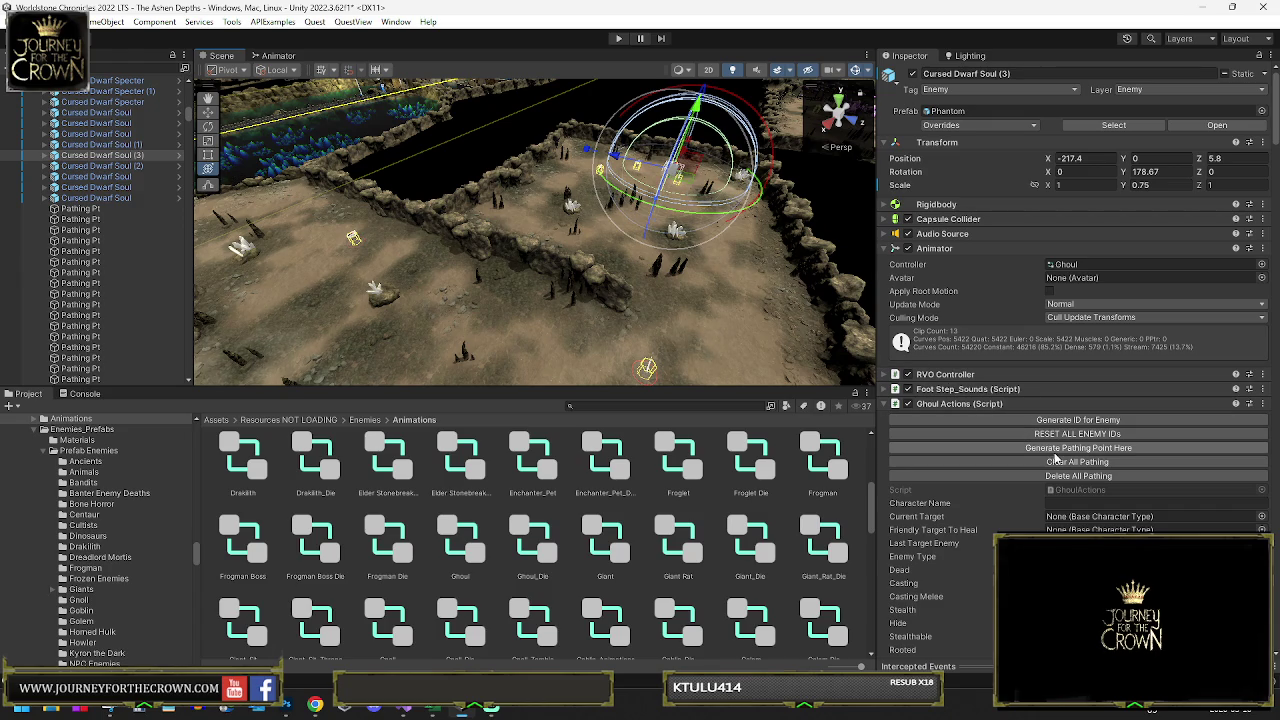
{"action": "left_click", "coordinate": [98, 166]}
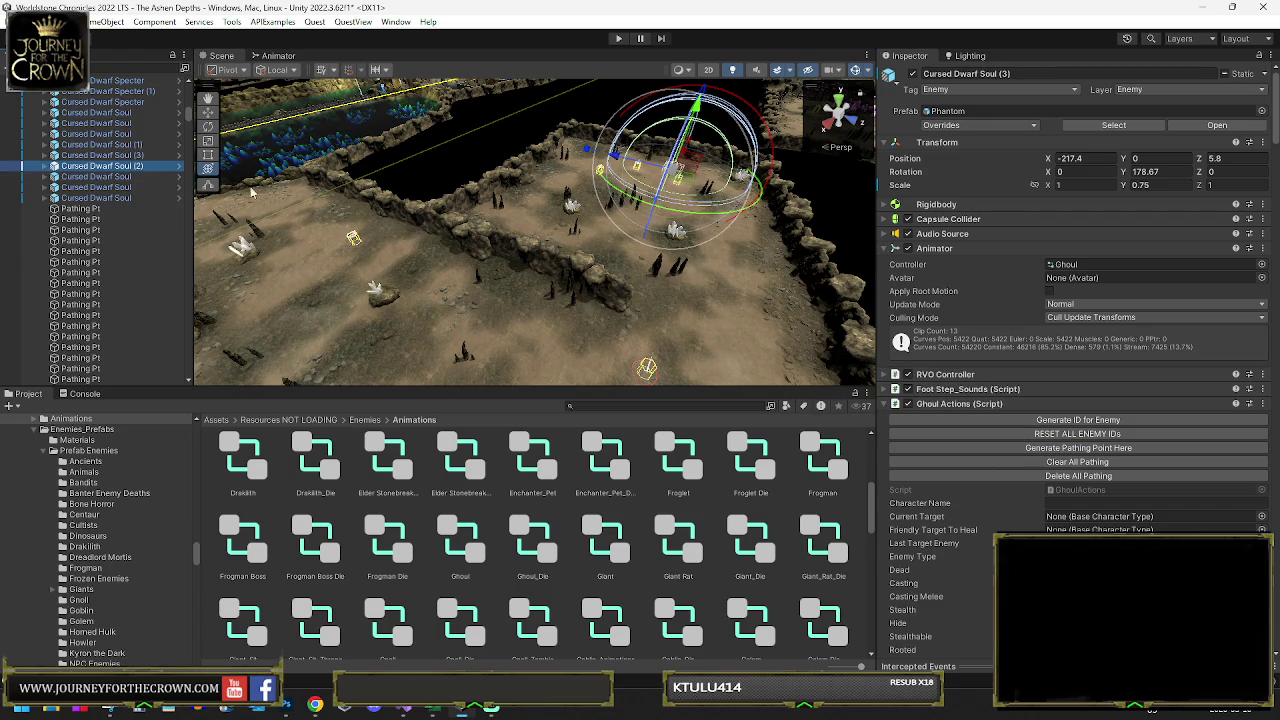
{"action": "left_click", "coordinate": [1022, 452]}
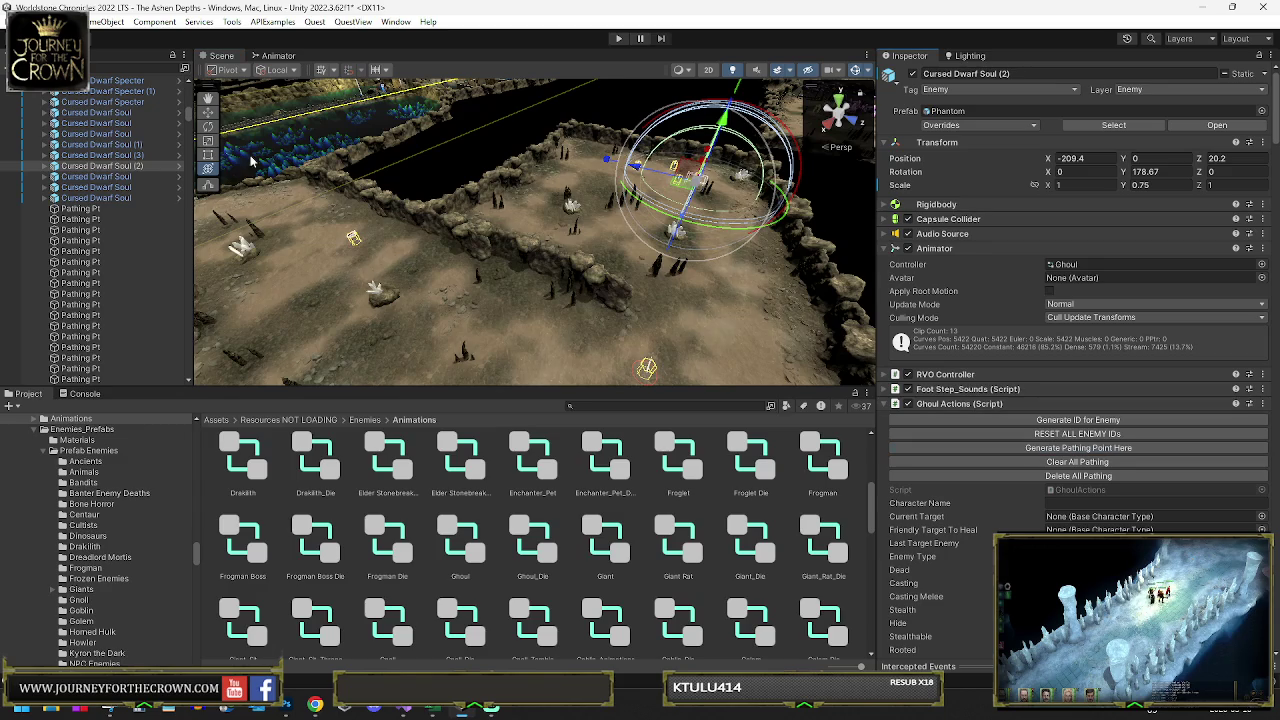
- Enlarge Cursed Dwarf Specter (1) and generate pathing points at its position
{"action": "left_click", "coordinate": [128, 92]}
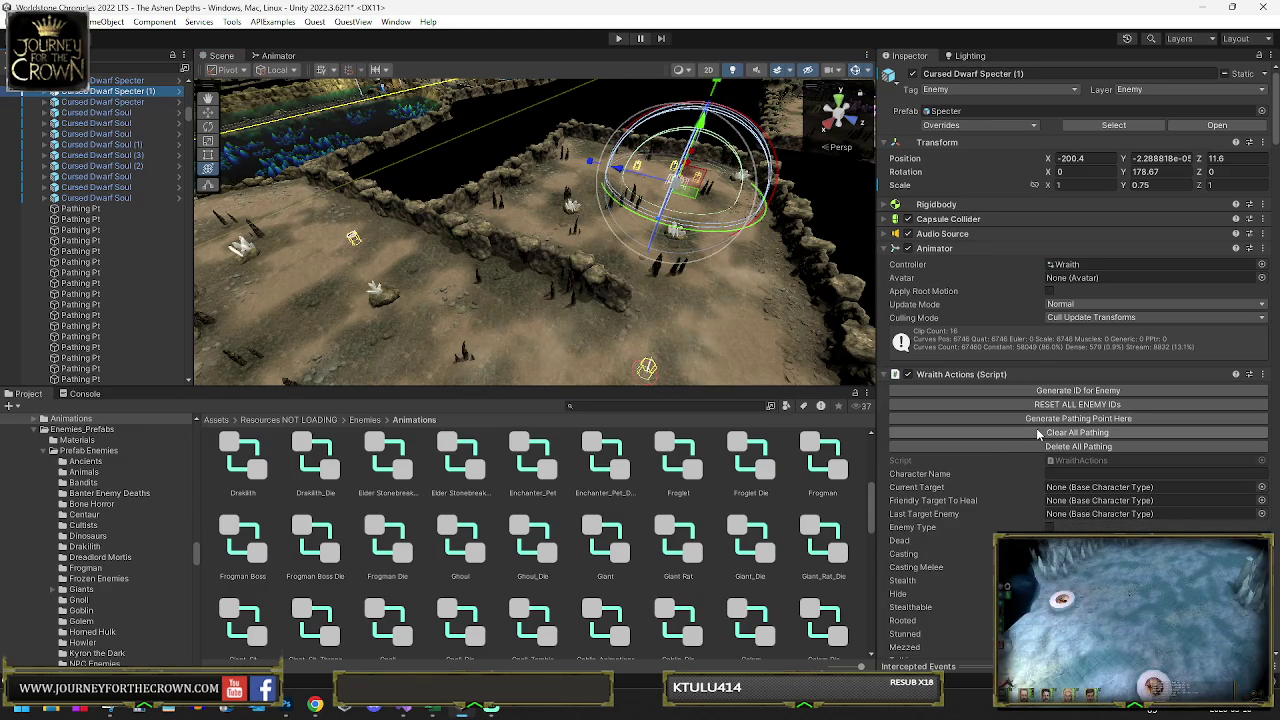
{"action": "left_click", "coordinate": [1047, 420]}
{"action": "left_click_drag", "start_coordinate": [677, 193], "coordinate": [697, 193]}
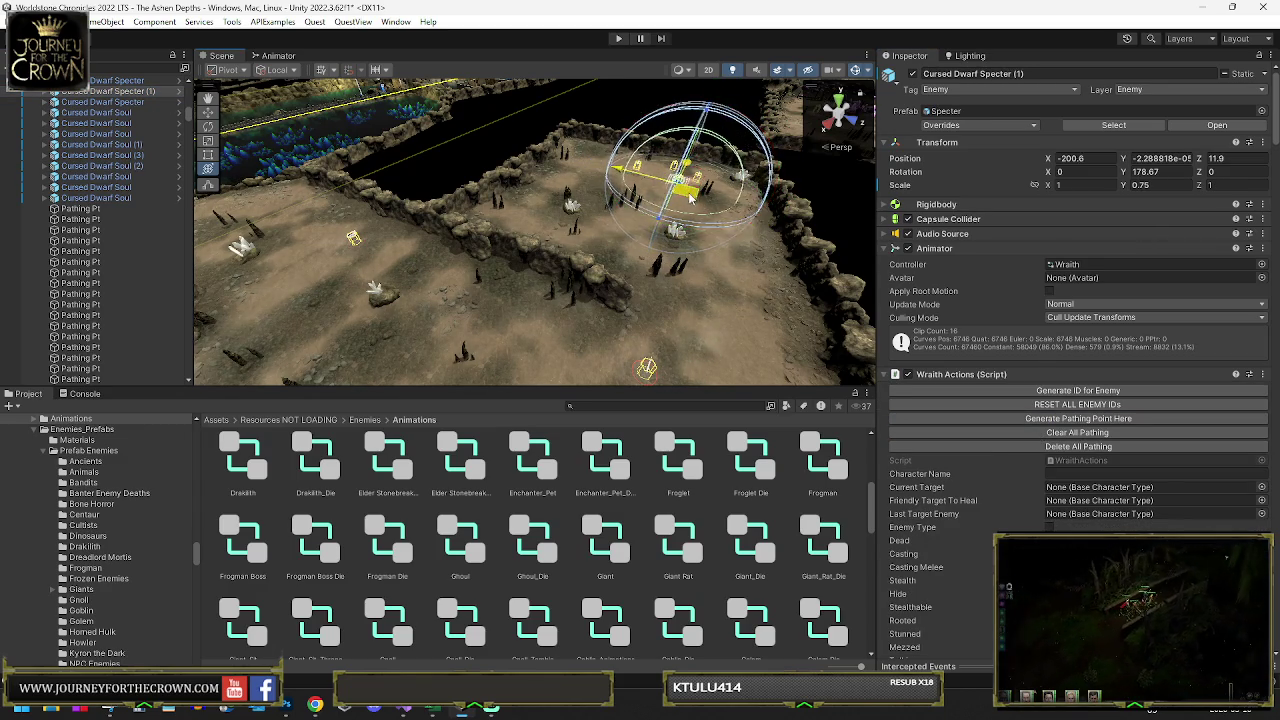
{"action": "left_click", "coordinate": [1004, 420]}
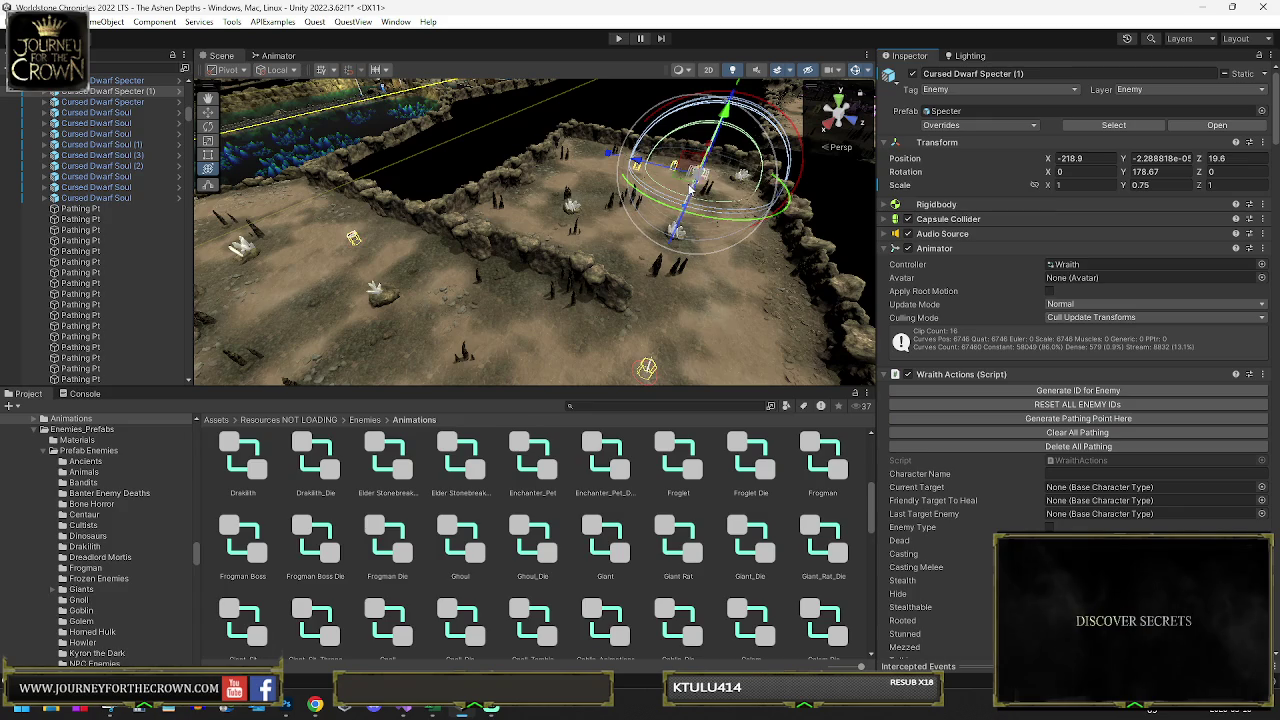
{"action": "left_click", "coordinate": [1025, 421]}
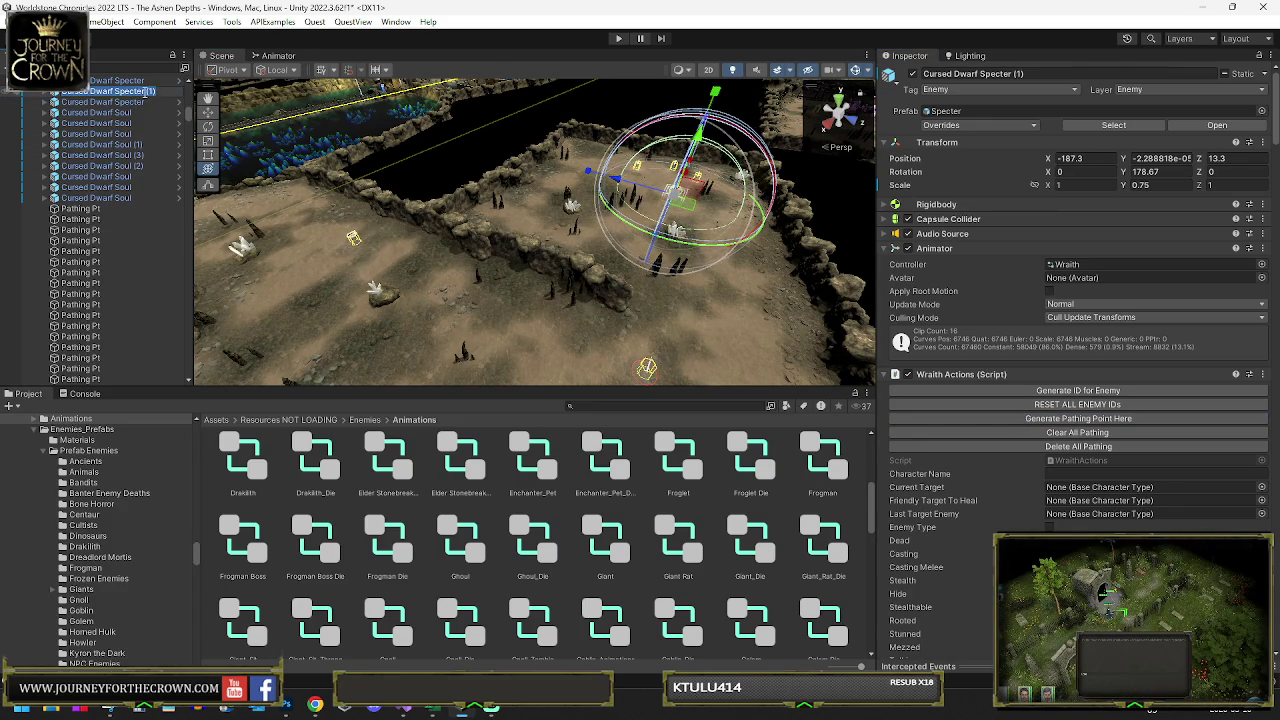
- Select the original specter, then AgroRange to review its enemy list
{"action": "left_click", "coordinate": [110, 81]}
{"action": "scroll", "coordinate": [80, 200], "scroll_direction": "up", "scroll_amount": 9}
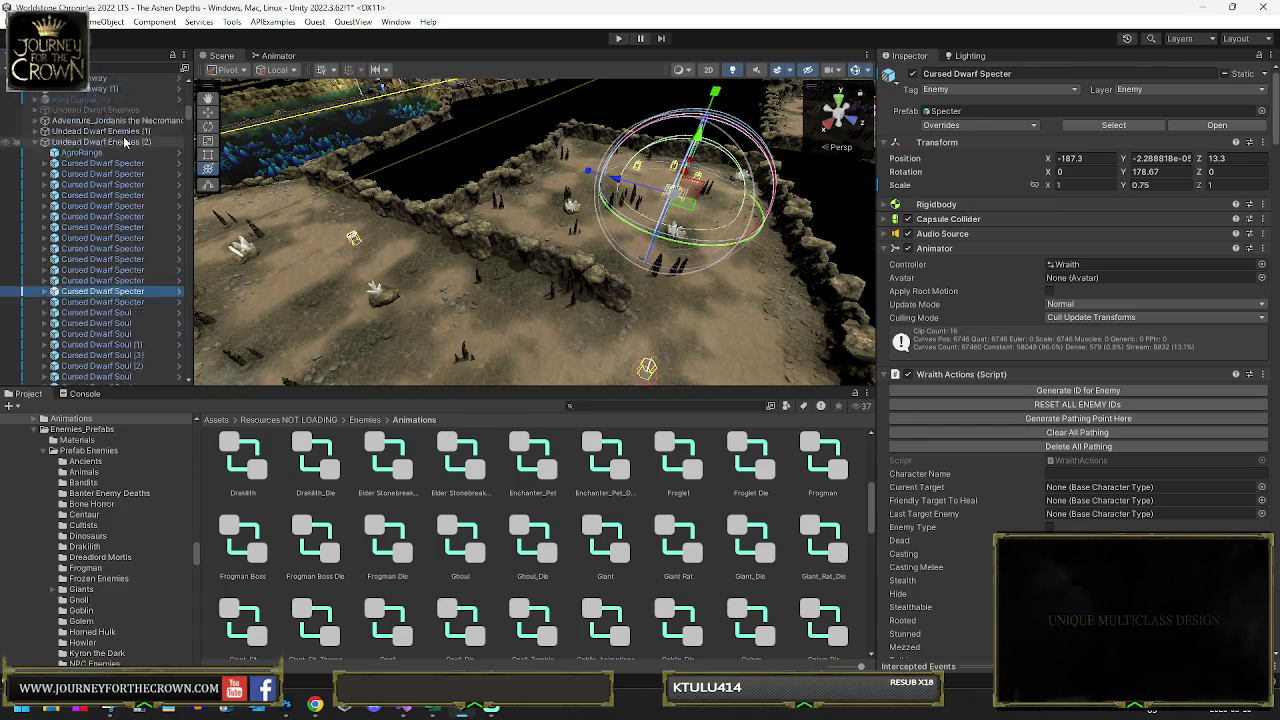
{"action": "left_click", "coordinate": [80, 232]}
- Drag Cursed Dwarf Soul (1), (2) and (3) into AgroRange's Enemy List, making 19 entries
{"action": "scroll", "coordinate": [1081, 321], "scroll_direction": "down", "scroll_amount": 10}
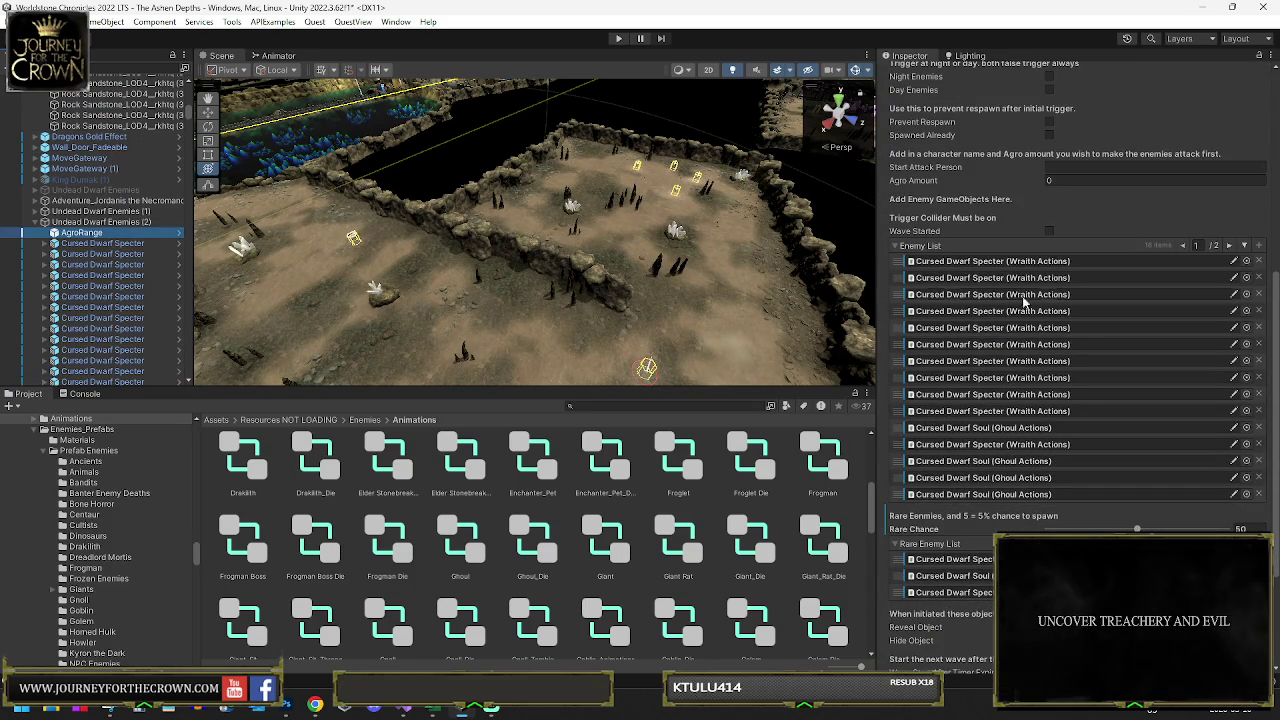
{"action": "scroll", "coordinate": [150, 245], "scroll_direction": "down", "scroll_amount": 5}
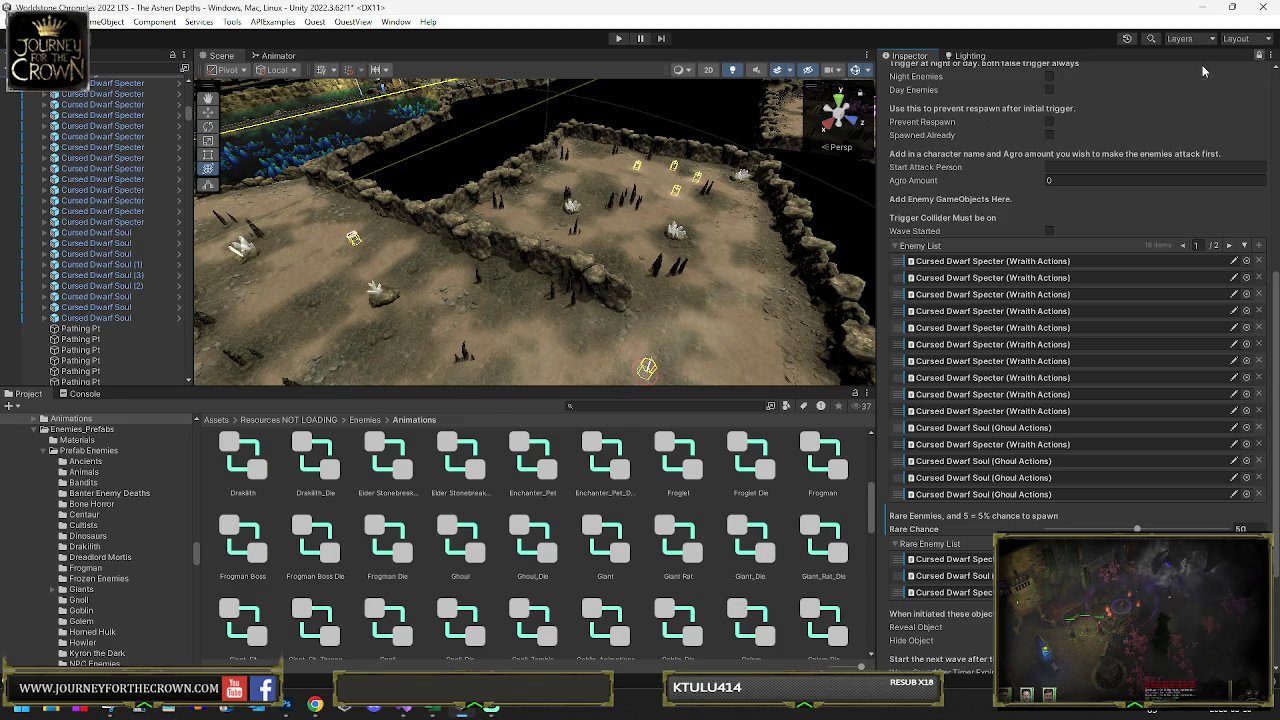
{"action": "mouse_move", "coordinate": [566, 214]}
{"action": "left_mouse_down"}
{"action": "mouse_move", "coordinate": [708, 216]}
{"action": "mouse_move", "coordinate": [616, 284]}
{"action": "left_mouse_up"}
{"action": "left_click", "coordinate": [596, 276]}
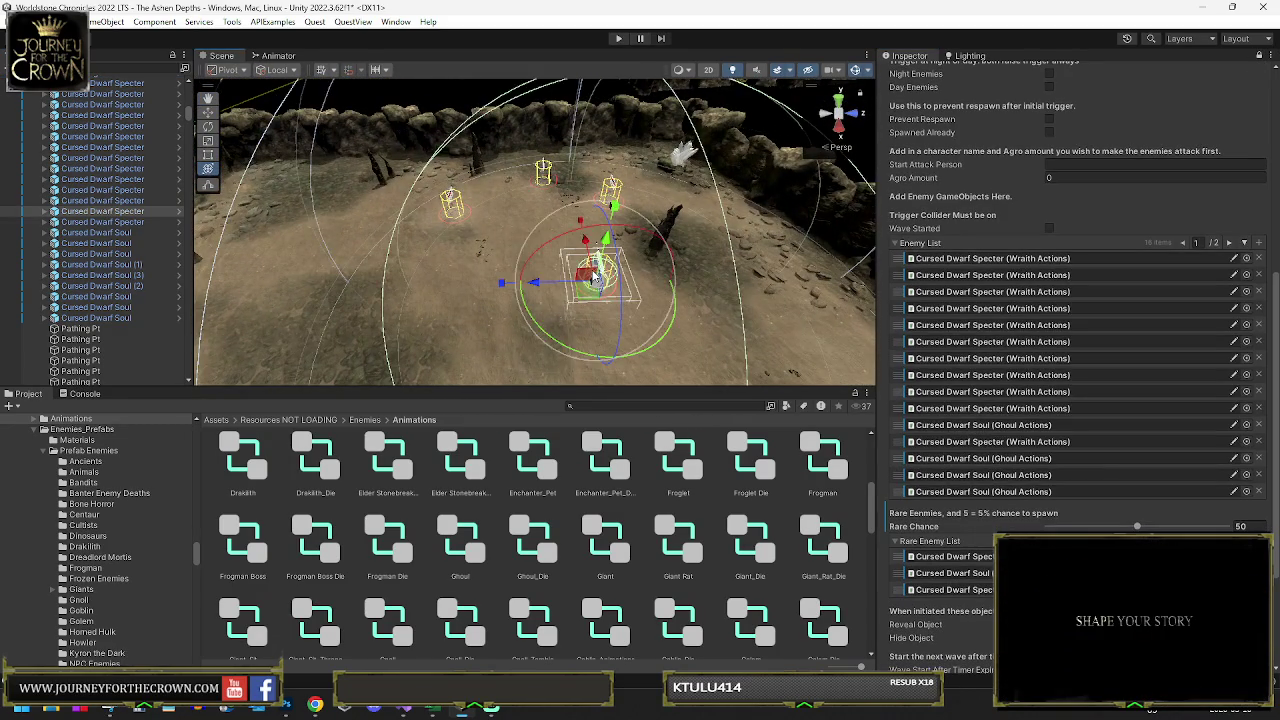
{"action": "left_click", "coordinate": [112, 264]}
{"action": "left_click", "coordinate": [125, 286], "text": "shift"}
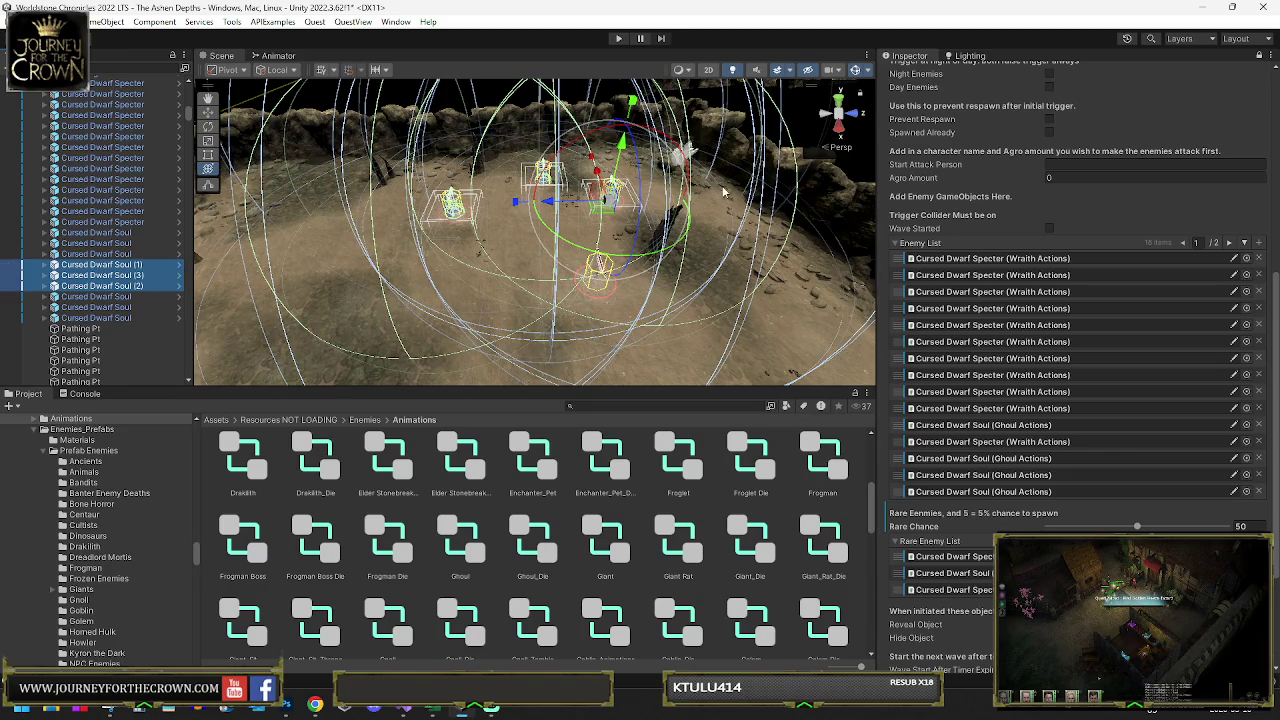
{"action": "left_click", "coordinate": [576, 263]}
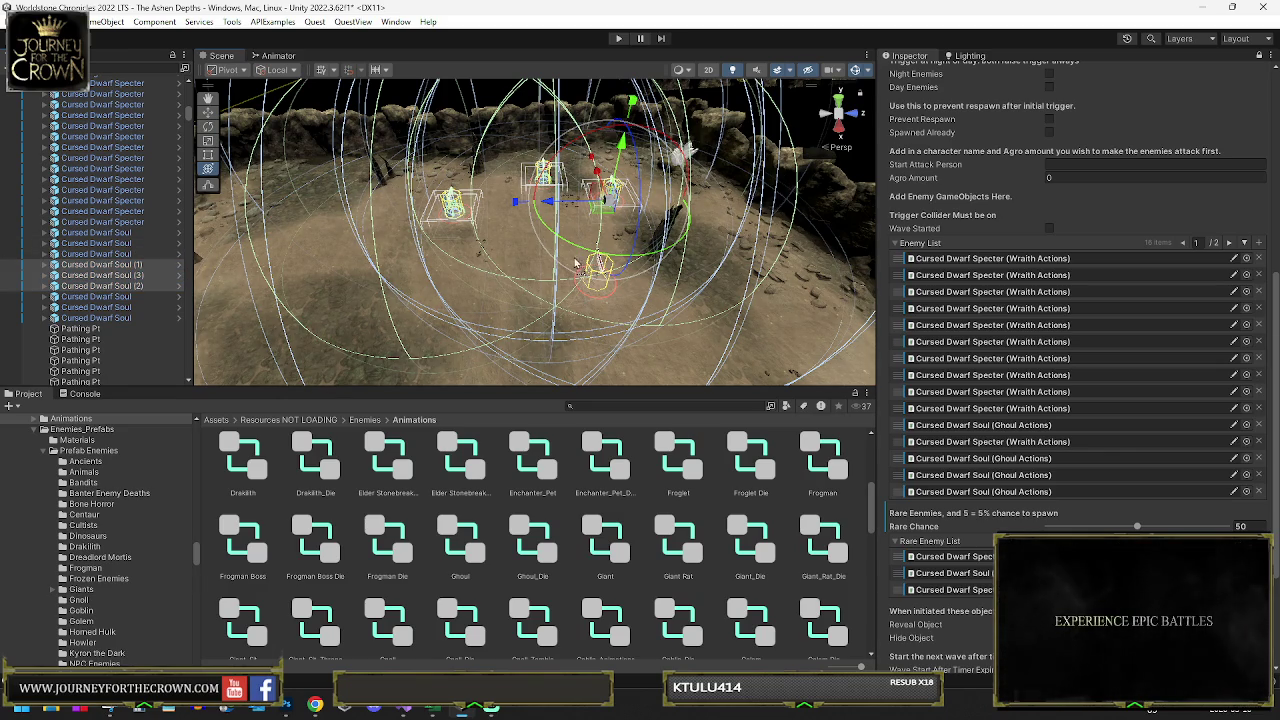
{"action": "left_click", "coordinate": [926, 260]}
{"action": "left_click_drag", "start_coordinate": [926, 260], "coordinate": [931, 249]}
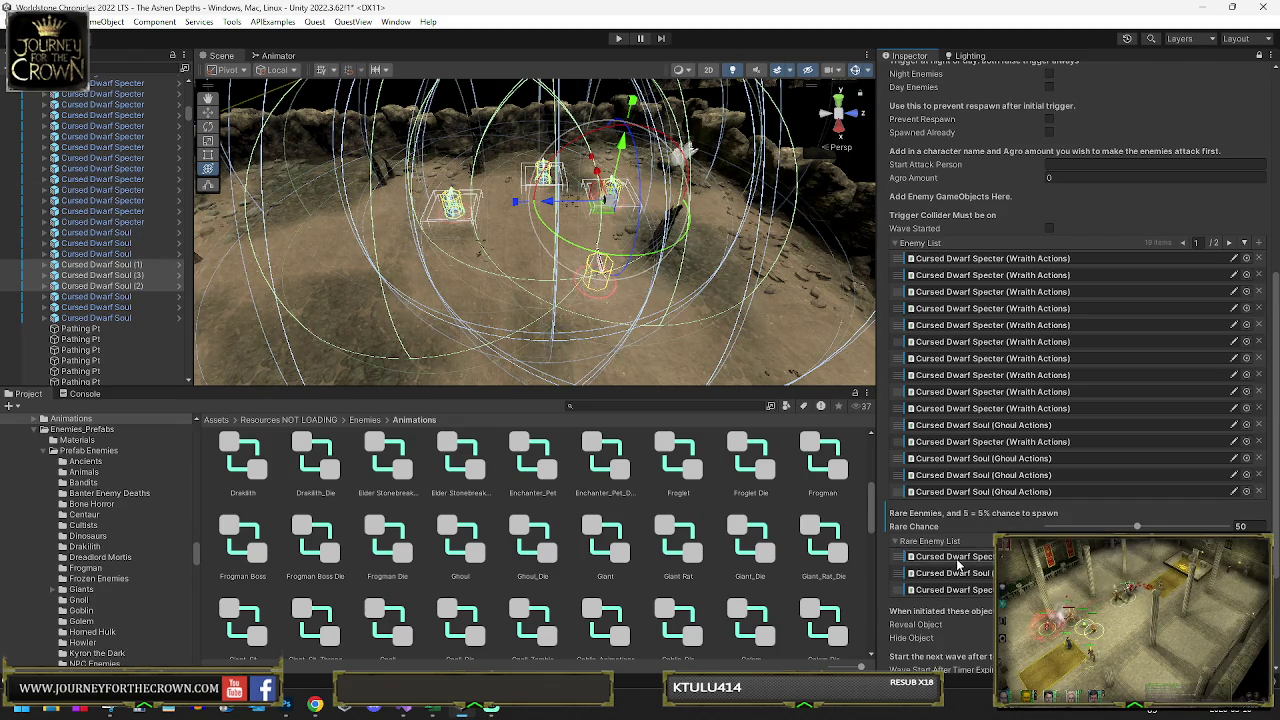
{"action": "key", "text": "f"}
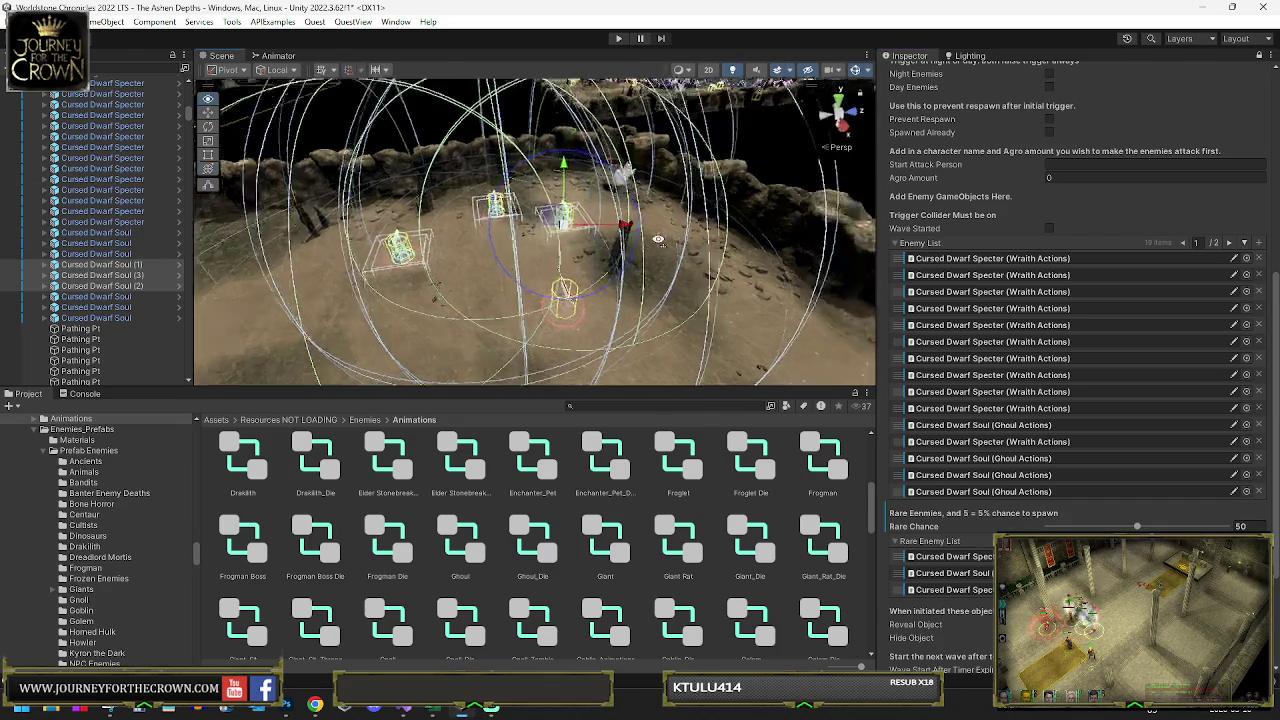
{"action": "scroll", "coordinate": [1080, 300], "scroll_direction": "up", "scroll_amount": 10}
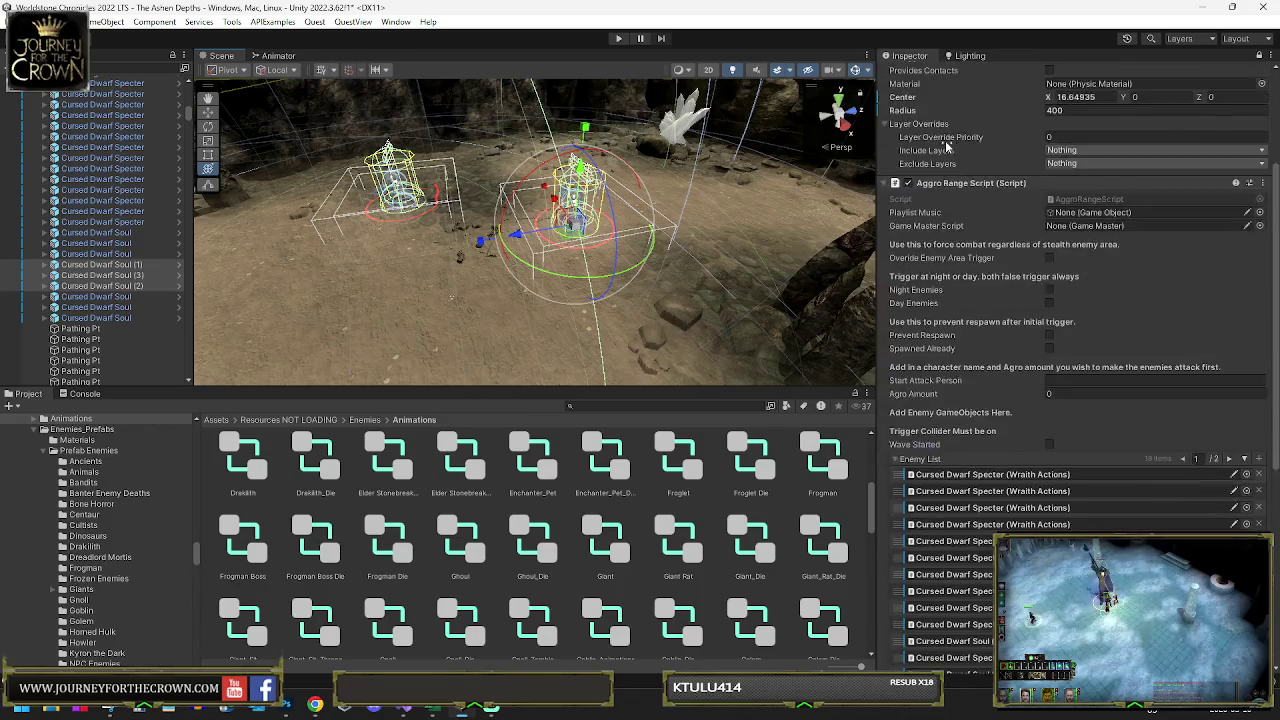
- Inspect the selected souls, a specter, AgroRange and the original Cursed Dwarf Soul's name
{"action": "left_click", "coordinate": [1258, 56]}
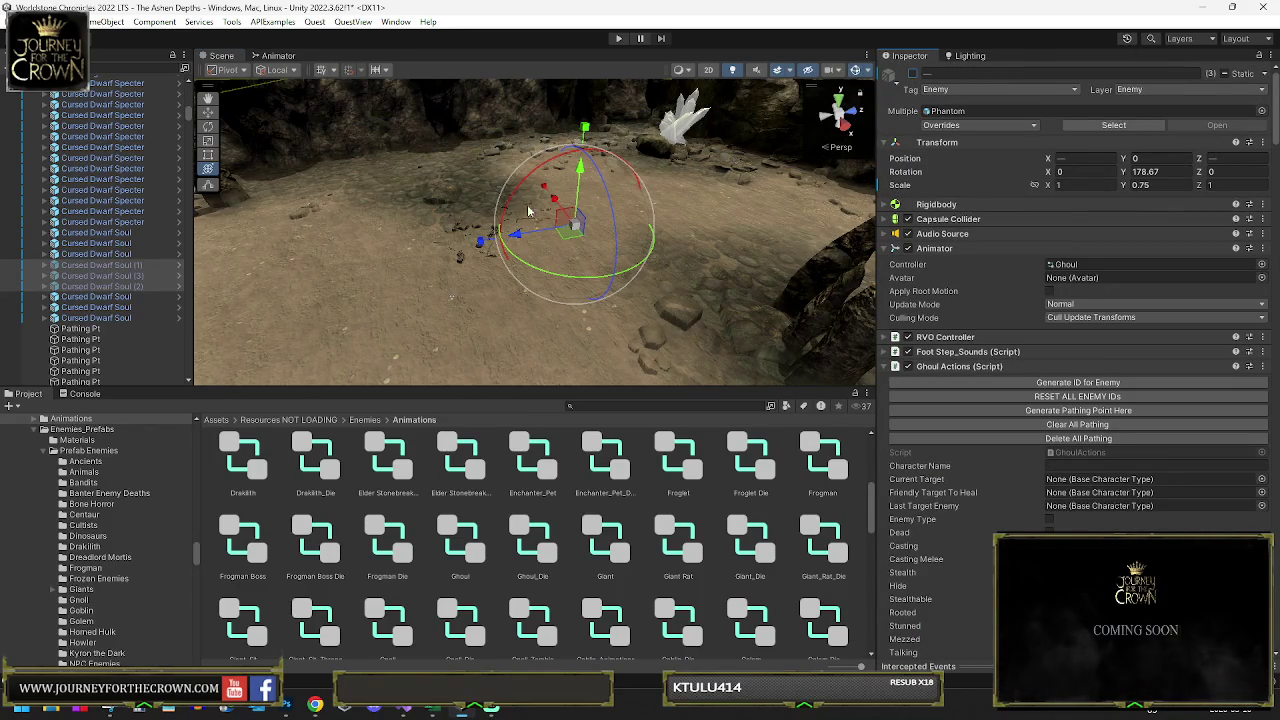
{"action": "left_click_drag", "start_coordinate": [560, 260], "coordinate": [491, 280]}
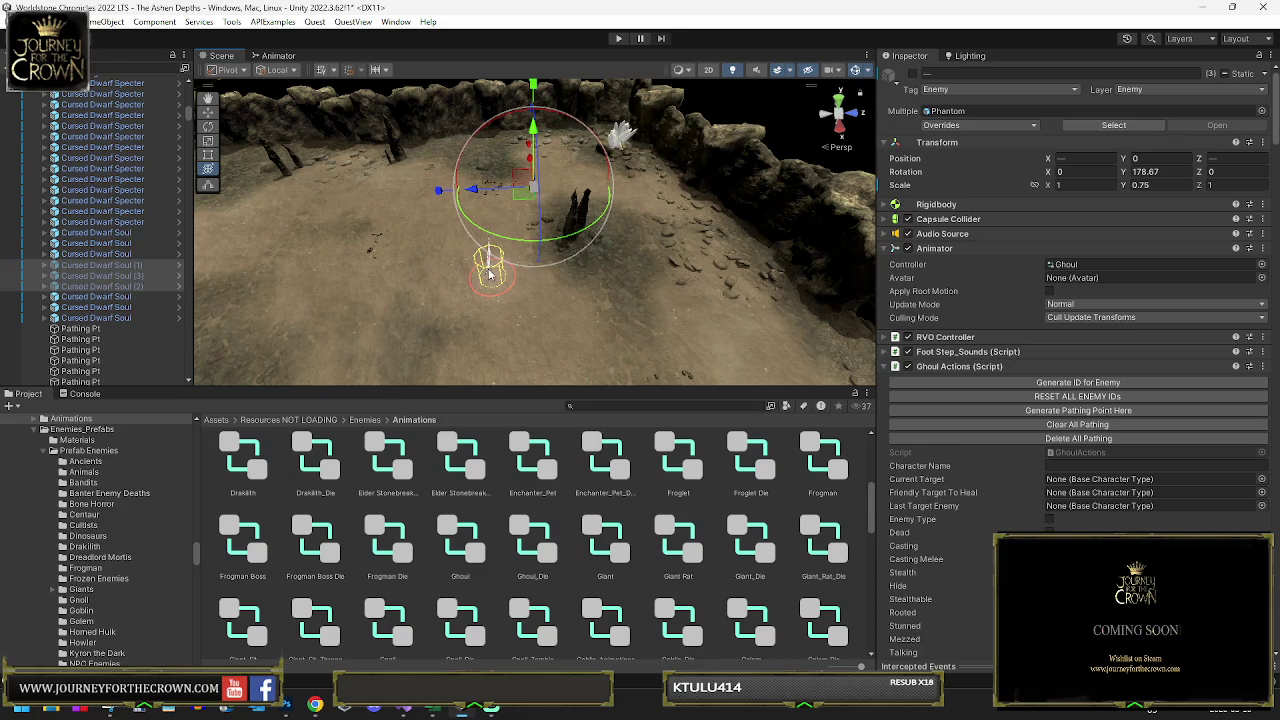
{"action": "left_click", "coordinate": [496, 282]}
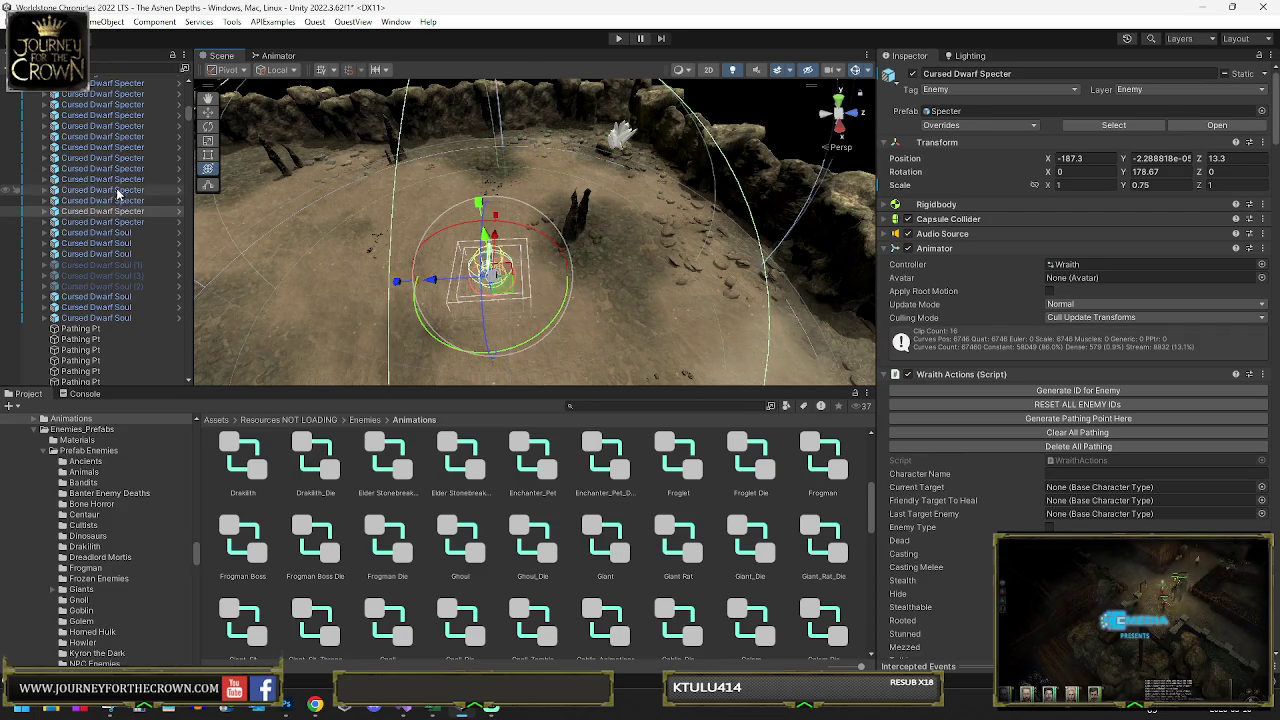
{"action": "scroll", "coordinate": [113, 176], "scroll_direction": "up", "scroll_amount": 6}
{"action": "scroll", "coordinate": [100, 165], "scroll_direction": "down", "scroll_amount": 4}
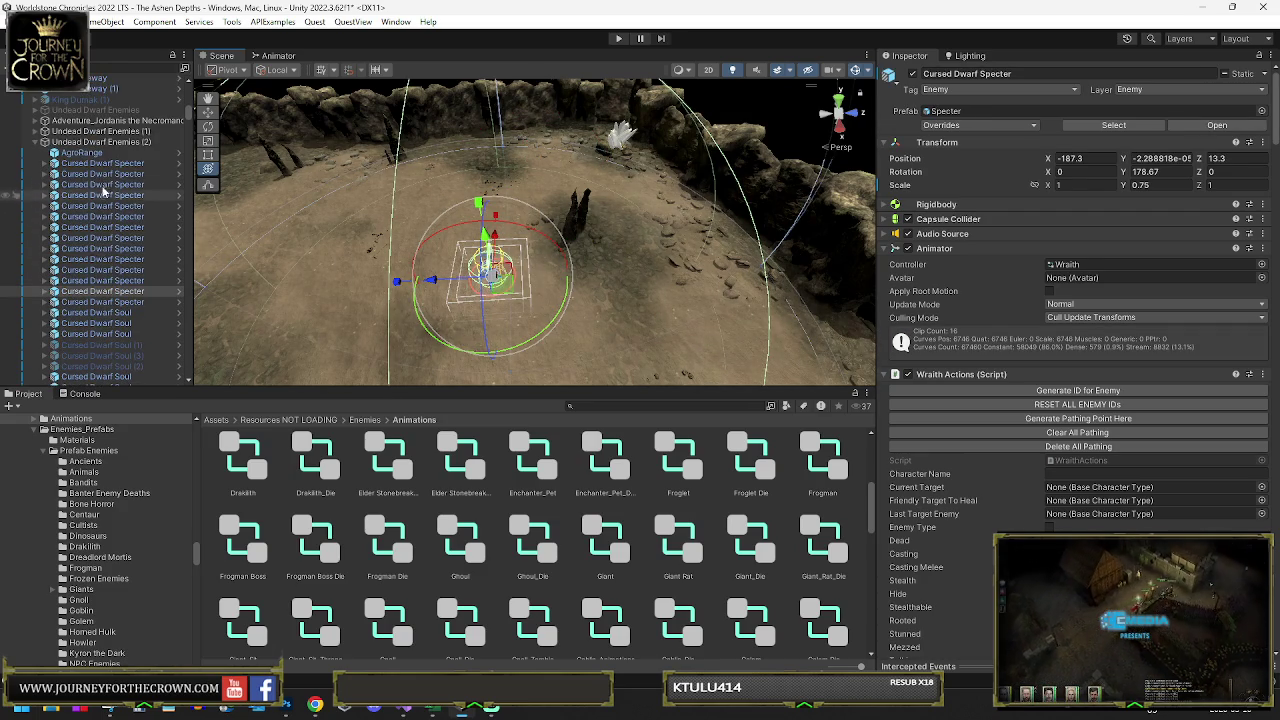
{"action": "left_click", "coordinate": [92, 153]}
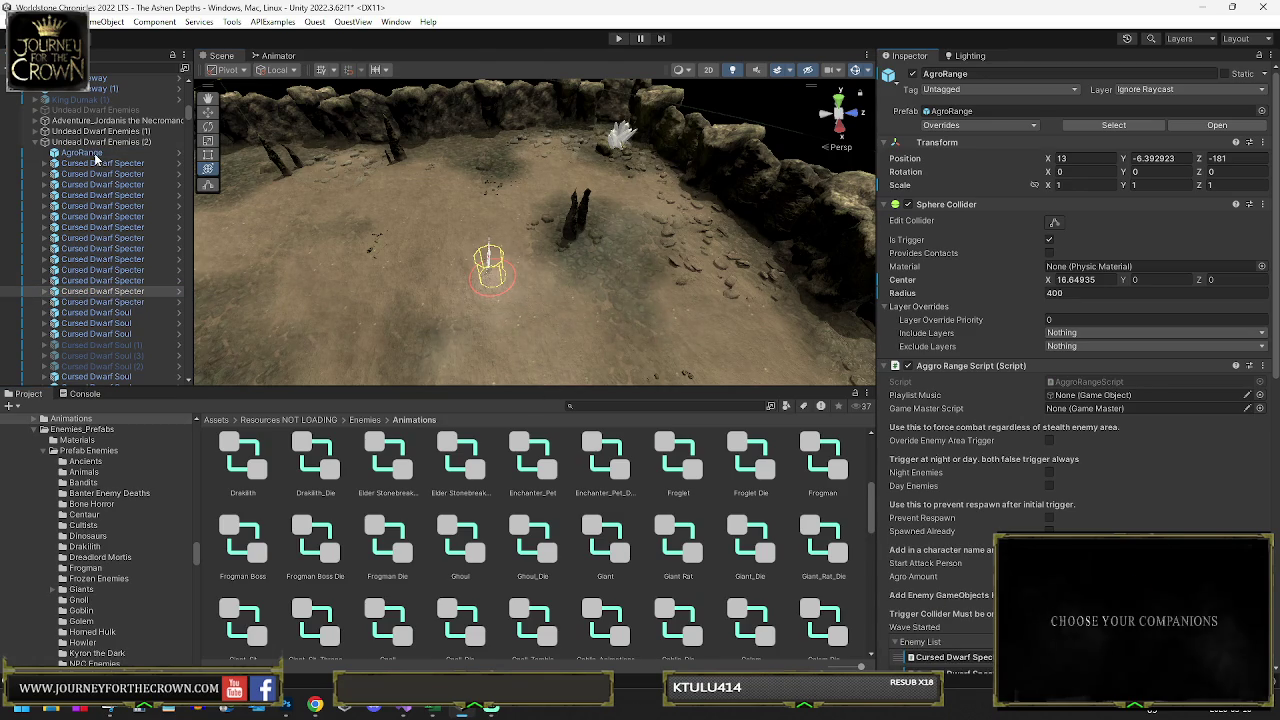
{"action": "left_click", "coordinate": [106, 345]}
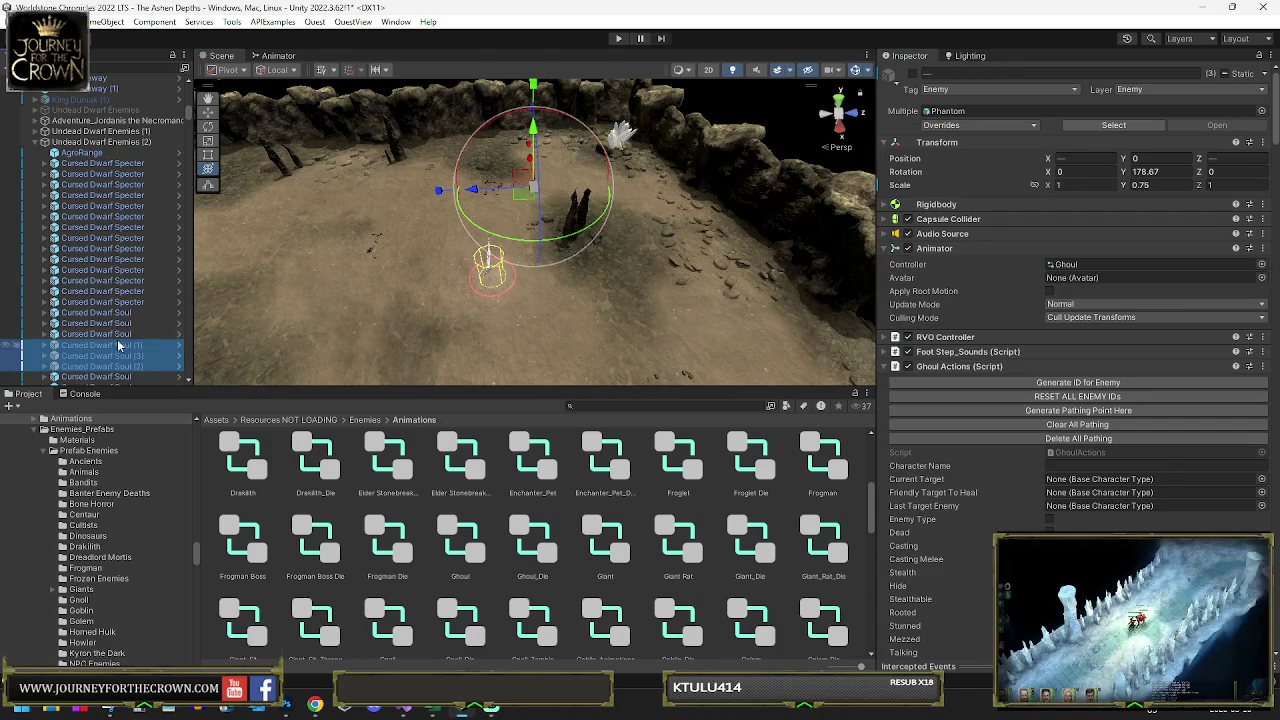
{"action": "left_click", "coordinate": [116, 336]}
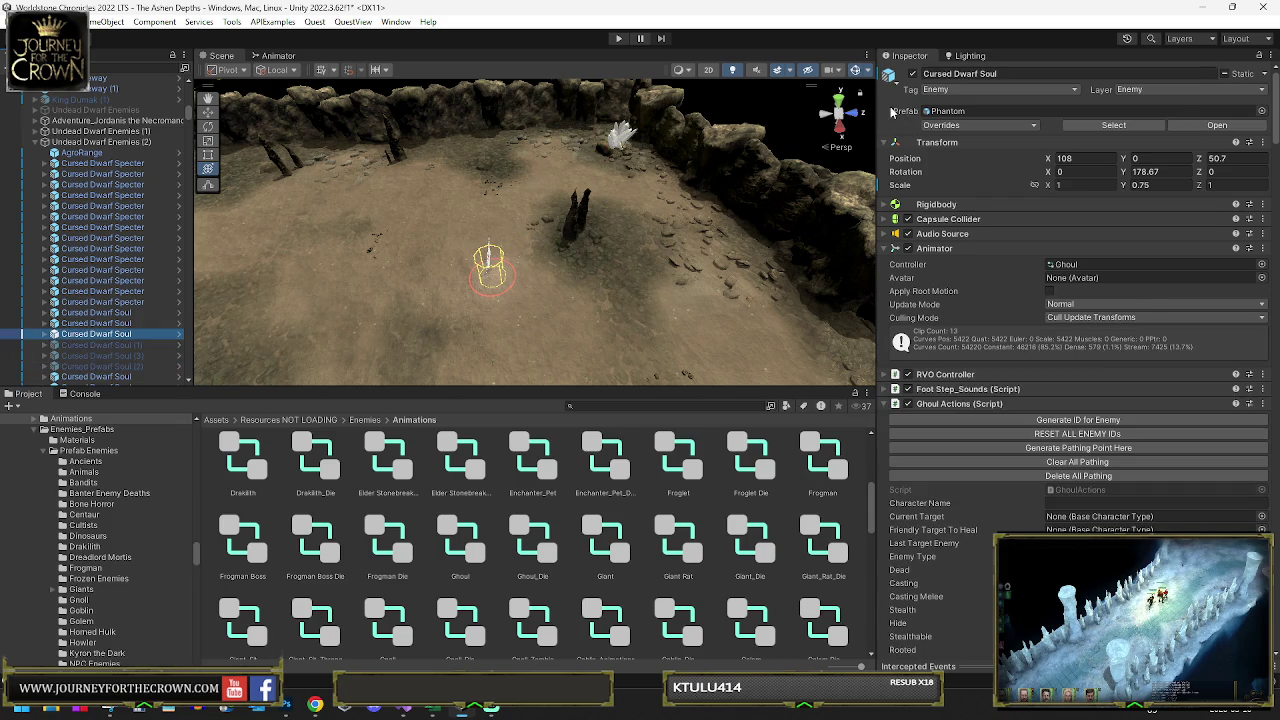
- Rename the three numbered souls to 'Cursed Dwarf Soul' and collapse Undead Dwarf Enemies (2)
{"action": "left_click", "coordinate": [134, 345]}
{"action": "left_click", "coordinate": [130, 366], "text": "shift"}
{"action": "left_click", "coordinate": [994, 75]}
{"action": "type", "text": "Cursed Dwarf Soul"}
{"action": "key", "text": "Return"}
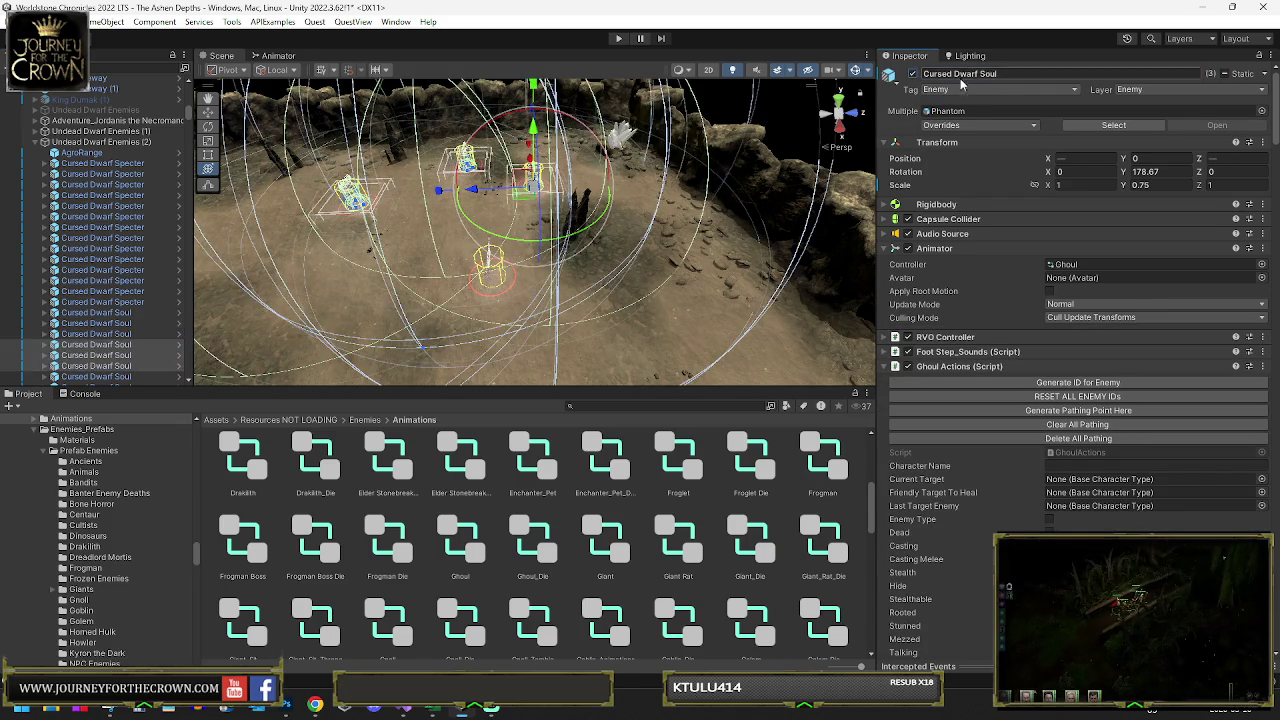
{"action": "left_click_drag", "start_coordinate": [567, 258], "coordinate": [300, 195]}
{"action": "left_click", "coordinate": [44, 143]}
{"action": "mouse_move", "coordinate": [560, 240]}
{"action": "left_mouse_down"}
{"action": "mouse_move", "coordinate": [683, 218]}
{"action": "mouse_move", "coordinate": [528, 243]}
{"action": "left_mouse_up"}
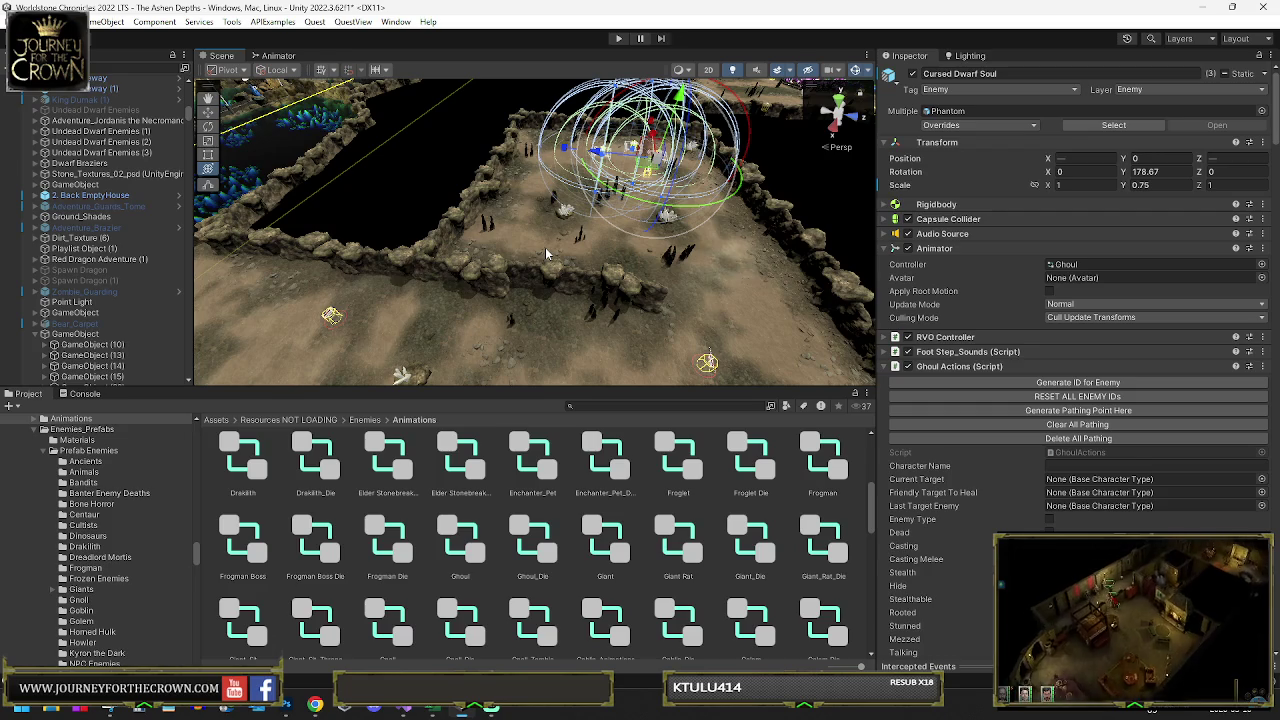
- Search the Project for 'grave' and drop a Grave_Box_Open coffin onto the cave floor
{"action": "left_click", "coordinate": [612, 396]}
{"action": "type", "text": "tomb"}
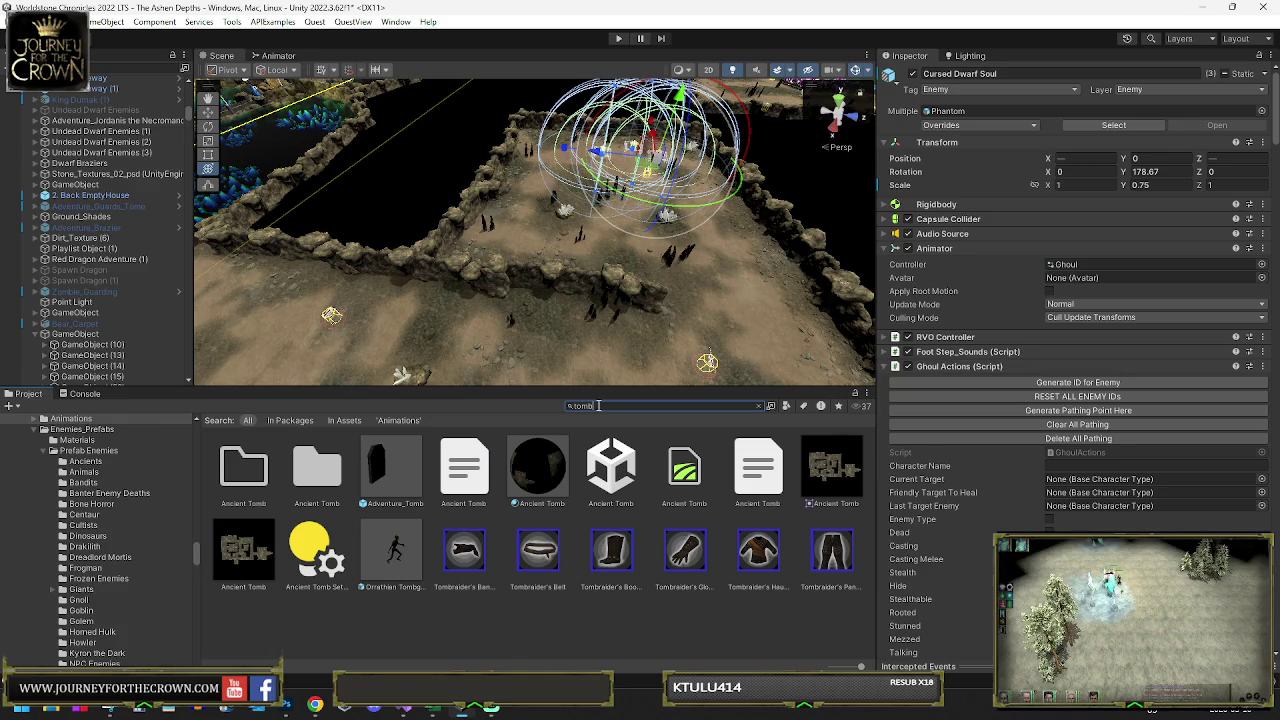
{"action": "type", "text": "grave"}
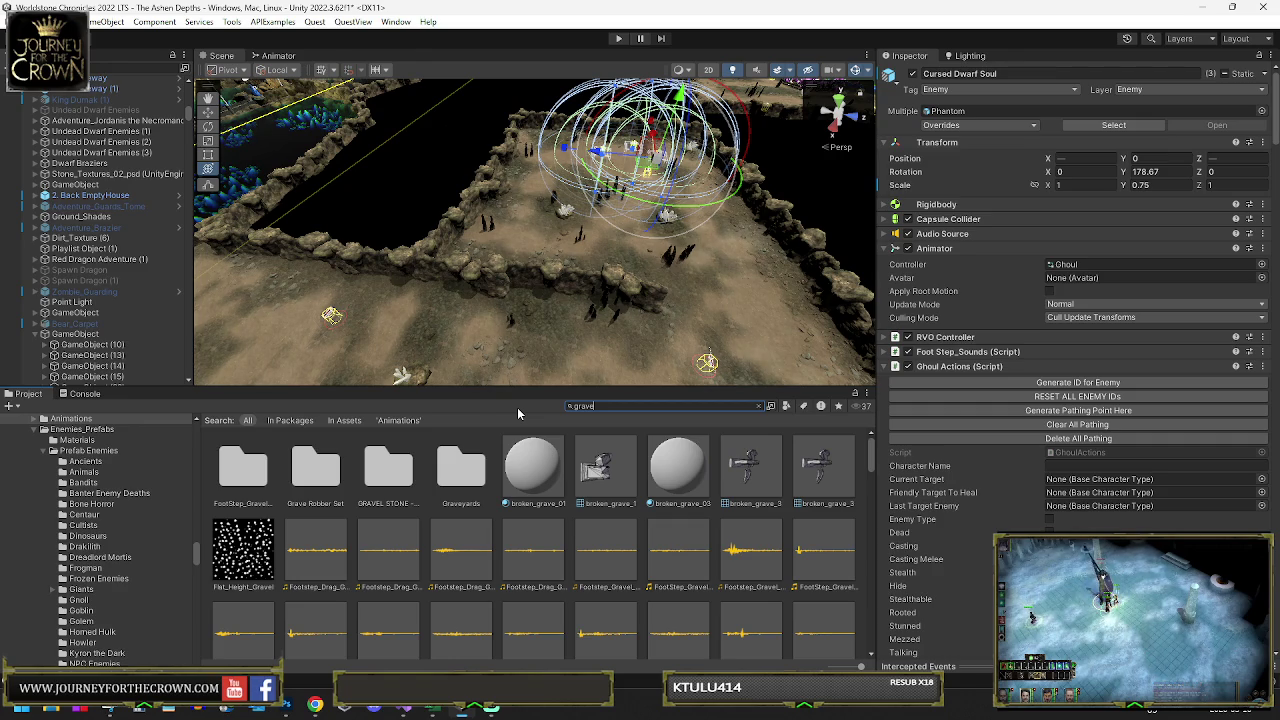
{"action": "scroll", "coordinate": [564, 455], "scroll_direction": "down", "scroll_amount": 3}
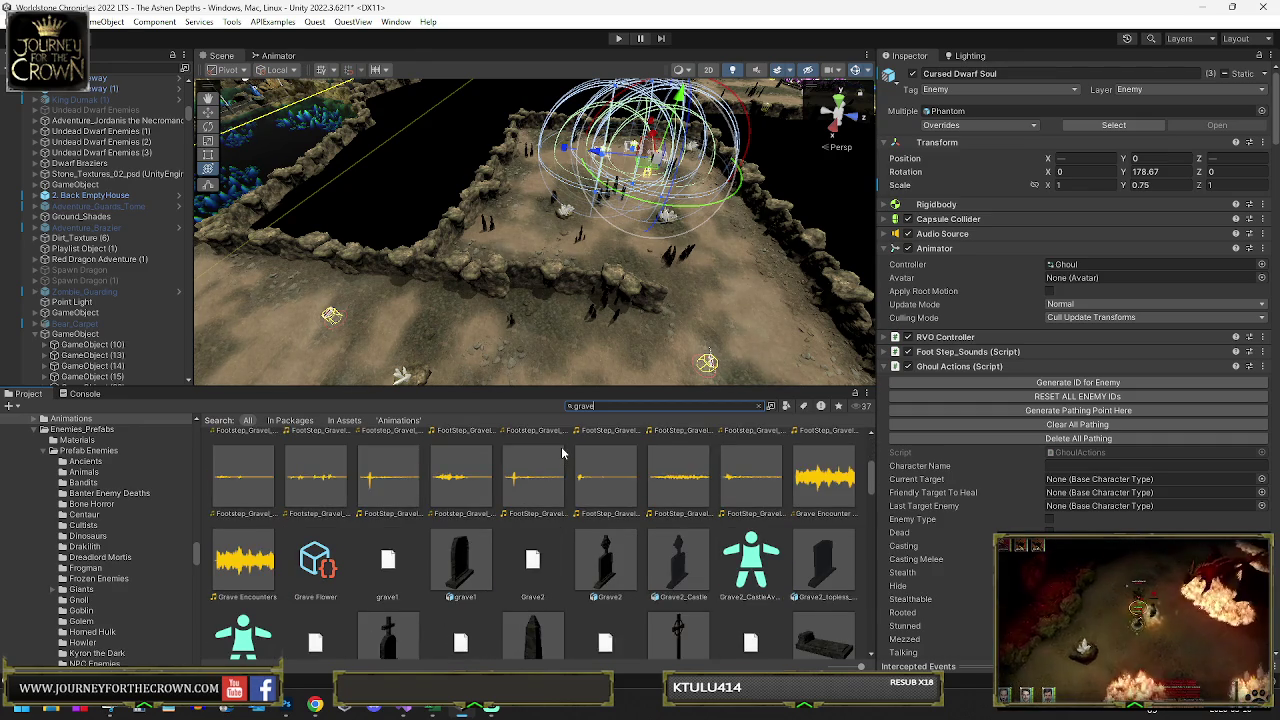
{"action": "scroll", "coordinate": [570, 458], "scroll_direction": "down", "scroll_amount": 1}
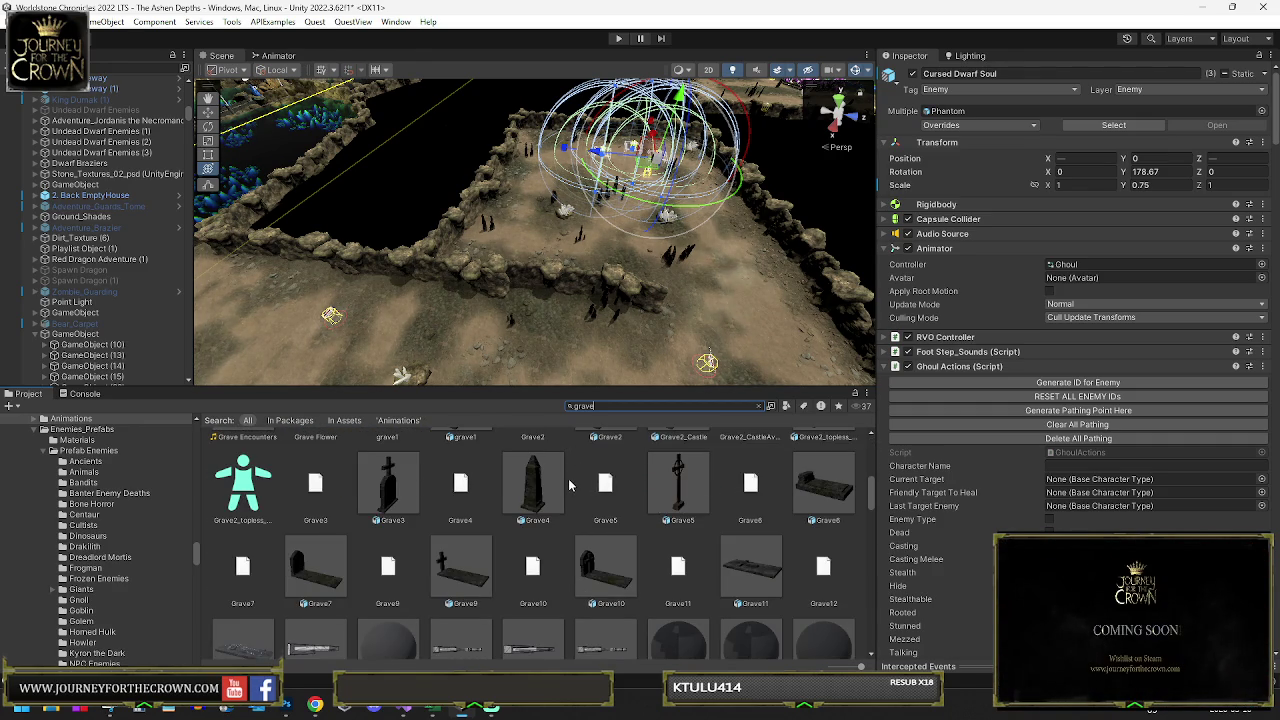
{"action": "scroll", "coordinate": [569, 486], "scroll_direction": "down", "scroll_amount": 5}
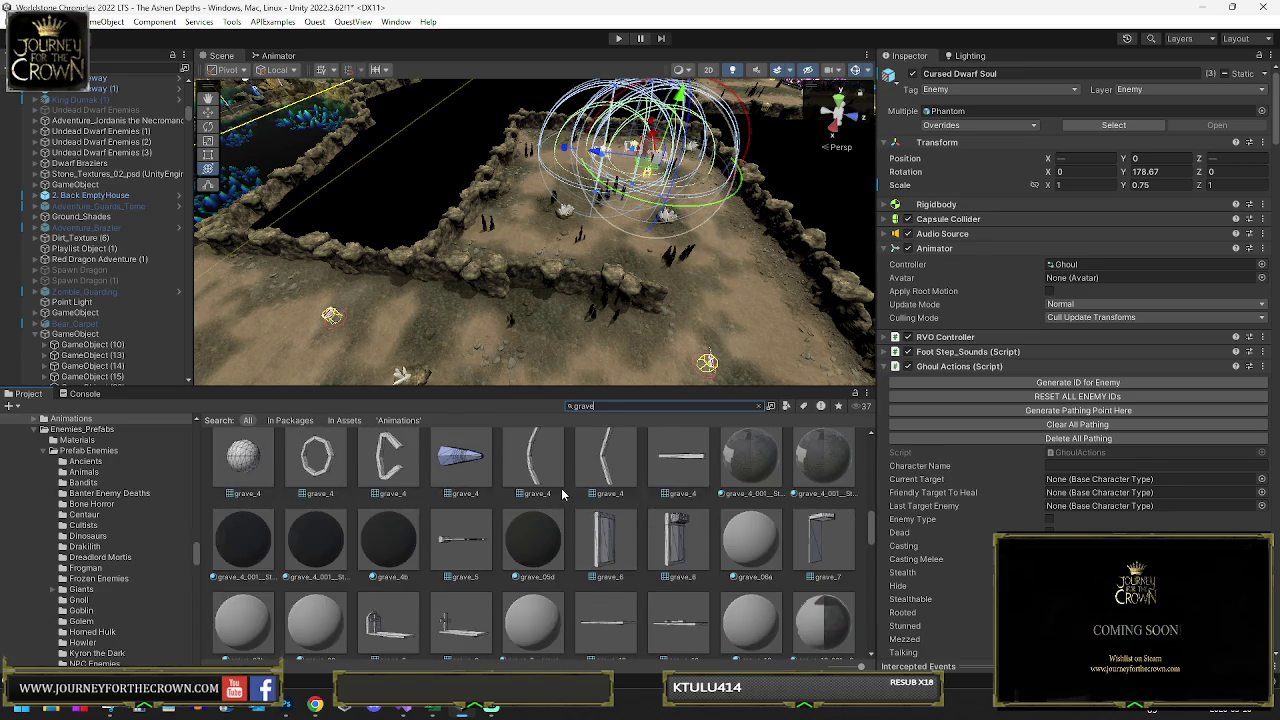
{"action": "scroll", "coordinate": [563, 494], "scroll_direction": "down", "scroll_amount": 5}
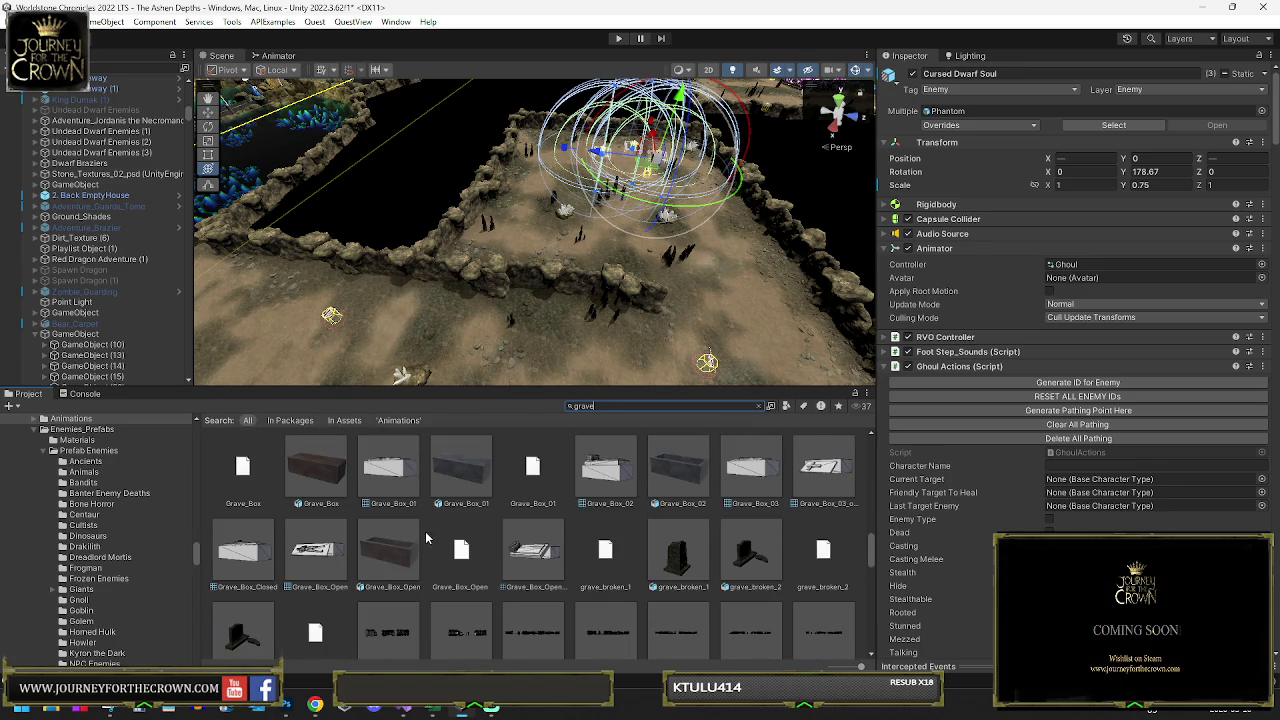
{"action": "scroll", "coordinate": [345, 503], "scroll_direction": "down", "scroll_amount": 1}
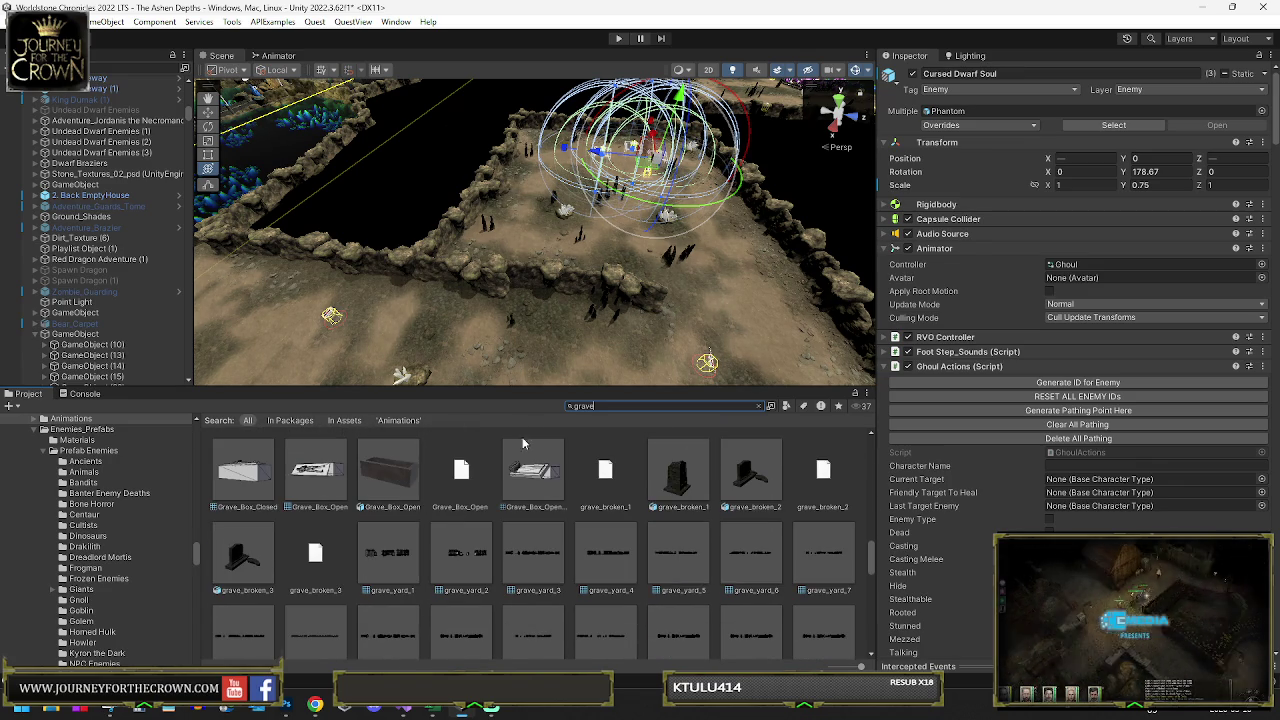
{"action": "mouse_move", "coordinate": [581, 312]}
{"action": "left_mouse_down"}
{"action": "mouse_move", "coordinate": [624, 273]}
{"action": "mouse_move", "coordinate": [556, 303]}
{"action": "left_mouse_up"}
{"action": "left_click_drag", "start_coordinate": [428, 439], "coordinate": [533, 176]}
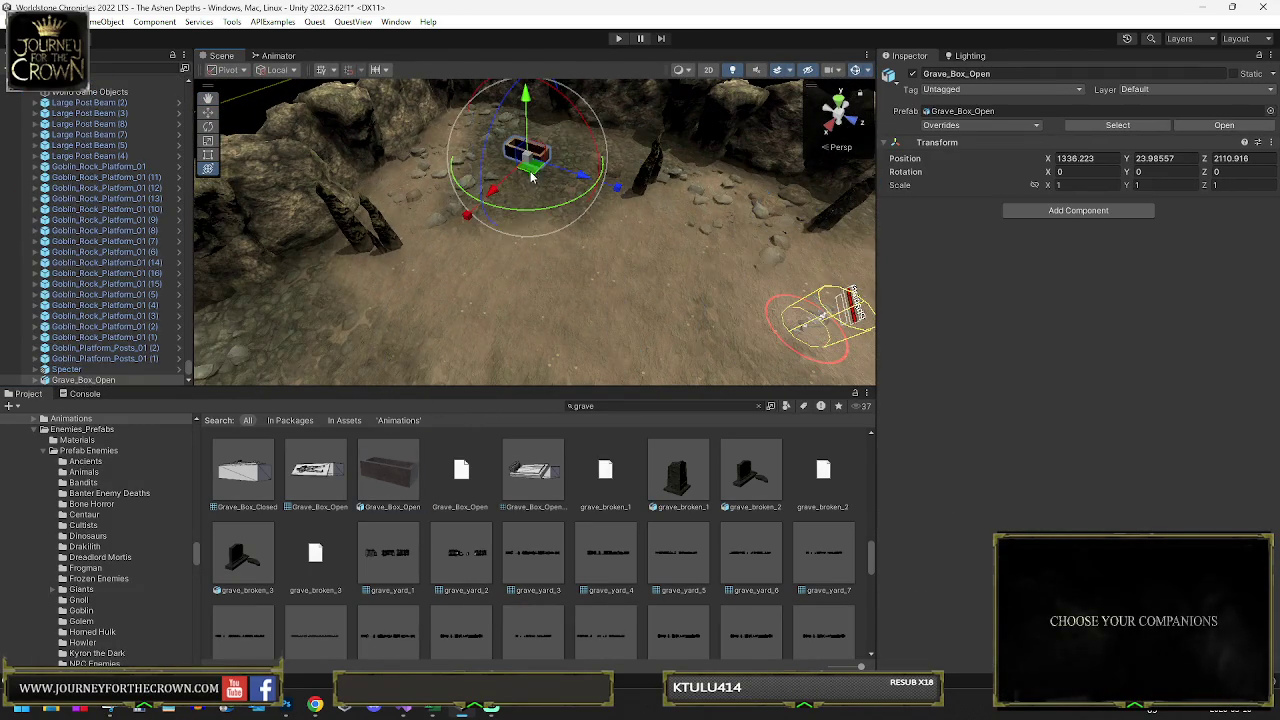
- Locate the coffin's asset in Buildings, trial a few grave pieces, and place Grave12
{"action": "left_click", "coordinate": [1097, 125]}
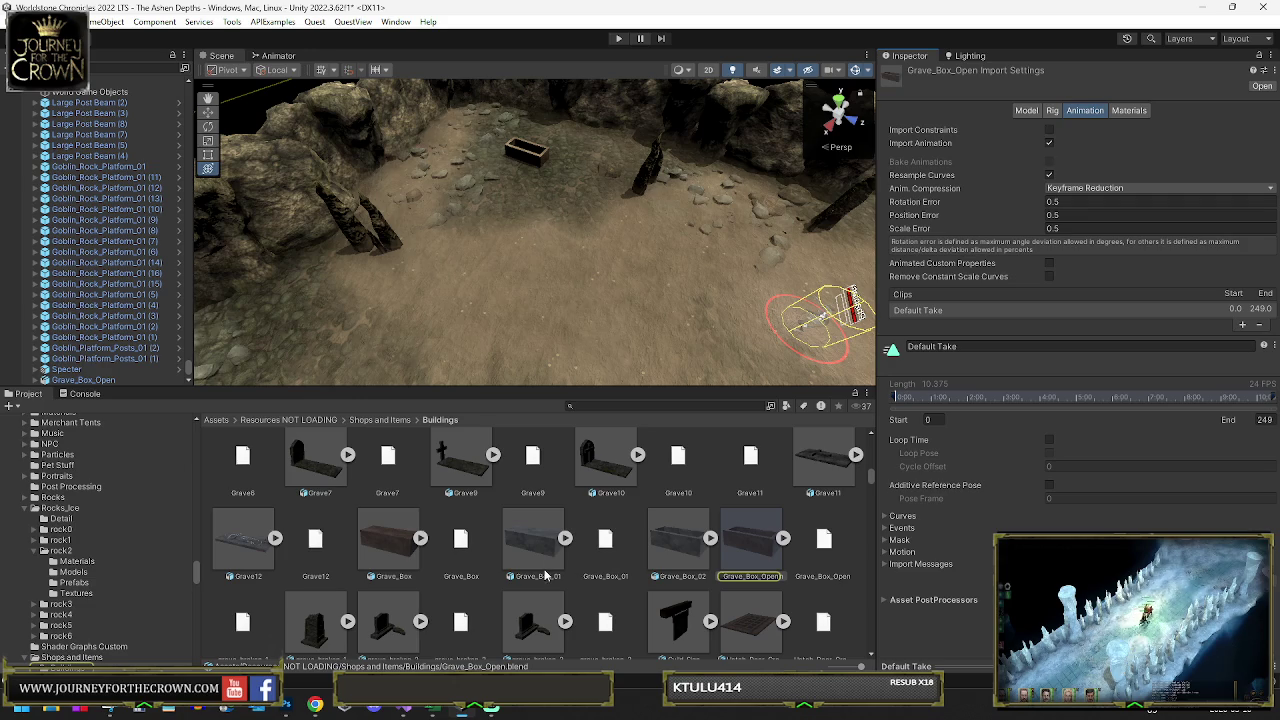
{"action": "scroll", "coordinate": [478, 567], "scroll_direction": "down", "scroll_amount": 5}
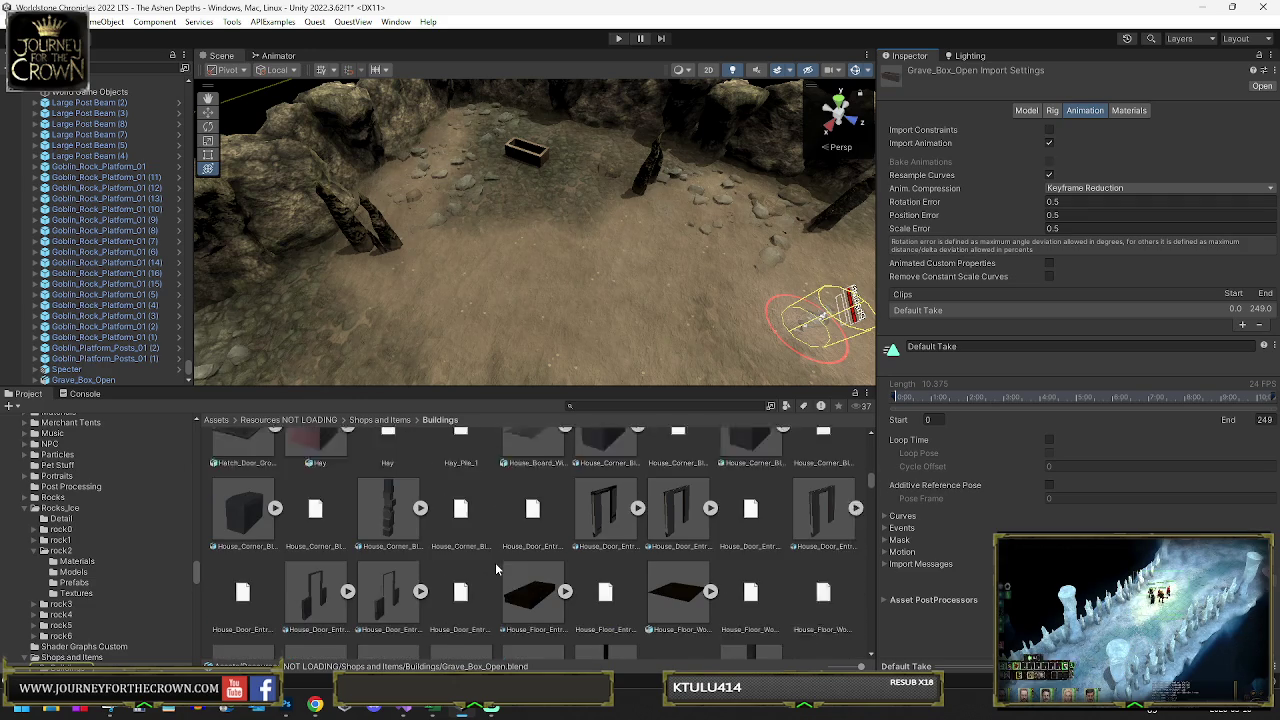
{"action": "mouse_move", "coordinate": [389, 468]}
{"action": "left_mouse_down"}
{"action": "mouse_move", "coordinate": [540, 380]}
{"action": "mouse_move", "coordinate": [593, 264]}
{"action": "left_mouse_up"}
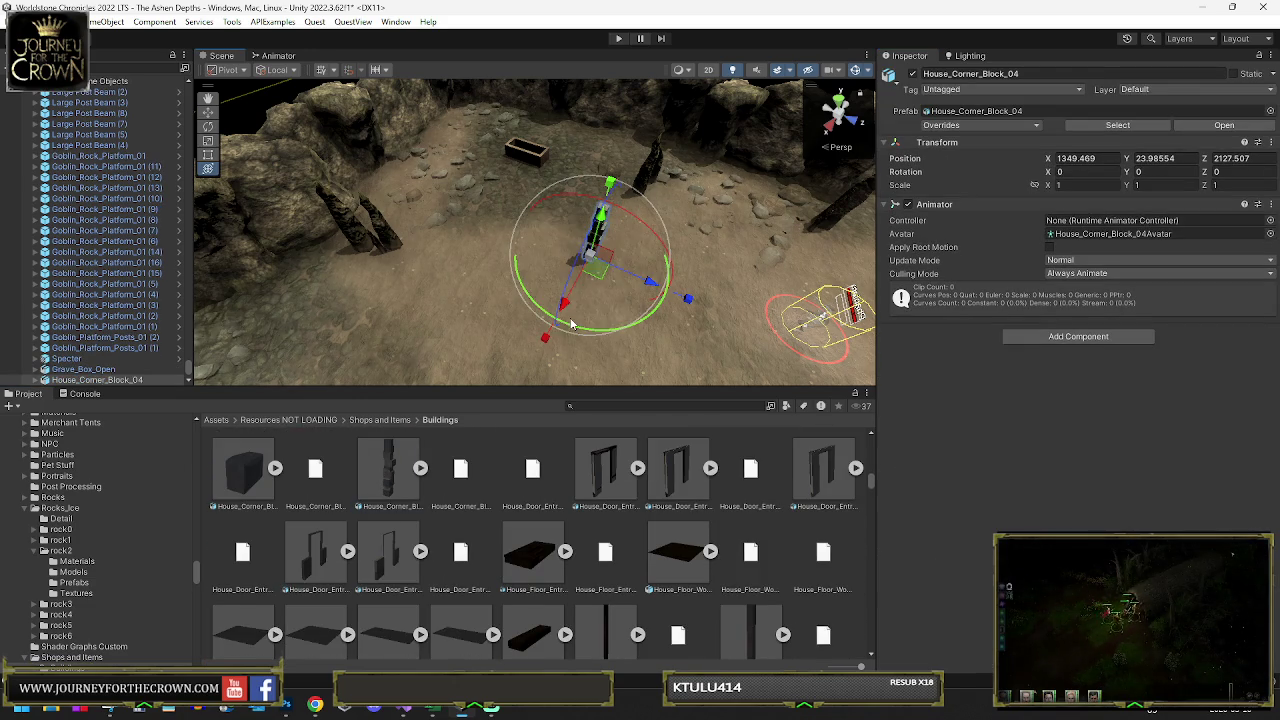
{"action": "key", "text": "Delete"}
{"action": "scroll", "coordinate": [594, 493], "scroll_direction": "down", "scroll_amount": 5}
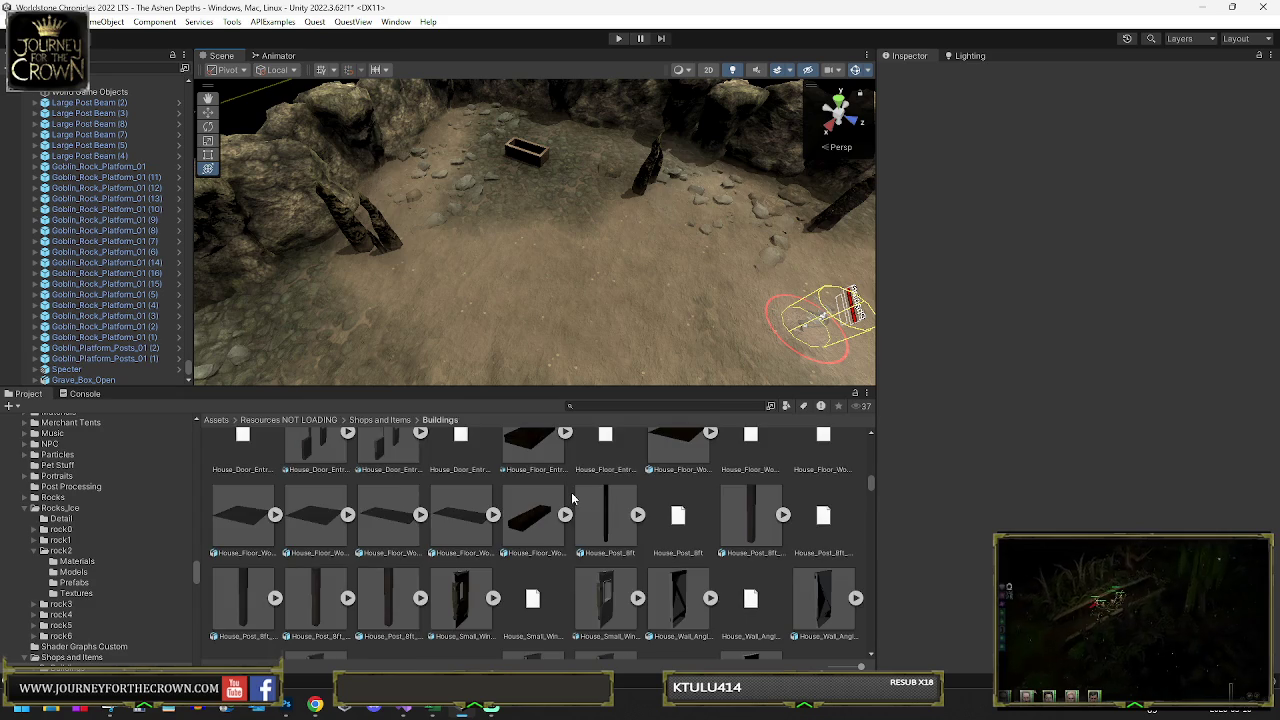
{"action": "scroll", "coordinate": [563, 512], "scroll_direction": "down", "scroll_amount": 1}
{"action": "mouse_move", "coordinate": [606, 490]}
{"action": "left_mouse_down"}
{"action": "mouse_move", "coordinate": [522, 258]}
{"action": "mouse_move", "coordinate": [526, 226]}
{"action": "left_mouse_up"}
{"action": "key", "text": "Delete"}
{"action": "mouse_move", "coordinate": [826, 495]}
{"action": "left_mouse_down"}
{"action": "mouse_move", "coordinate": [547, 229]}
{"action": "mouse_move", "coordinate": [563, 202]}
{"action": "mouse_move", "coordinate": [594, 476]}
{"action": "left_mouse_up"}
{"action": "mouse_move", "coordinate": [232, 582]}
{"action": "left_mouse_down"}
{"action": "mouse_move", "coordinate": [388, 360]}
{"action": "mouse_move", "coordinate": [512, 270]}
{"action": "mouse_move", "coordinate": [515, 285]}
{"action": "left_mouse_up"}
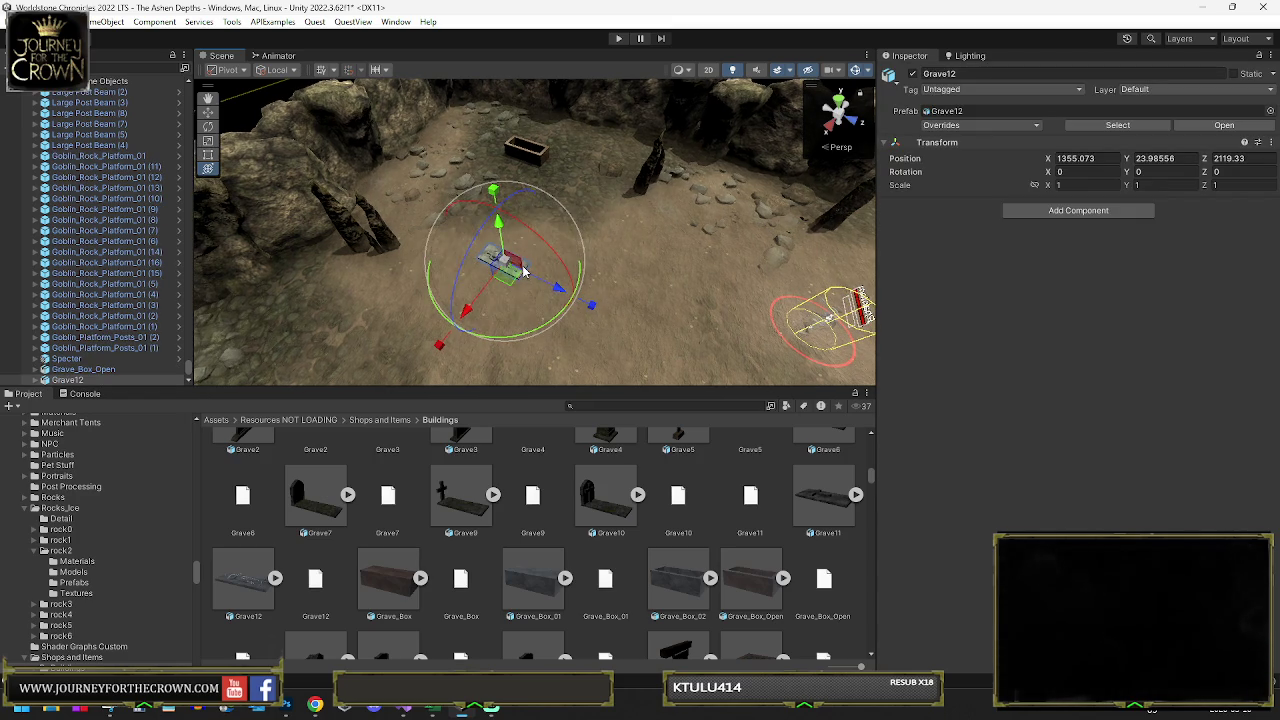
- Shorten Grave12 to about 0.74 length, nudge it, and rotate it about 84 degrees
{"action": "key", "text": "f"}
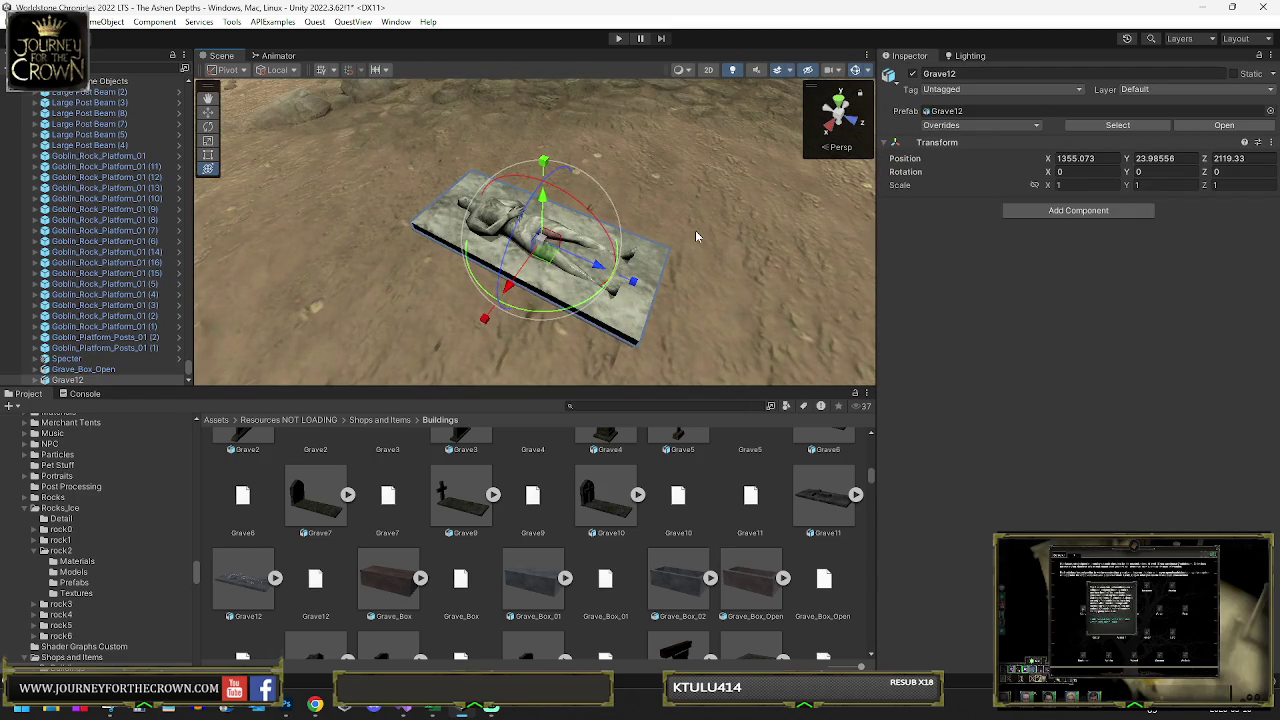
{"action": "left_click_drag", "start_coordinate": [633, 282], "coordinate": [617, 285]}
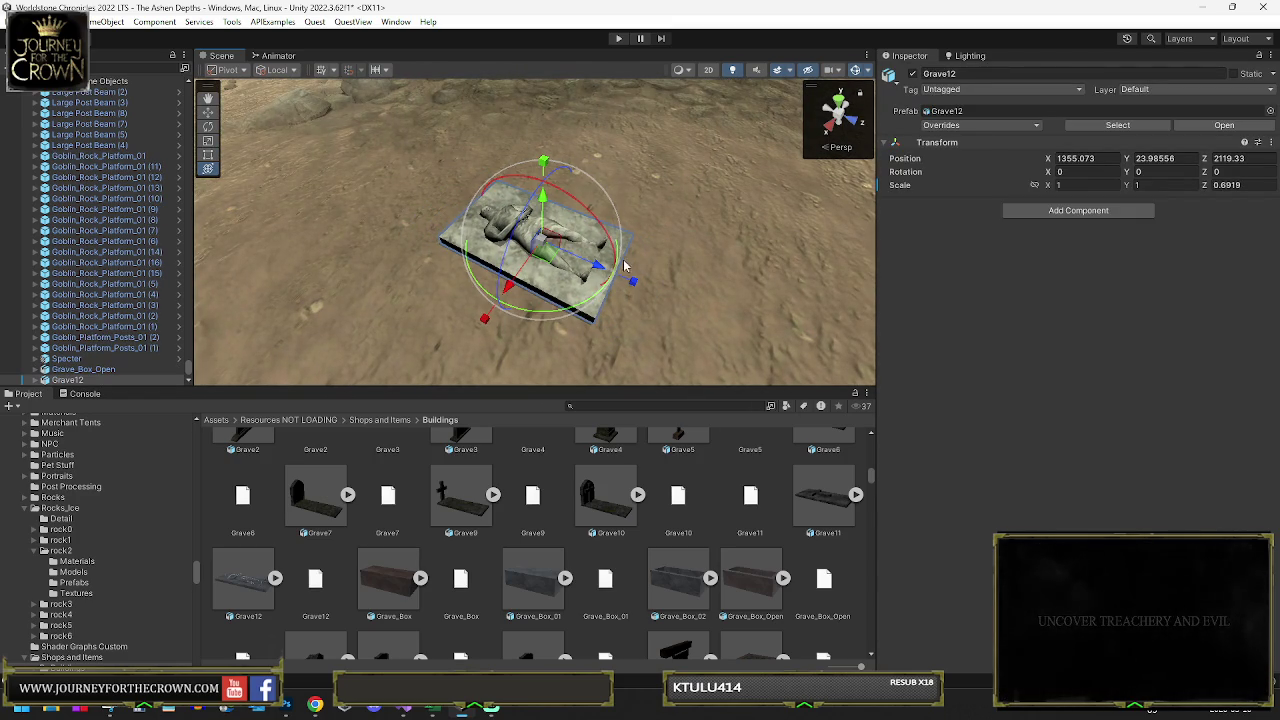
{"action": "scroll", "coordinate": [631, 262], "scroll_direction": "up", "scroll_amount": 5}
{"action": "scroll", "coordinate": [600, 280], "scroll_direction": "down", "scroll_amount": 5}
{"action": "mouse_move", "coordinate": [600, 280]}
{"action": "left_mouse_down"}
{"action": "mouse_move", "coordinate": [551, 305]}
{"action": "mouse_move", "coordinate": [530, 240]}
{"action": "mouse_move", "coordinate": [677, 152]}
{"action": "mouse_move", "coordinate": [660, 158]}
{"action": "left_mouse_up"}
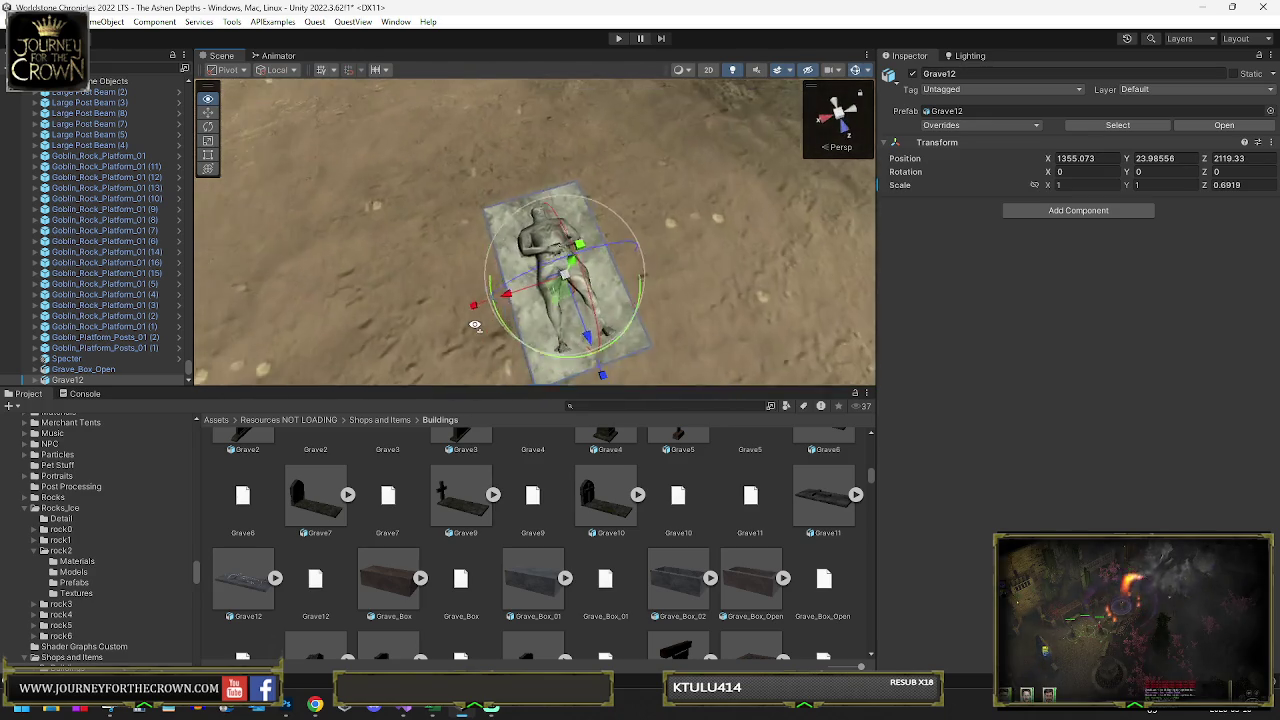
{"action": "scroll", "coordinate": [551, 305], "scroll_direction": "down", "scroll_amount": 5}
{"action": "scroll", "coordinate": [660, 158], "scroll_direction": "up", "scroll_amount": 5}
{"action": "scroll", "coordinate": [629, 239], "scroll_direction": "down", "scroll_amount": 5}
{"action": "mouse_move", "coordinate": [629, 239]}
{"action": "left_mouse_down"}
{"action": "mouse_move", "coordinate": [605, 255]}
{"action": "mouse_move", "coordinate": [530, 215]}
{"action": "mouse_move", "coordinate": [590, 250]}
{"action": "mouse_move", "coordinate": [497, 272]}
{"action": "mouse_move", "coordinate": [369, 236]}
{"action": "left_mouse_up"}
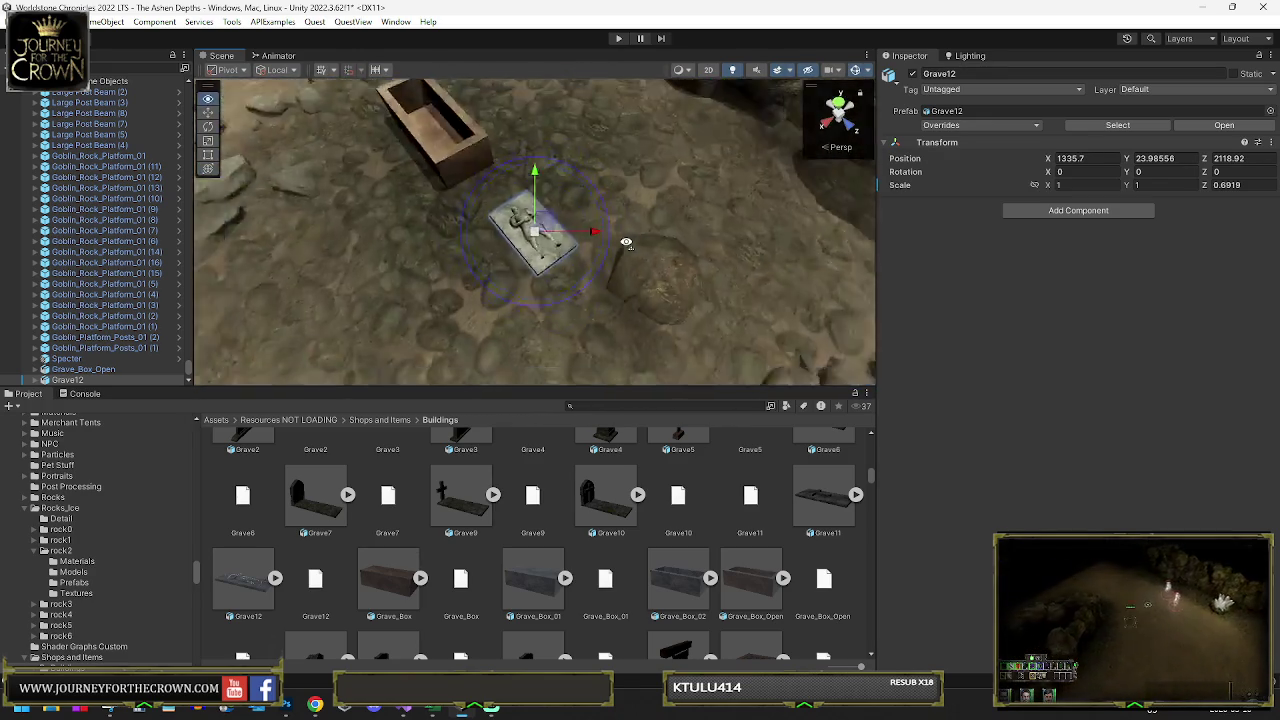
{"action": "left_click_drag", "start_coordinate": [555, 202], "coordinate": [655, 212]}
- Delete the Grave_Box_Open coffin and search the Project for 'coffin'
{"action": "left_click", "coordinate": [529, 162]}
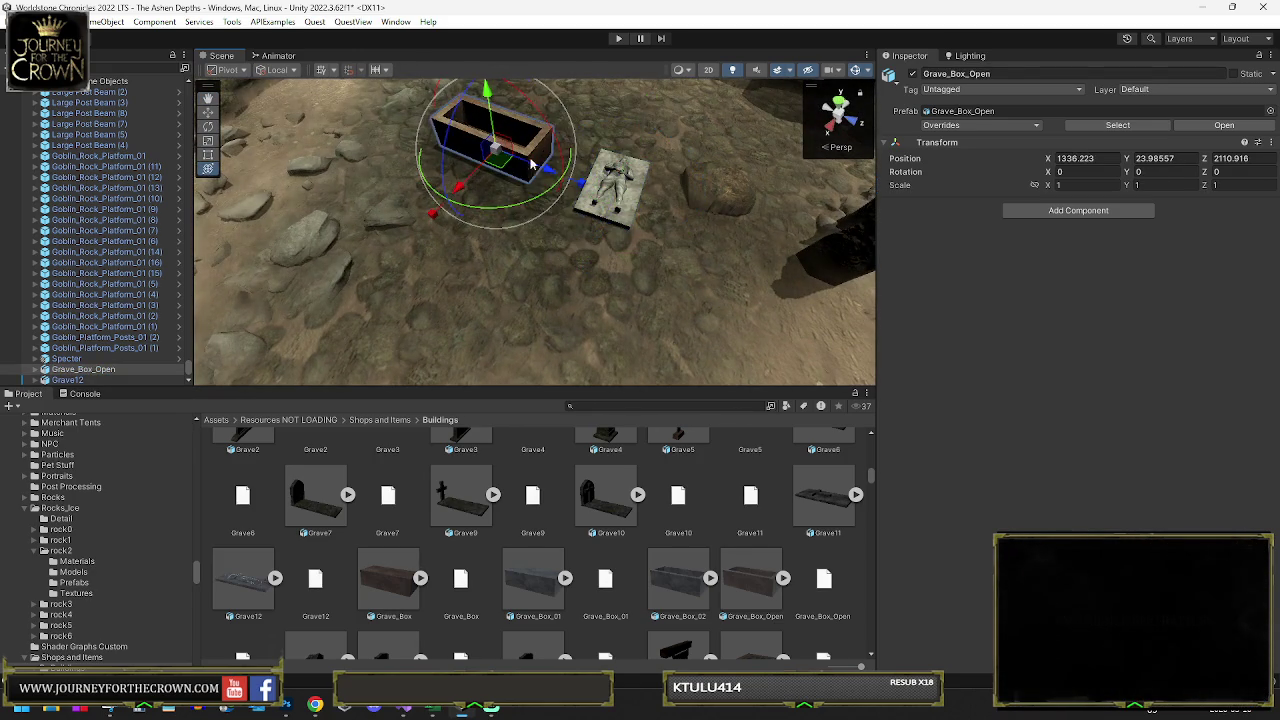
{"action": "key", "text": "Delete"}
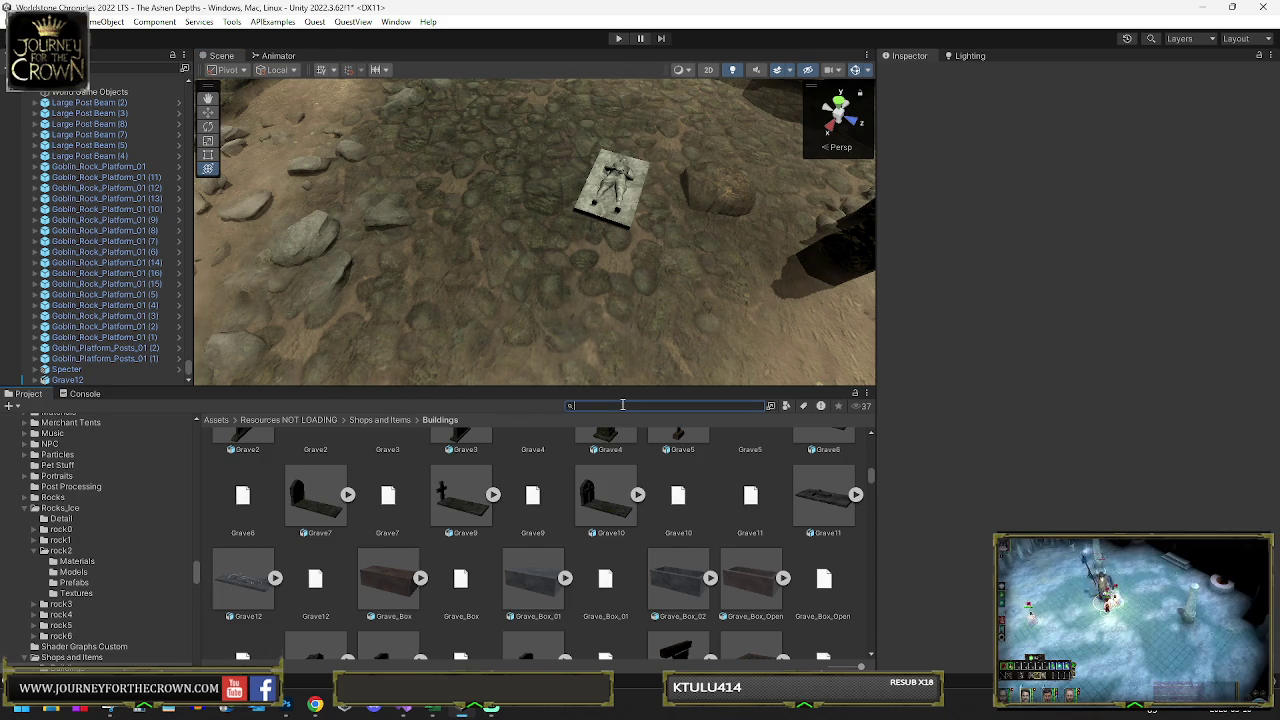
{"action": "type", "text": "coffin"}
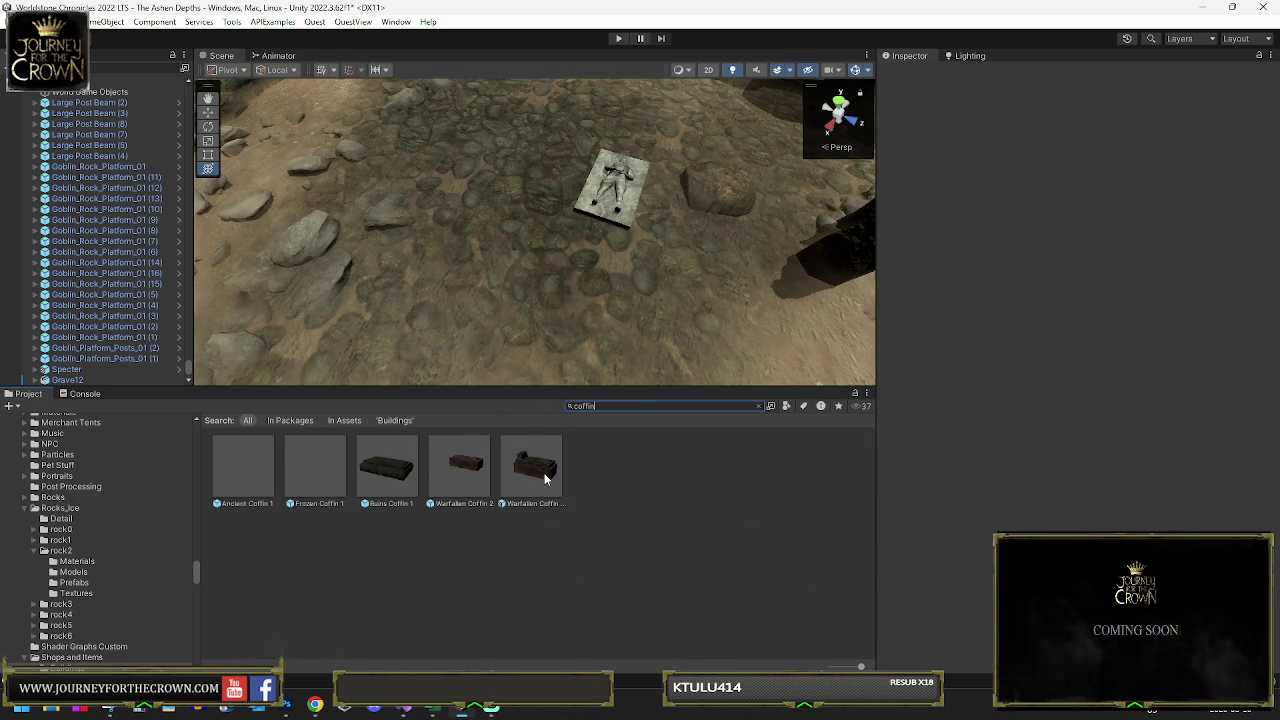
- Place a Warfallen coffin on the cave floor and turn it about its vertical axis
{"action": "mouse_move", "coordinate": [545, 479]}
{"action": "left_mouse_down"}
{"action": "mouse_move", "coordinate": [563, 274]}
{"action": "mouse_move", "coordinate": [588, 204]}
{"action": "left_mouse_up"}
{"action": "mouse_move", "coordinate": [628, 314]}
{"action": "left_mouse_down"}
{"action": "mouse_move", "coordinate": [481, 305]}
{"action": "mouse_move", "coordinate": [452, 205]}
{"action": "mouse_move", "coordinate": [405, 137]}
{"action": "left_mouse_up"}
{"action": "mouse_move", "coordinate": [430, 245]}
{"action": "left_mouse_down"}
{"action": "mouse_move", "coordinate": [209, 248]}
{"action": "mouse_move", "coordinate": [172, 262]}
{"action": "left_mouse_up"}
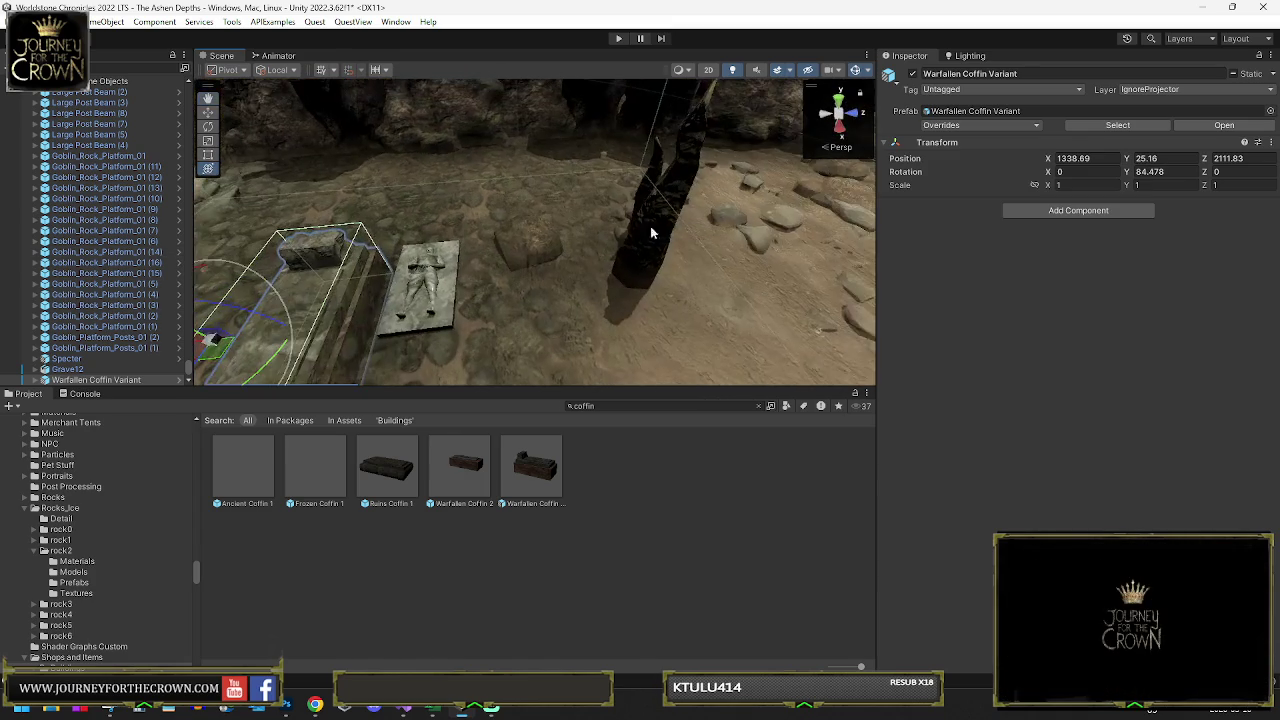
{"action": "left_click", "coordinate": [643, 228]}
{"action": "key", "text": "f"}
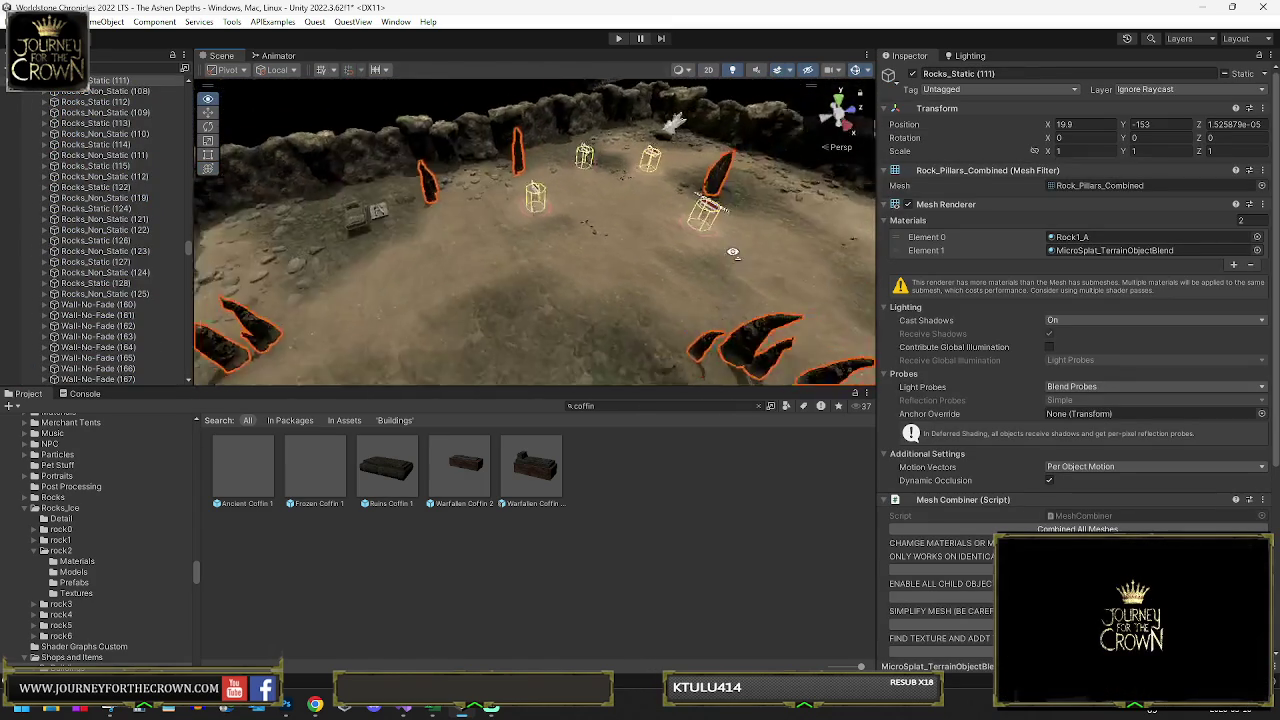
{"action": "left_click_drag", "start_coordinate": [610, 287], "coordinate": [565, 270]}
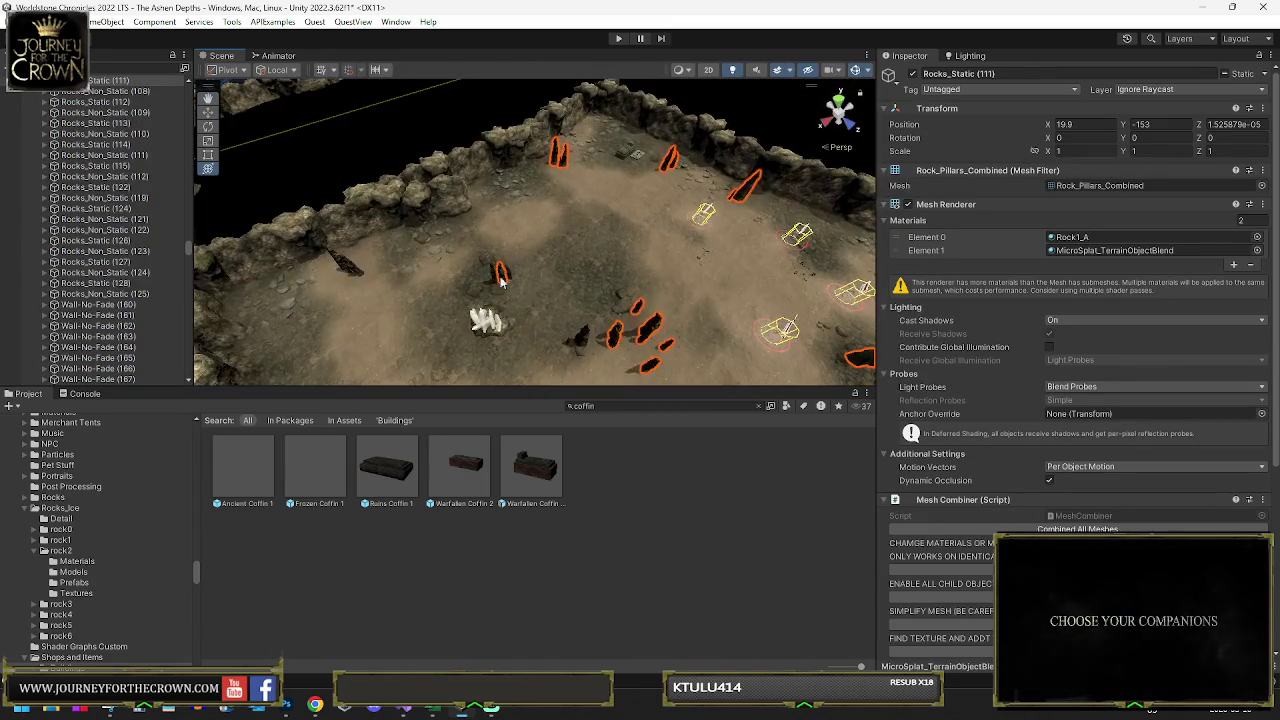
{"action": "left_click", "coordinate": [559, 268]}
{"action": "left_click", "coordinate": [625, 155]}
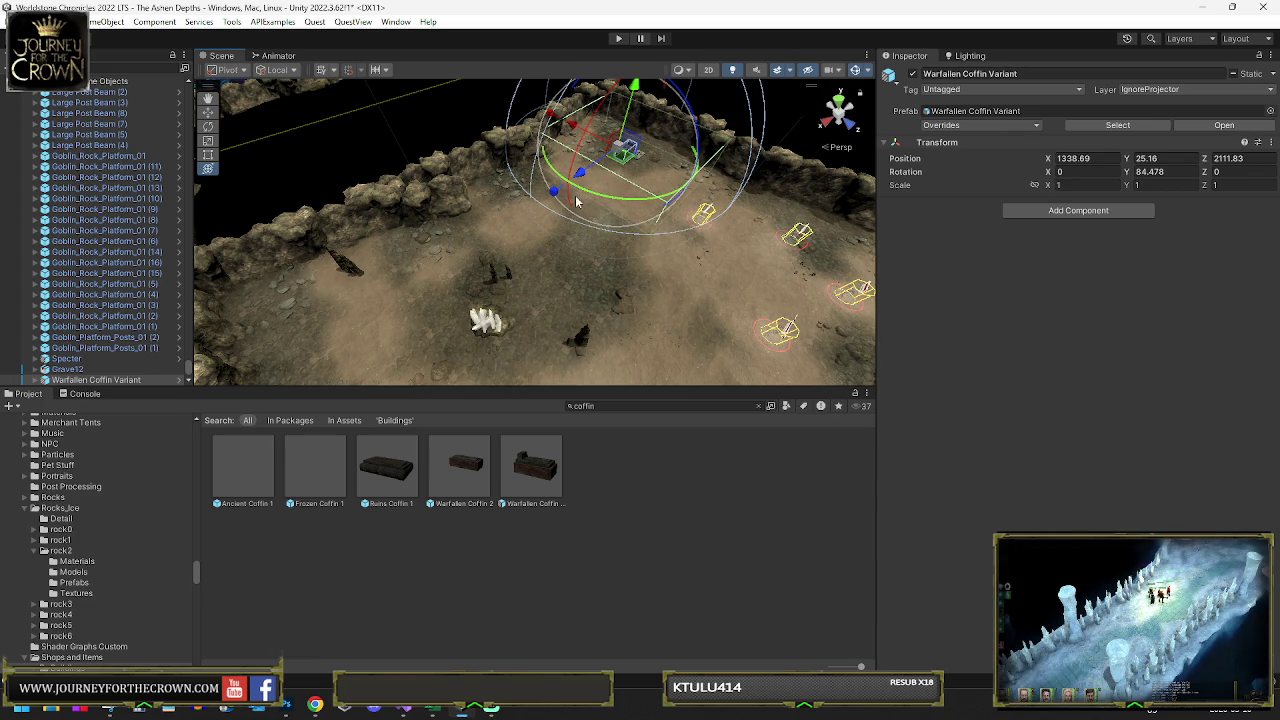
- Set the coffin's Y rotation to 0 and move it into line along the path
{"action": "left_click_drag", "start_coordinate": [580, 201], "coordinate": [725, 177]}
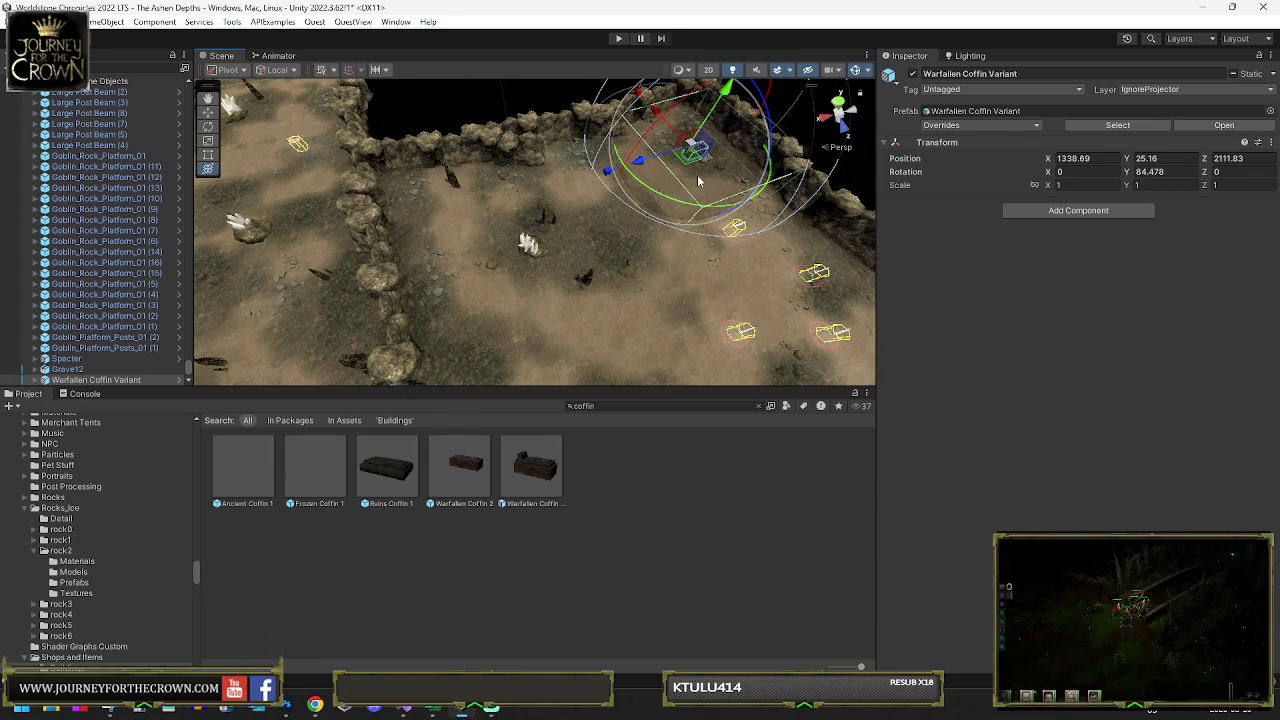
{"action": "left_click_drag", "start_coordinate": [693, 153], "coordinate": [490, 218]}
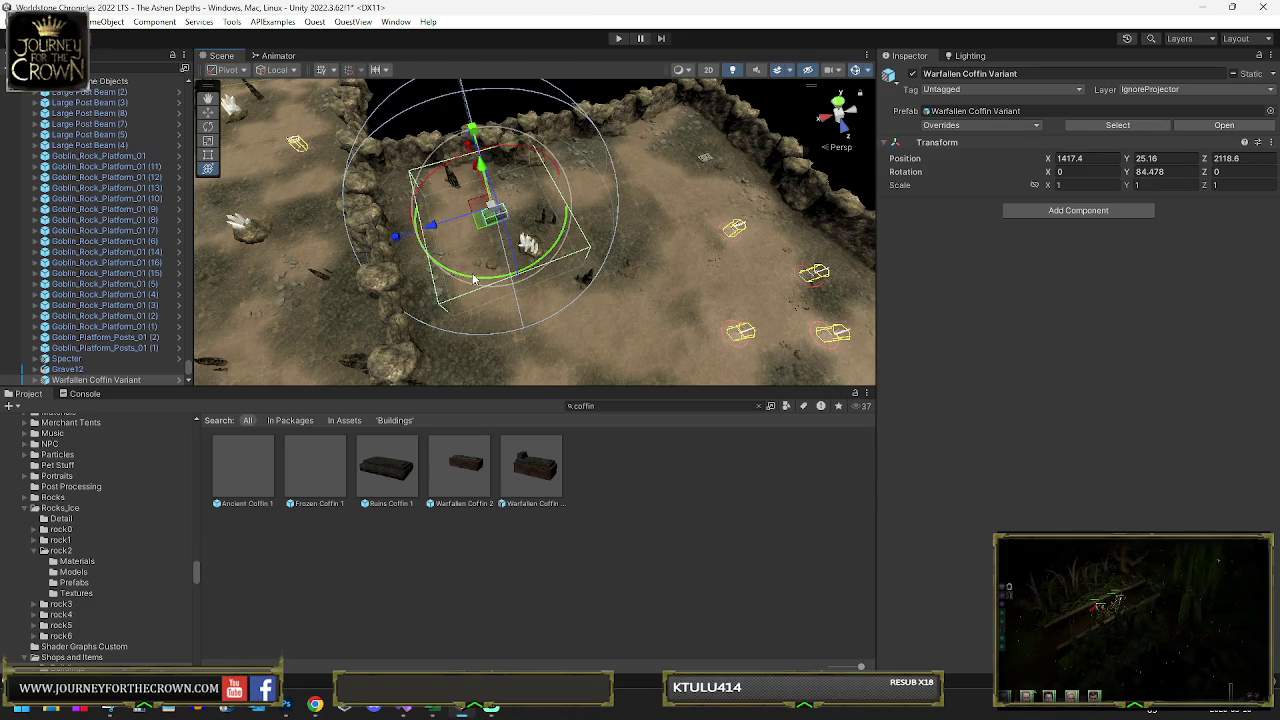
{"action": "double_click", "coordinate": [1153, 171]}
{"action": "type", "text": "0"}
{"action": "key", "text": "Return"}
{"action": "mouse_move", "coordinate": [490, 216]}
{"action": "left_mouse_down"}
{"action": "mouse_move", "coordinate": [466, 219]}
{"action": "mouse_move", "coordinate": [608, 184]}
{"action": "mouse_move", "coordinate": [560, 210]}
{"action": "mouse_move", "coordinate": [574, 196]}
{"action": "left_mouse_up"}
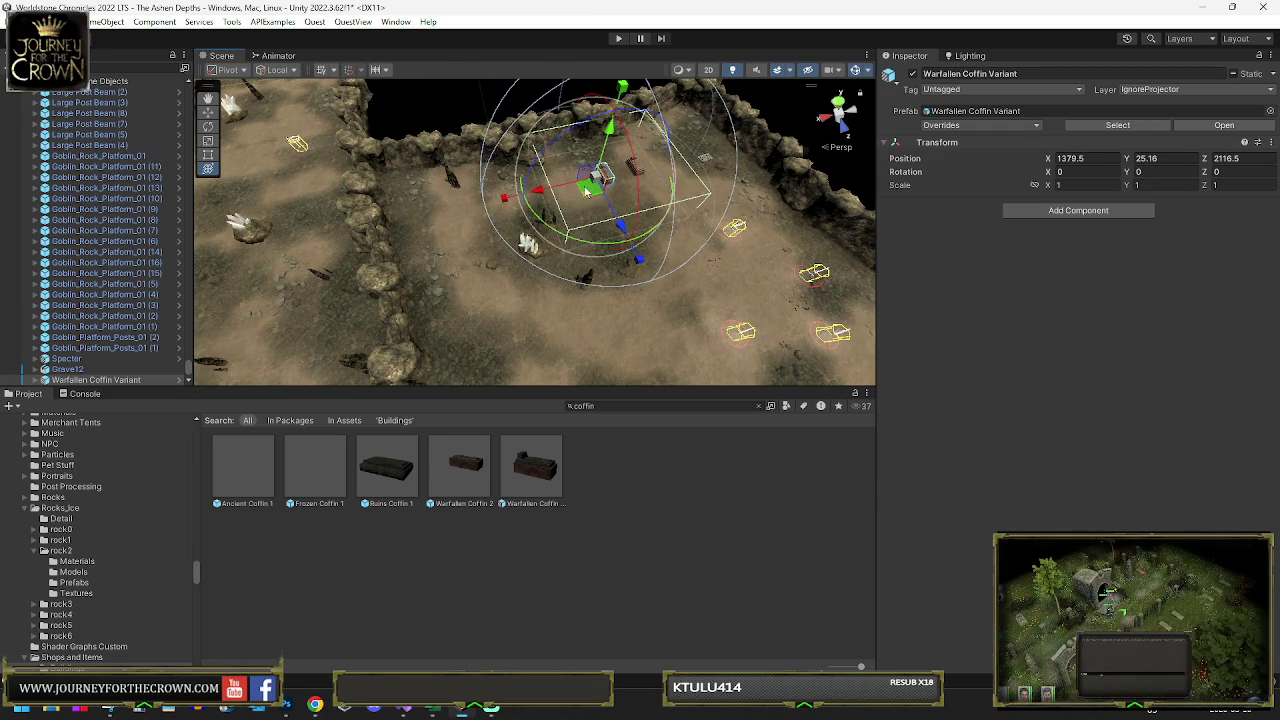
{"action": "key", "text": "f"}
{"action": "mouse_move", "coordinate": [634, 229]}
{"action": "left_mouse_down"}
{"action": "mouse_move", "coordinate": [713, 199]}
{"action": "mouse_move", "coordinate": [475, 305]}
{"action": "left_mouse_up"}
{"action": "key", "text": "y"}
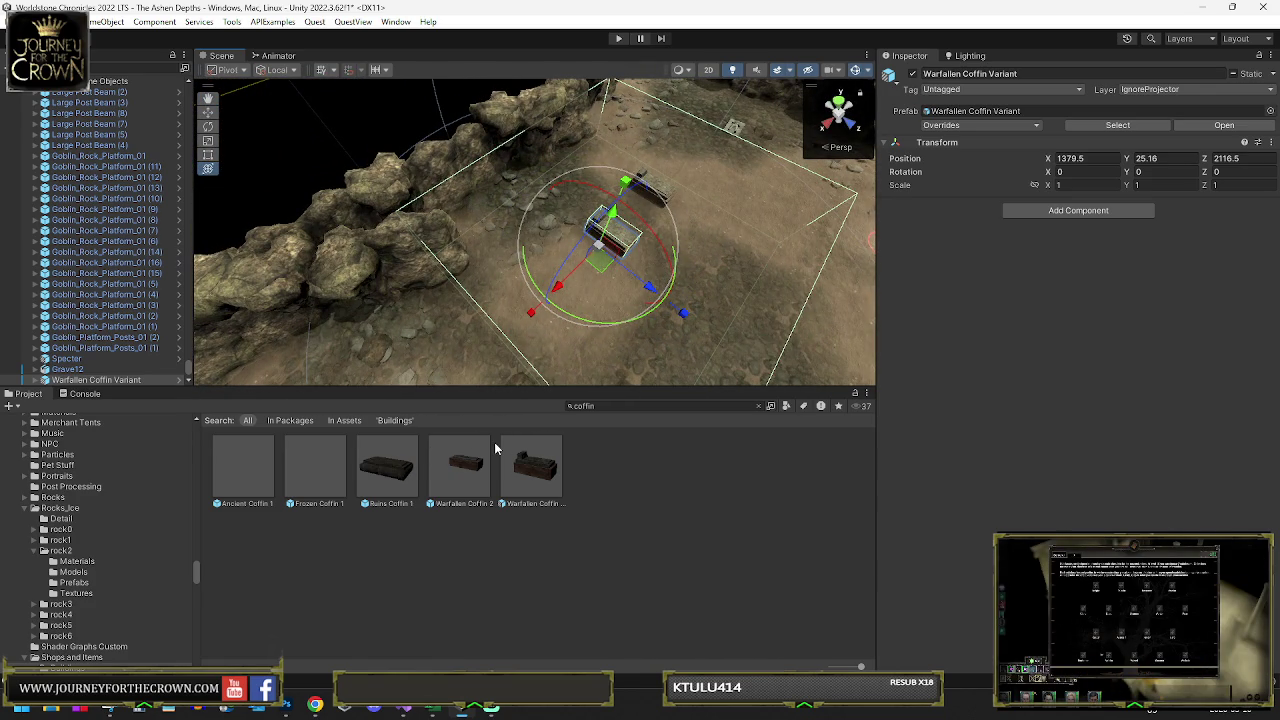
- Place a Warfallen Coffin 2 beside the others and switch the terrain to Paint Texture
{"action": "left_click", "coordinate": [453, 468]}
{"action": "mouse_move", "coordinate": [454, 471]}
{"action": "left_mouse_down"}
{"action": "mouse_move", "coordinate": [571, 311]}
{"action": "mouse_move", "coordinate": [522, 291]}
{"action": "left_mouse_up"}
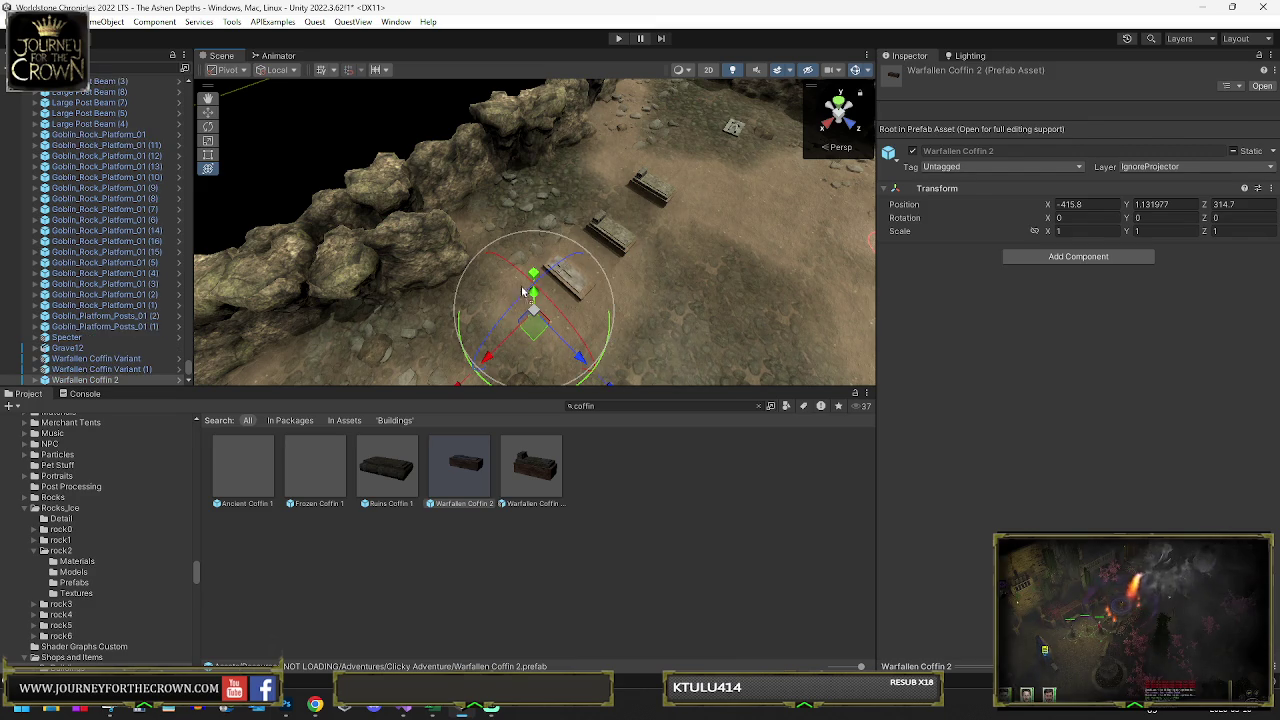
{"action": "left_click", "coordinate": [697, 251]}
{"action": "left_click", "coordinate": [1059, 187]}
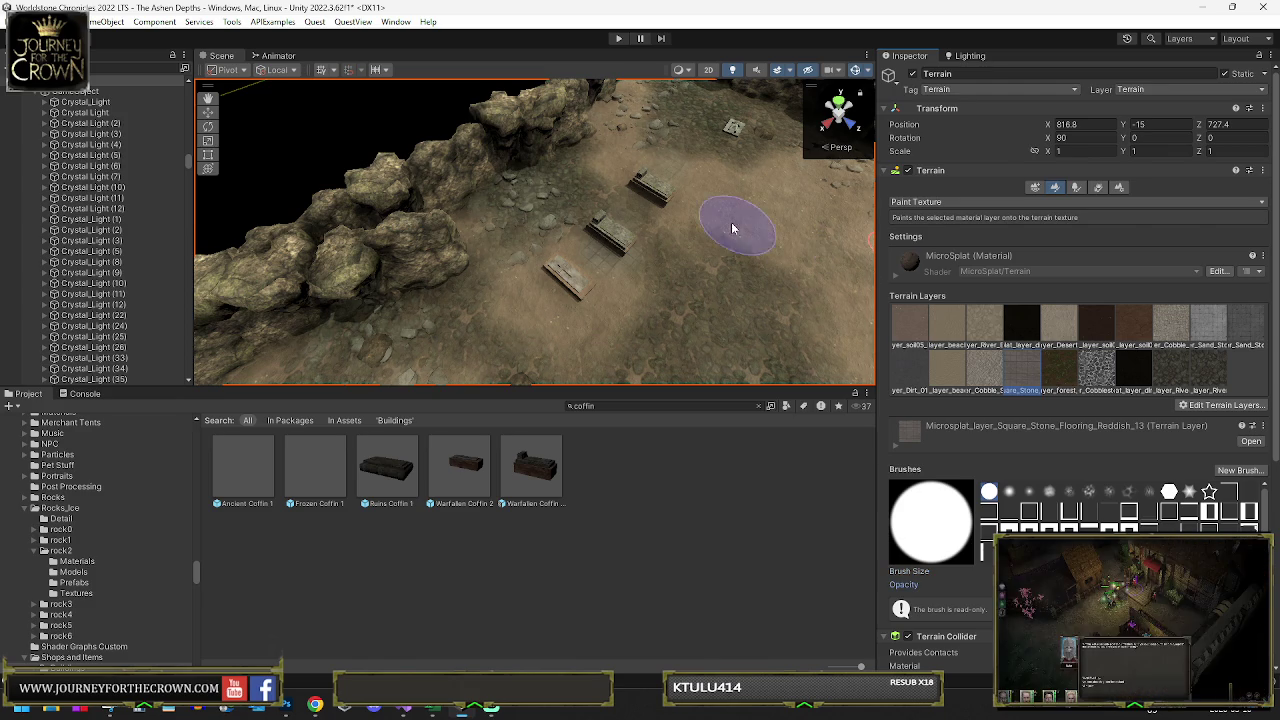
- Paint Square_Stone_Flooring_Reddish along the coffin path and orbit around to check coverage
{"action": "mouse_move", "coordinate": [610, 228]}
{"action": "left_mouse_down"}
{"action": "mouse_move", "coordinate": [508, 320]}
{"action": "mouse_move", "coordinate": [643, 171]}
{"action": "mouse_move", "coordinate": [600, 206]}
{"action": "mouse_move", "coordinate": [717, 130]}
{"action": "mouse_move", "coordinate": [690, 138]}
{"action": "mouse_move", "coordinate": [700, 143]}
{"action": "left_mouse_up"}
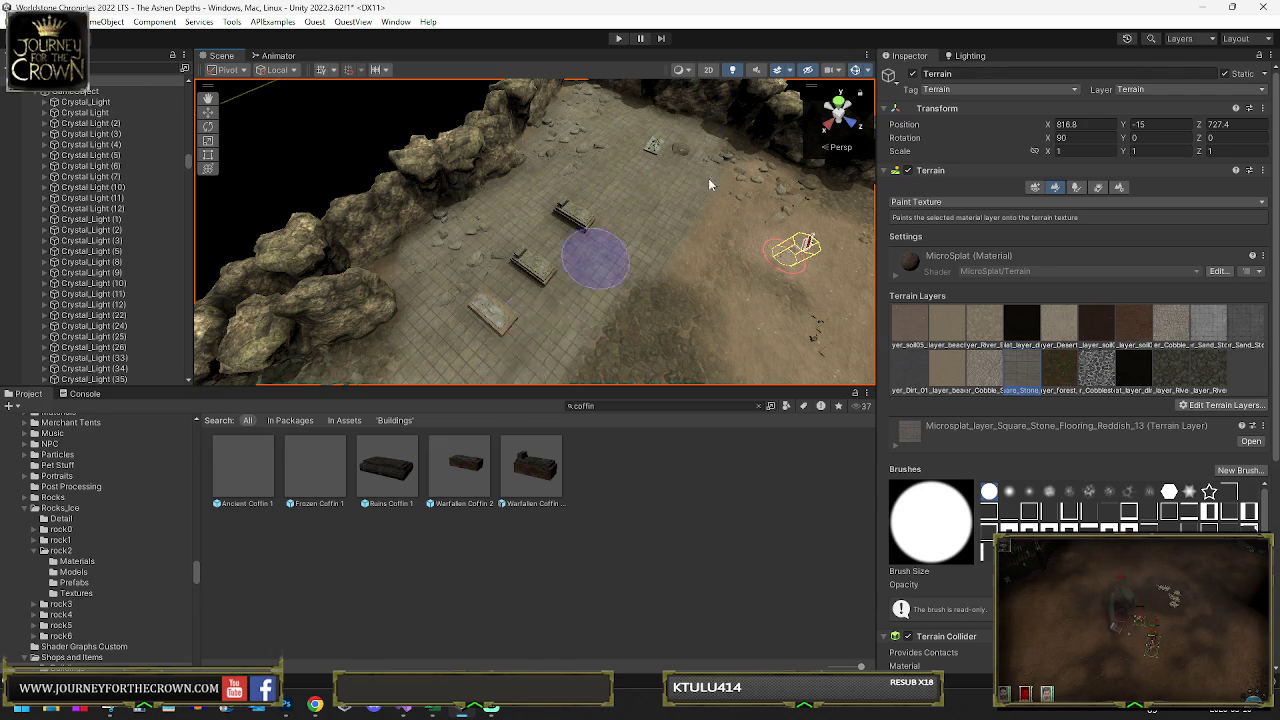
{"action": "left_click_drag", "start_coordinate": [529, 329], "coordinate": [371, 223]}
{"action": "mouse_move", "coordinate": [547, 197]}
{"action": "left_mouse_down"}
{"action": "mouse_move", "coordinate": [509, 109]}
{"action": "mouse_move", "coordinate": [543, 286]}
{"action": "left_mouse_up"}
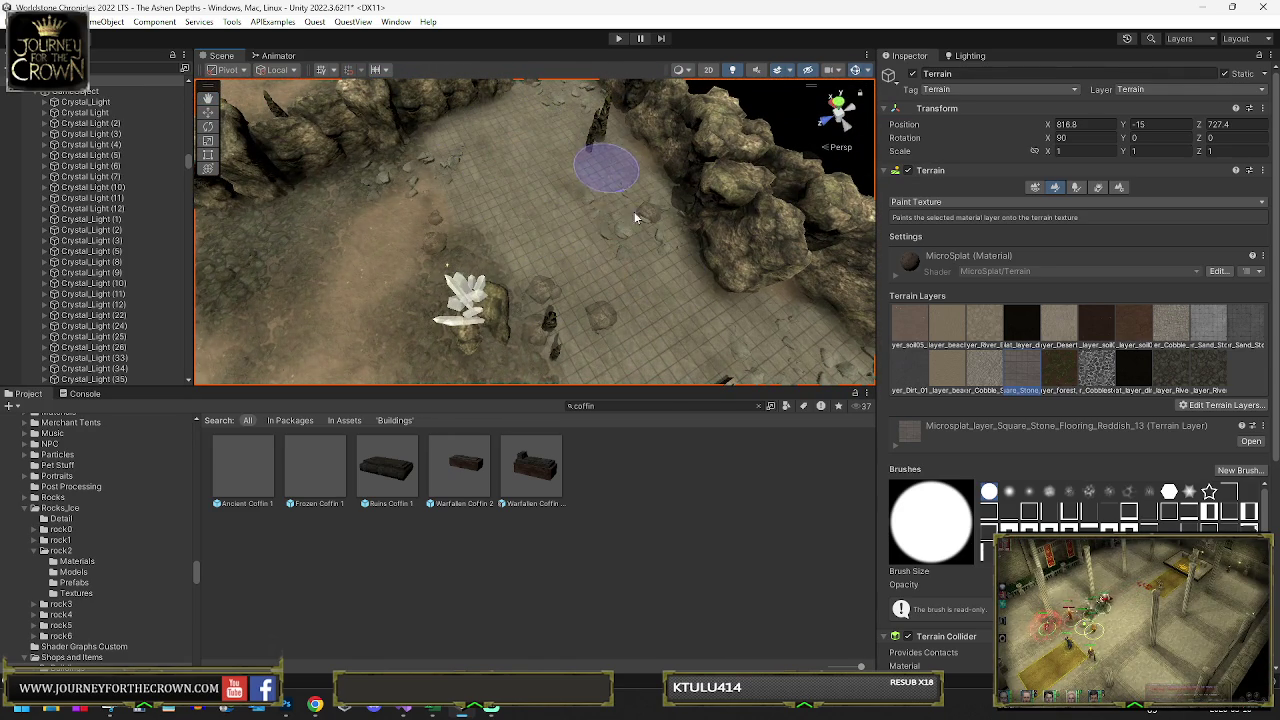
{"action": "left_click_drag", "start_coordinate": [562, 88], "coordinate": [457, 206]}
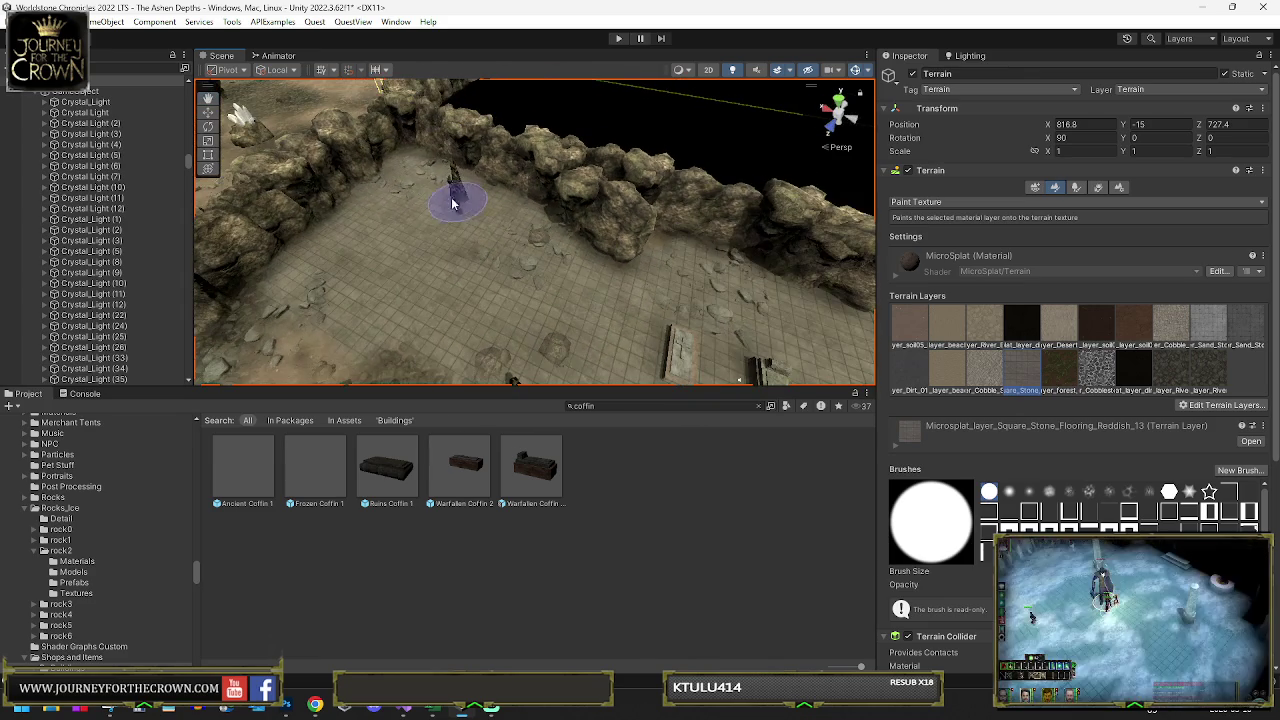
{"action": "mouse_move", "coordinate": [689, 280]}
{"action": "left_mouse_down"}
{"action": "mouse_move", "coordinate": [651, 271]}
{"action": "mouse_move", "coordinate": [907, 250]}
{"action": "mouse_move", "coordinate": [400, 228]}
{"action": "mouse_move", "coordinate": [502, 220]}
{"action": "left_mouse_up"}
{"action": "scroll", "coordinate": [511, 230], "scroll_direction": "down", "scroll_amount": 5}
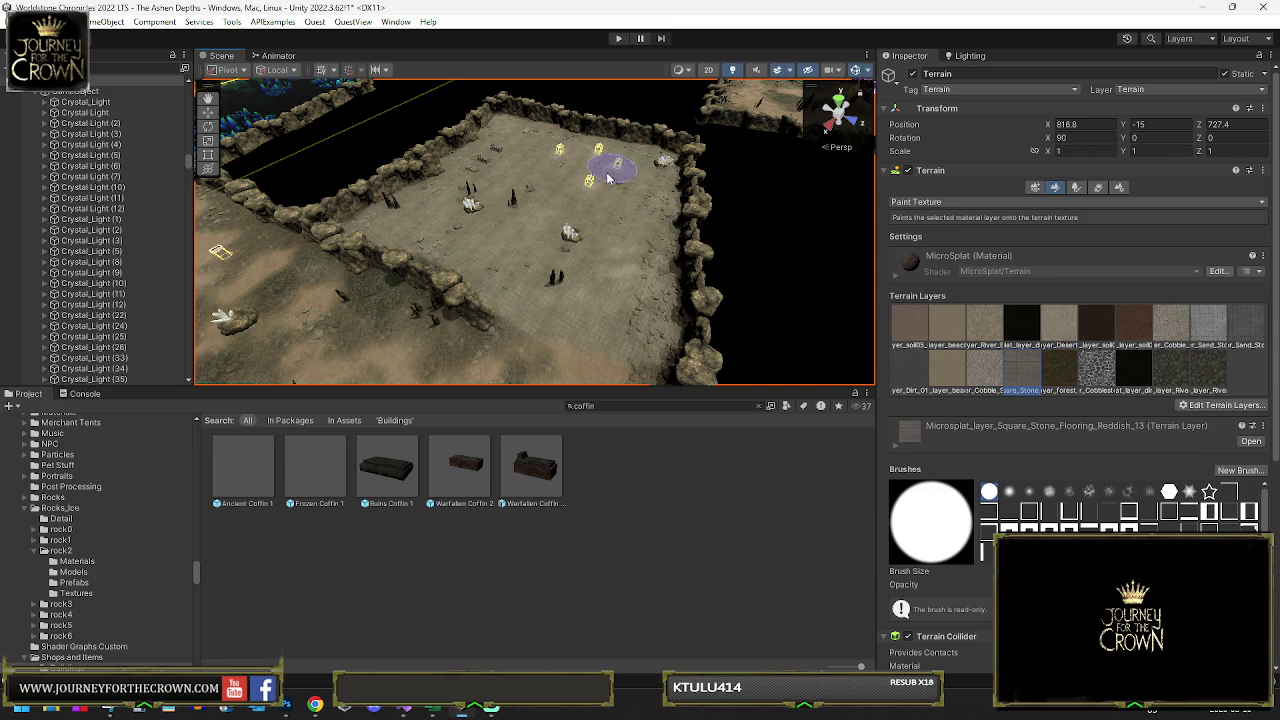
{"action": "mouse_move", "coordinate": [600, 227]}
{"action": "left_mouse_down"}
{"action": "mouse_move", "coordinate": [577, 181]}
{"action": "mouse_move", "coordinate": [643, 194]}
{"action": "mouse_move", "coordinate": [413, 240]}
{"action": "left_mouse_up"}
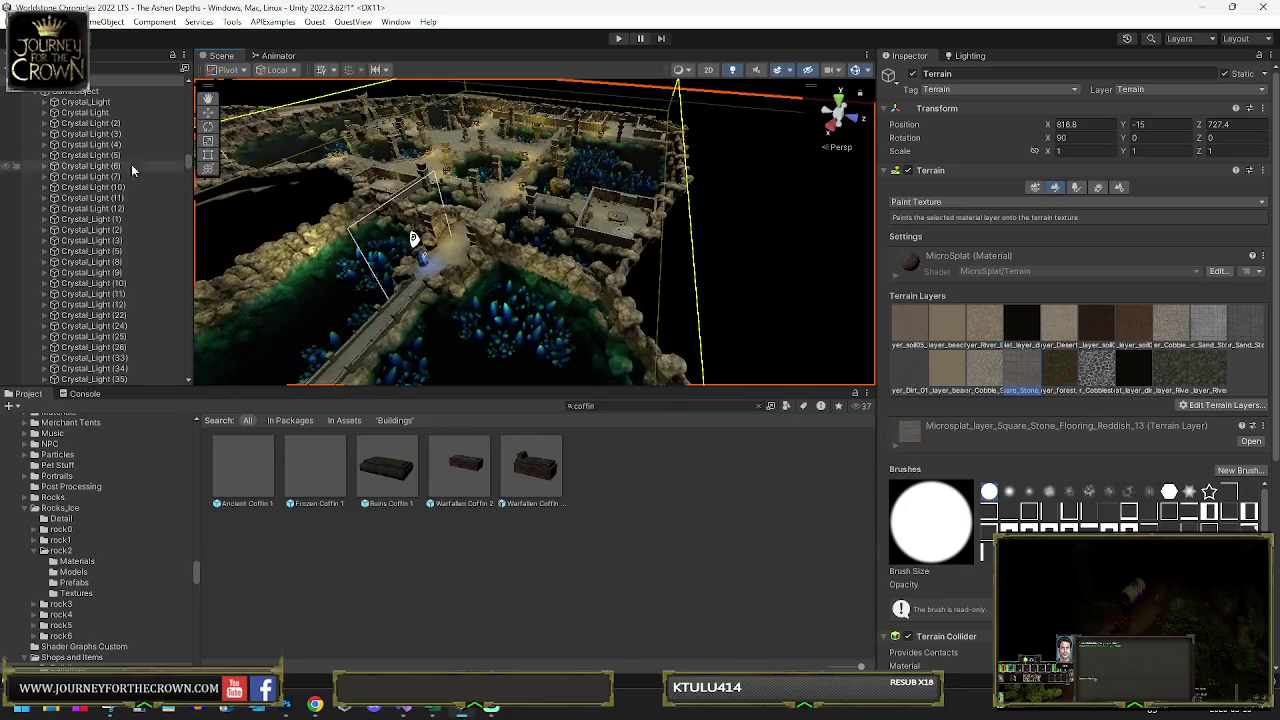
- Duplicate NorthWall (85) and shift the NorthWall (88) copy to 485.1, 1484.6, -60.2
{"action": "left_click", "coordinate": [413, 238]}
{"action": "left_click_drag", "start_coordinate": [216, 229], "coordinate": [211, 237]}
{"action": "left_click_drag", "start_coordinate": [181, 236], "coordinate": [424, 215]}
{"action": "left_click", "coordinate": [457, 202]}
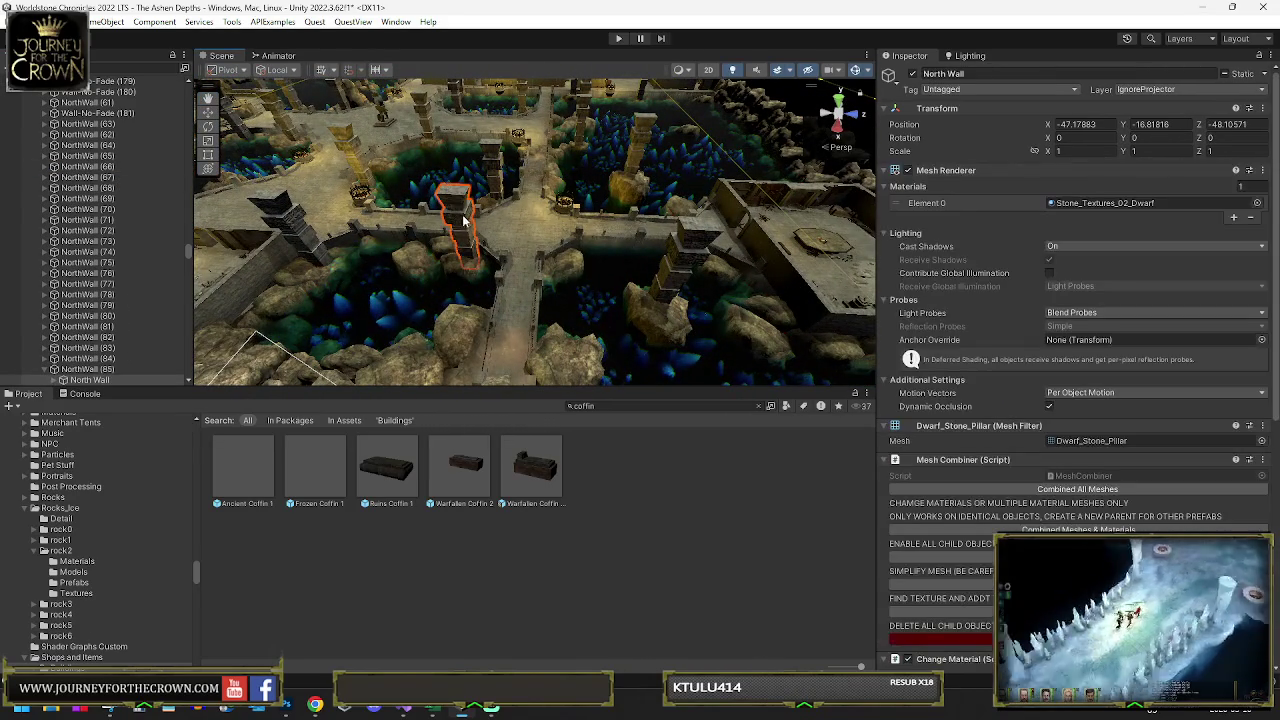
{"action": "left_click", "coordinate": [95, 370]}
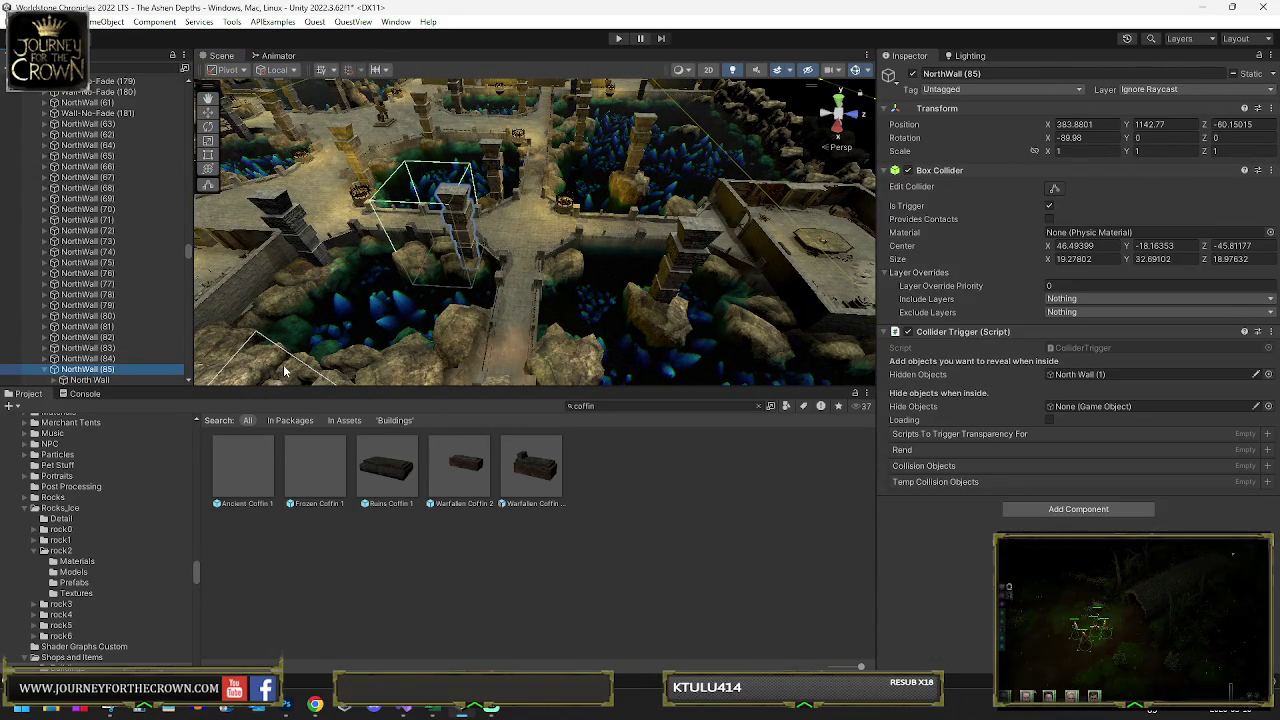
{"action": "key", "text": "ctrl+d"}
{"action": "mouse_move", "coordinate": [578, 131]}
{"action": "left_mouse_down"}
{"action": "mouse_move", "coordinate": [528, 198]}
{"action": "mouse_move", "coordinate": [428, 180]}
{"action": "mouse_move", "coordinate": [681, 113]}
{"action": "mouse_move", "coordinate": [610, 192]}
{"action": "mouse_move", "coordinate": [456, 289]}
{"action": "mouse_move", "coordinate": [528, 124]}
{"action": "mouse_move", "coordinate": [644, 160]}
{"action": "mouse_move", "coordinate": [627, 145]}
{"action": "left_mouse_up"}
{"action": "key", "text": "f"}
{"action": "key", "text": "y"}
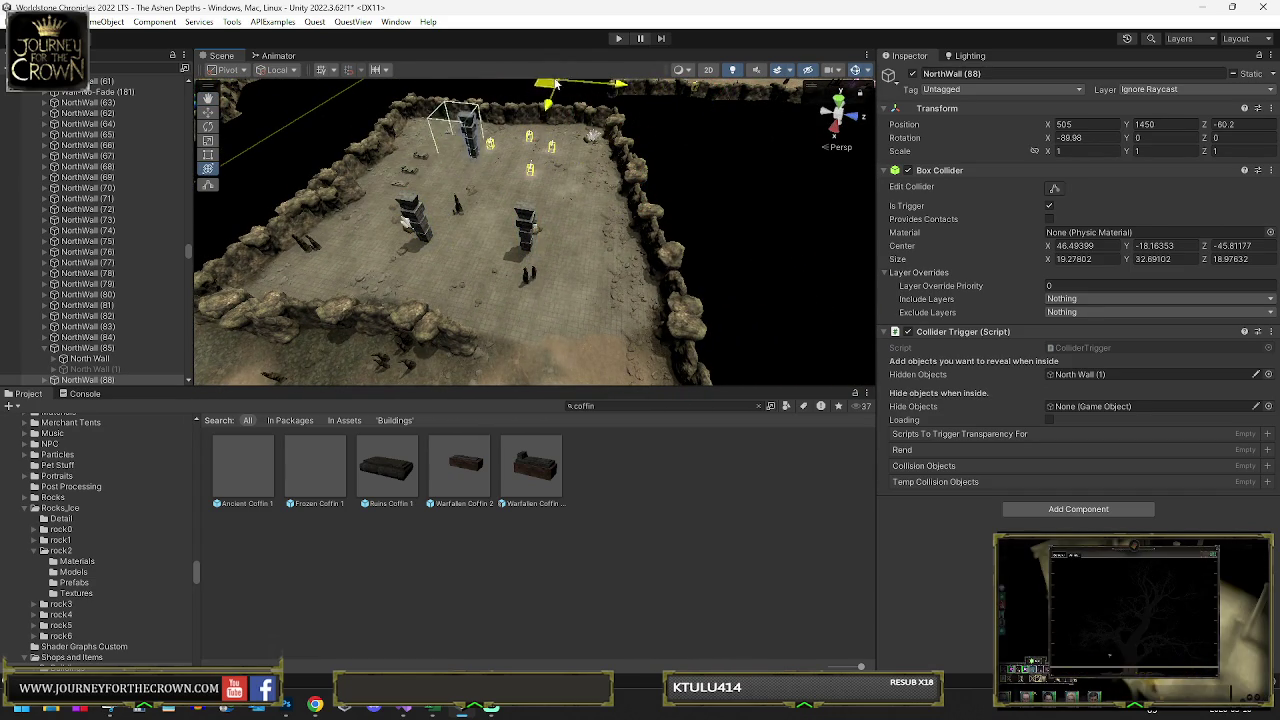
{"action": "left_click_drag", "start_coordinate": [576, 95], "coordinate": [608, 94]}
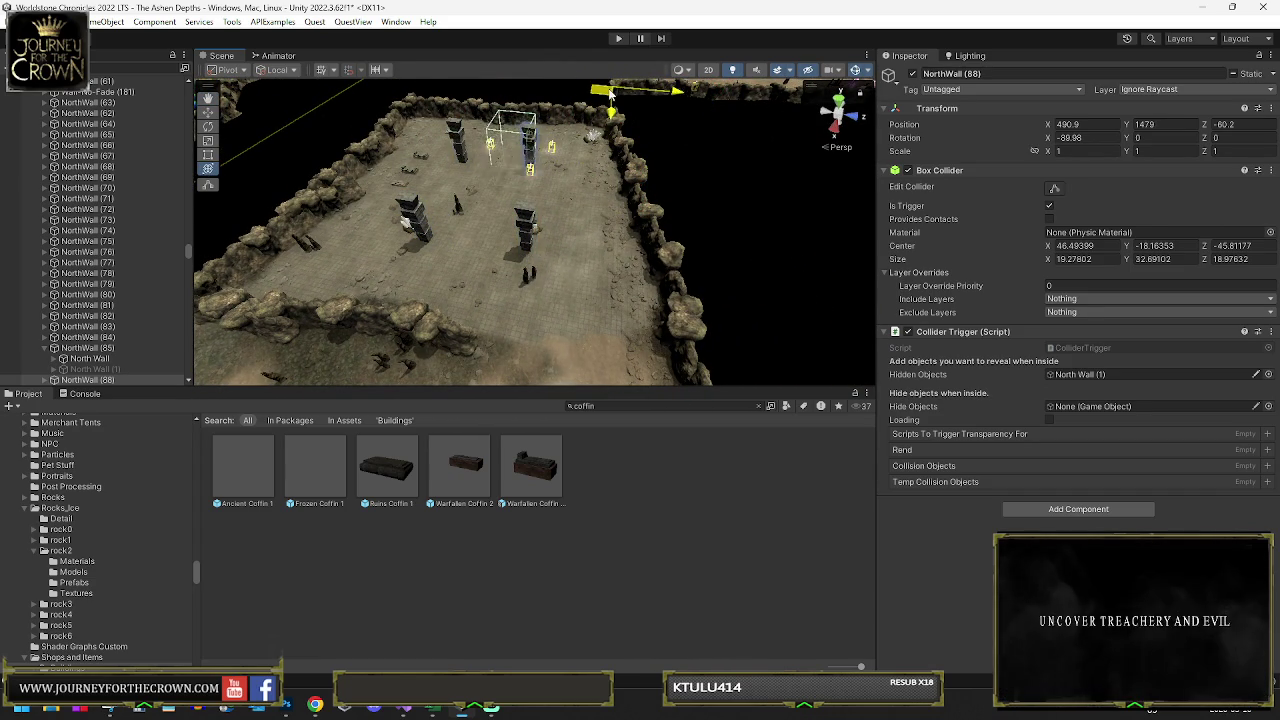
{"action": "mouse_move", "coordinate": [594, 158]}
{"action": "left_mouse_down"}
{"action": "mouse_move", "coordinate": [616, 227]}
{"action": "mouse_move", "coordinate": [559, 218]}
{"action": "mouse_move", "coordinate": [501, 250]}
{"action": "left_mouse_up"}
{"action": "left_click", "coordinate": [466, 249]}
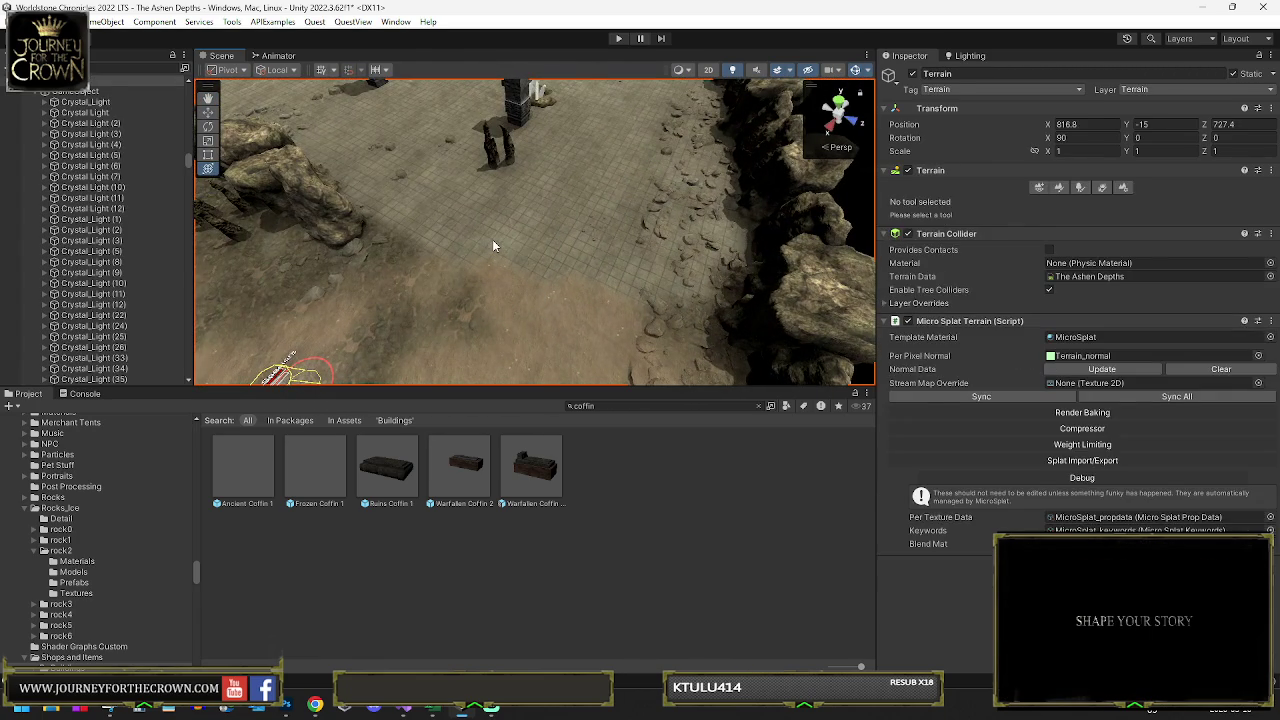
{"action": "left_click", "coordinate": [492, 245]}
{"action": "left_click", "coordinate": [530, 231]}
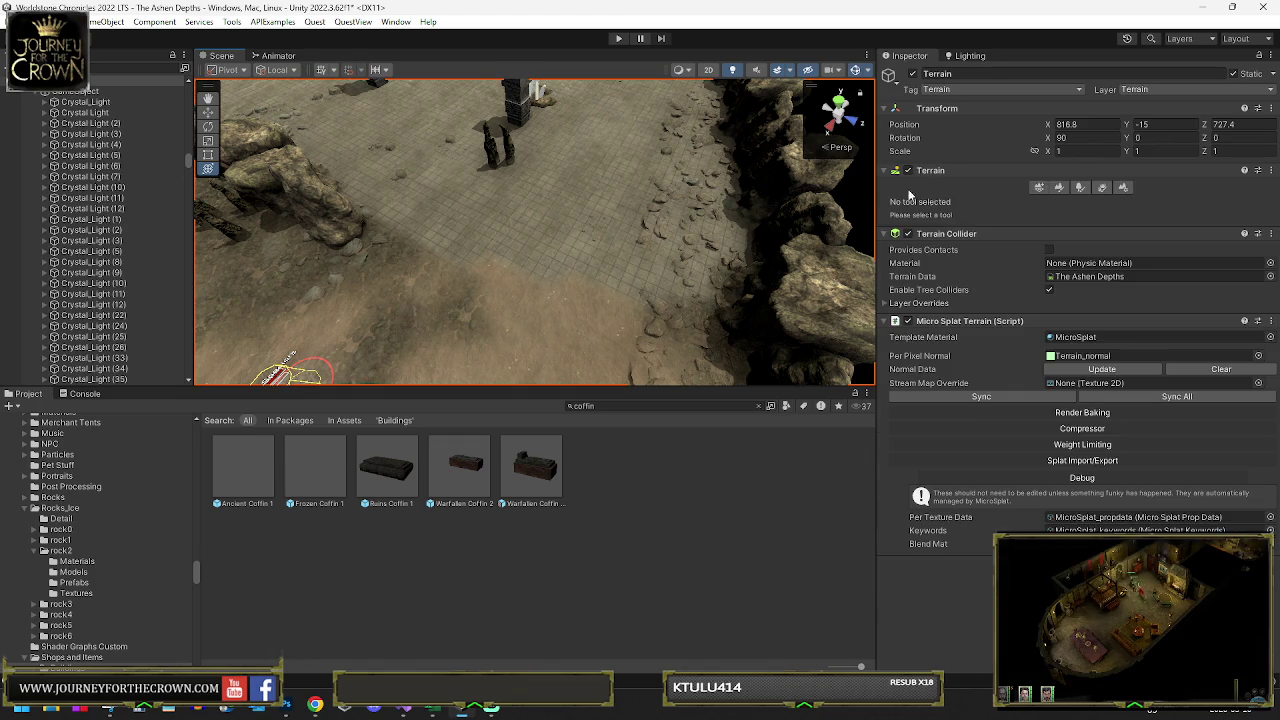
{"action": "left_click", "coordinate": [1060, 189]}
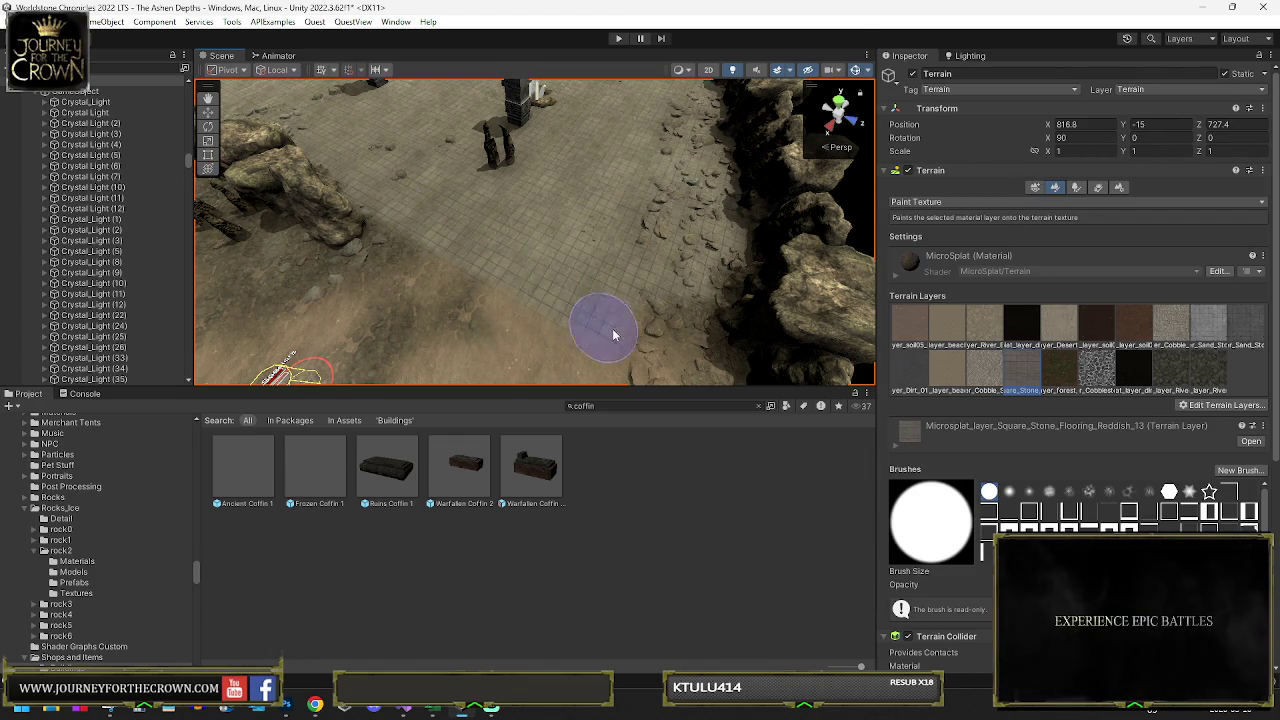
{"action": "mouse_move", "coordinate": [663, 323]}
{"action": "left_mouse_down"}
{"action": "mouse_move", "coordinate": [357, 366]}
{"action": "mouse_move", "coordinate": [402, 191]}
{"action": "mouse_move", "coordinate": [607, 212]}
{"action": "mouse_move", "coordinate": [456, 297]}
{"action": "mouse_move", "coordinate": [658, 306]}
{"action": "mouse_move", "coordinate": [650, 326]}
{"action": "left_mouse_up"}
{"action": "left_click", "coordinate": [402, 191]}
{"action": "left_click", "coordinate": [480, 300]}
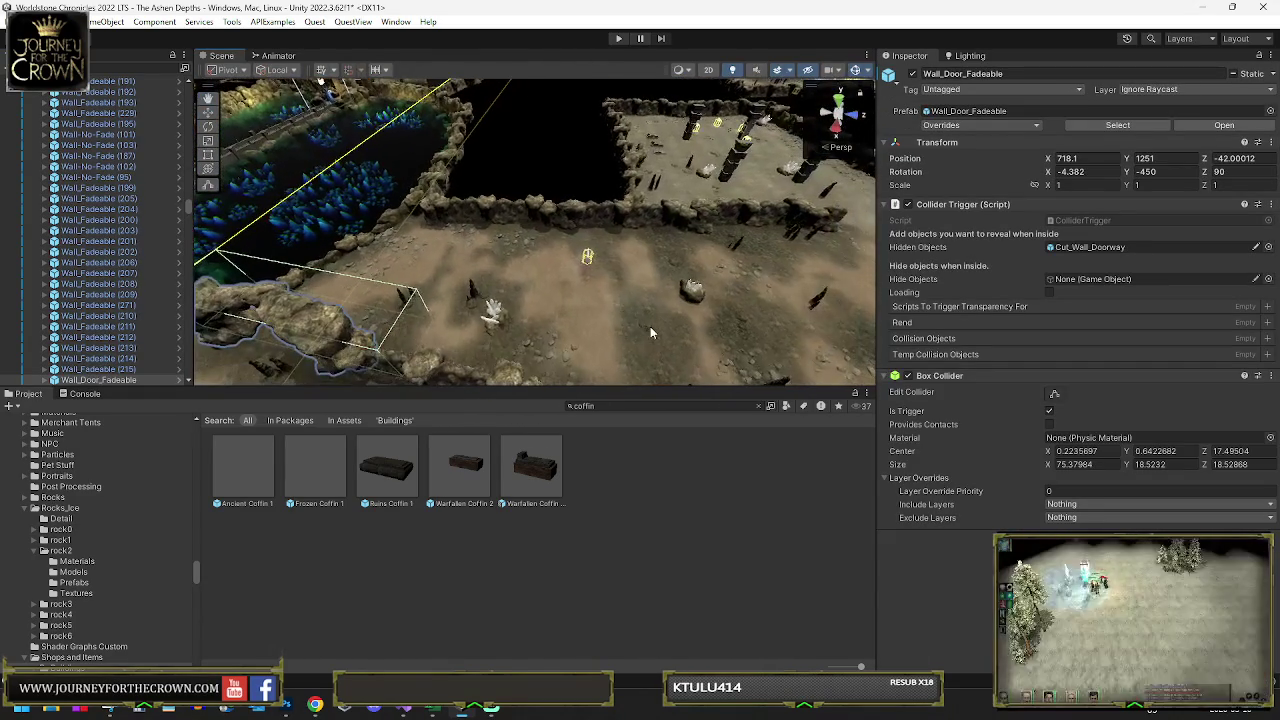
- Duplicate the doorway wall and slide the copy along the ground to a new spot
{"action": "key", "text": "ctrl+d"}
{"action": "left_click_drag", "start_coordinate": [322, 350], "coordinate": [830, 252]}
{"action": "key", "text": "f"}
{"action": "key", "text": "w"}
{"action": "mouse_move", "coordinate": [533, 292]}
{"action": "left_mouse_down"}
{"action": "mouse_move", "coordinate": [543, 288]}
{"action": "mouse_move", "coordinate": [520, 302]}
{"action": "mouse_move", "coordinate": [397, 290]}
{"action": "left_mouse_up"}
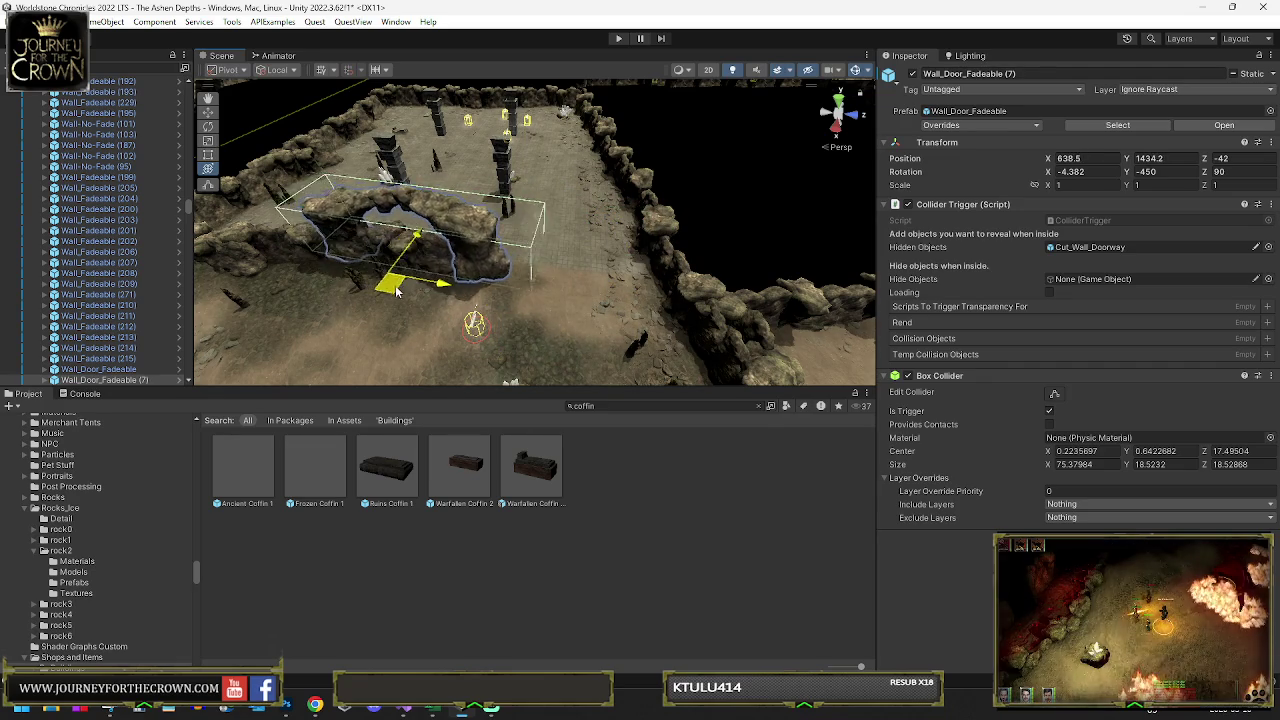
- Move Wall_Fadeable (219) into place along the cave wall
{"action": "left_click", "coordinate": [340, 255]}
{"action": "key", "text": "e"}
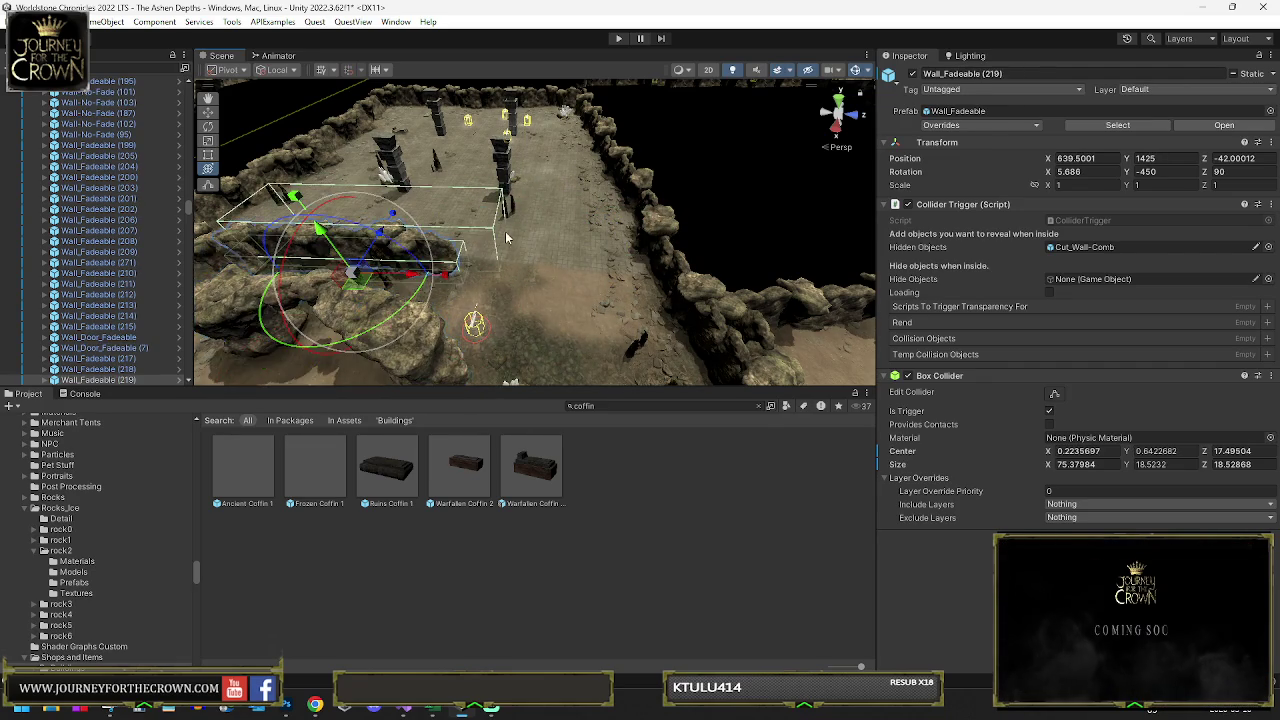
{"action": "key", "text": "w"}
{"action": "left_click_drag", "start_coordinate": [600, 300], "coordinate": [700, 320]}
- Try nudging and tilting Wall_Door_Fadeable (7), then undo those changes
{"action": "left_click", "coordinate": [369, 225]}
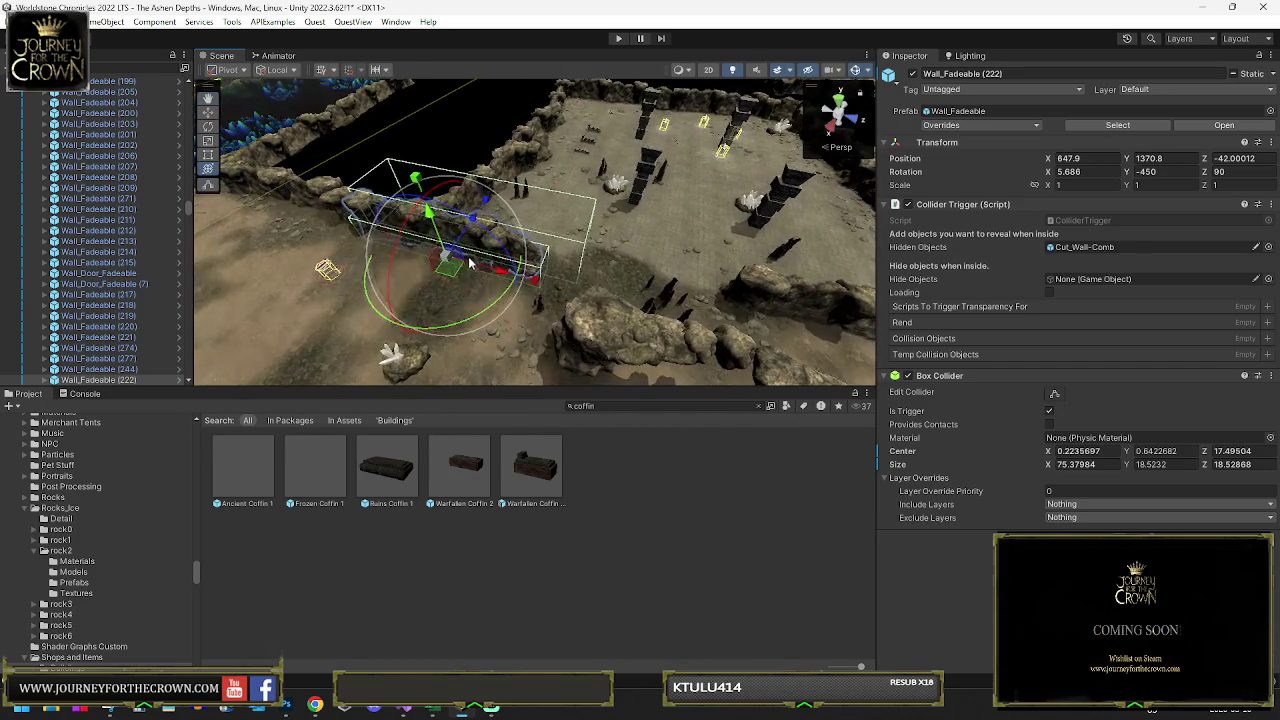
{"action": "left_click", "coordinate": [627, 342]}
{"action": "key", "text": "f"}
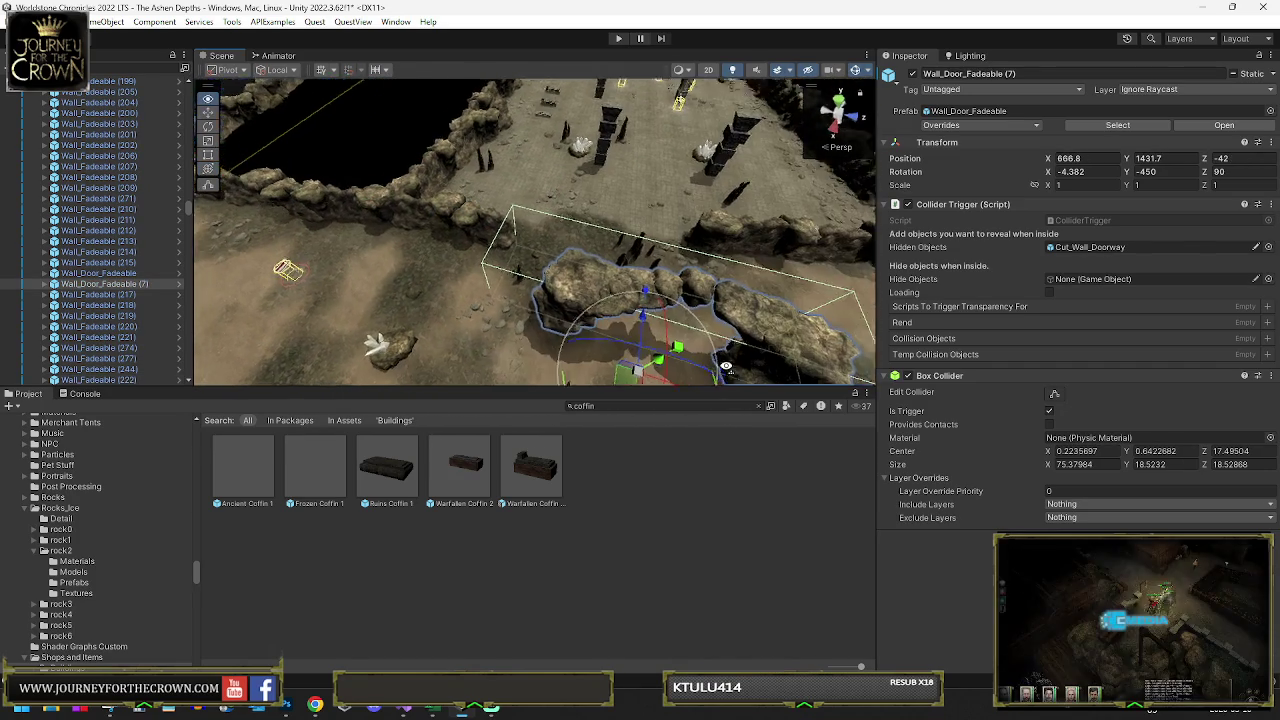
{"action": "left_click_drag", "start_coordinate": [627, 360], "coordinate": [571, 257]}
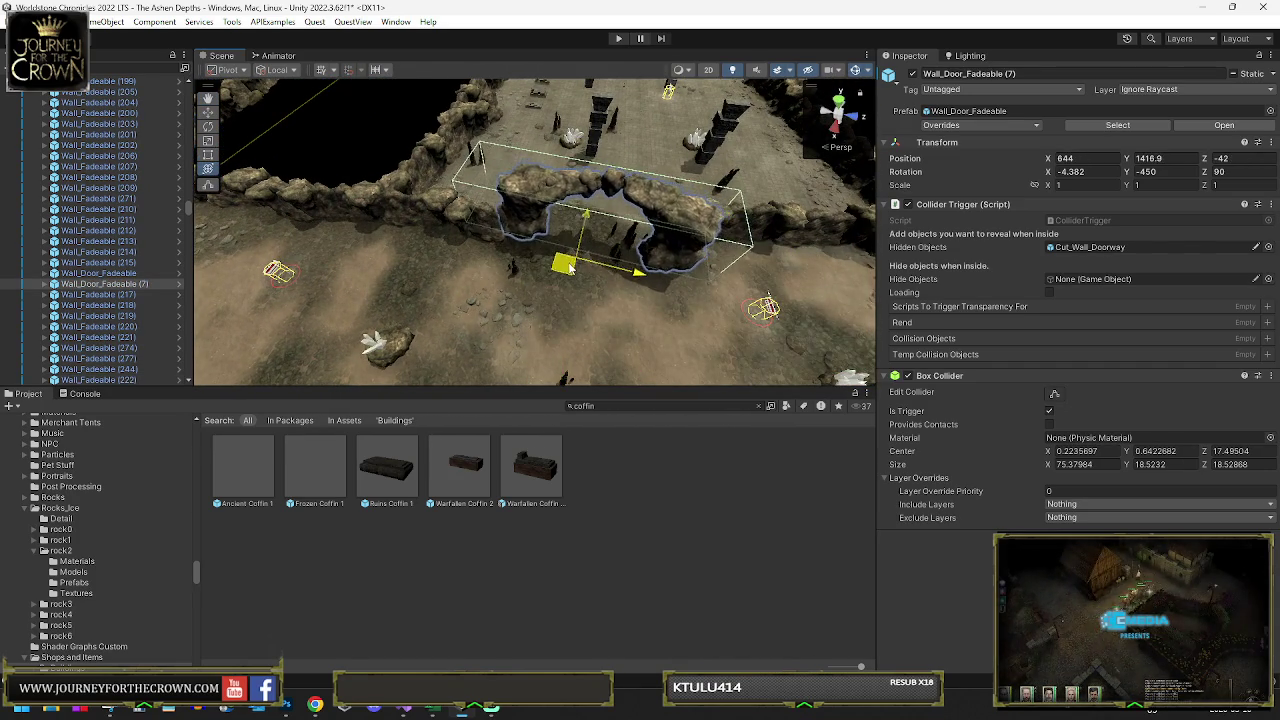
{"action": "key", "text": "y"}
{"action": "mouse_move", "coordinate": [587, 341]}
{"action": "left_mouse_down"}
{"action": "mouse_move", "coordinate": [616, 329]}
{"action": "mouse_move", "coordinate": [568, 228]}
{"action": "mouse_move", "coordinate": [617, 260]}
{"action": "mouse_move", "coordinate": [691, 221]}
{"action": "mouse_move", "coordinate": [659, 225]}
{"action": "left_mouse_up"}
{"action": "key", "text": "w"}
{"action": "key", "text": "y"}
{"action": "key", "text": "ctrl+z"}
{"action": "key", "text": "ctrl+z"}
{"action": "key", "text": "ctrl+z"}
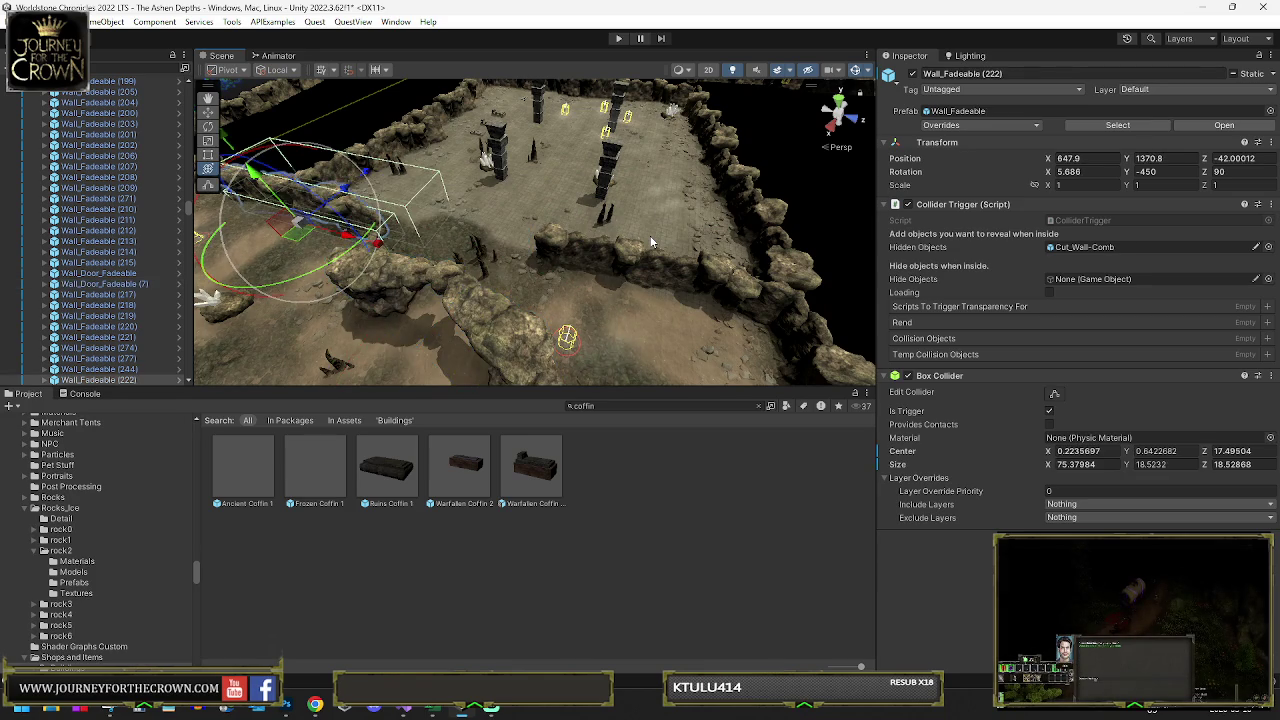
- Bring Wall_Fadeable (219) into line and move Wall_Door_Fadeable (7) to a new position
{"action": "left_click", "coordinate": [651, 242]}
{"action": "mouse_move", "coordinate": [664, 298]}
{"action": "left_mouse_down"}
{"action": "mouse_move", "coordinate": [505, 286]}
{"action": "mouse_move", "coordinate": [463, 268]}
{"action": "mouse_move", "coordinate": [690, 278]}
{"action": "mouse_move", "coordinate": [556, 283]}
{"action": "left_mouse_up"}
{"action": "left_click", "coordinate": [515, 335]}
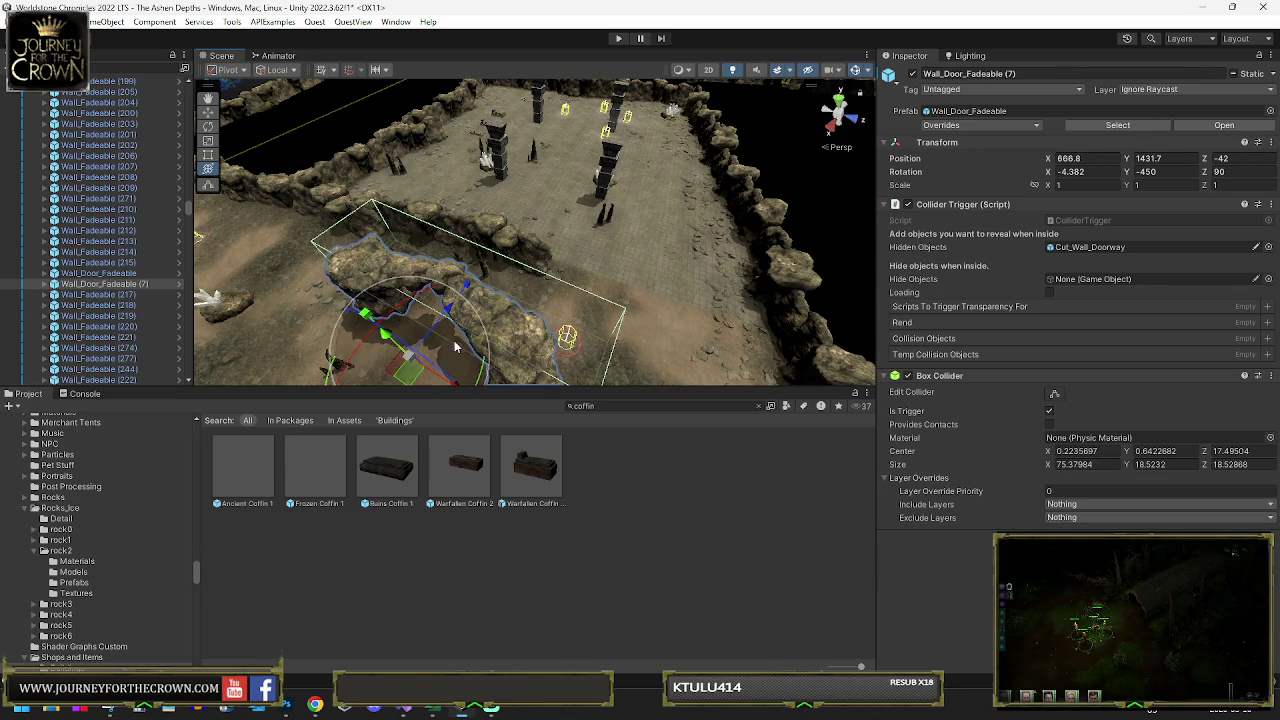
{"action": "mouse_move", "coordinate": [555, 307]}
{"action": "left_mouse_down"}
{"action": "mouse_move", "coordinate": [610, 300]}
{"action": "mouse_move", "coordinate": [530, 335]}
{"action": "mouse_move", "coordinate": [478, 305]}
{"action": "mouse_move", "coordinate": [492, 277]}
{"action": "mouse_move", "coordinate": [519, 296]}
{"action": "mouse_move", "coordinate": [510, 235]}
{"action": "mouse_move", "coordinate": [524, 224]}
{"action": "left_mouse_up"}
{"action": "key", "text": "e"}
{"action": "key", "text": "w"}
{"action": "scroll", "coordinate": [519, 296], "scroll_direction": "up", "scroll_amount": 3}
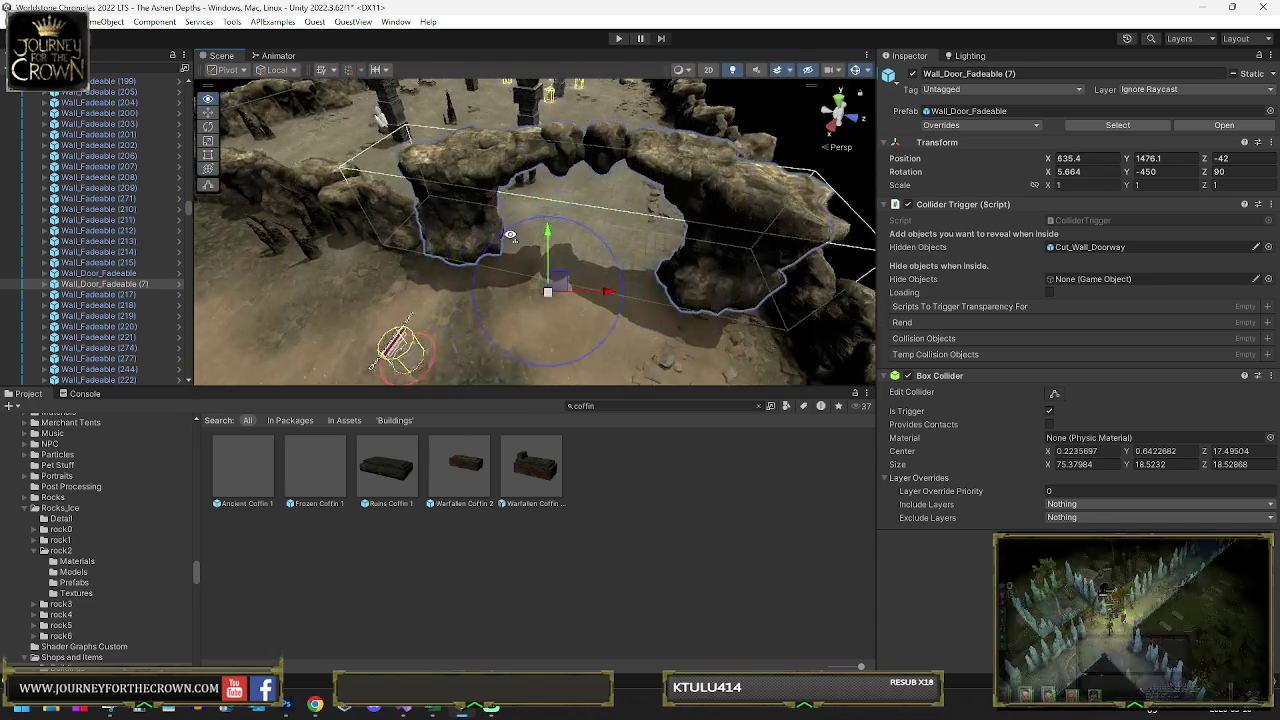
- Fine-tune Wall_Fadeable (219) along the wall and shift the rock archway slightly on Z
{"action": "key", "text": "y"}
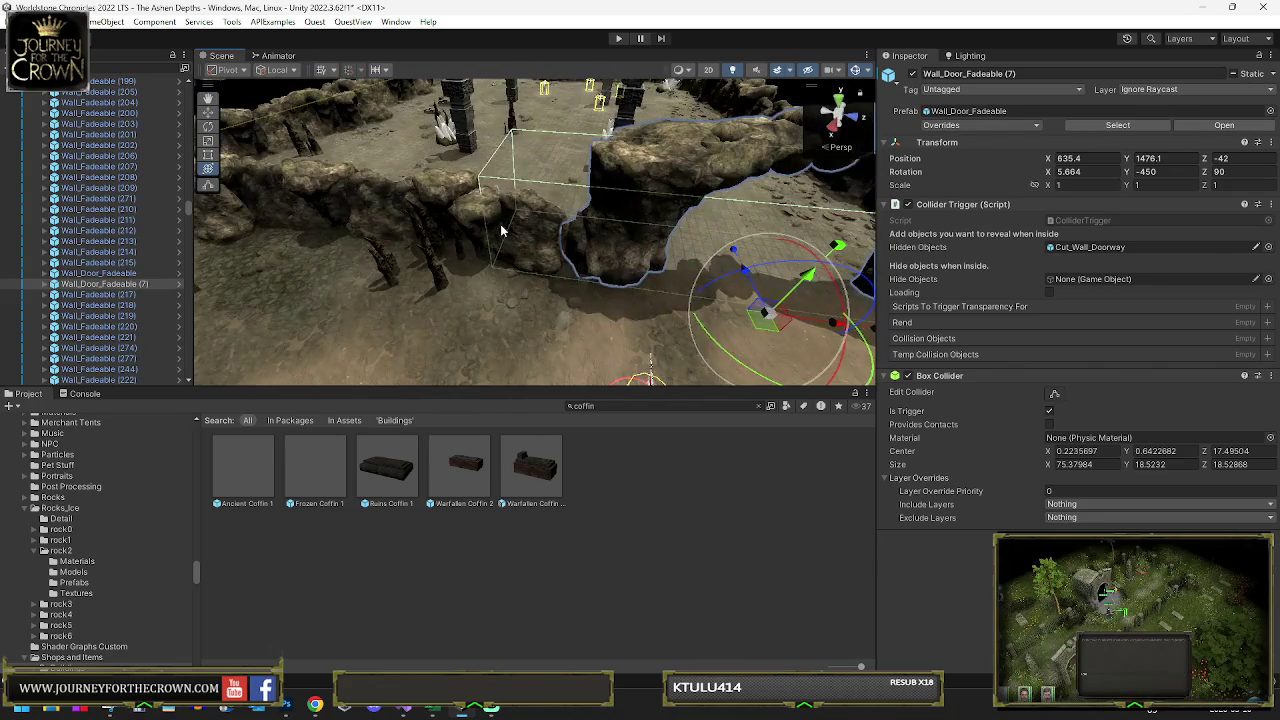
{"action": "left_click", "coordinate": [502, 231]}
{"action": "mouse_move", "coordinate": [404, 269]}
{"action": "left_mouse_down"}
{"action": "mouse_move", "coordinate": [421, 245]}
{"action": "mouse_move", "coordinate": [586, 306]}
{"action": "mouse_move", "coordinate": [580, 254]}
{"action": "mouse_move", "coordinate": [493, 220]}
{"action": "left_mouse_up"}
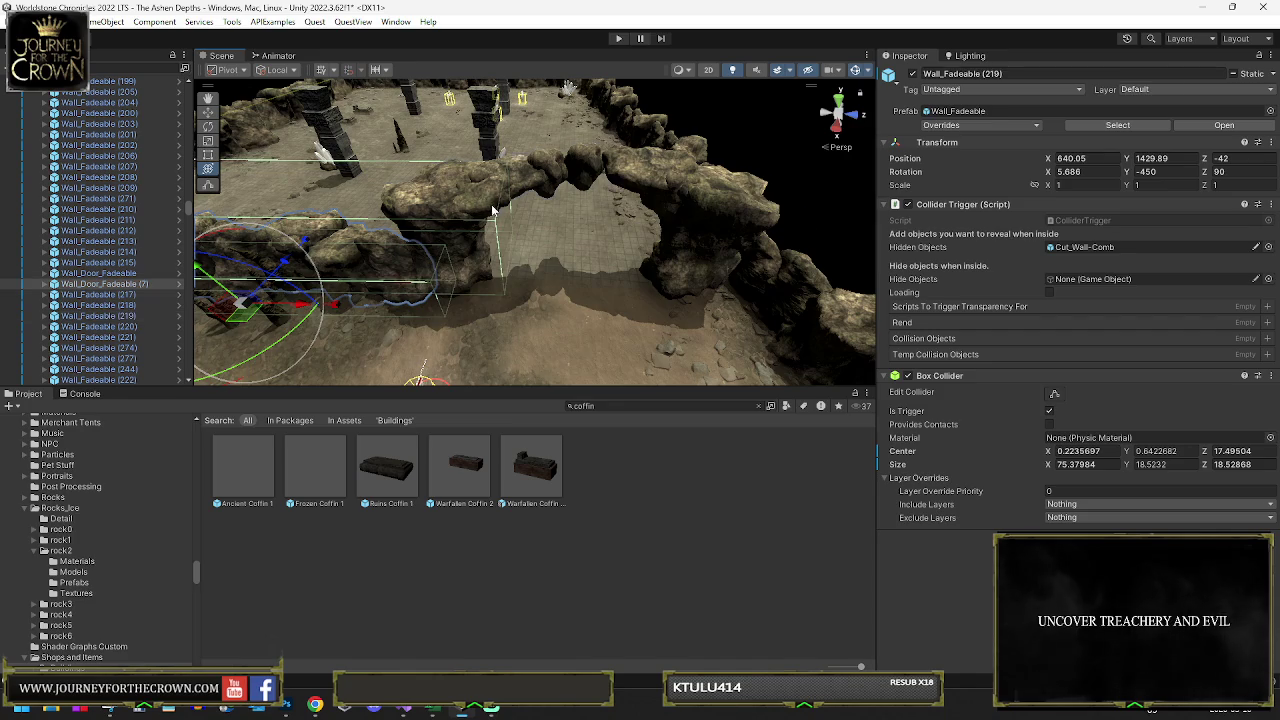
{"action": "left_click", "coordinate": [491, 210]}
{"action": "mouse_move", "coordinate": [555, 278]}
{"action": "left_mouse_down"}
{"action": "mouse_move", "coordinate": [560, 290]}
{"action": "mouse_move", "coordinate": [545, 282]}
{"action": "mouse_move", "coordinate": [445, 318]}
{"action": "mouse_move", "coordinate": [470, 330]}
{"action": "mouse_move", "coordinate": [525, 228]}
{"action": "left_mouse_up"}
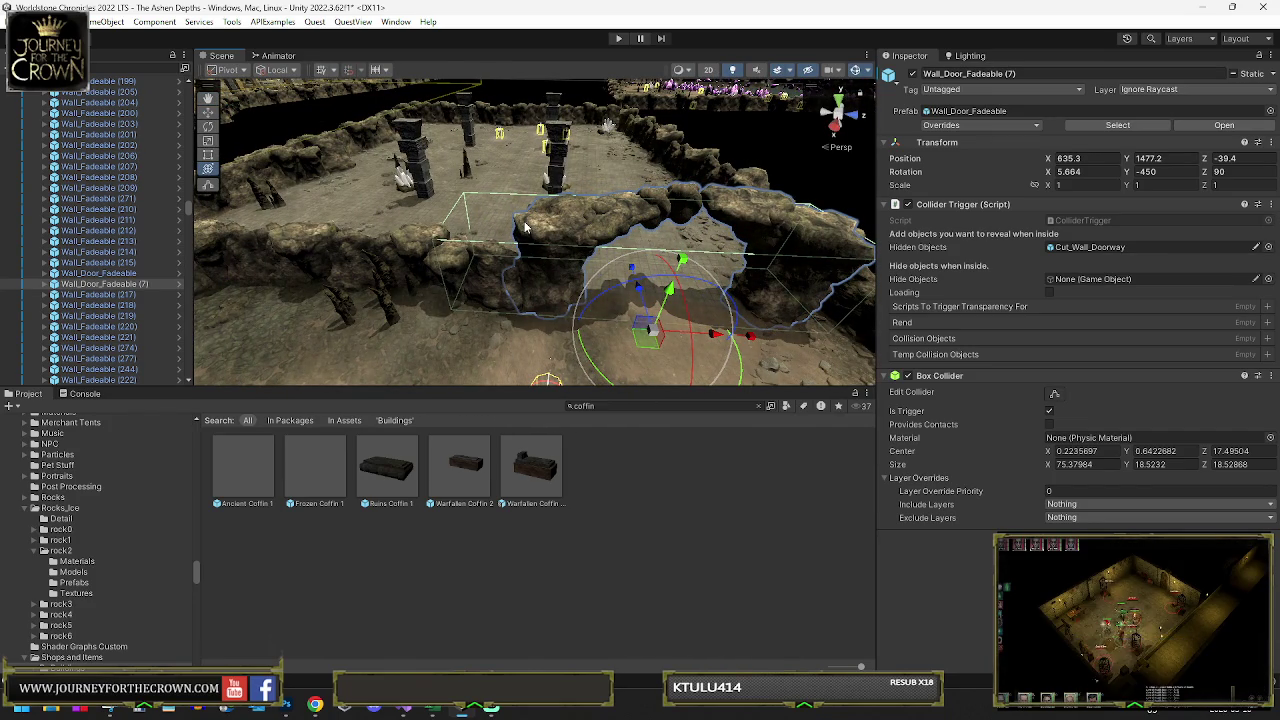
{"action": "mouse_move", "coordinate": [690, 272]}
{"action": "left_mouse_down"}
{"action": "mouse_move", "coordinate": [735, 220]}
{"action": "mouse_move", "coordinate": [253, 190]}
{"action": "mouse_move", "coordinate": [703, 227]}
{"action": "mouse_move", "coordinate": [615, 380]}
{"action": "left_mouse_up"}
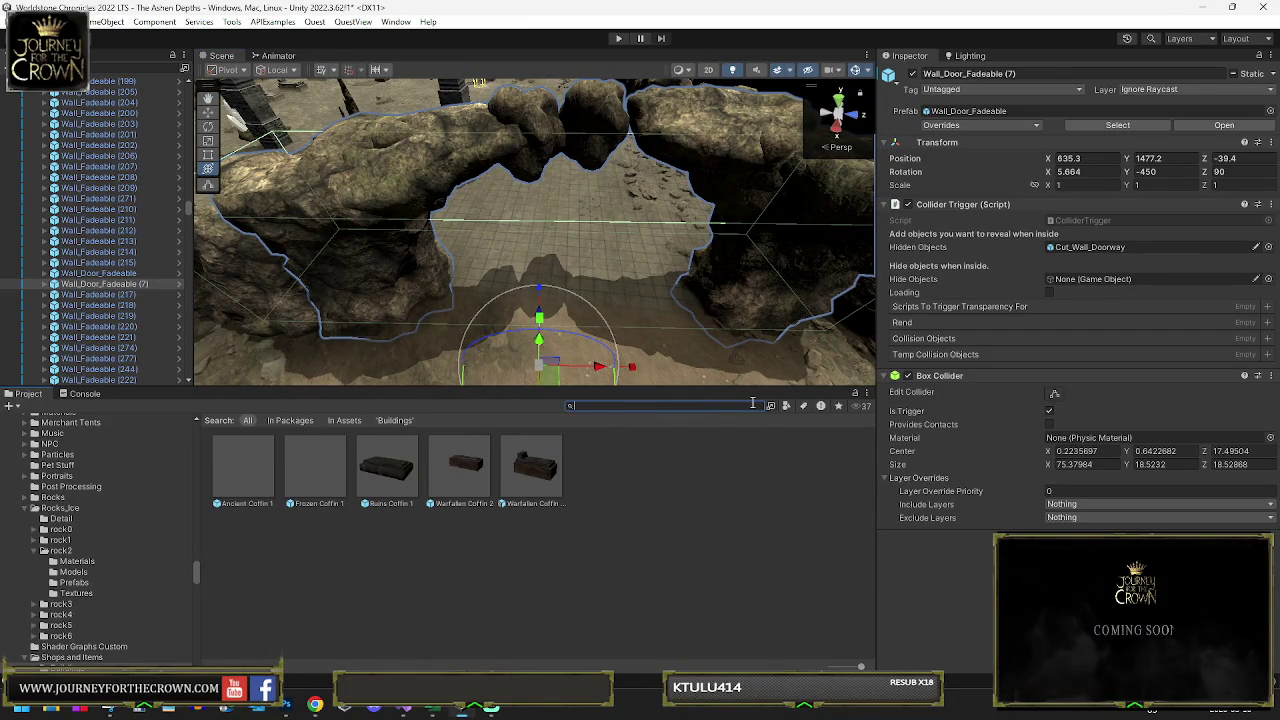
- Place a Dwarf_Flooring_Edge_01 piece on the courtyard floor with a Center pivot
{"action": "scroll", "coordinate": [690, 541], "scroll_direction": "down", "scroll_amount": 10}
{"action": "type", "text": "edge"}
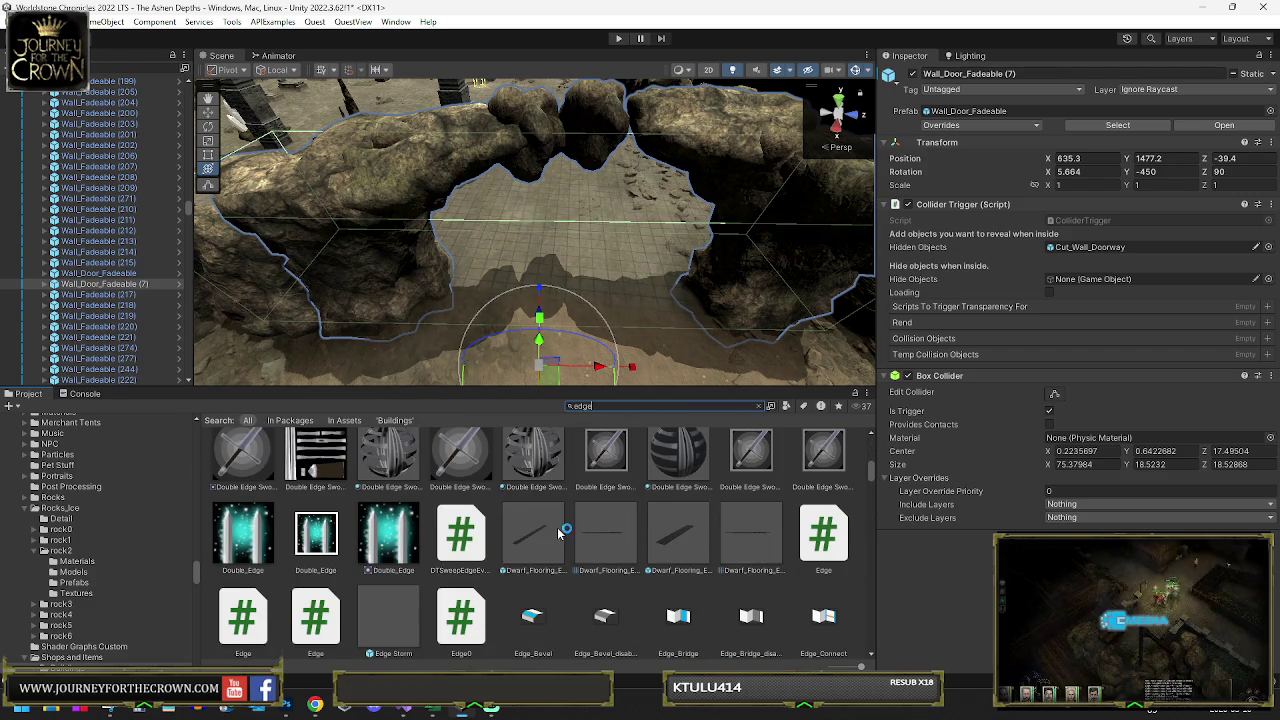
{"action": "left_click", "coordinate": [531, 535]}
{"action": "mouse_move", "coordinate": [586, 335]}
{"action": "left_mouse_down"}
{"action": "mouse_move", "coordinate": [575, 305]}
{"action": "mouse_move", "coordinate": [612, 248]}
{"action": "left_mouse_up"}
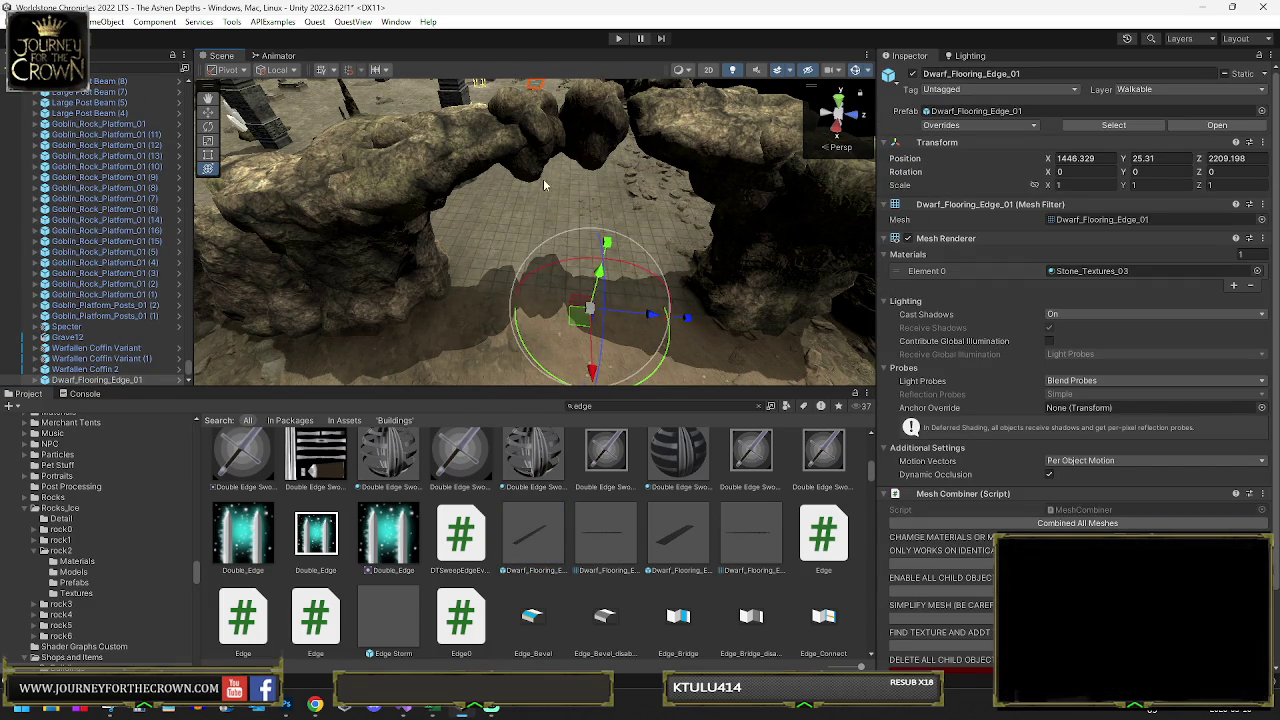
{"action": "left_click_drag", "start_coordinate": [583, 381], "coordinate": [586, 372]}
{"action": "scroll", "coordinate": [586, 300], "scroll_direction": "down", "scroll_amount": 5}
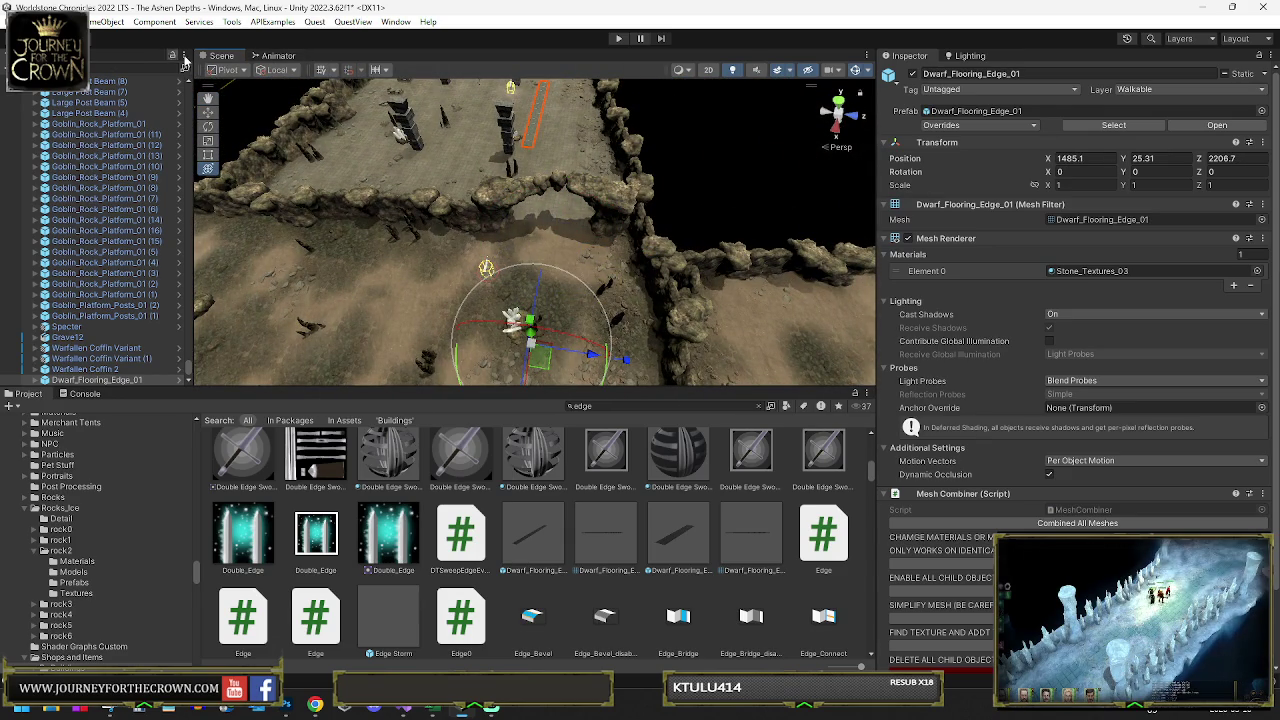
{"action": "left_click", "coordinate": [255, 88]}
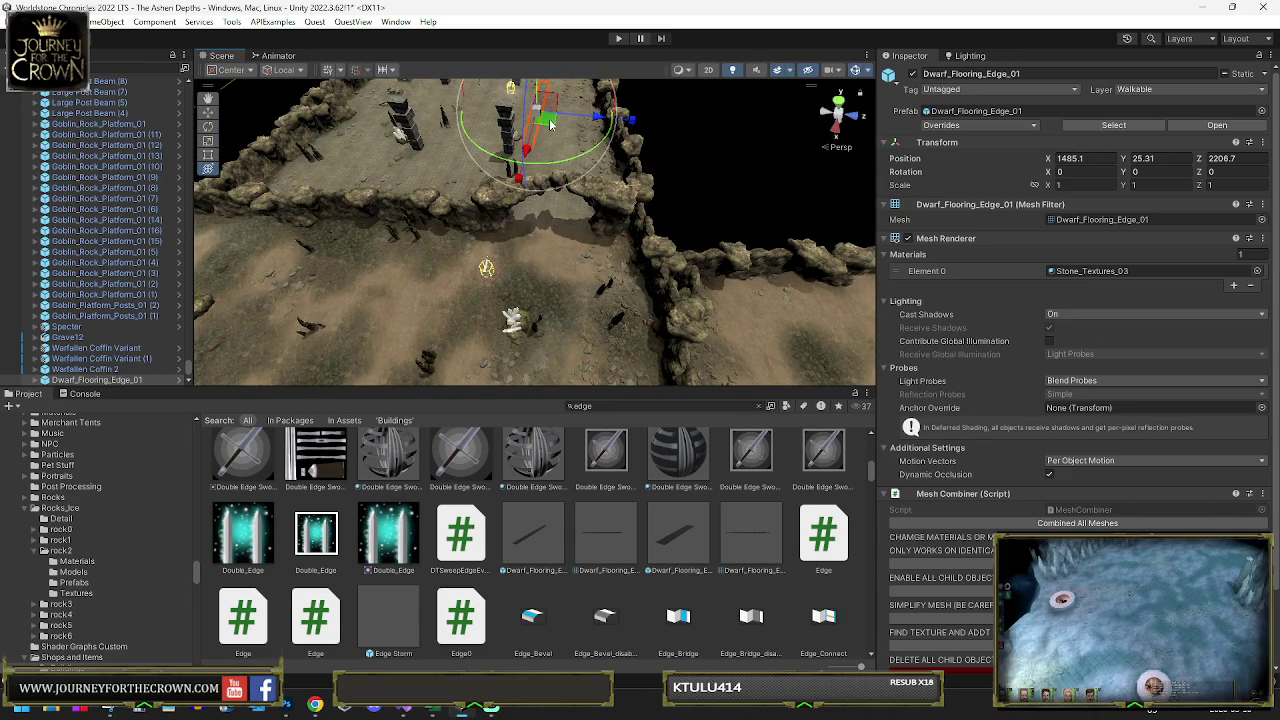
{"action": "left_click_drag", "start_coordinate": [558, 188], "coordinate": [560, 240]}
- Turn the floor edge piece to exactly 90° on Y and lower it slightly into the ground
{"action": "key", "text": "e"}
{"action": "mouse_move", "coordinate": [566, 322]}
{"action": "left_mouse_down"}
{"action": "mouse_move", "coordinate": [320, 322]}
{"action": "mouse_move", "coordinate": [514, 266]}
{"action": "mouse_move", "coordinate": [680, 245]}
{"action": "left_mouse_up"}
{"action": "mouse_move", "coordinate": [505, 214]}
{"action": "left_mouse_down"}
{"action": "mouse_move", "coordinate": [555, 216]}
{"action": "mouse_move", "coordinate": [530, 184]}
{"action": "mouse_move", "coordinate": [396, 131]}
{"action": "mouse_move", "coordinate": [451, 113]}
{"action": "left_mouse_up"}
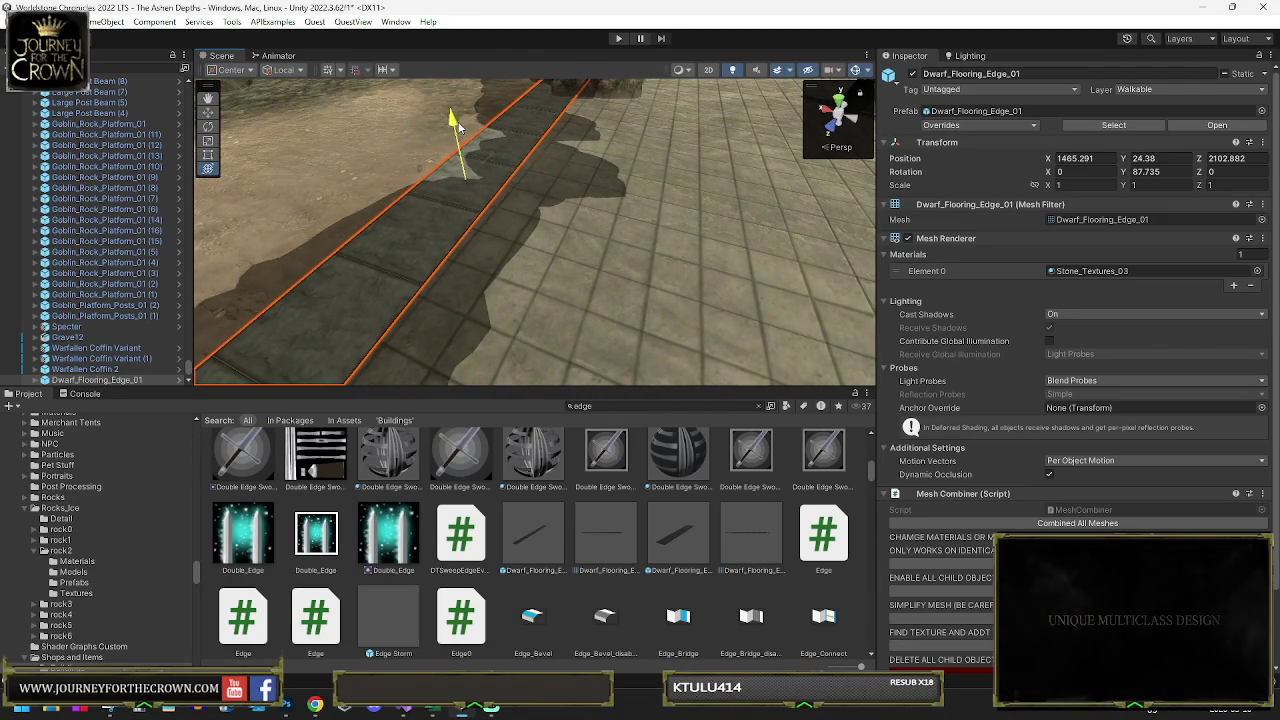
{"action": "key", "text": "e"}
{"action": "left_click_drag", "start_coordinate": [478, 228], "coordinate": [487, 231]}
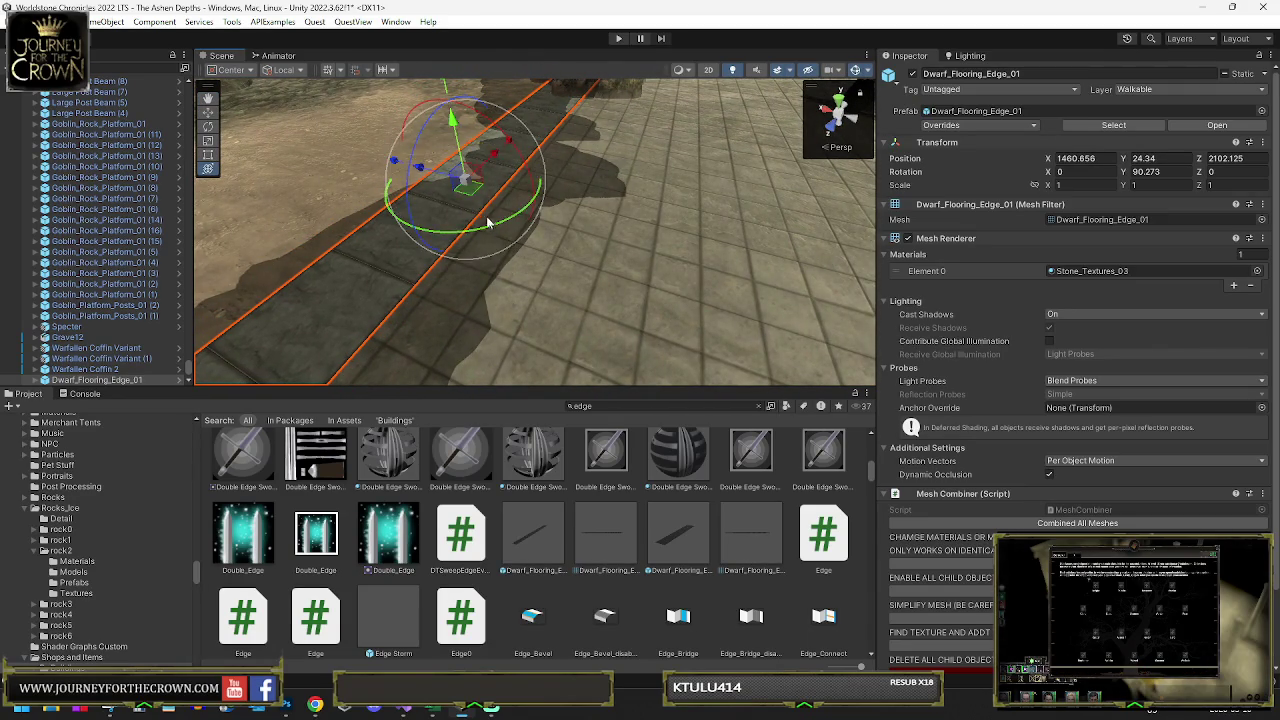
{"action": "mouse_move", "coordinate": [470, 202]}
{"action": "left_mouse_down"}
{"action": "mouse_move", "coordinate": [543, 257]}
{"action": "mouse_move", "coordinate": [635, 270]}
{"action": "mouse_move", "coordinate": [606, 267]}
{"action": "mouse_move", "coordinate": [622, 260]}
{"action": "left_mouse_up"}
{"action": "left_click", "coordinate": [495, 275]}
{"action": "left_click", "coordinate": [630, 271]}
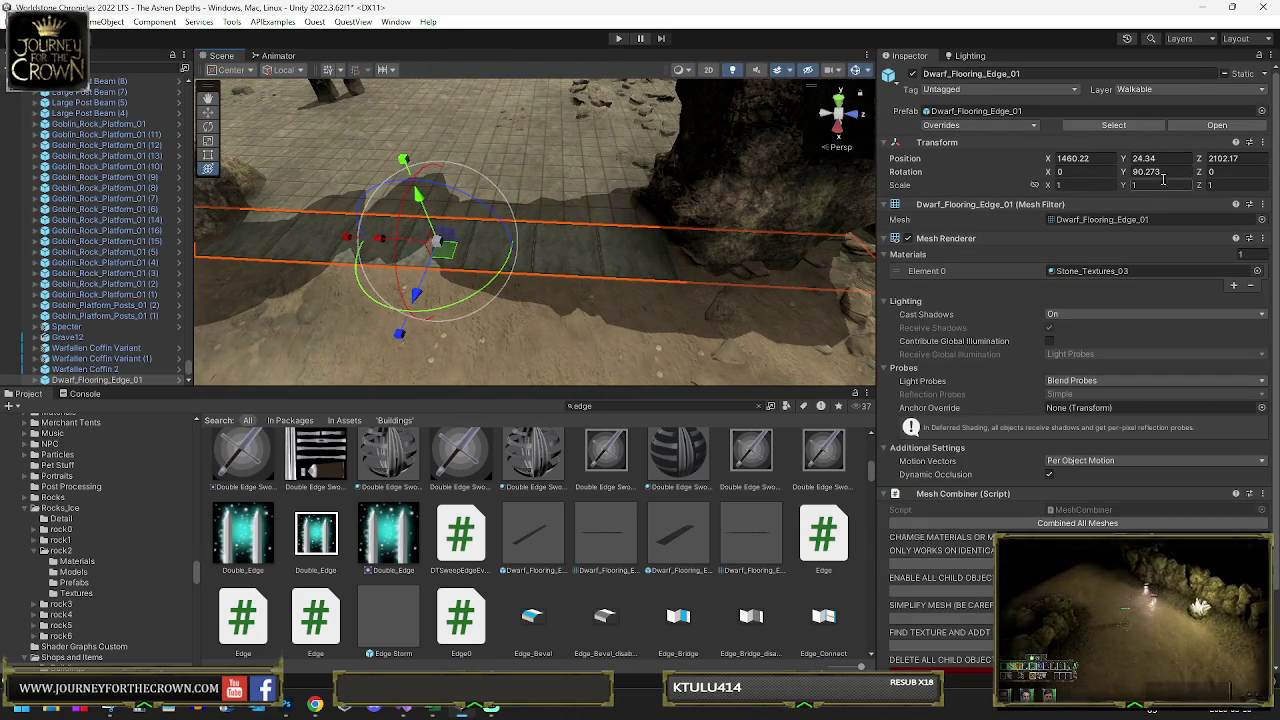
{"action": "type", "text": "90"}
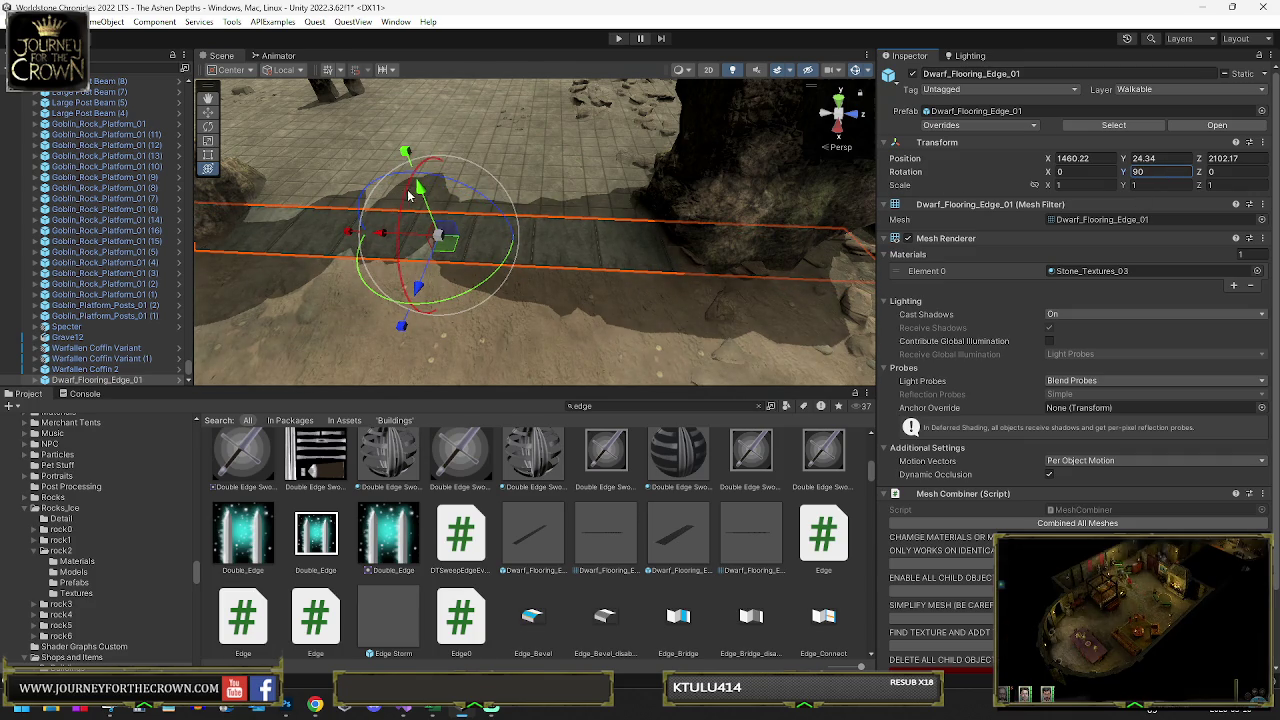
{"action": "left_click", "coordinate": [420, 195]}
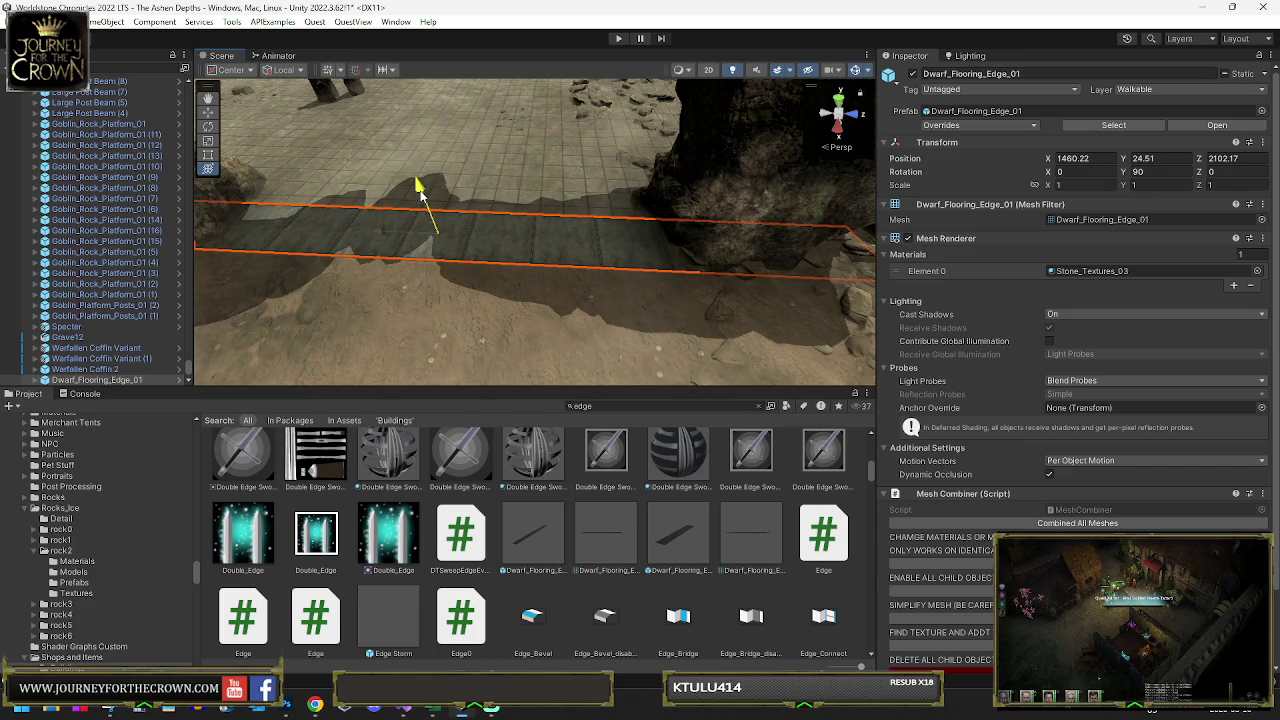
{"action": "left_click_drag", "start_coordinate": [421, 192], "coordinate": [420, 189]}
- Shift the sandstone rock beside the floor aside and reselect the floor edge piece
{"action": "left_click", "coordinate": [727, 318]}
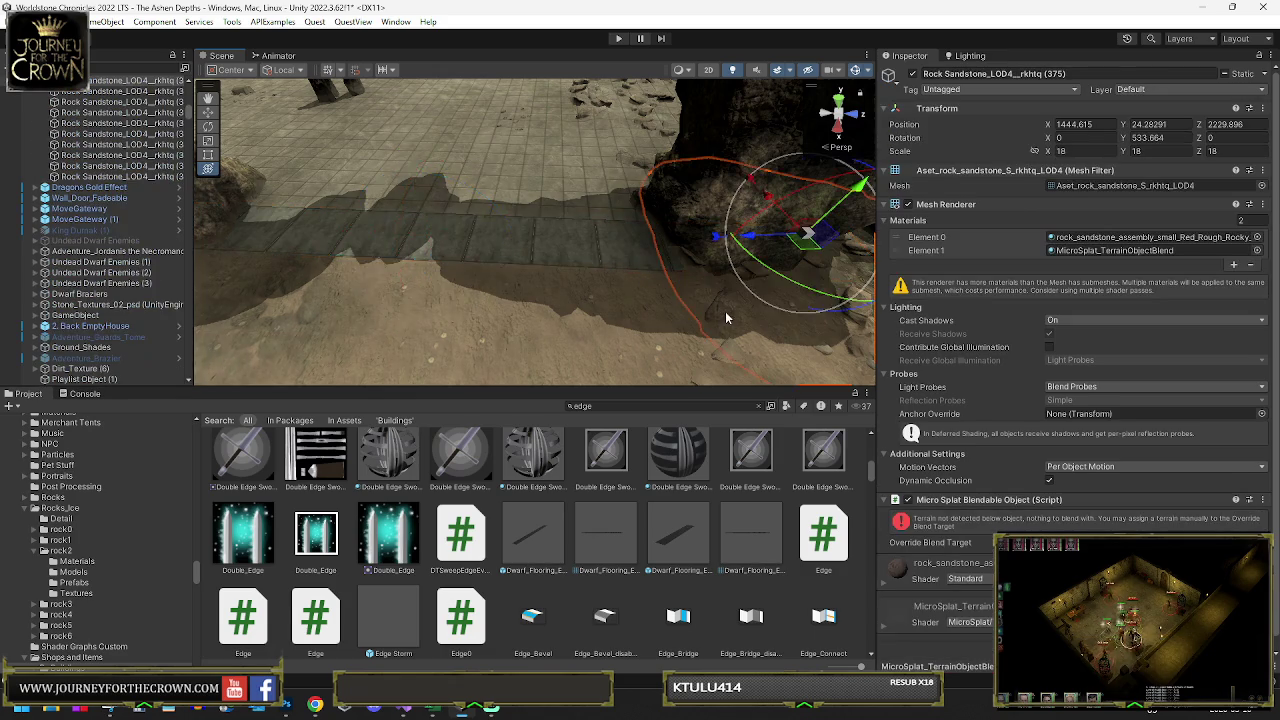
{"action": "mouse_move", "coordinate": [750, 218]}
{"action": "left_mouse_down"}
{"action": "mouse_move", "coordinate": [780, 233]}
{"action": "mouse_move", "coordinate": [550, 202]}
{"action": "left_mouse_up"}
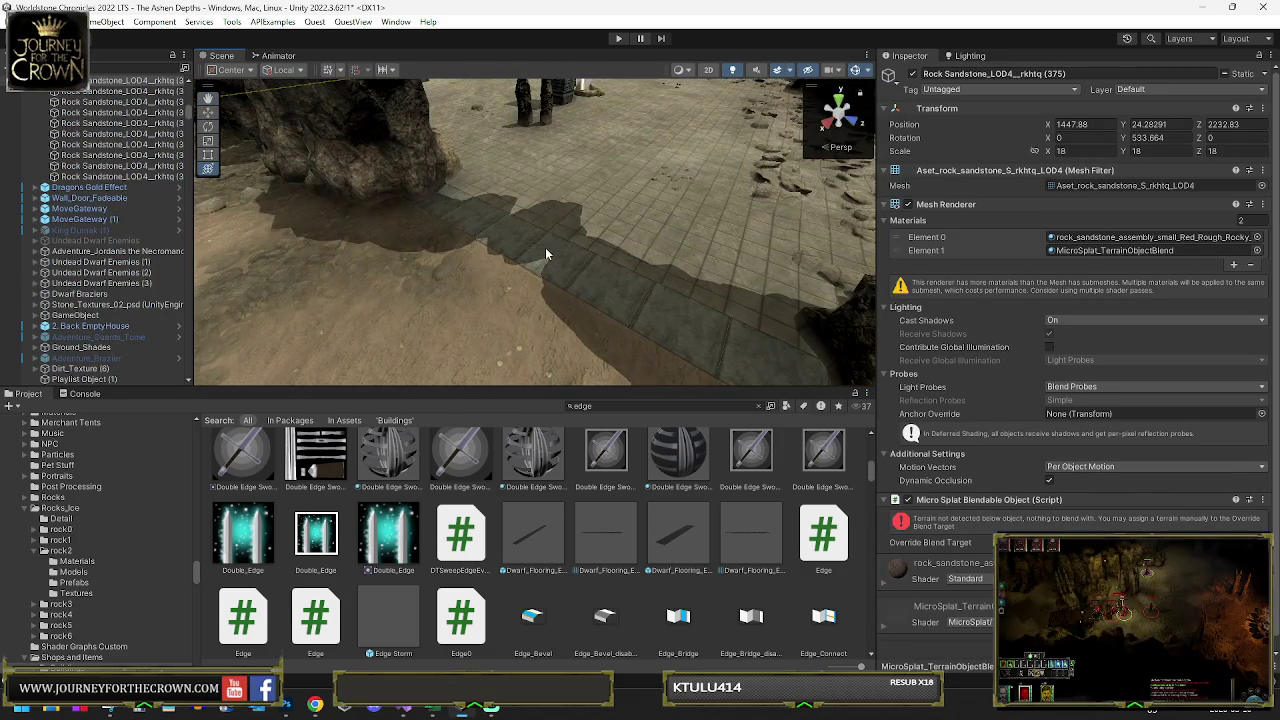
{"action": "left_click", "coordinate": [545, 254]}
{"action": "mouse_move", "coordinate": [545, 254]}
{"action": "left_mouse_down"}
{"action": "mouse_move", "coordinate": [622, 215]}
{"action": "mouse_move", "coordinate": [373, 206]}
{"action": "mouse_move", "coordinate": [424, 316]}
{"action": "left_mouse_up"}
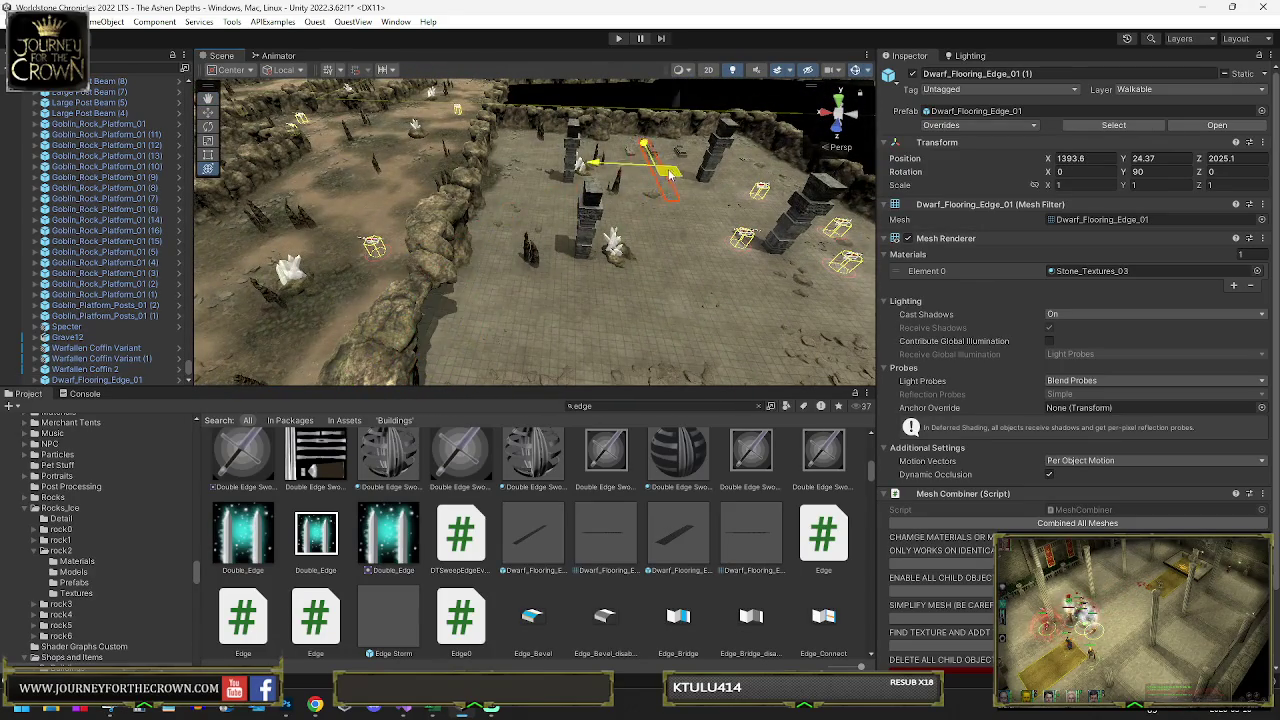
- Set the copied edge piece between the pillars at 1376.4, 24.37, 2058.7 and nudge the North Wall pillar
{"action": "left_click_drag", "start_coordinate": [668, 175], "coordinate": [662, 178]}
{"action": "key", "text": "f"}
{"action": "mouse_move", "coordinate": [640, 370]}
{"action": "left_mouse_down"}
{"action": "mouse_move", "coordinate": [846, 382]}
{"action": "mouse_move", "coordinate": [800, 360]}
{"action": "left_mouse_up"}
{"action": "mouse_move", "coordinate": [556, 250]}
{"action": "left_mouse_down"}
{"action": "mouse_move", "coordinate": [542, 272]}
{"action": "mouse_move", "coordinate": [556, 288]}
{"action": "left_mouse_up"}
{"action": "mouse_move", "coordinate": [556, 288]}
{"action": "left_mouse_down"}
{"action": "mouse_move", "coordinate": [662, 270]}
{"action": "mouse_move", "coordinate": [606, 265]}
{"action": "mouse_move", "coordinate": [538, 177]}
{"action": "left_mouse_up"}
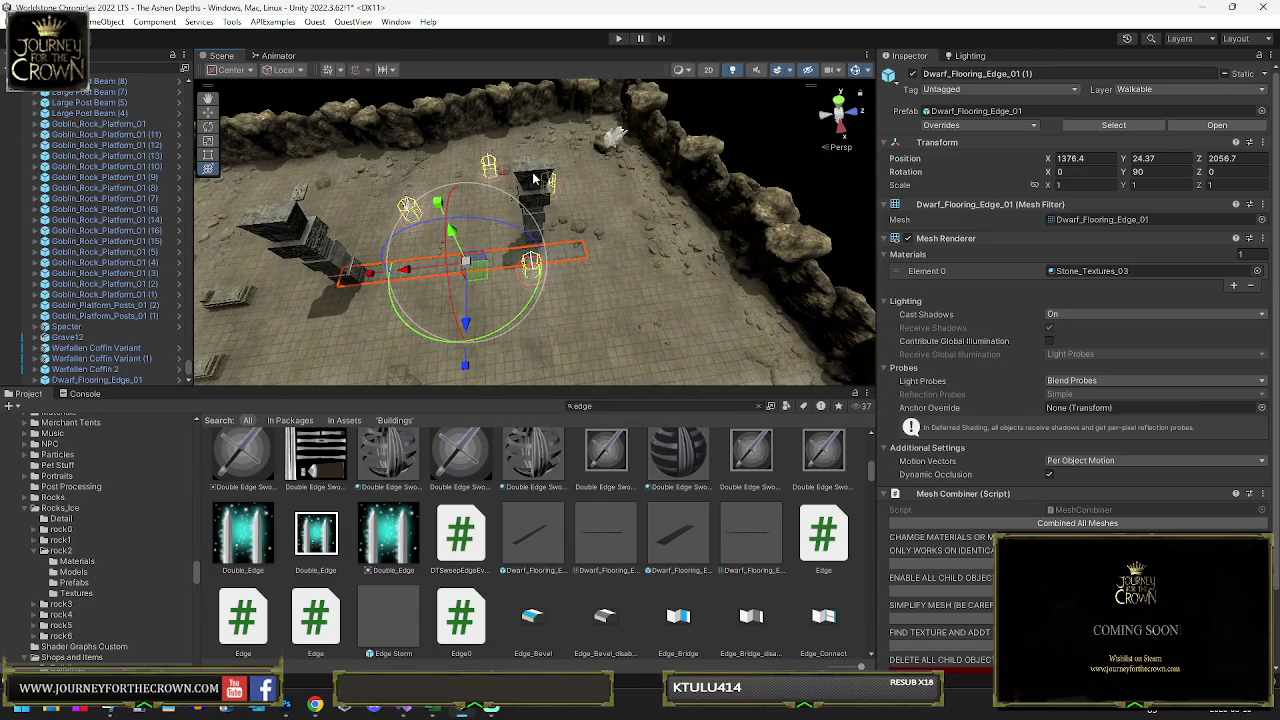
{"action": "left_click", "coordinate": [535, 180]}
{"action": "left_click_drag", "start_coordinate": [525, 228], "coordinate": [545, 230]}
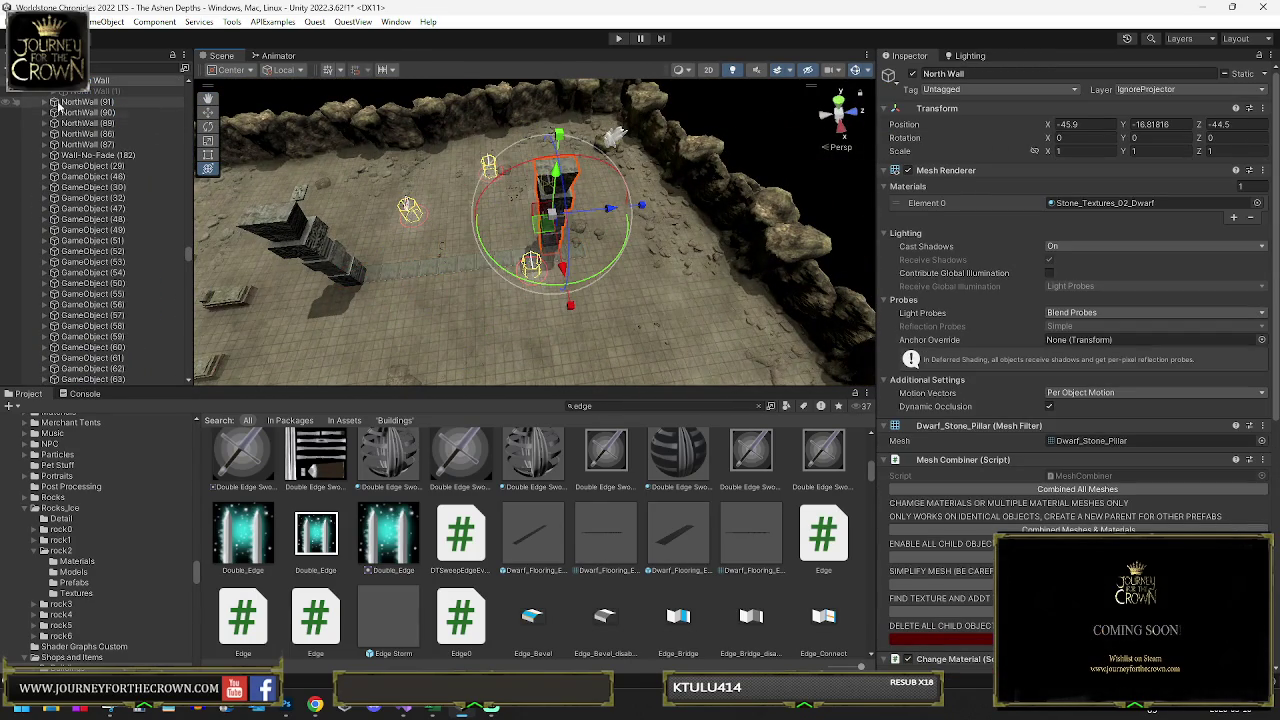
- Move NorthWall (88) beside its pillar, then duplicate the copied floor edge piece
{"action": "left_click", "coordinate": [503, 217]}
{"action": "mouse_move", "coordinate": [503, 217]}
{"action": "left_mouse_down"}
{"action": "mouse_move", "coordinate": [524, 252]}
{"action": "mouse_move", "coordinate": [562, 208]}
{"action": "mouse_move", "coordinate": [565, 222]}
{"action": "left_mouse_up"}
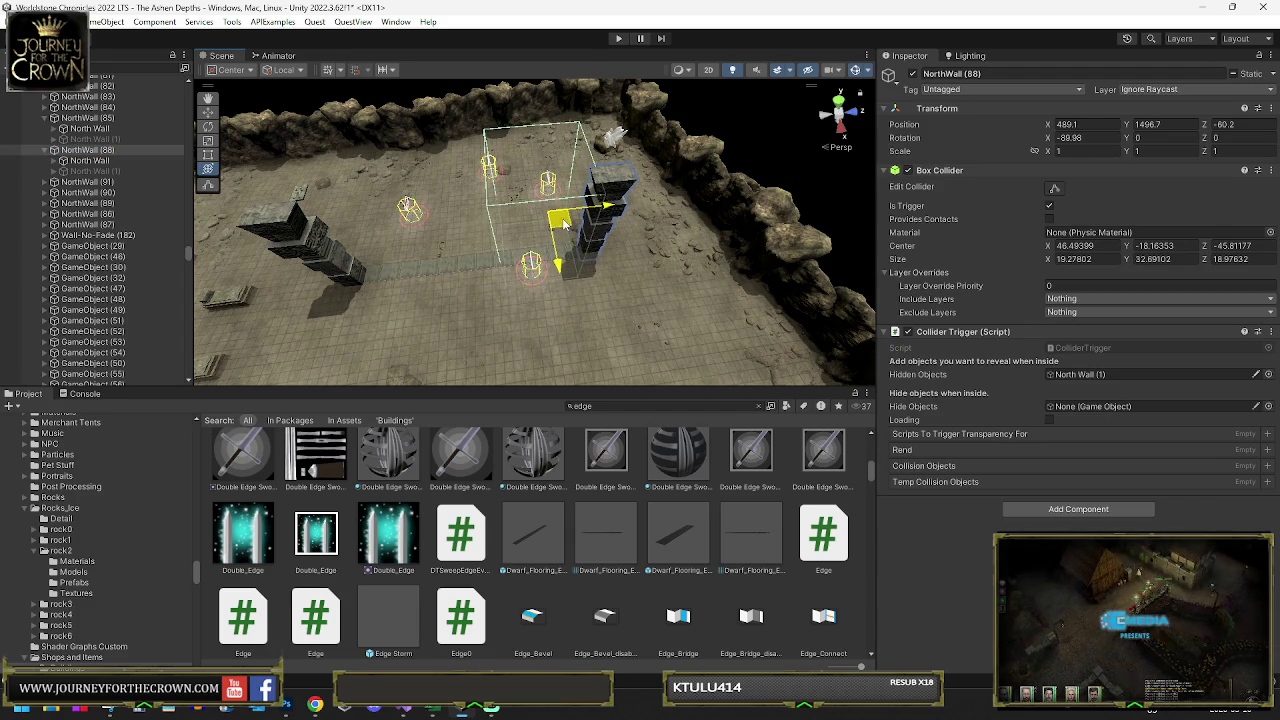
{"action": "left_click", "coordinate": [414, 275]}
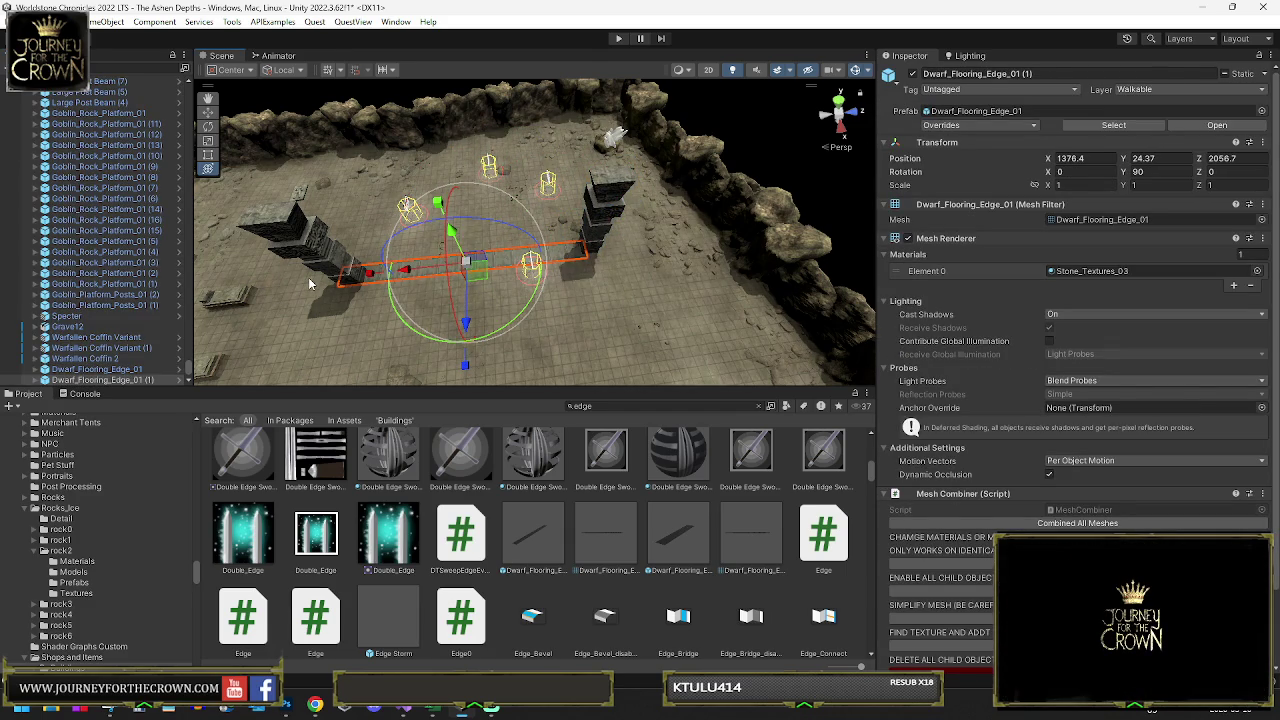
{"action": "key", "text": "ctrl+d"}
- Slide the duplicate edge piece along X and turn it to 180°
{"action": "mouse_move", "coordinate": [308, 277]}
{"action": "left_mouse_down"}
{"action": "mouse_move", "coordinate": [453, 265]}
{"action": "mouse_move", "coordinate": [278, 323]}
{"action": "left_mouse_up"}
{"action": "left_click_drag", "start_coordinate": [200, 362], "coordinate": [197, 364]}
{"action": "key", "text": "f"}
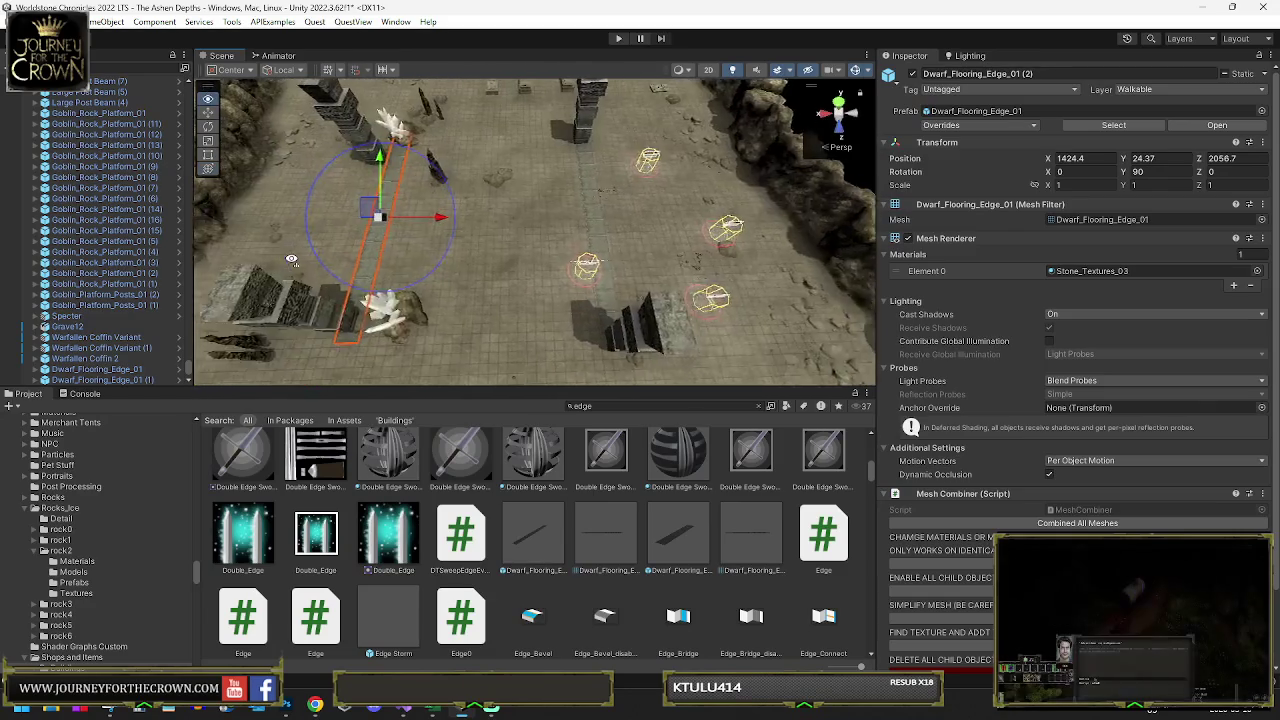
{"action": "left_click_drag", "start_coordinate": [434, 270], "coordinate": [422, 274]}
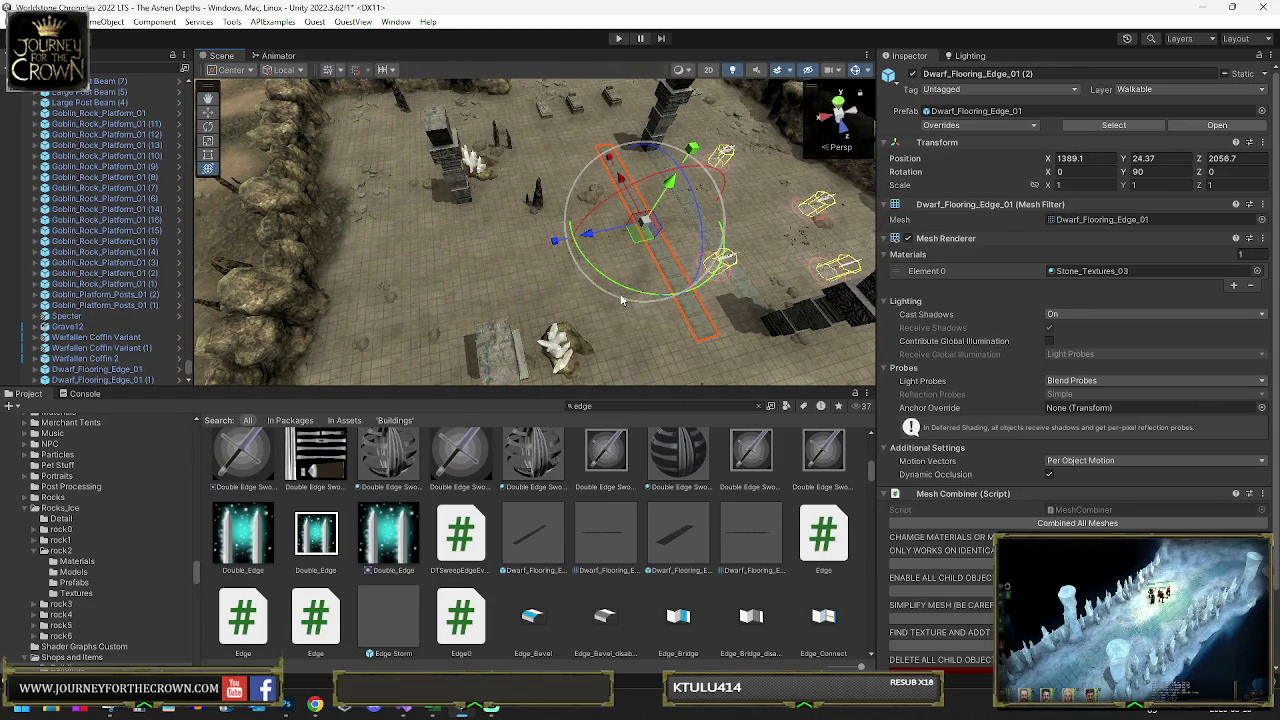
{"action": "mouse_move", "coordinate": [577, 288]}
{"action": "left_mouse_down"}
{"action": "mouse_move", "coordinate": [640, 242]}
{"action": "mouse_move", "coordinate": [642, 368]}
{"action": "left_mouse_up"}
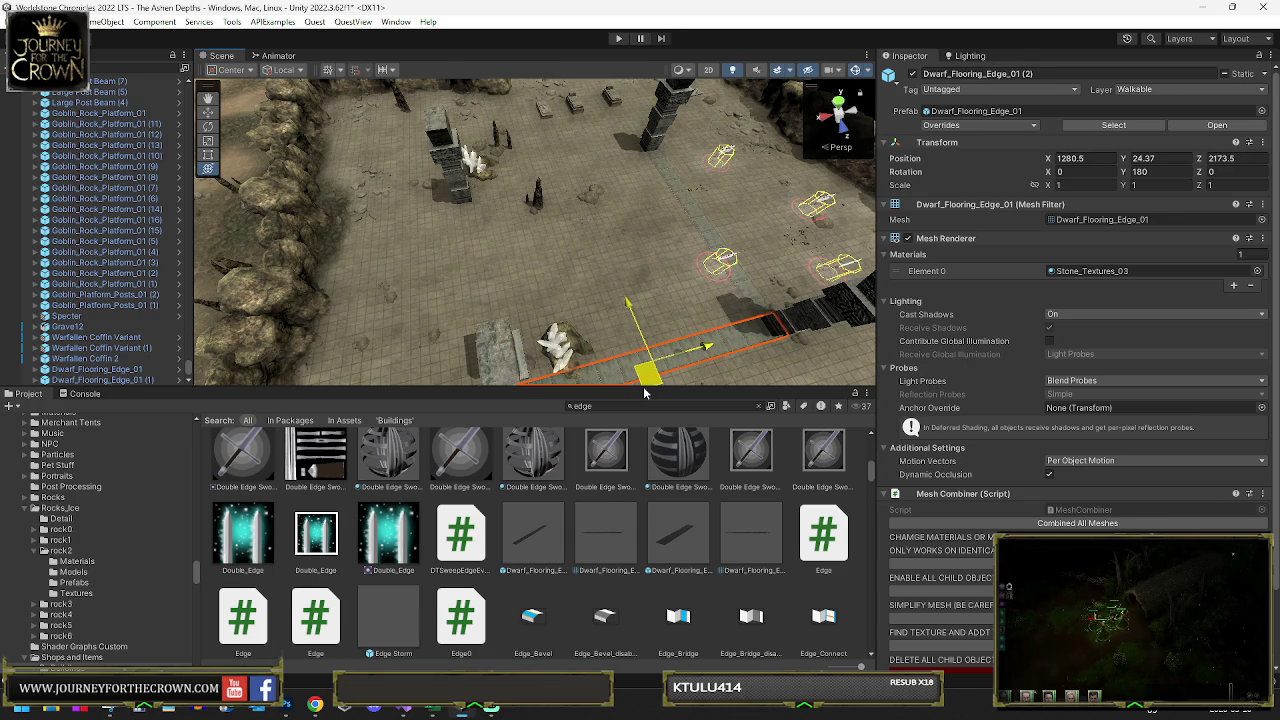
- Duplicate the rotated edge and slide the copies along Z and X to border the floor
{"action": "key", "text": "ctrl+d"}
{"action": "left_click_drag", "start_coordinate": [539, 110], "coordinate": [551, 128]}
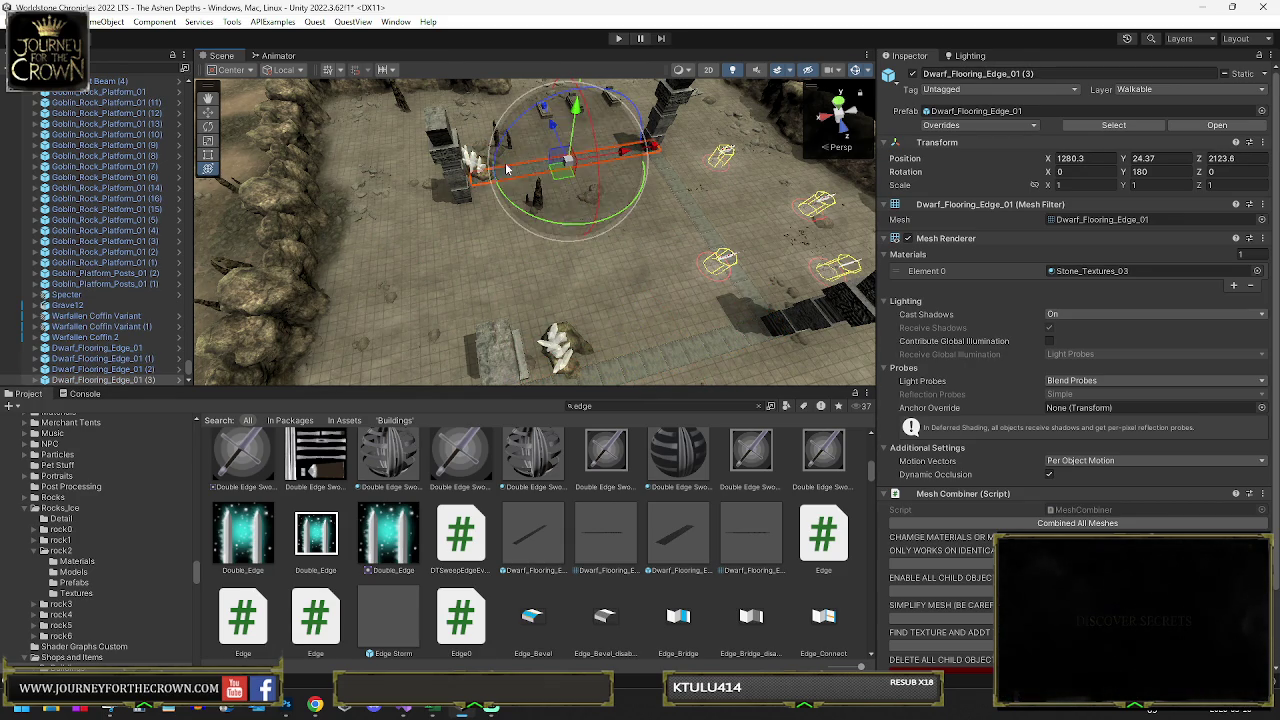
{"action": "left_click", "coordinate": [694, 222]}
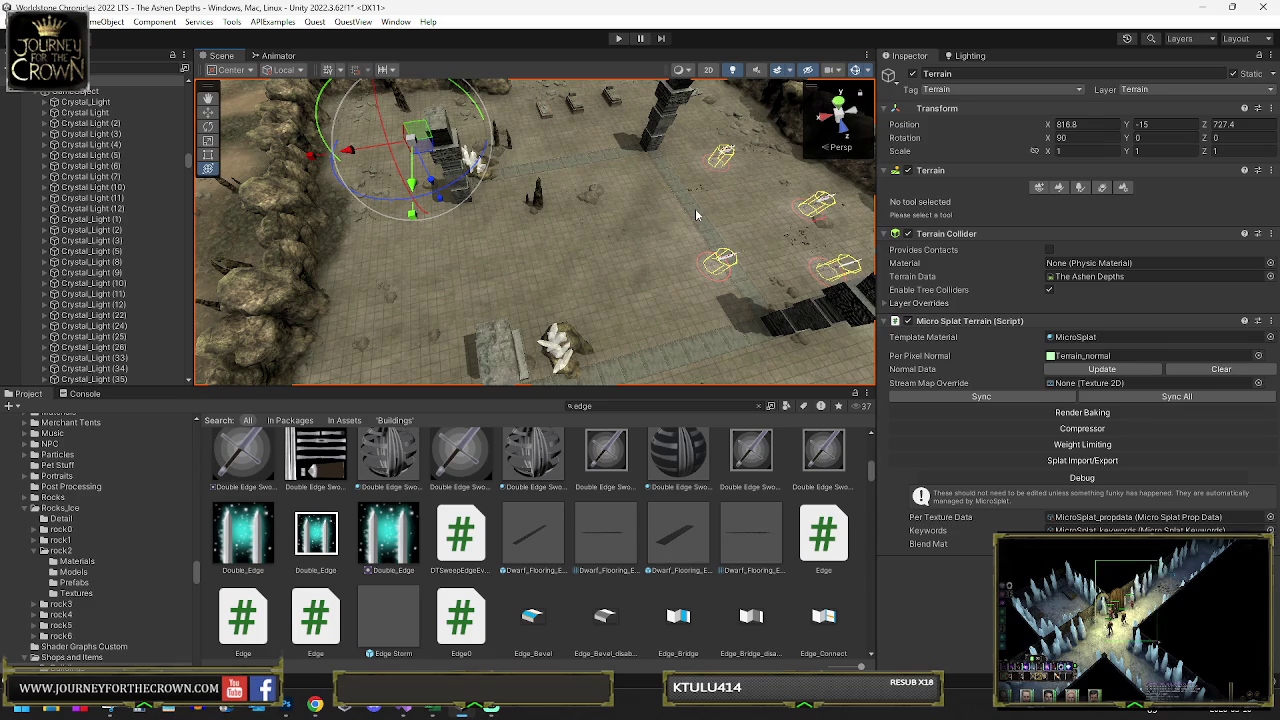
{"action": "left_click", "coordinate": [692, 215]}
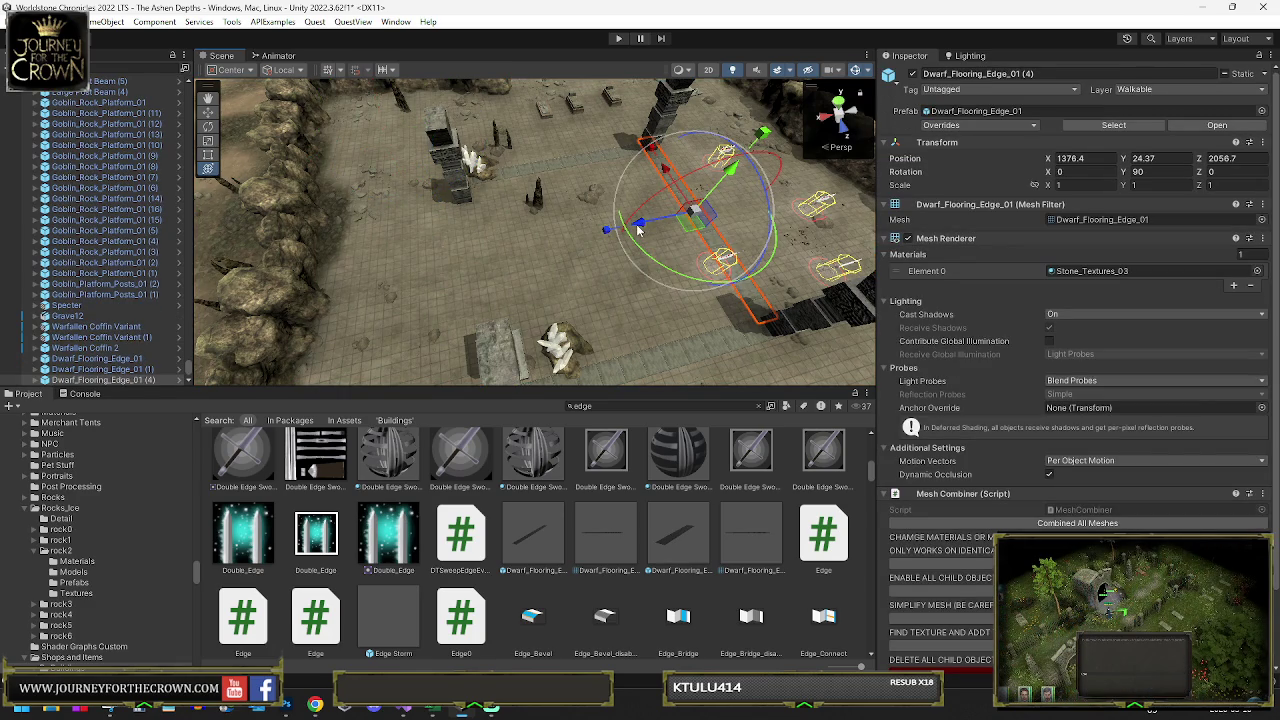
{"action": "left_click_drag", "start_coordinate": [640, 229], "coordinate": [474, 262]}
{"action": "scroll", "coordinate": [585, 227], "scroll_direction": "up", "scroll_amount": 5}
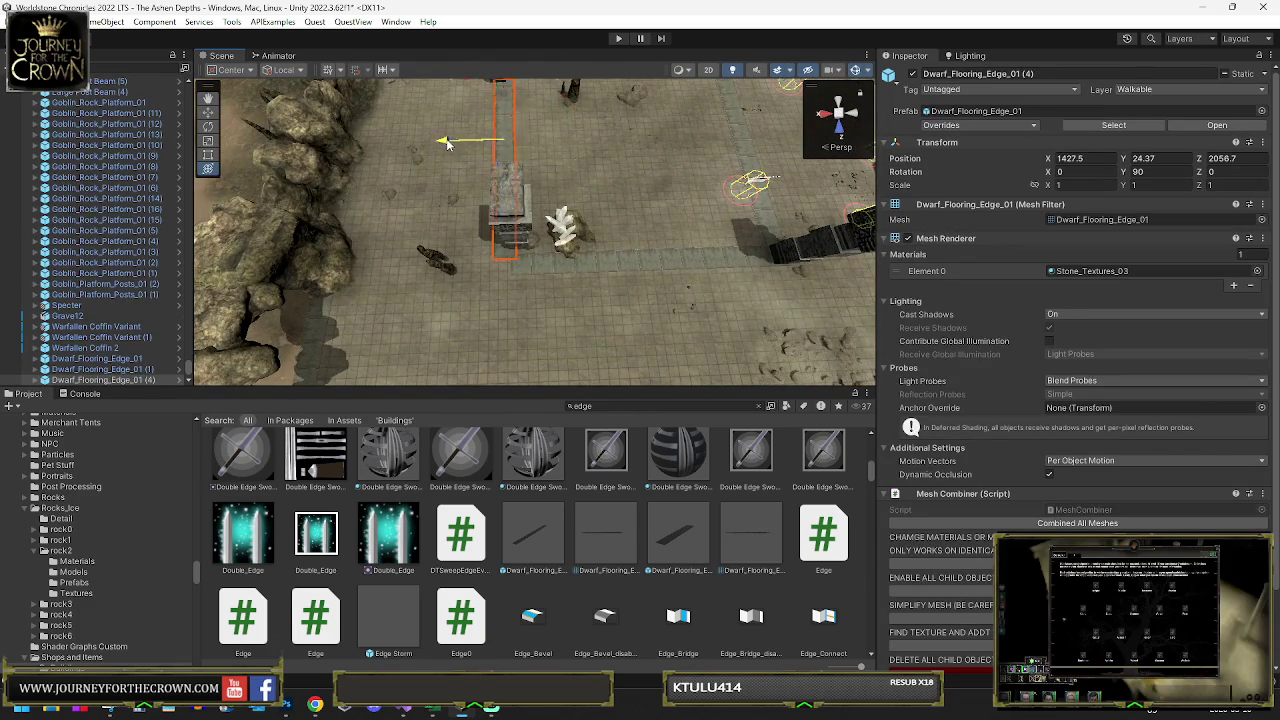
{"action": "left_click", "coordinate": [507, 230]}
- Reposition the NorthWall (90) trigger beside the North Wall pillar
{"action": "left_click", "coordinate": [507, 230]}
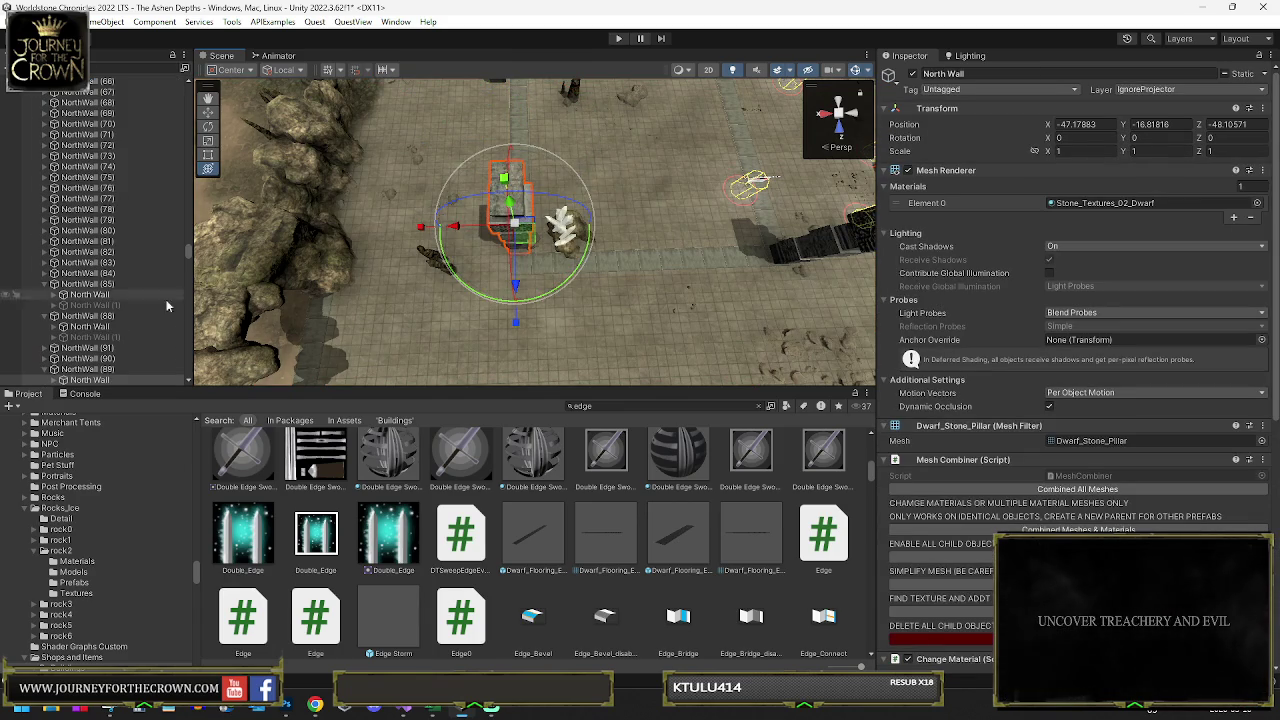
{"action": "left_click", "coordinate": [100, 370]}
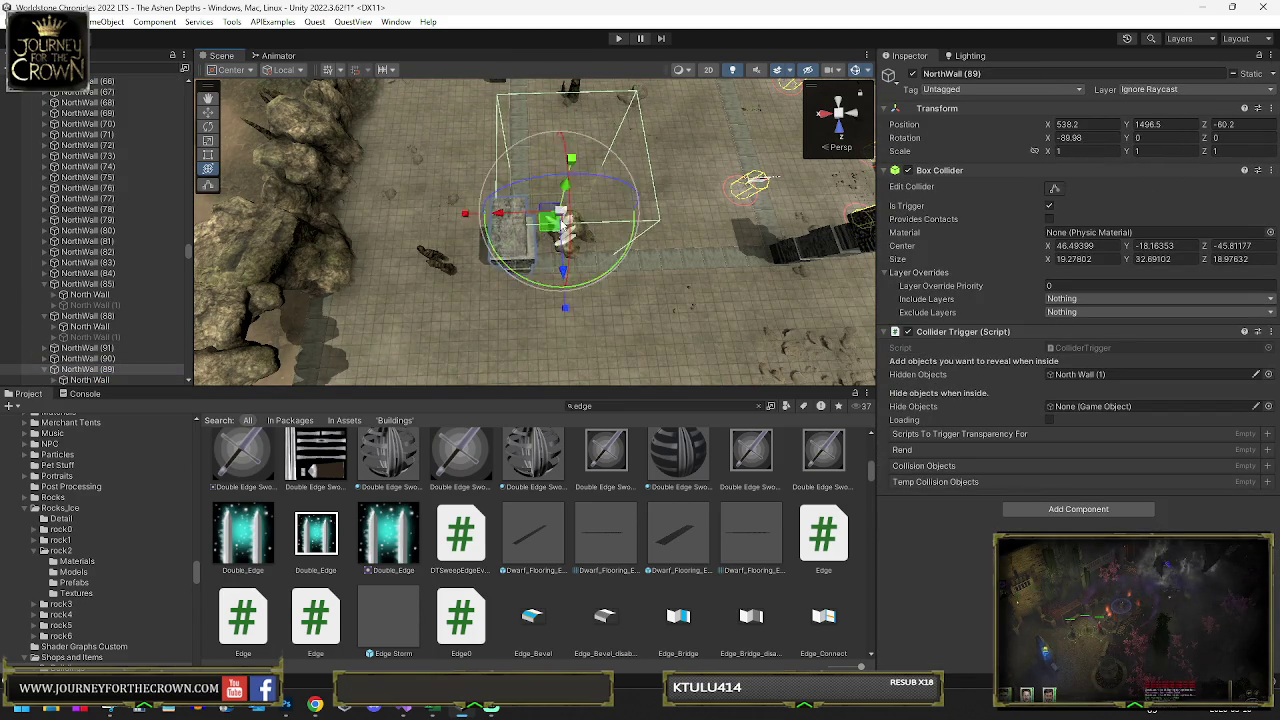
{"action": "left_click", "coordinate": [556, 217]}
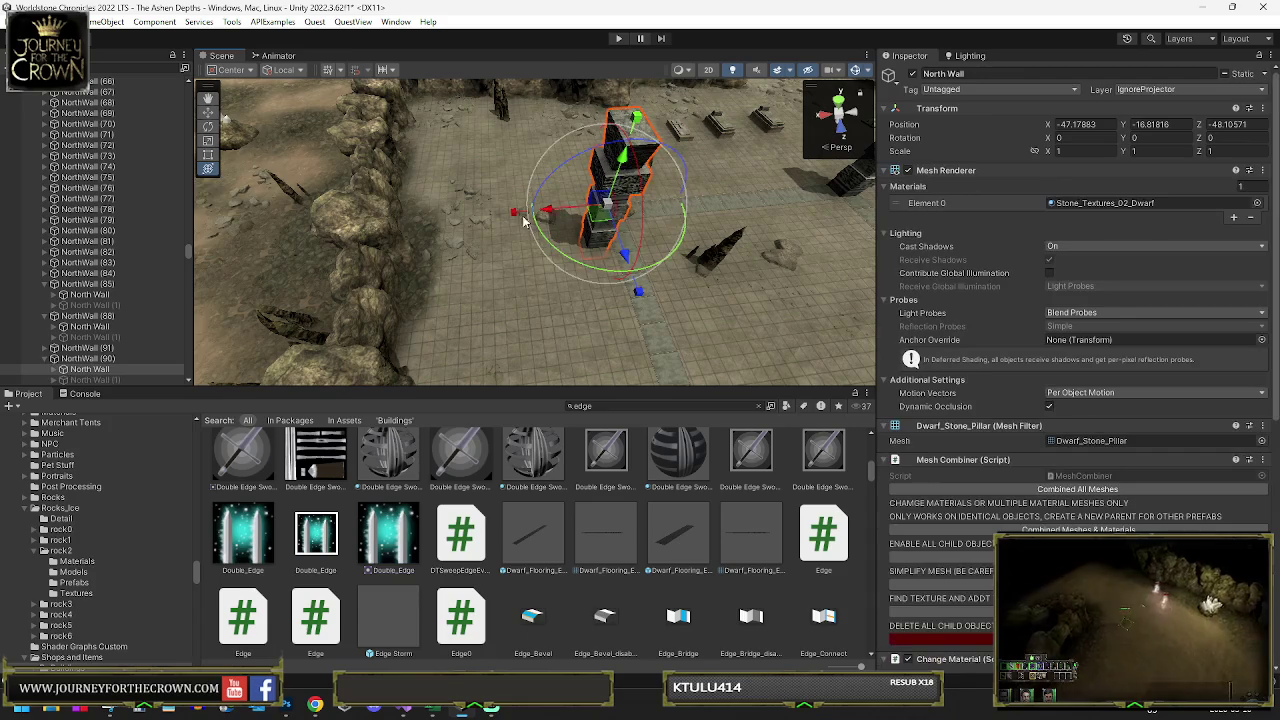
{"action": "left_click", "coordinate": [100, 358]}
{"action": "mouse_move", "coordinate": [645, 170]}
{"action": "left_mouse_down"}
{"action": "mouse_move", "coordinate": [630, 225]}
{"action": "mouse_move", "coordinate": [637, 298]}
{"action": "mouse_move", "coordinate": [560, 292]}
{"action": "left_mouse_up"}
- Delete Crystal Light (188) from the cave room
{"action": "left_click", "coordinate": [547, 290]}
{"action": "scroll", "coordinate": [13, 133], "scroll_direction": "up", "scroll_amount": 5}
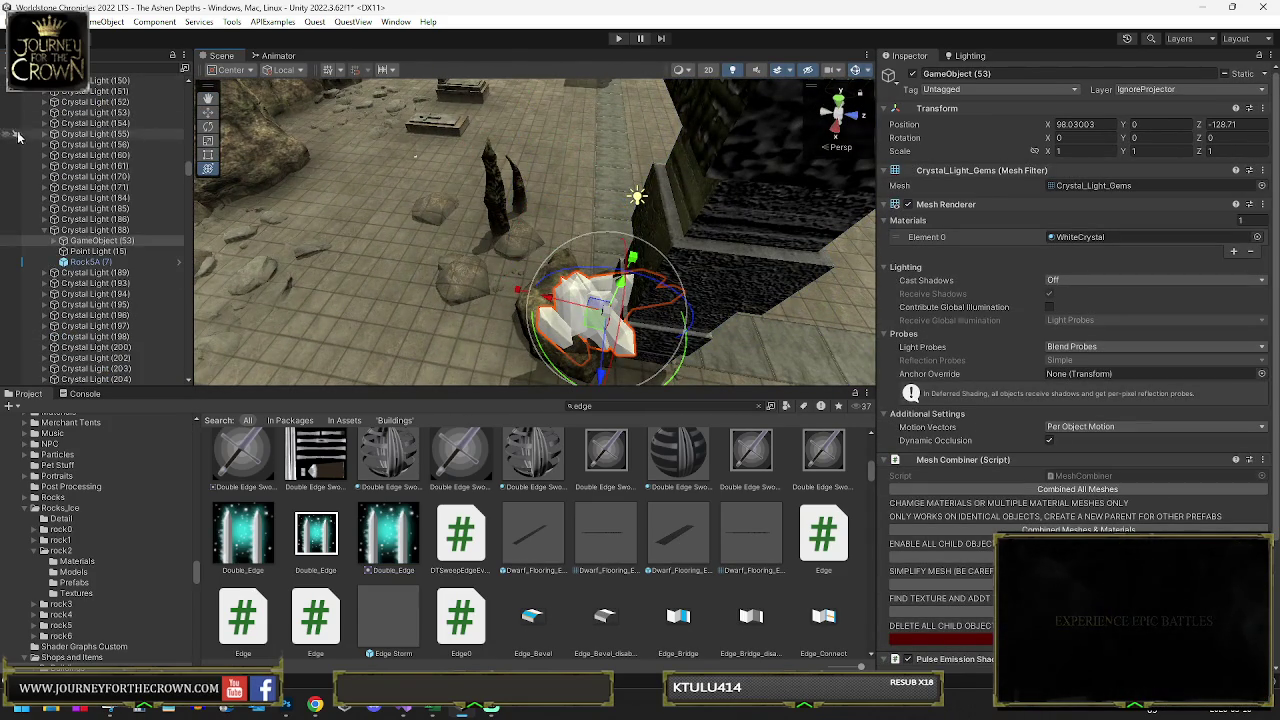
{"action": "left_click", "coordinate": [85, 230]}
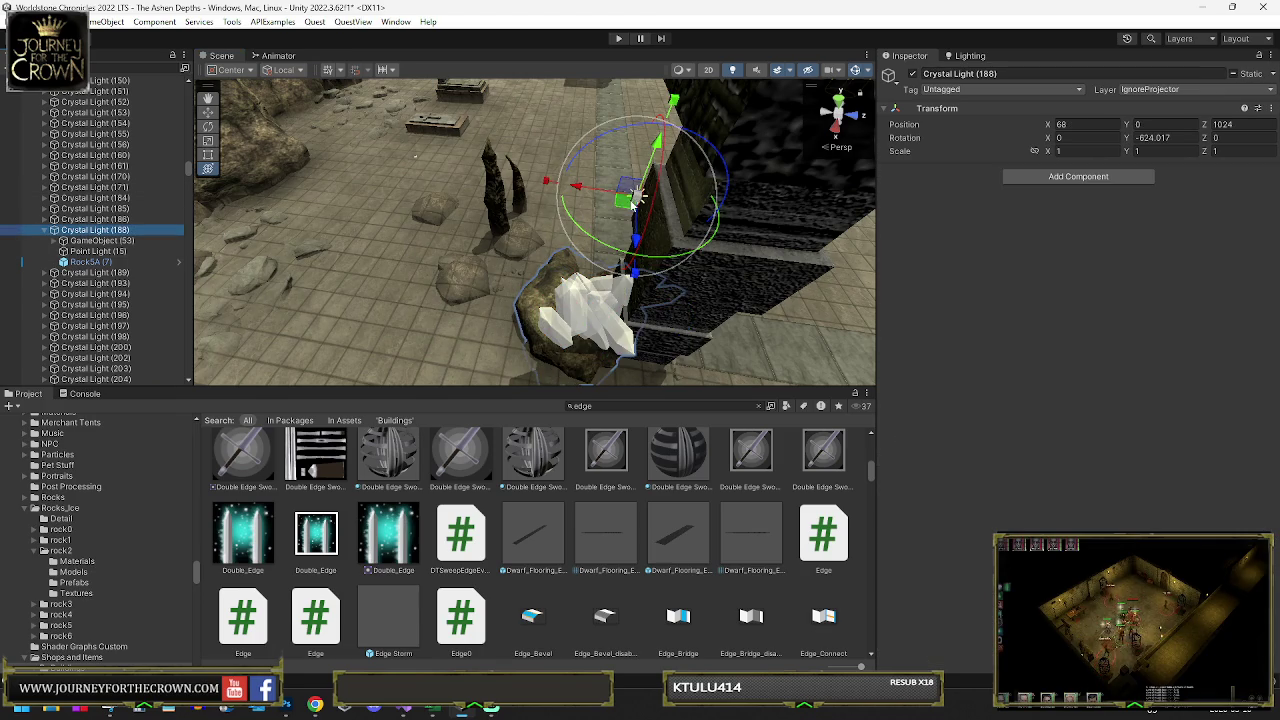
{"action": "left_click_drag", "start_coordinate": [637, 196], "coordinate": [600, 188]}
{"action": "key", "text": "f"}
{"action": "left_click_drag", "start_coordinate": [756, 144], "coordinate": [620, 253]}
{"action": "key", "text": "Delete"}
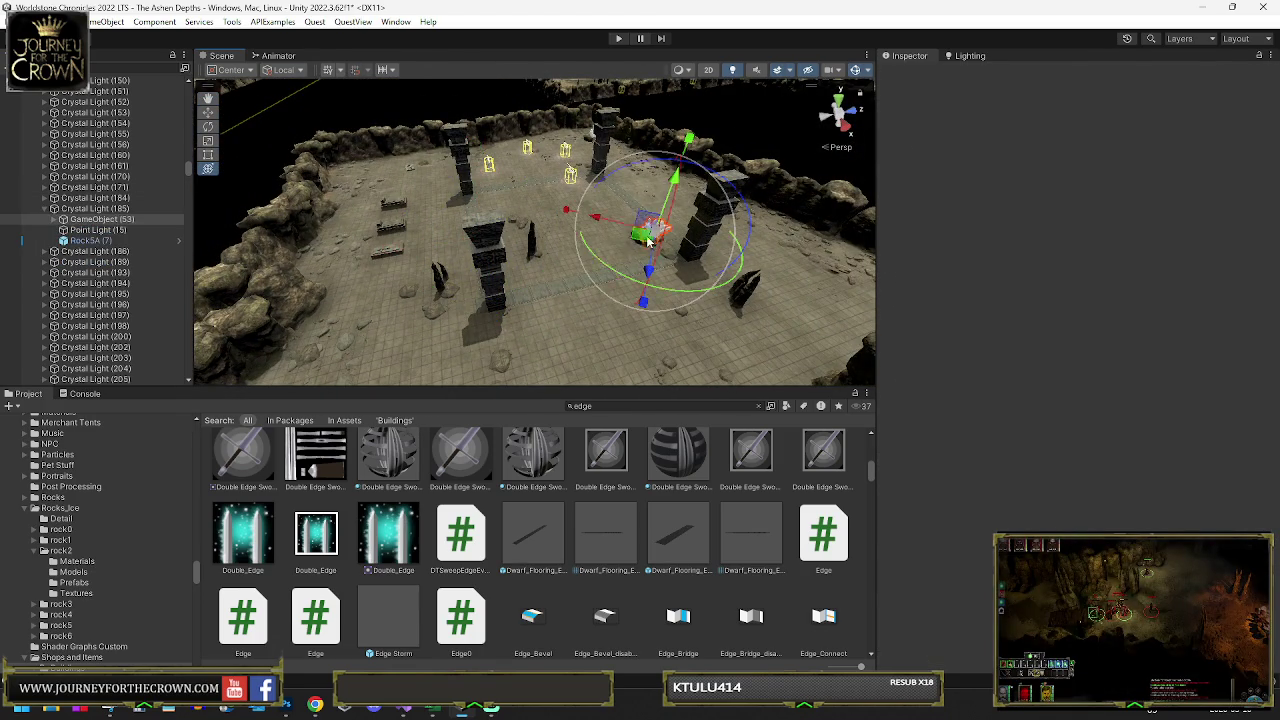
- Delete Crystal Light (185) and Crystal Light (189) with their children
{"action": "left_click", "coordinate": [651, 241]}
{"action": "left_click", "coordinate": [651, 238]}
{"action": "key", "text": "Delete"}
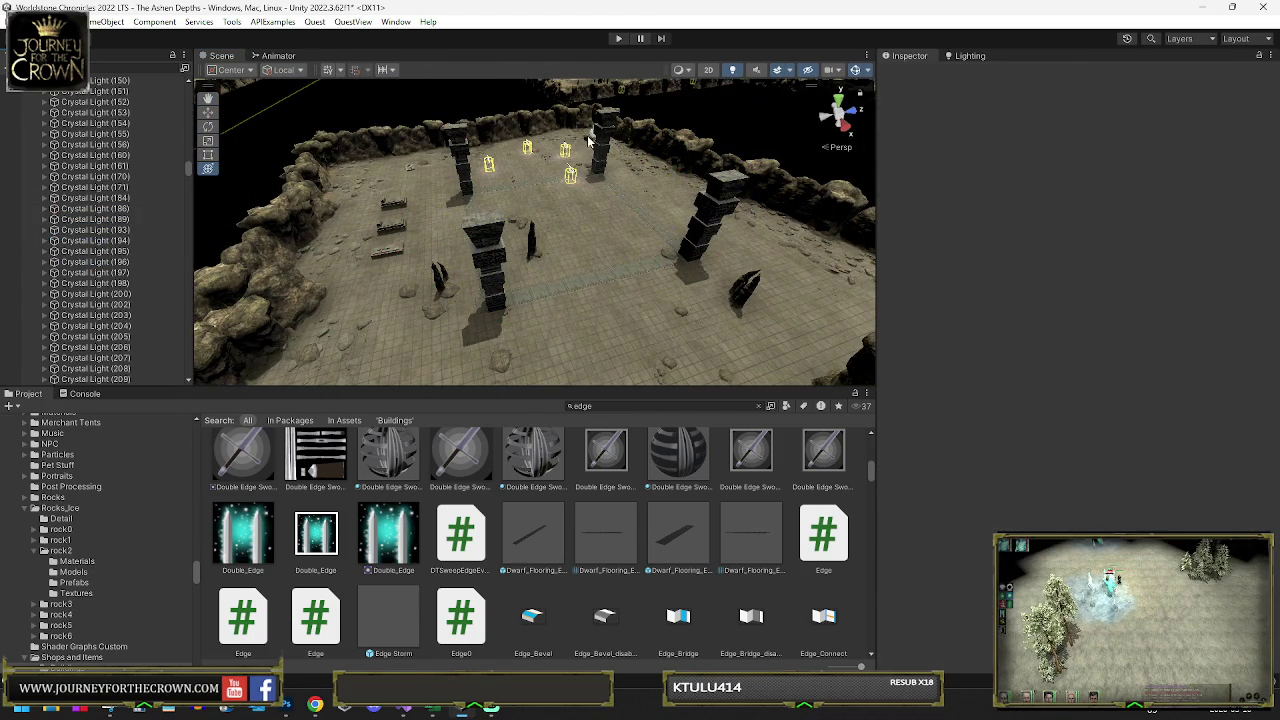
{"action": "left_click", "coordinate": [588, 143]}
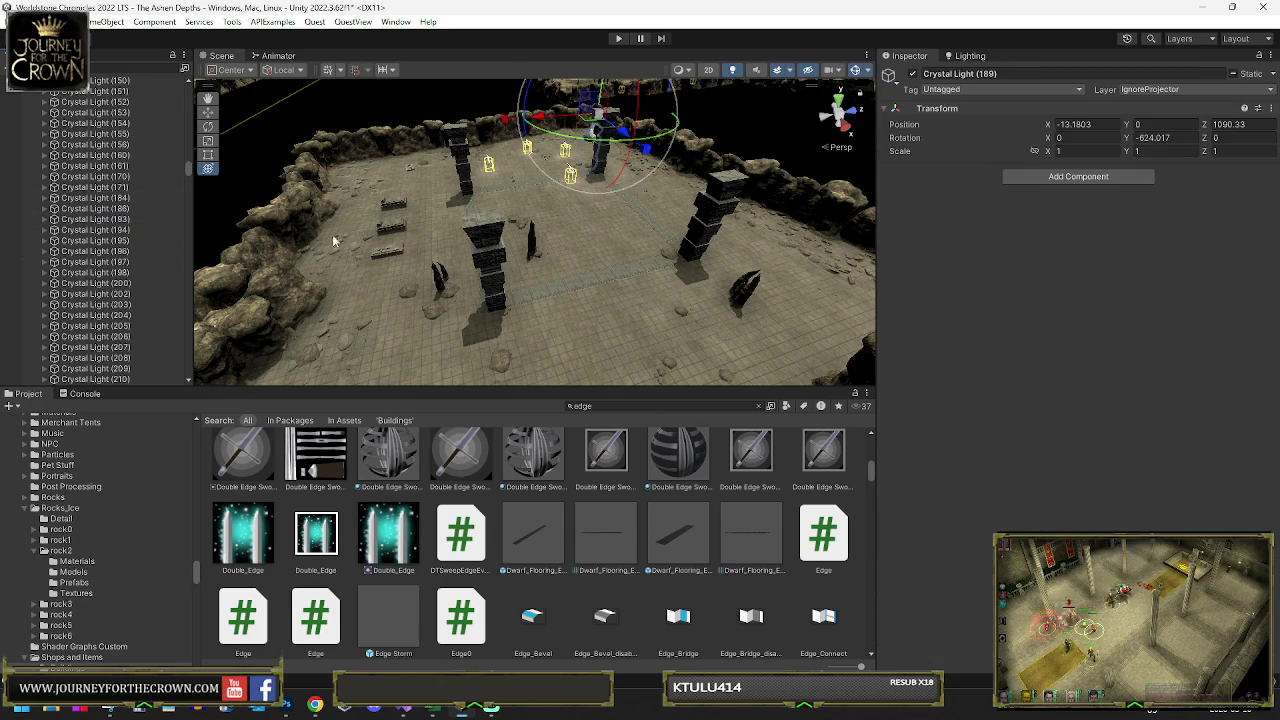
{"action": "key", "text": "Delete"}
{"action": "mouse_move", "coordinate": [549, 246]}
{"action": "left_mouse_down"}
{"action": "mouse_move", "coordinate": [476, 390]}
{"action": "mouse_move", "coordinate": [500, 266]}
{"action": "left_mouse_up"}
{"action": "left_click", "coordinate": [548, 234]}
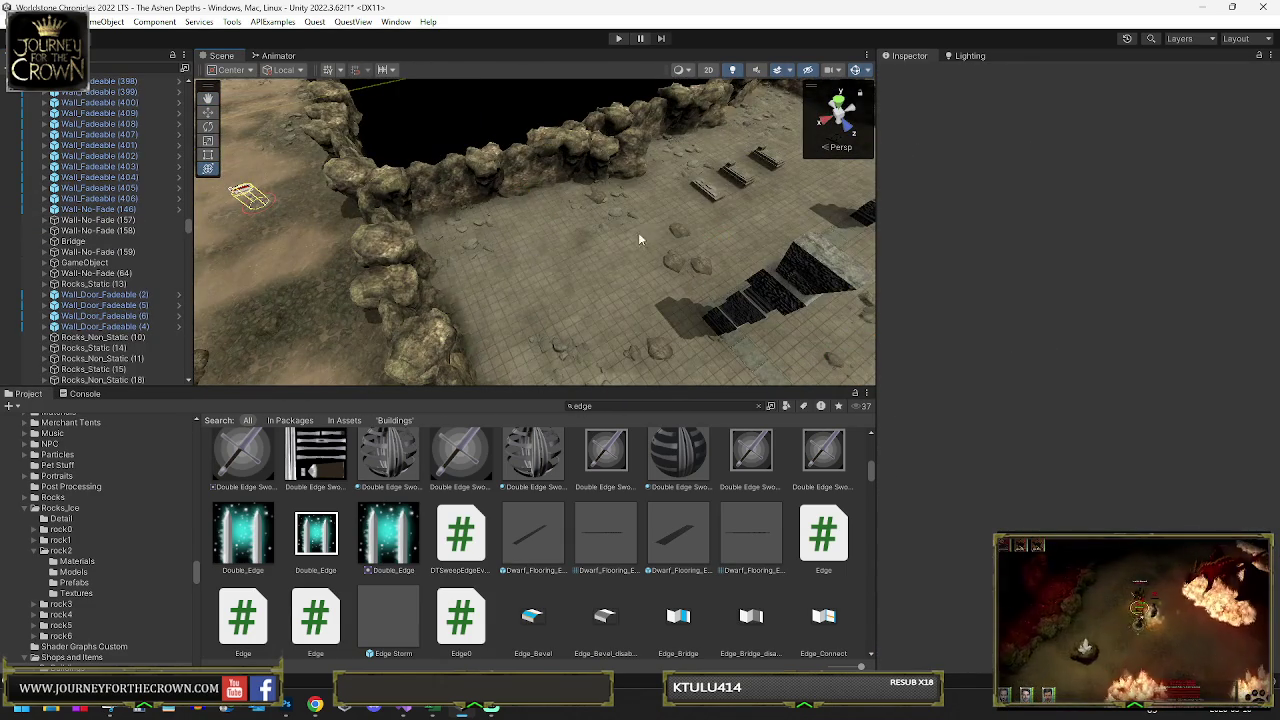
{"action": "left_click", "coordinate": [594, 286]}
{"action": "left_click_drag", "start_coordinate": [594, 286], "coordinate": [642, 196]}
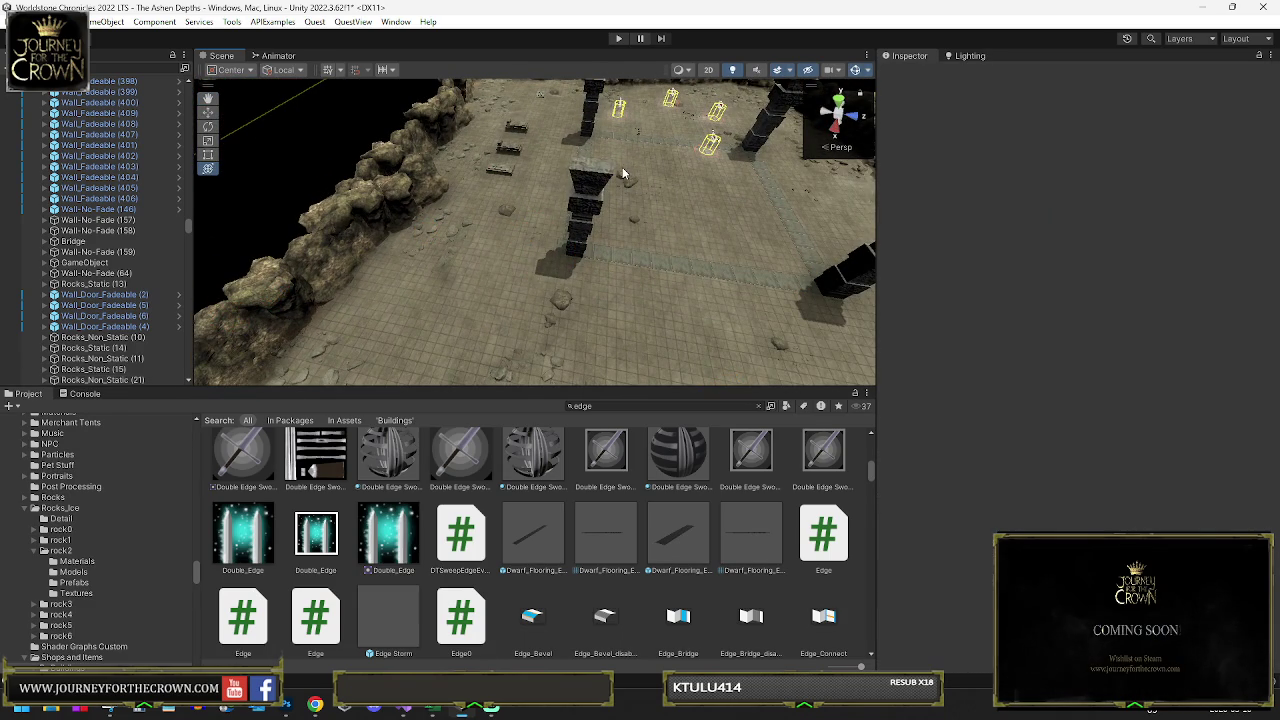
{"action": "left_click", "coordinate": [625, 174]}
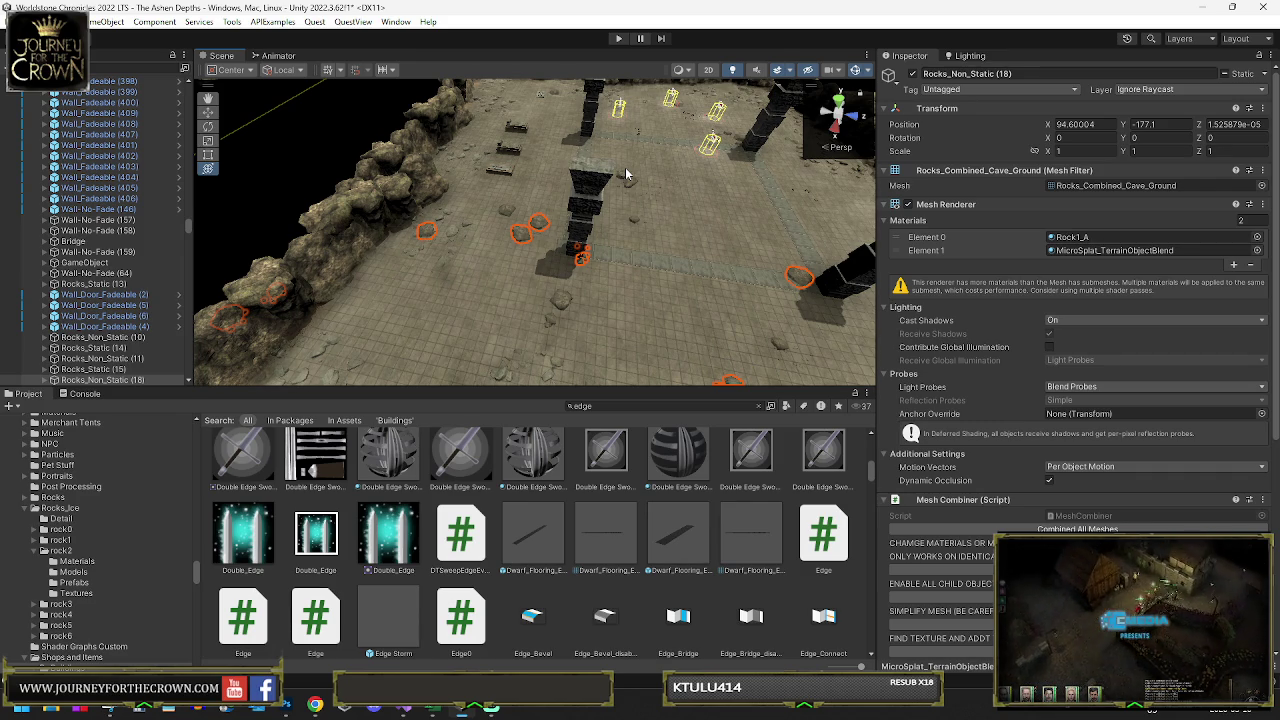
{"action": "mouse_move", "coordinate": [625, 167]}
{"action": "left_mouse_down", "text": "alt"}
{"action": "mouse_move", "coordinate": [657, 178]}
{"action": "mouse_move", "coordinate": [481, 203]}
{"action": "left_mouse_up", "text": "alt"}
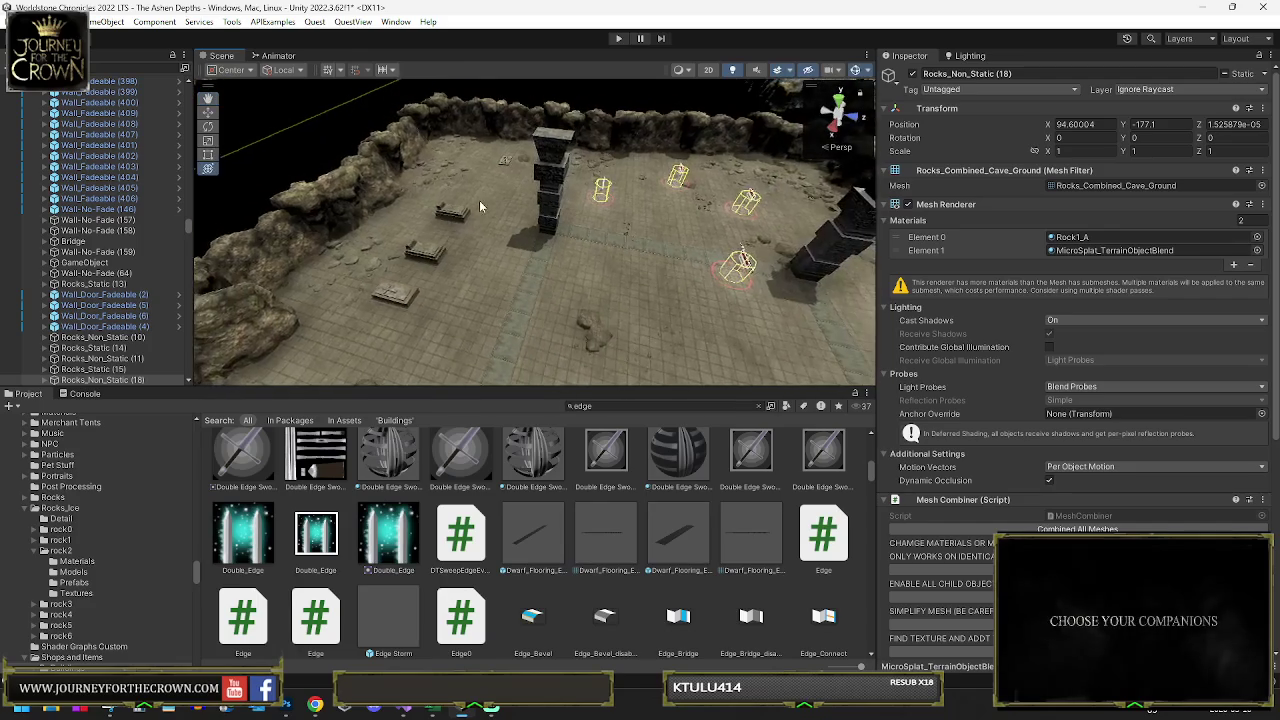
{"action": "left_click", "coordinate": [459, 213]}
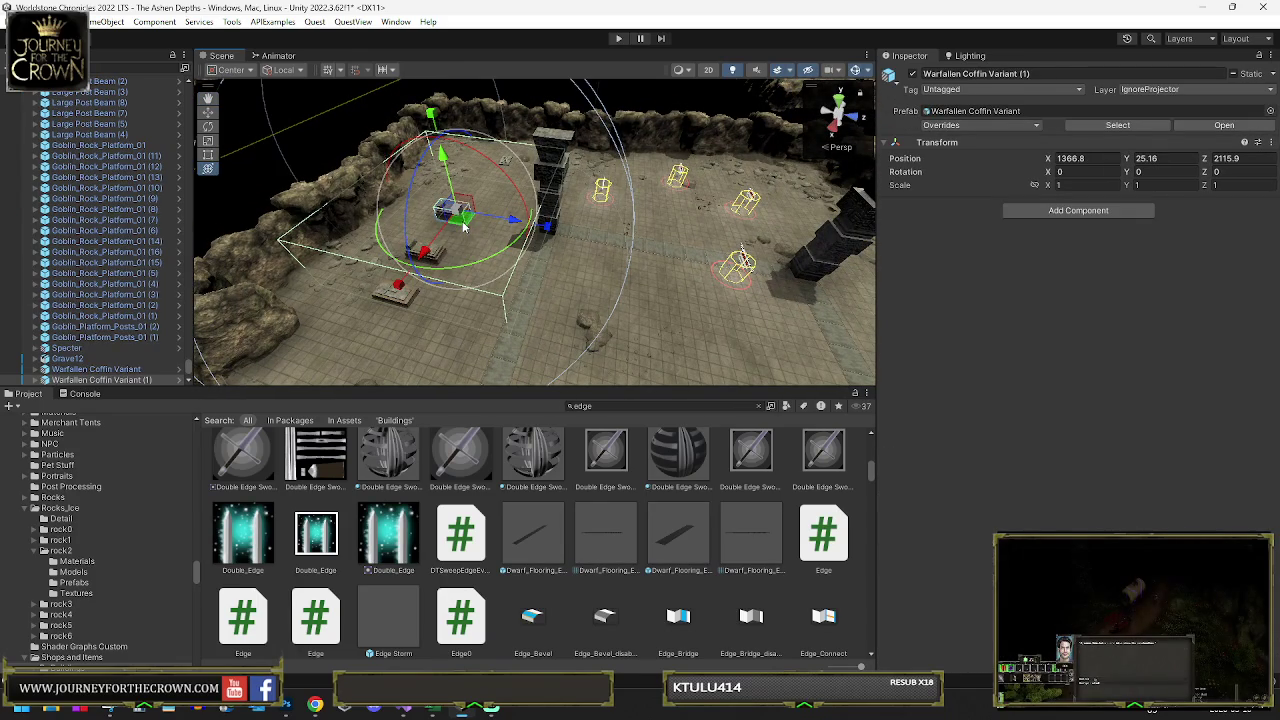
- Move the first Warfallen coffin to a new spot on the cave floor
{"action": "scroll", "coordinate": [478, 242], "scroll_direction": "down", "scroll_amount": 5}
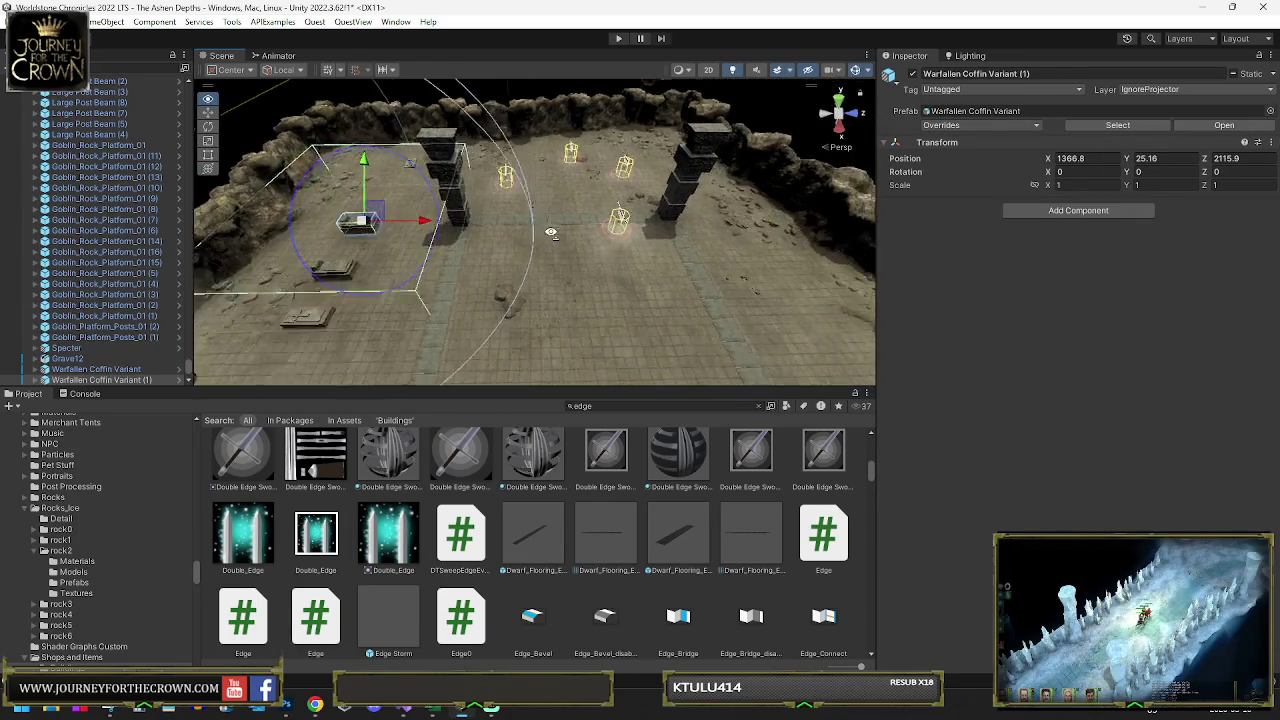
{"action": "mouse_move", "coordinate": [405, 217]}
{"action": "left_mouse_down"}
{"action": "mouse_move", "coordinate": [528, 288]}
{"action": "mouse_move", "coordinate": [571, 264]}
{"action": "mouse_move", "coordinate": [585, 300]}
{"action": "mouse_move", "coordinate": [467, 312]}
{"action": "mouse_move", "coordinate": [292, 282]}
{"action": "left_mouse_up"}
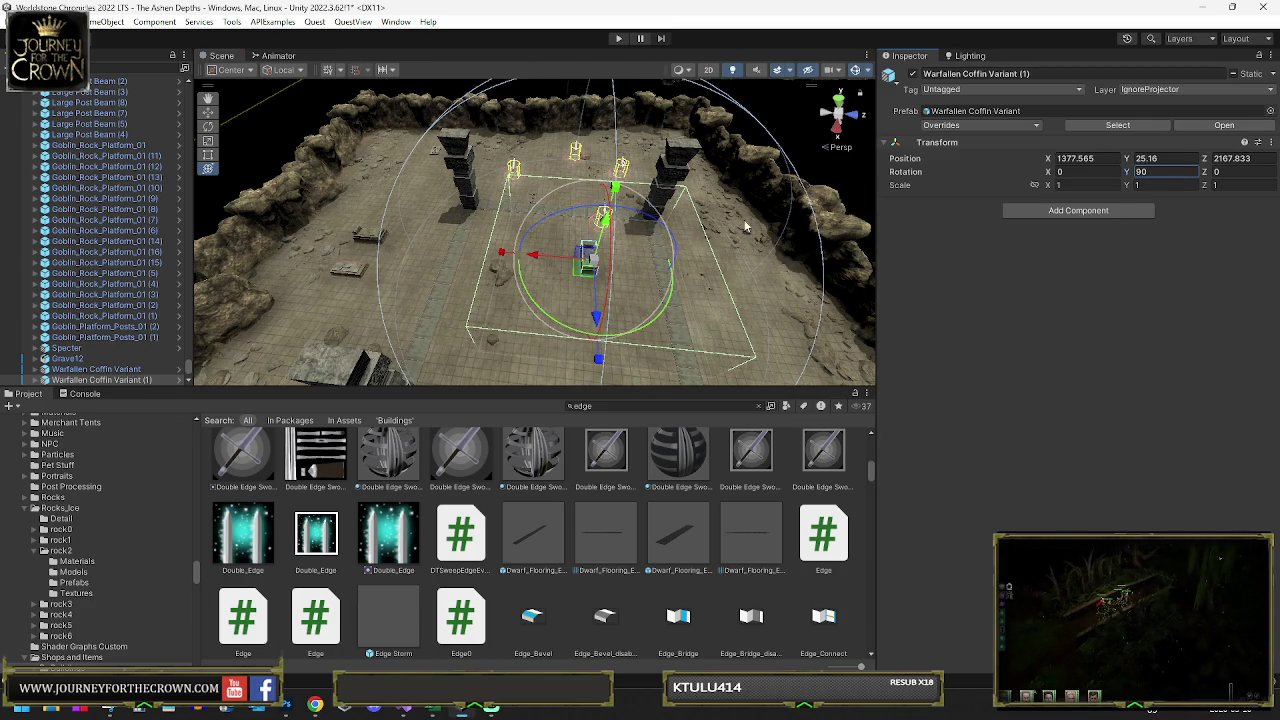
{"action": "mouse_move", "coordinate": [588, 260]}
{"action": "left_mouse_down"}
{"action": "mouse_move", "coordinate": [594, 271]}
{"action": "mouse_move", "coordinate": [610, 262]}
{"action": "mouse_move", "coordinate": [562, 276]}
{"action": "left_mouse_up"}
- Turn Warfallen Coffin 2 by 90 degrees on Y and slide it into place
{"action": "left_click", "coordinate": [370, 237]}
{"action": "key", "text": "f"}
{"action": "mouse_move", "coordinate": [558, 330]}
{"action": "left_mouse_down"}
{"action": "mouse_move", "coordinate": [291, 320]}
{"action": "mouse_move", "coordinate": [356, 298]}
{"action": "left_mouse_up"}
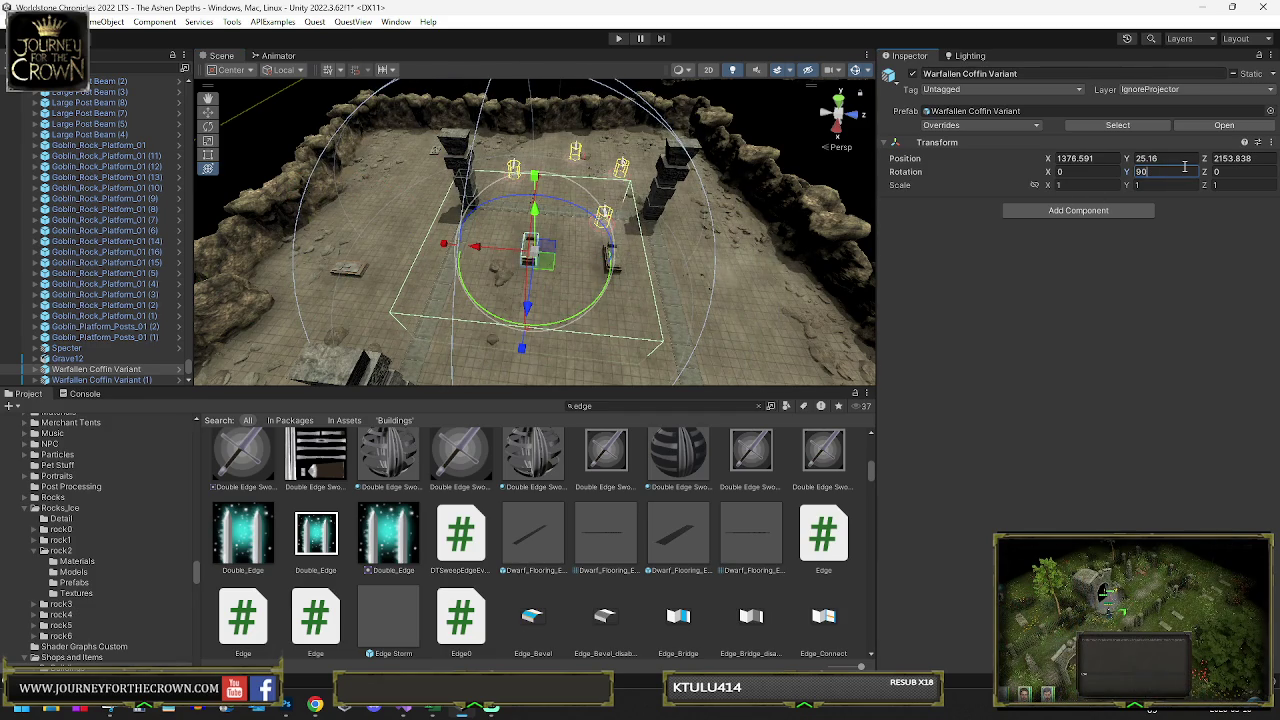
{"action": "mouse_move", "coordinate": [555, 268]}
{"action": "left_mouse_down"}
{"action": "mouse_move", "coordinate": [568, 270]}
{"action": "mouse_move", "coordinate": [494, 284]}
{"action": "left_mouse_up"}
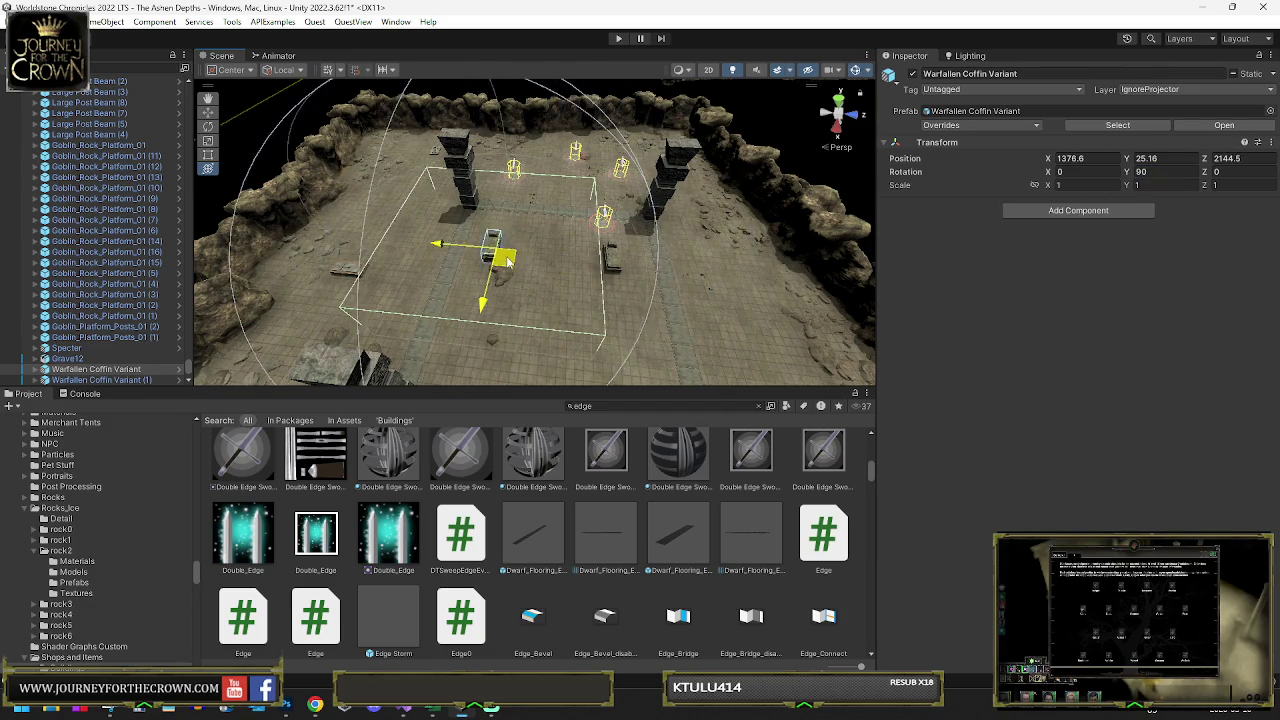
{"action": "key", "text": "f"}
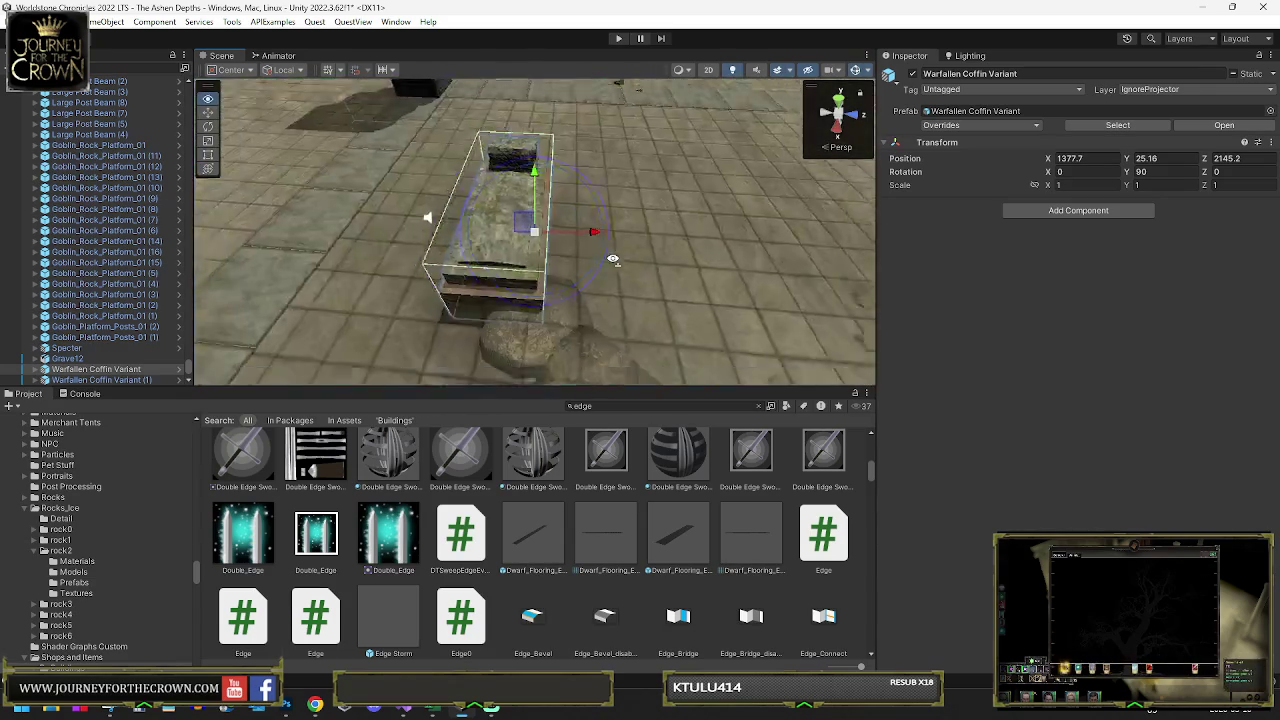
{"action": "scroll", "coordinate": [450, 222], "scroll_direction": "down", "scroll_amount": 5}
{"action": "left_click_drag", "start_coordinate": [450, 222], "coordinate": [473, 230]}
- Reselect Warfallen Coffin 2, review the room from a wide view, and select the dwarf statue
{"action": "mouse_move", "coordinate": [623, 235]}
{"action": "left_mouse_down"}
{"action": "mouse_move", "coordinate": [262, 281]}
{"action": "mouse_move", "coordinate": [490, 267]}
{"action": "mouse_move", "coordinate": [426, 280]}
{"action": "left_mouse_up"}
{"action": "left_click", "coordinate": [426, 280]}
{"action": "left_click_drag", "start_coordinate": [614, 342], "coordinate": [871, 318]}
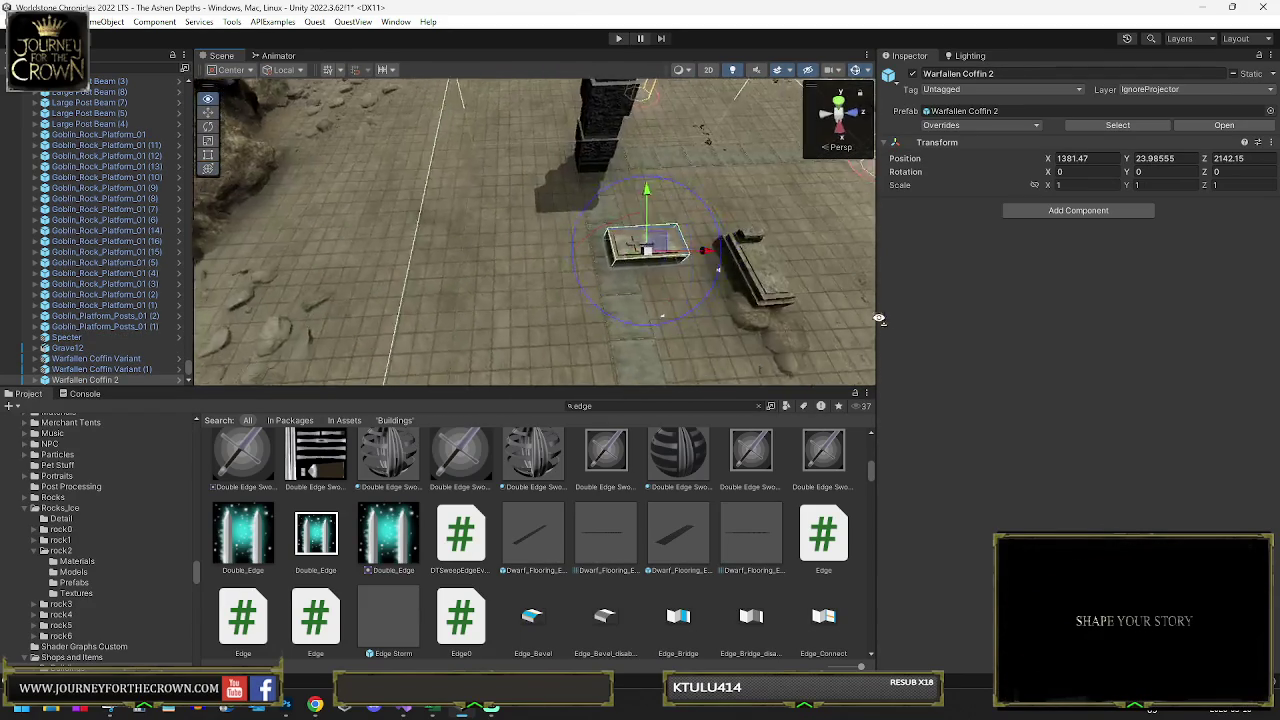
{"action": "scroll", "coordinate": [871, 318], "scroll_direction": "down", "scroll_amount": 5}
{"action": "mouse_move", "coordinate": [520, 280]}
{"action": "left_mouse_down"}
{"action": "mouse_move", "coordinate": [534, 294]}
{"action": "mouse_move", "coordinate": [282, 315]}
{"action": "mouse_move", "coordinate": [470, 285]}
{"action": "mouse_move", "coordinate": [499, 265]}
{"action": "mouse_move", "coordinate": [590, 318]}
{"action": "mouse_move", "coordinate": [668, 281]}
{"action": "mouse_move", "coordinate": [586, 300]}
{"action": "left_mouse_up"}
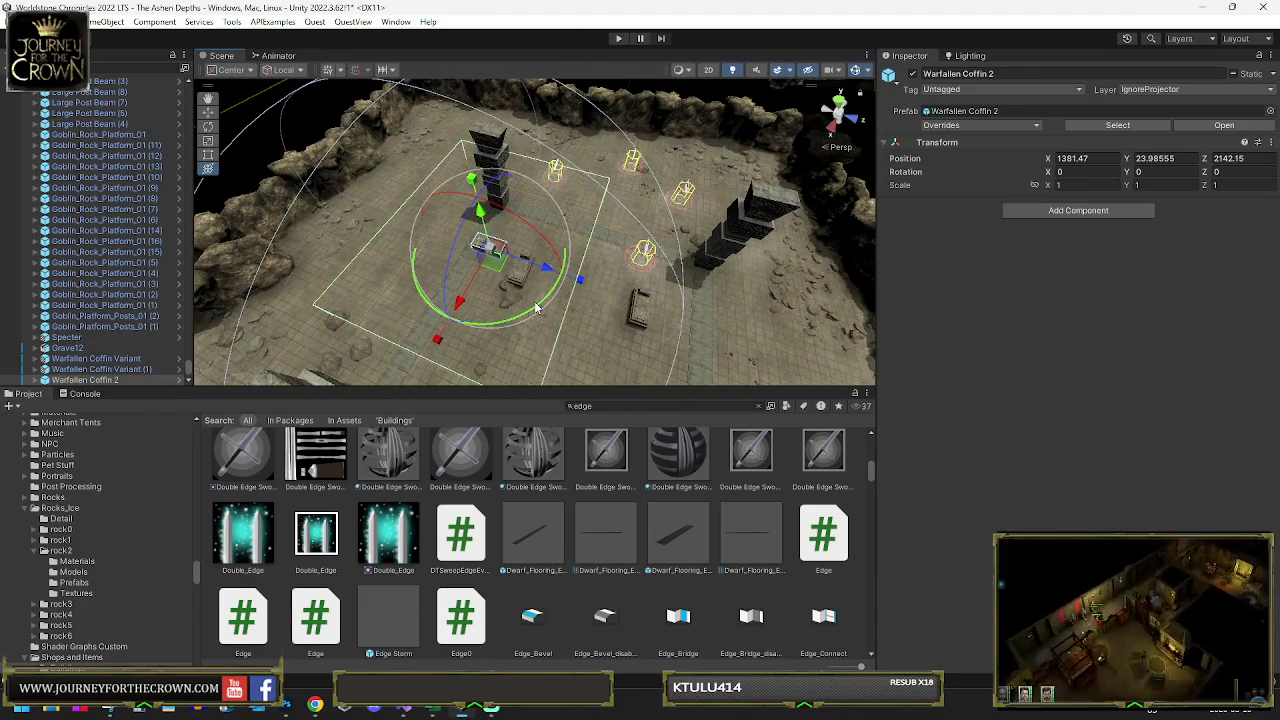
{"action": "key", "text": "w"}
{"action": "mouse_move", "coordinate": [590, 347]}
{"action": "left_mouse_down"}
{"action": "mouse_move", "coordinate": [530, 149]}
{"action": "mouse_move", "coordinate": [621, 207]}
{"action": "mouse_move", "coordinate": [560, 260]}
{"action": "left_mouse_up"}
{"action": "left_click", "coordinate": [524, 290]}
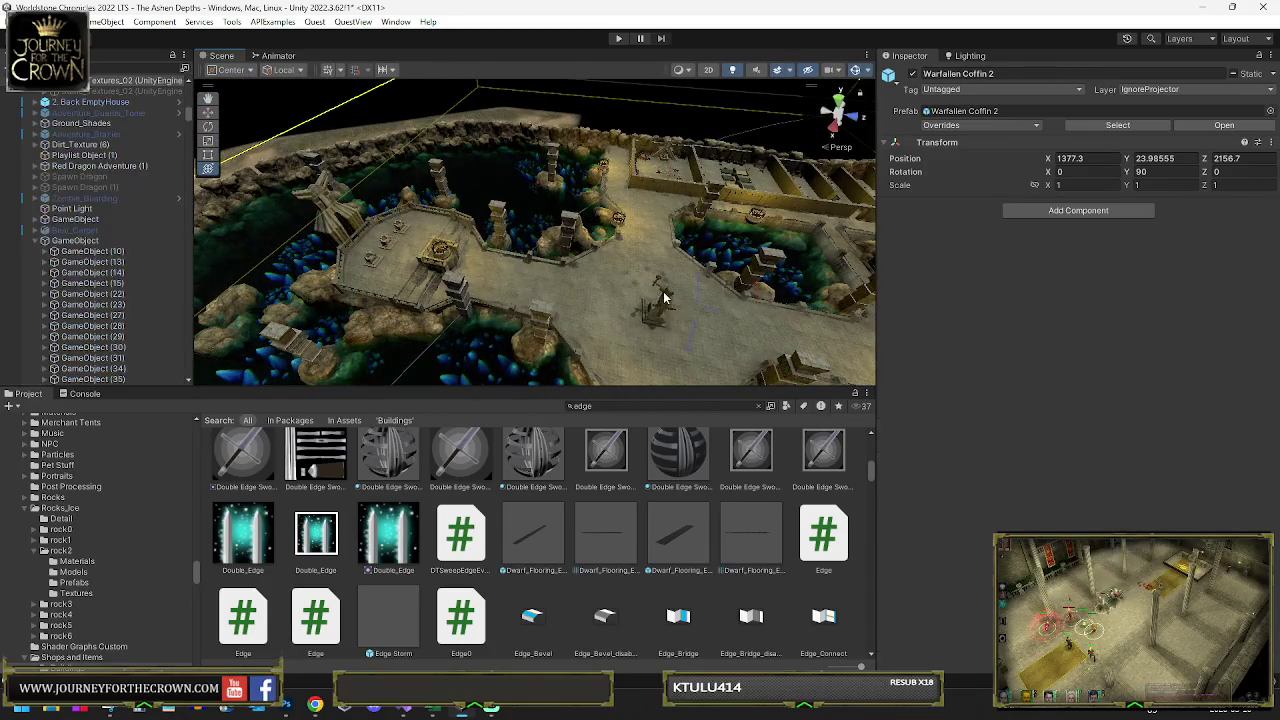
- Set the statue copy Stone_Textures_02 (2) to a Y rotation of 90
{"action": "key", "text": "f"}
{"action": "left_click", "coordinate": [524, 290]}
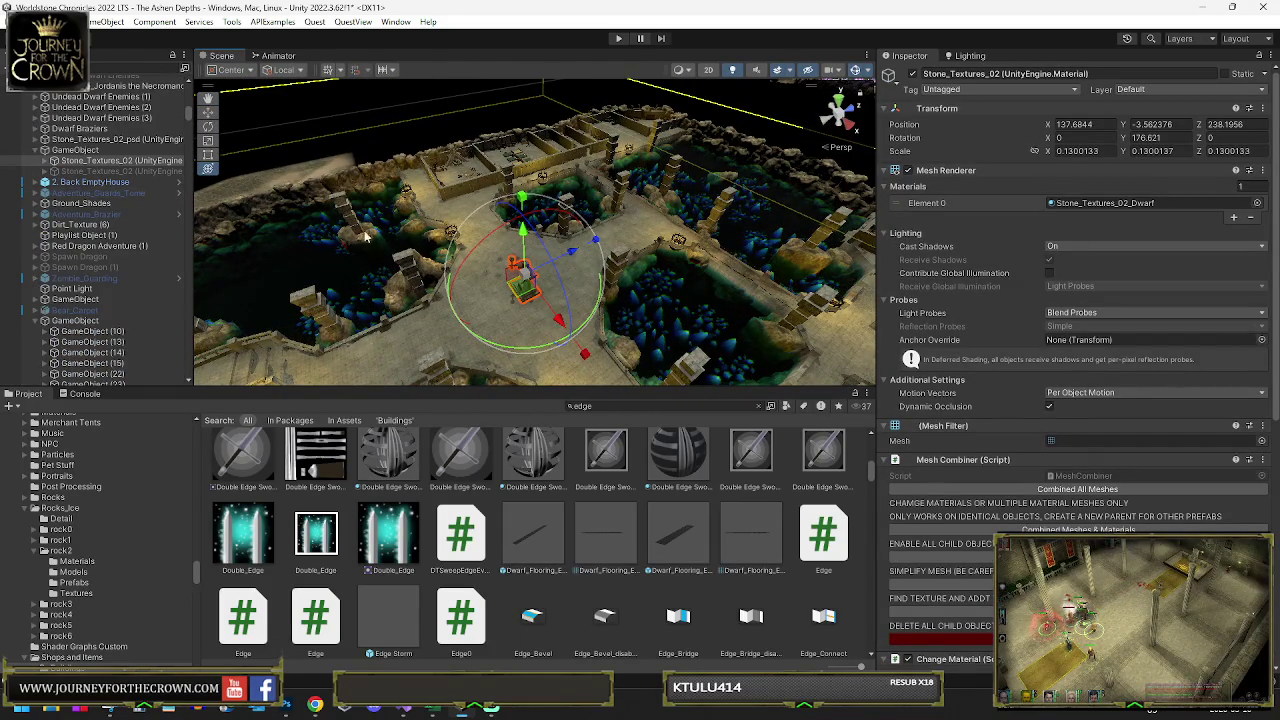
{"action": "key", "text": "w"}
{"action": "key", "text": "f"}
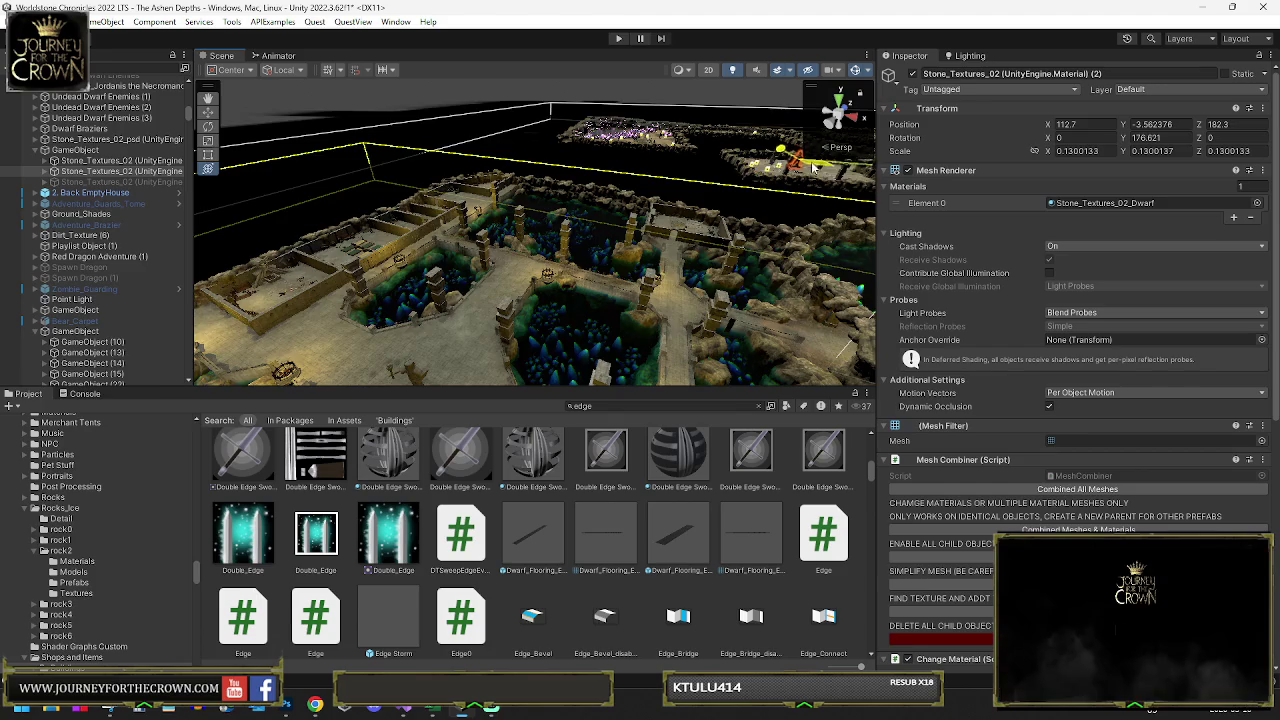
{"action": "key", "text": "f"}
{"action": "left_click_drag", "start_coordinate": [695, 222], "coordinate": [541, 272]}
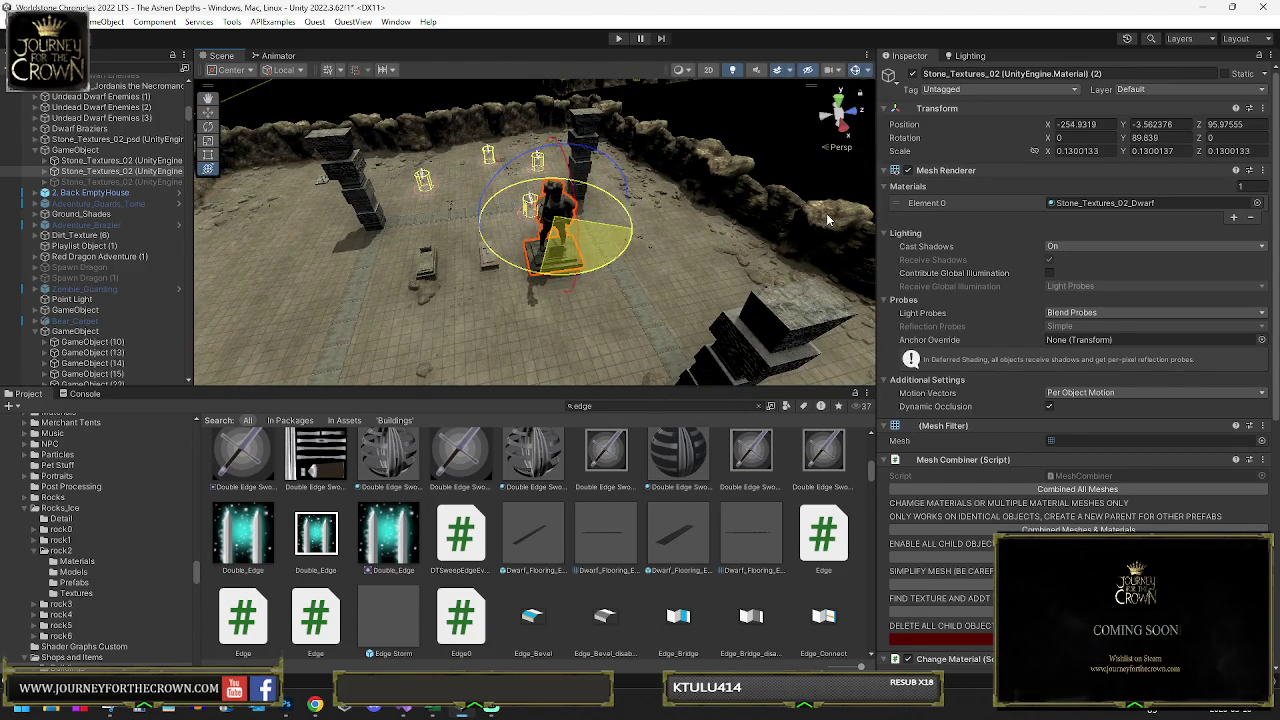
{"action": "left_click_drag", "start_coordinate": [836, 215], "coordinate": [834, 211]}
{"action": "key", "text": "y"}
{"action": "left_click", "coordinate": [1176, 137]}
{"action": "type", "text": "90"}
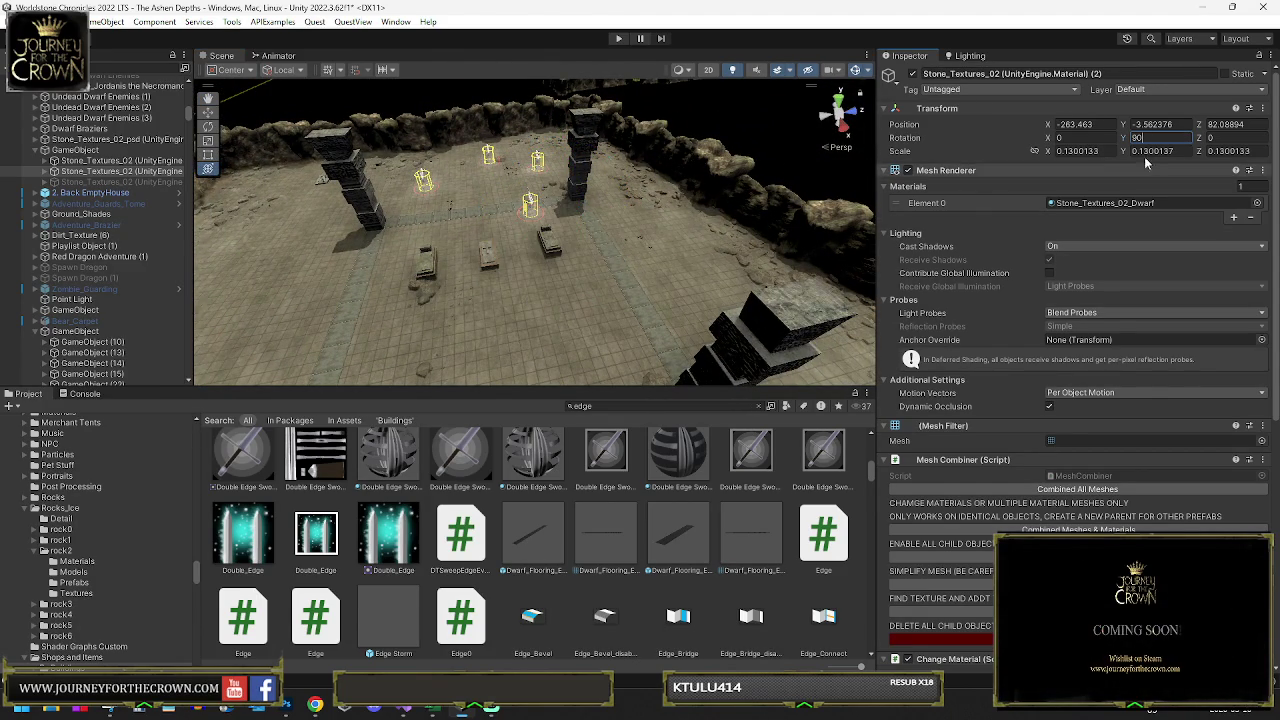
{"action": "key", "text": "Return"}
- Sink the statue down into the floor to Y -3.75 and check it from several angles
{"action": "key", "text": "f"}
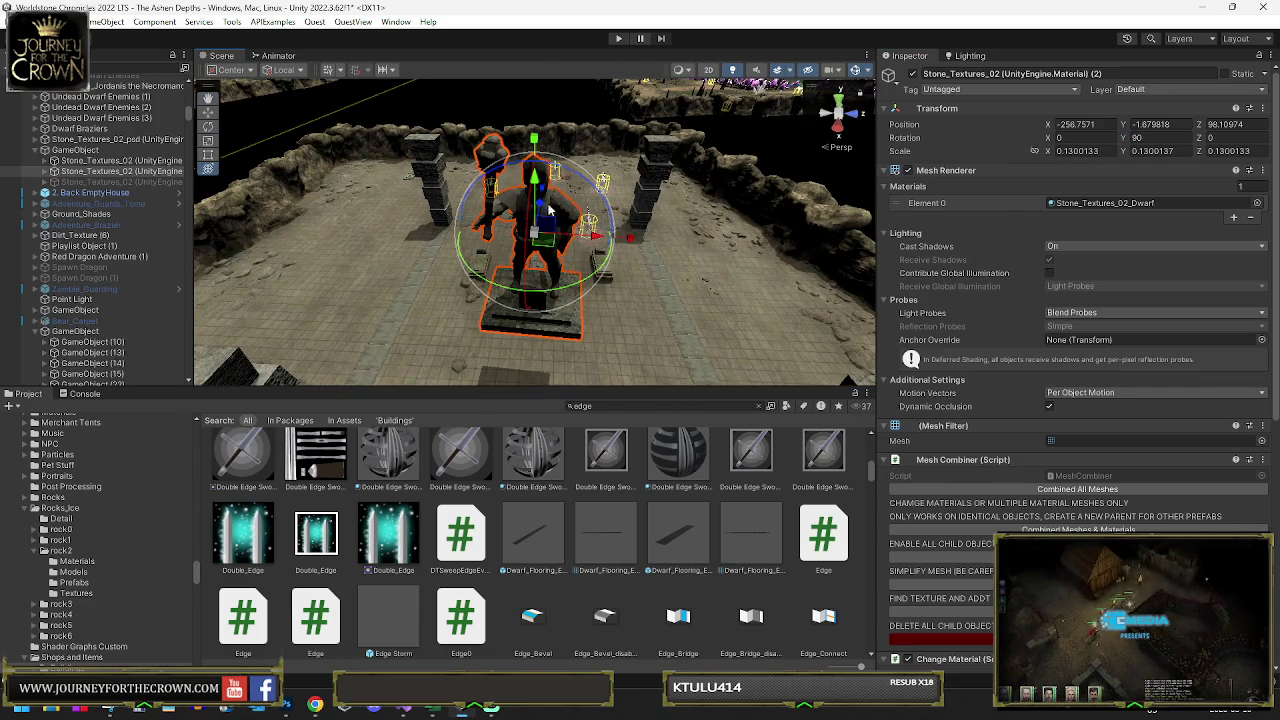
{"action": "left_click_drag", "start_coordinate": [535, 183], "coordinate": [532, 300]}
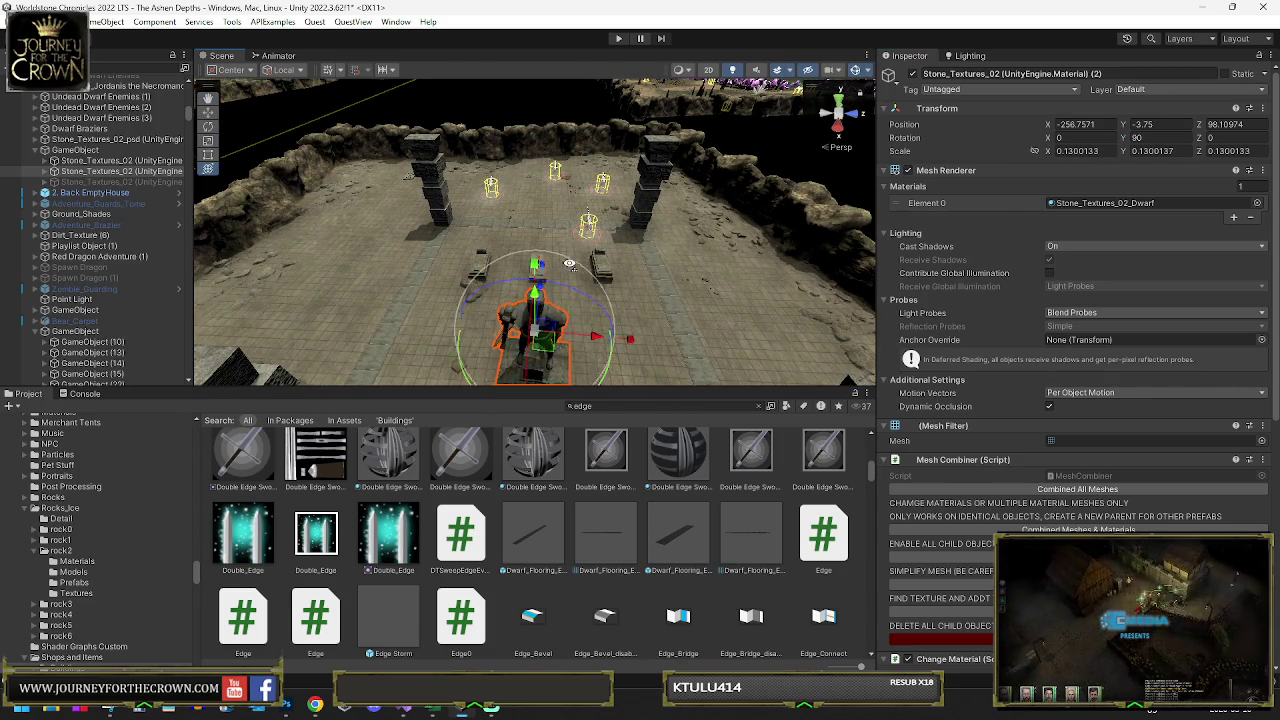
{"action": "key", "text": "f"}
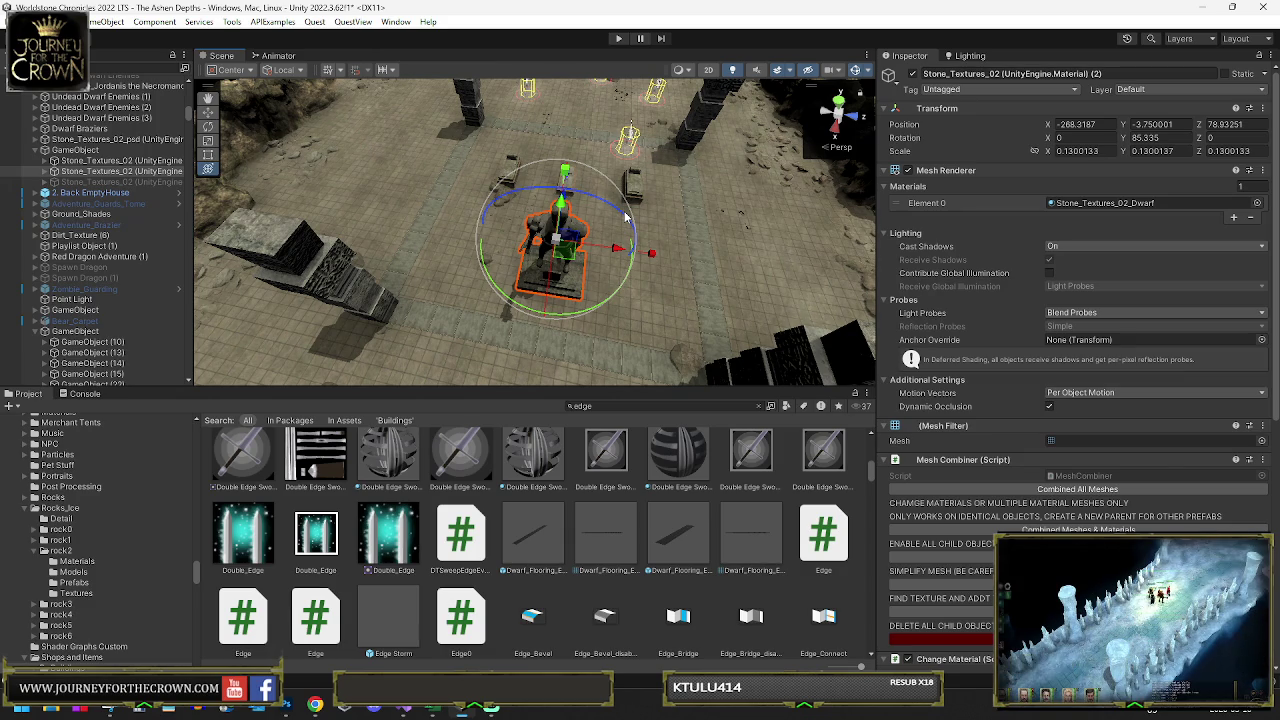
{"action": "scroll", "coordinate": [625, 215], "scroll_direction": "up", "scroll_amount": 5}
{"action": "left_click_drag", "start_coordinate": [600, 230], "coordinate": [527, 192]}
{"action": "scroll", "coordinate": [561, 203], "scroll_direction": "down", "scroll_amount": 5}
{"action": "scroll", "coordinate": [531, 238], "scroll_direction": "down", "scroll_amount": 3}
{"action": "mouse_move", "coordinate": [531, 238]}
{"action": "left_mouse_down"}
{"action": "mouse_move", "coordinate": [557, 227]}
{"action": "mouse_move", "coordinate": [630, 327]}
{"action": "mouse_move", "coordinate": [549, 208]}
{"action": "mouse_move", "coordinate": [654, 252]}
{"action": "mouse_move", "coordinate": [677, 302]}
{"action": "mouse_move", "coordinate": [652, 243]}
{"action": "mouse_move", "coordinate": [884, 220]}
{"action": "left_mouse_up"}
{"action": "left_click", "coordinate": [677, 302]}
{"action": "left_click", "coordinate": [490, 208]}
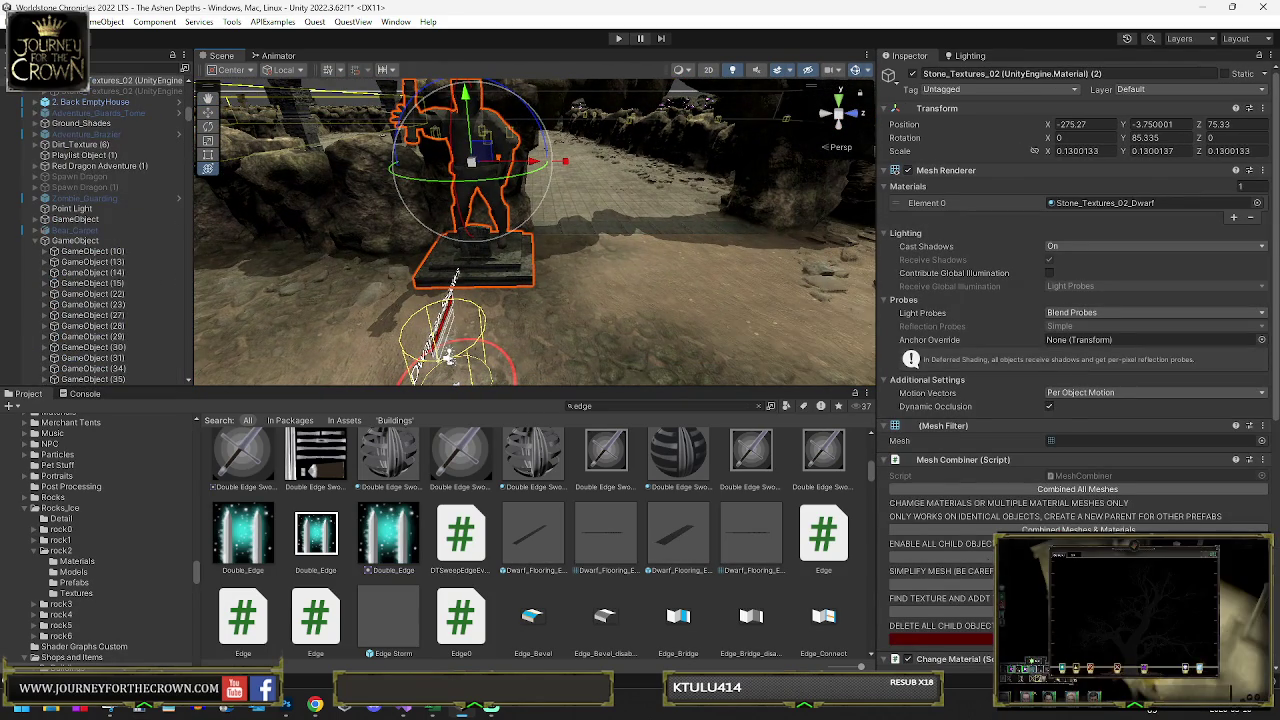
{"action": "scroll", "coordinate": [570, 303], "scroll_direction": "up", "scroll_amount": 5}
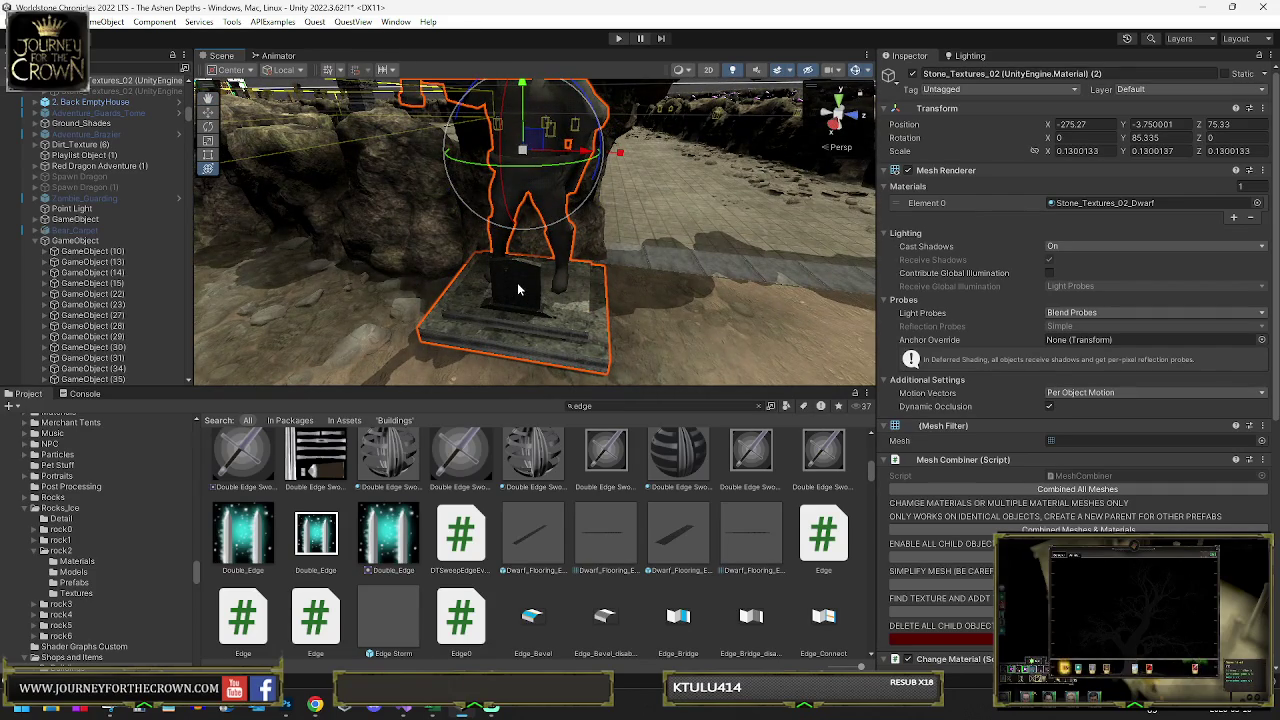
- Orbit around the statue copy, then select the original Stone_Textures_02 statue
{"action": "mouse_move", "coordinate": [527, 286]}
{"action": "left_mouse_down"}
{"action": "mouse_move", "coordinate": [449, 277]}
{"action": "mouse_move", "coordinate": [543, 263]}
{"action": "mouse_move", "coordinate": [538, 278]}
{"action": "left_mouse_up"}
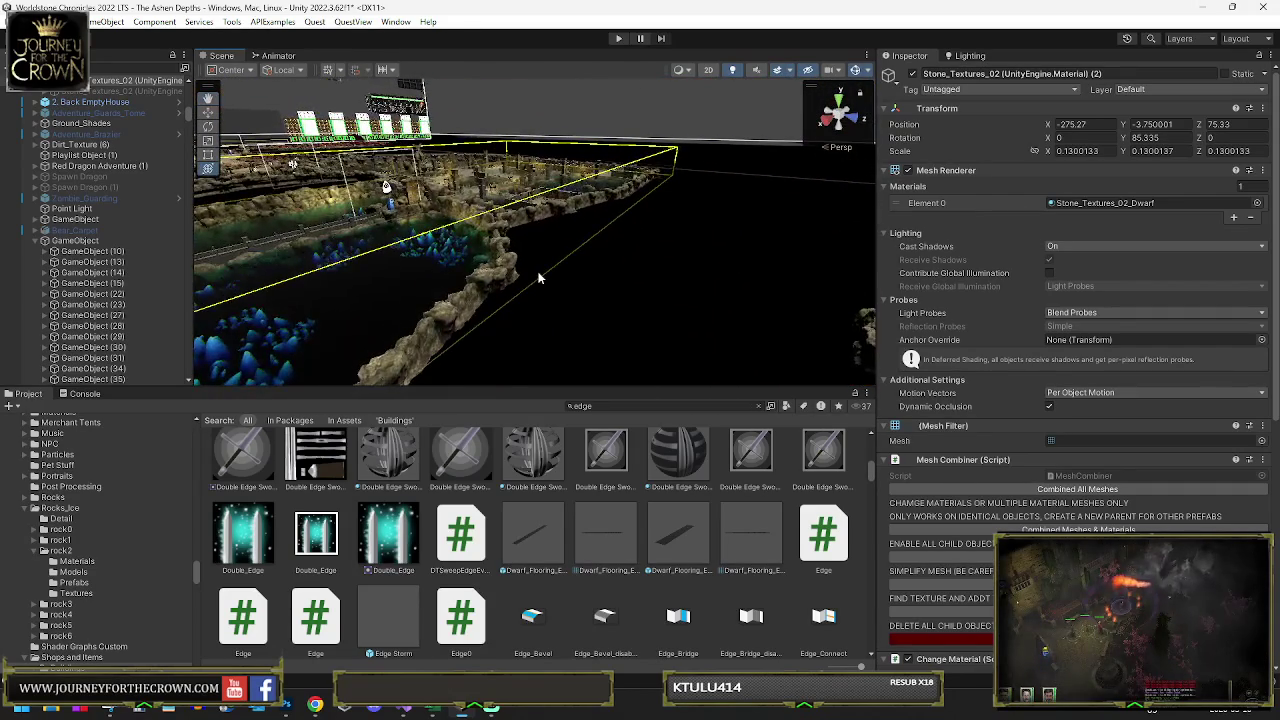
{"action": "left_click", "coordinate": [290, 187]}
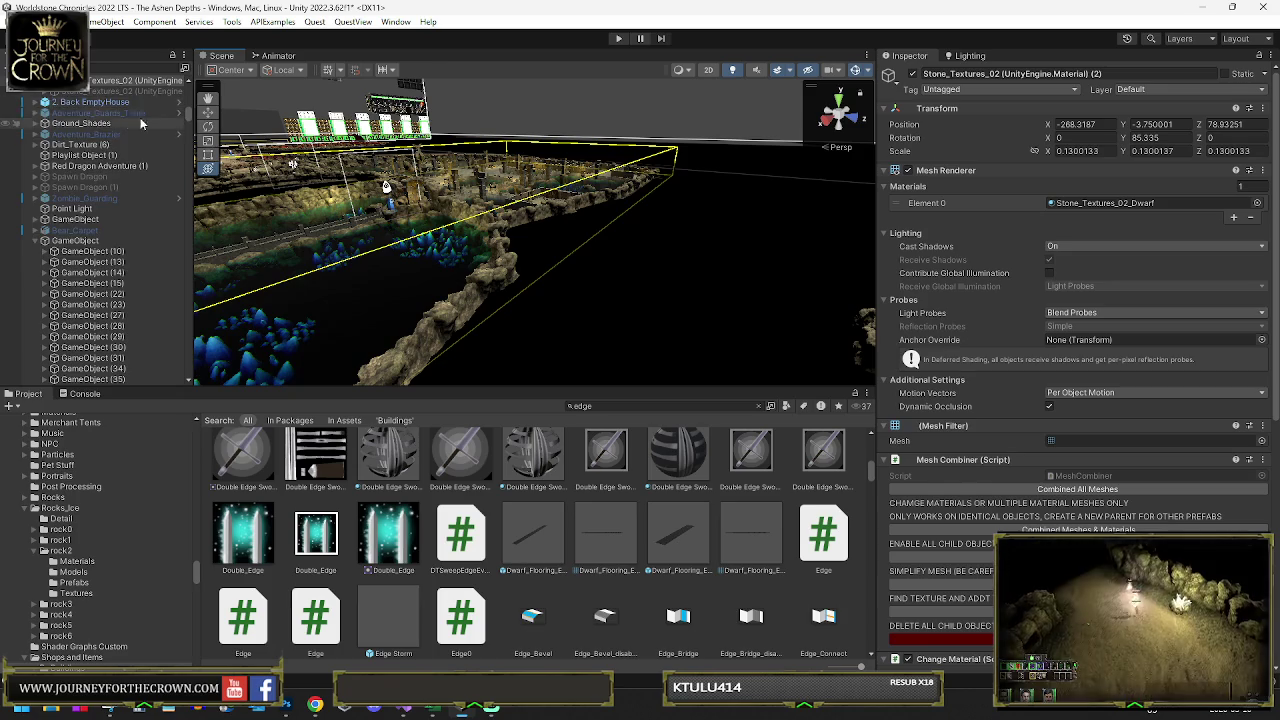
- Frame the original statue and save its Mesh Filter mesh as a new asset named Dwarf_Statue_01
{"action": "key", "text": "f"}
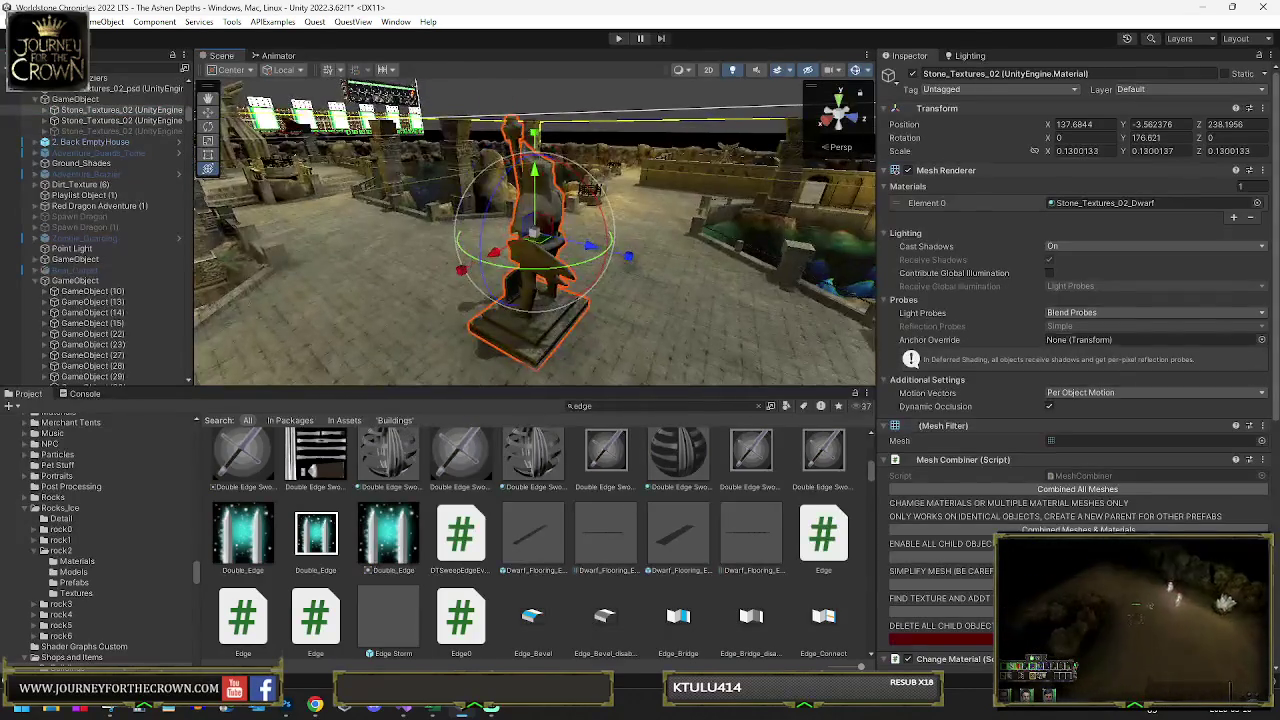
{"action": "left_click", "coordinate": [1262, 425]}
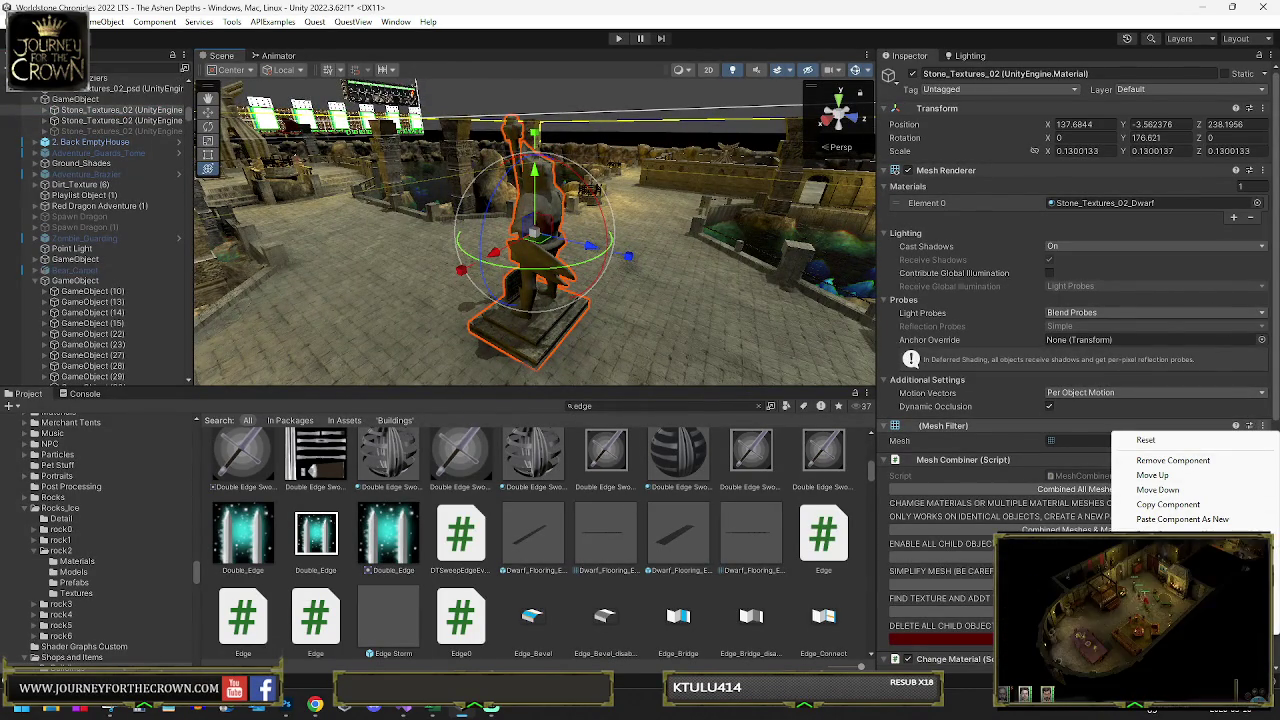
{"action": "left_click", "coordinate": [1170, 590]}
{"action": "type", "text": "Dwarf_S"}
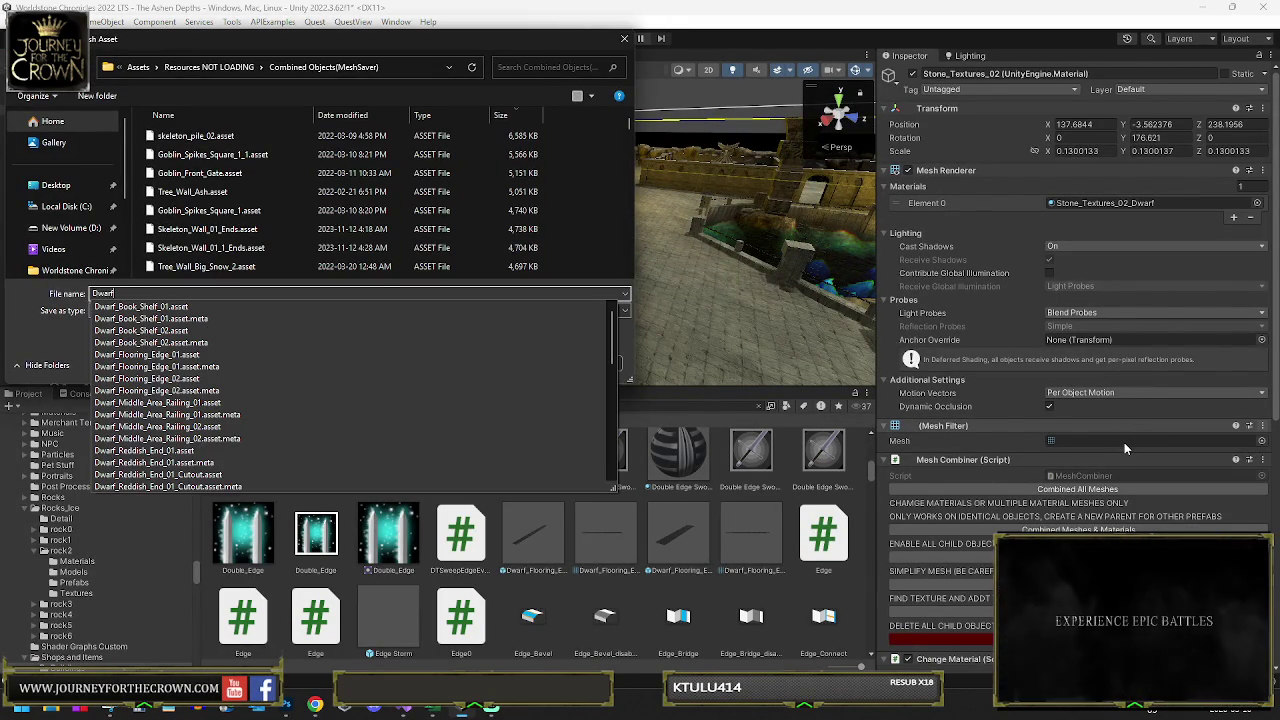
{"action": "type", "text": "tatue_"}
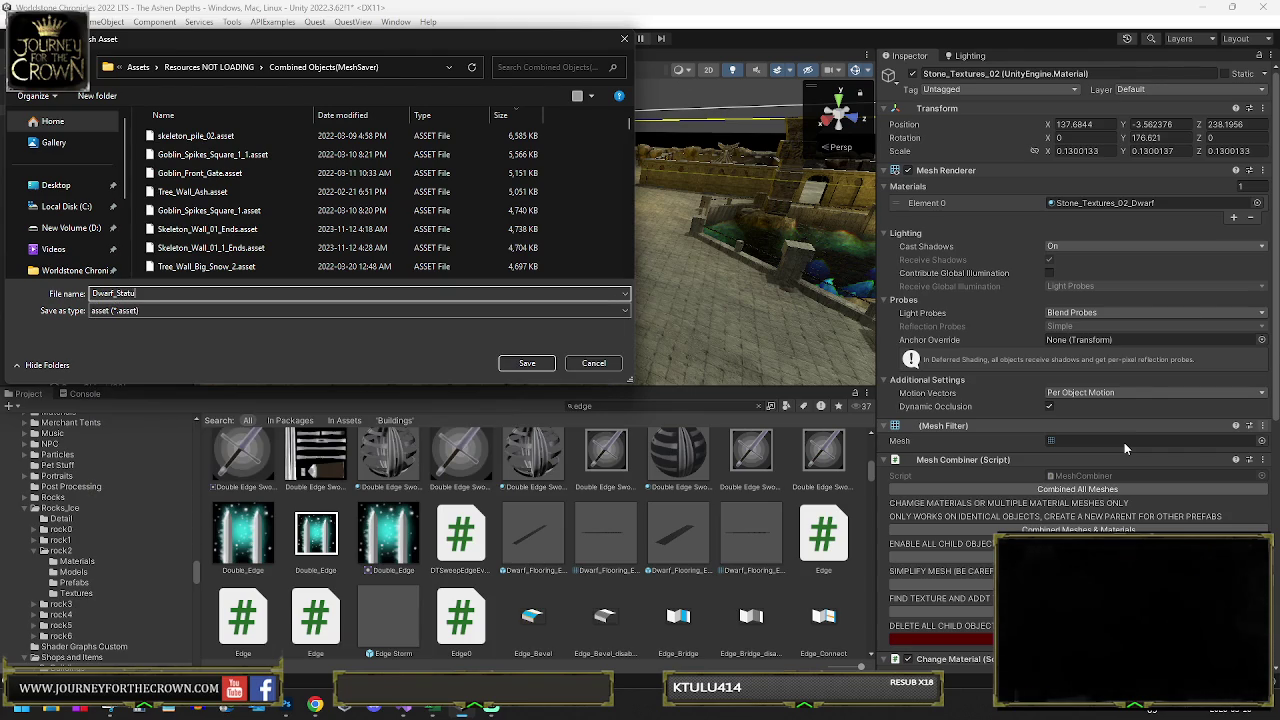
{"action": "key", "text": "BackSpace"}
{"action": "key", "text": "BackSpace"}
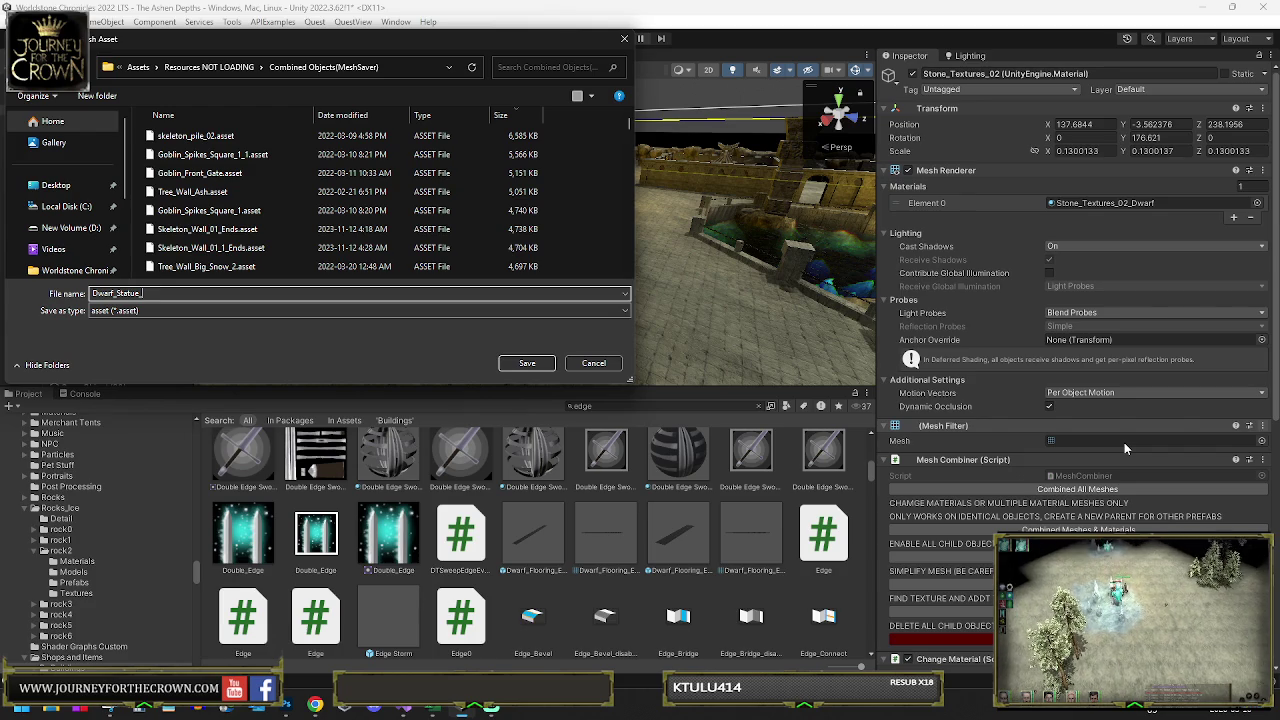
{"action": "type", "text": "01"}
{"action": "key", "text": "Return"}
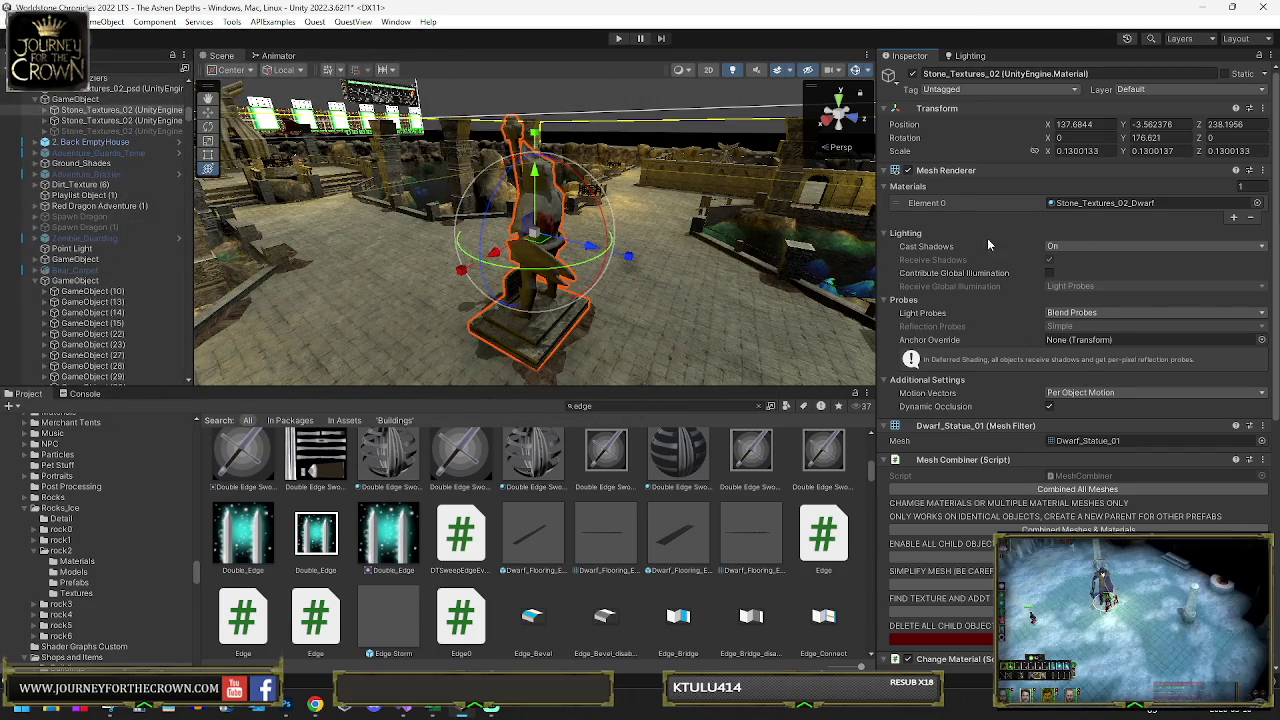
- Rename the first statue object Dwarf_Statue_01 and search the Project window for 'dwarf set'
{"action": "left_click", "coordinate": [980, 73]}
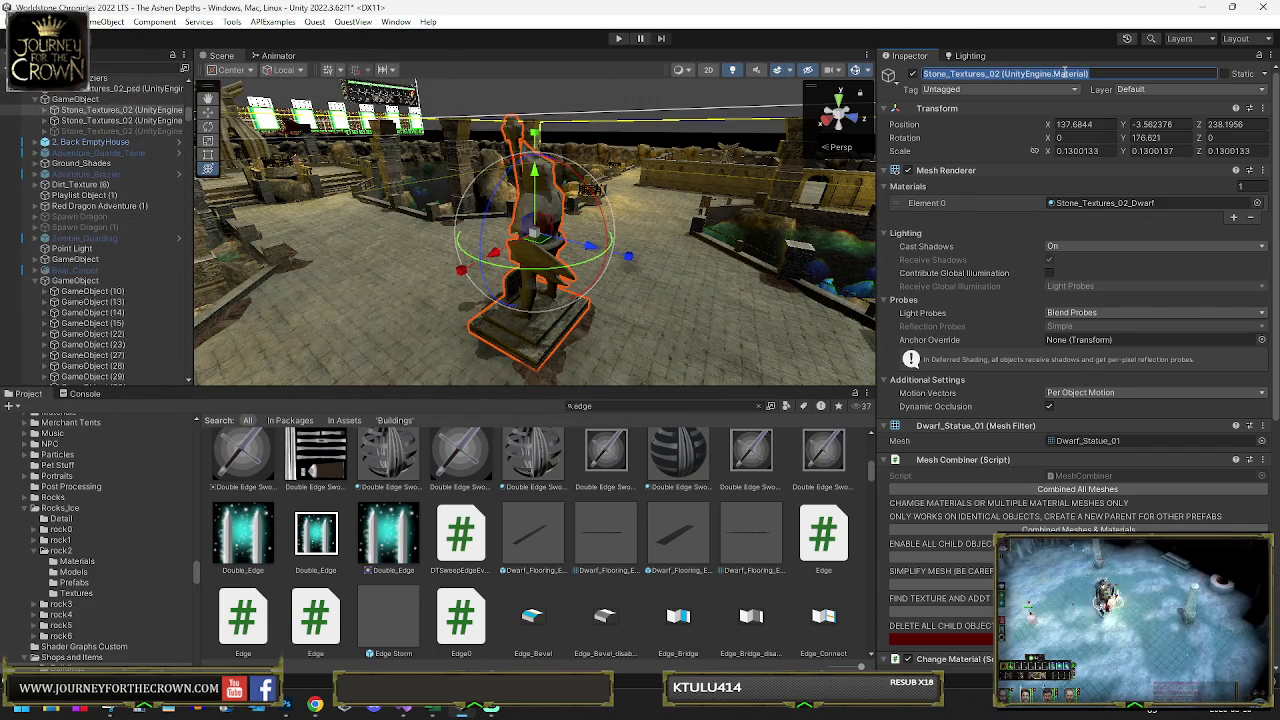
{"action": "type", "text": "Dwarve"}
{"action": "key", "text": "BackSpace"}
{"action": "key", "text": "BackSpace"}
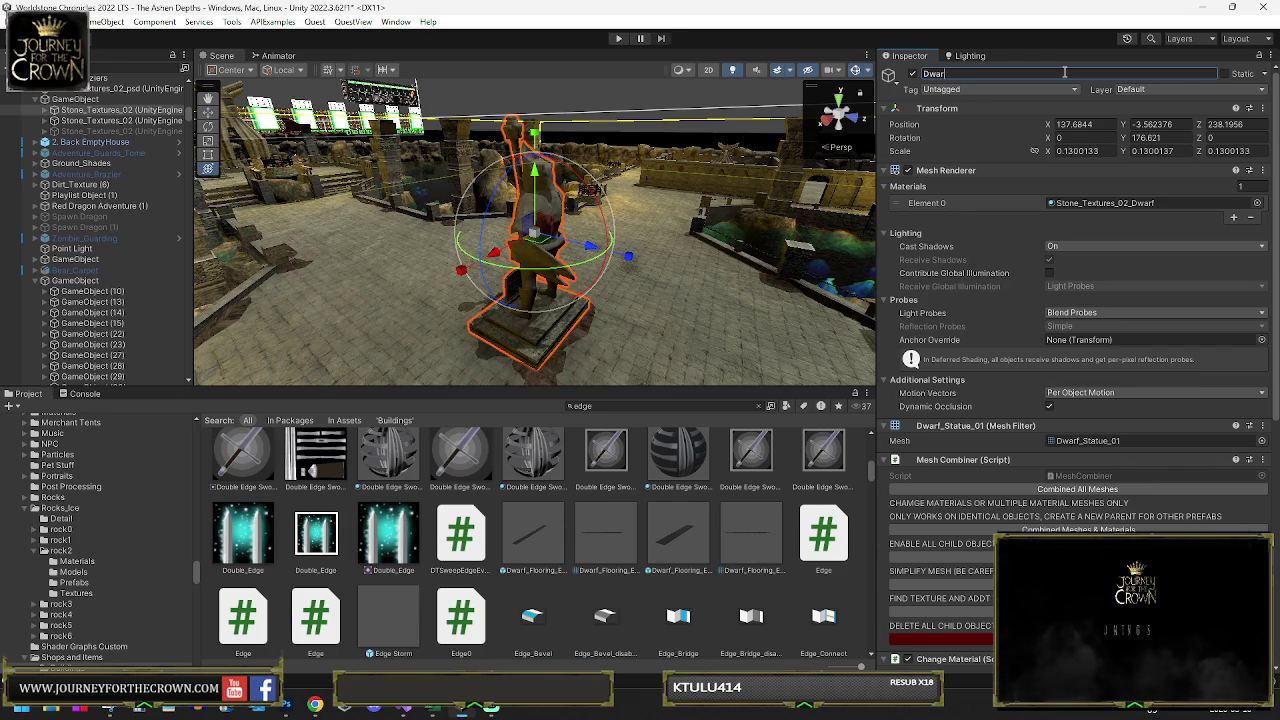
{"action": "type", "text": "f Stat"}
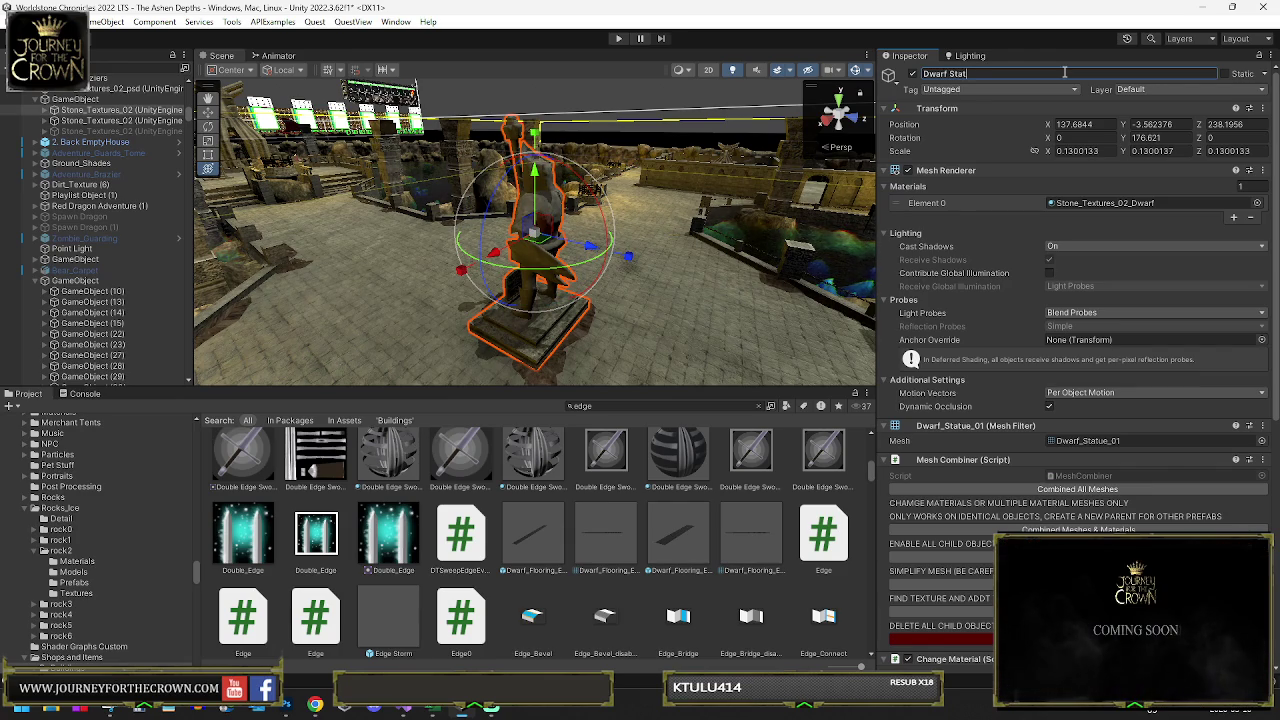
{"action": "type", "text": "ue_01"}
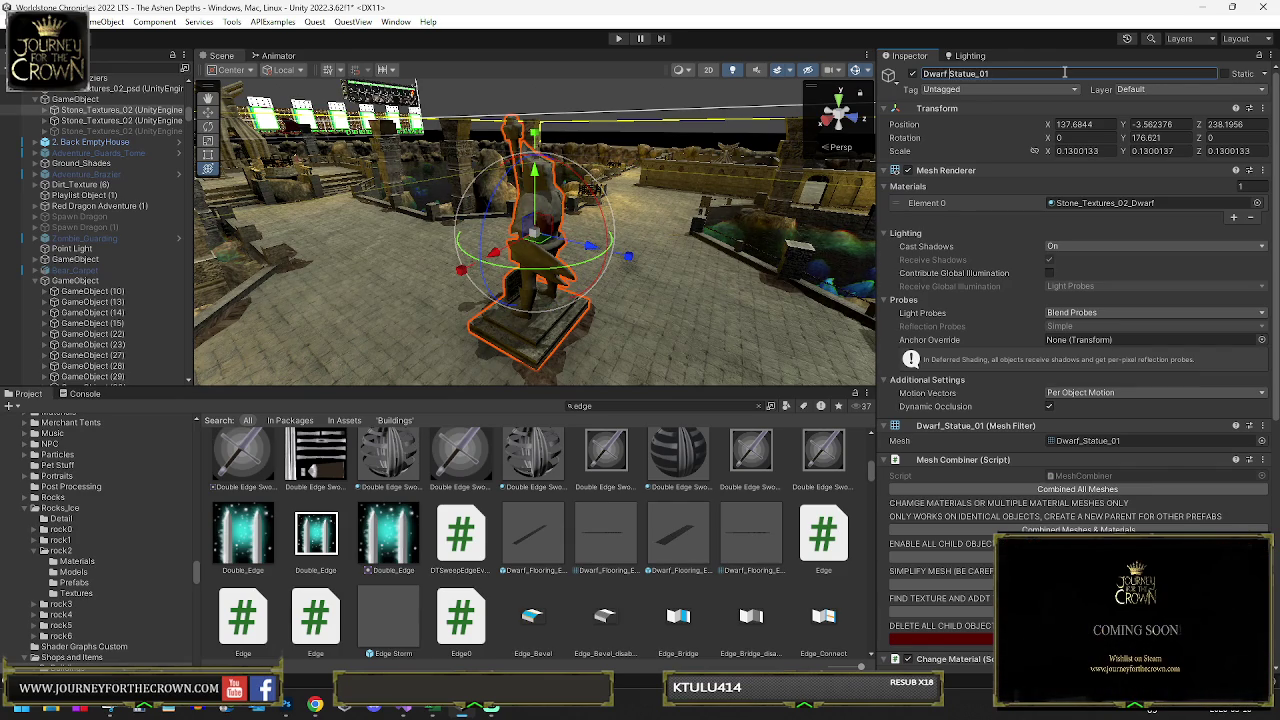
{"action": "key", "text": "BackSpace"}
{"action": "type", "text": "_"}
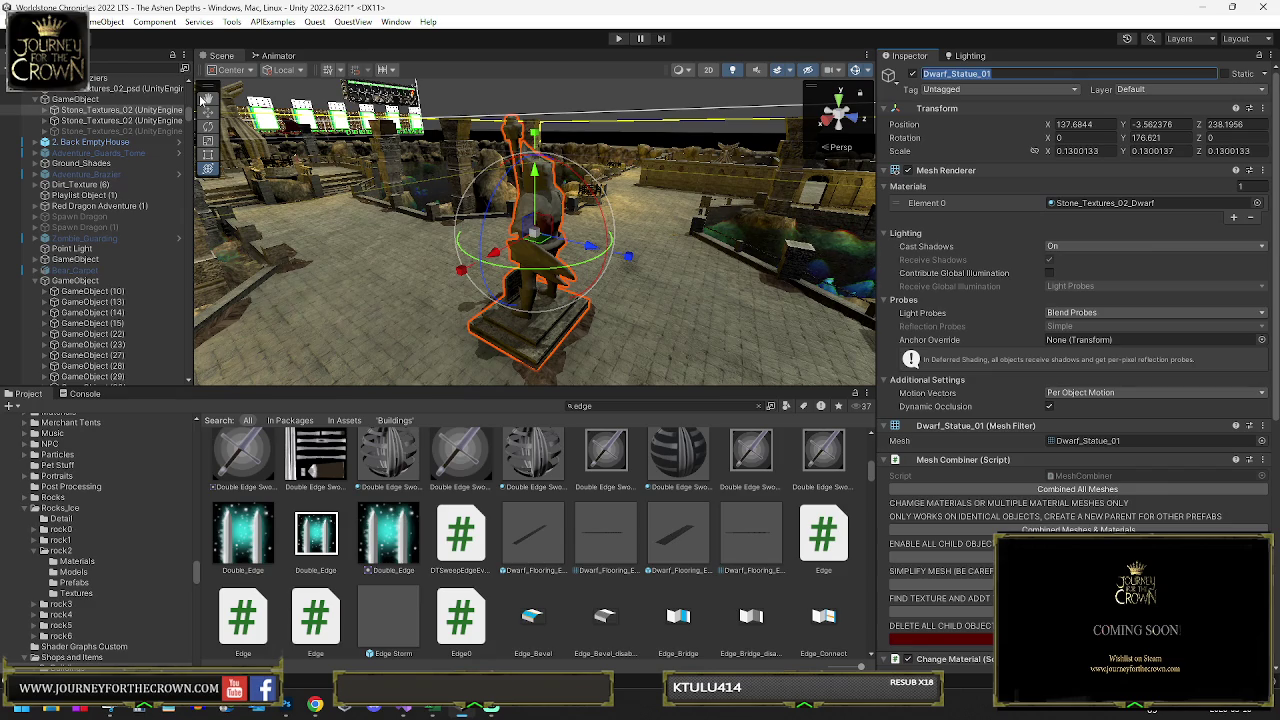
{"action": "key", "text": "Return"}
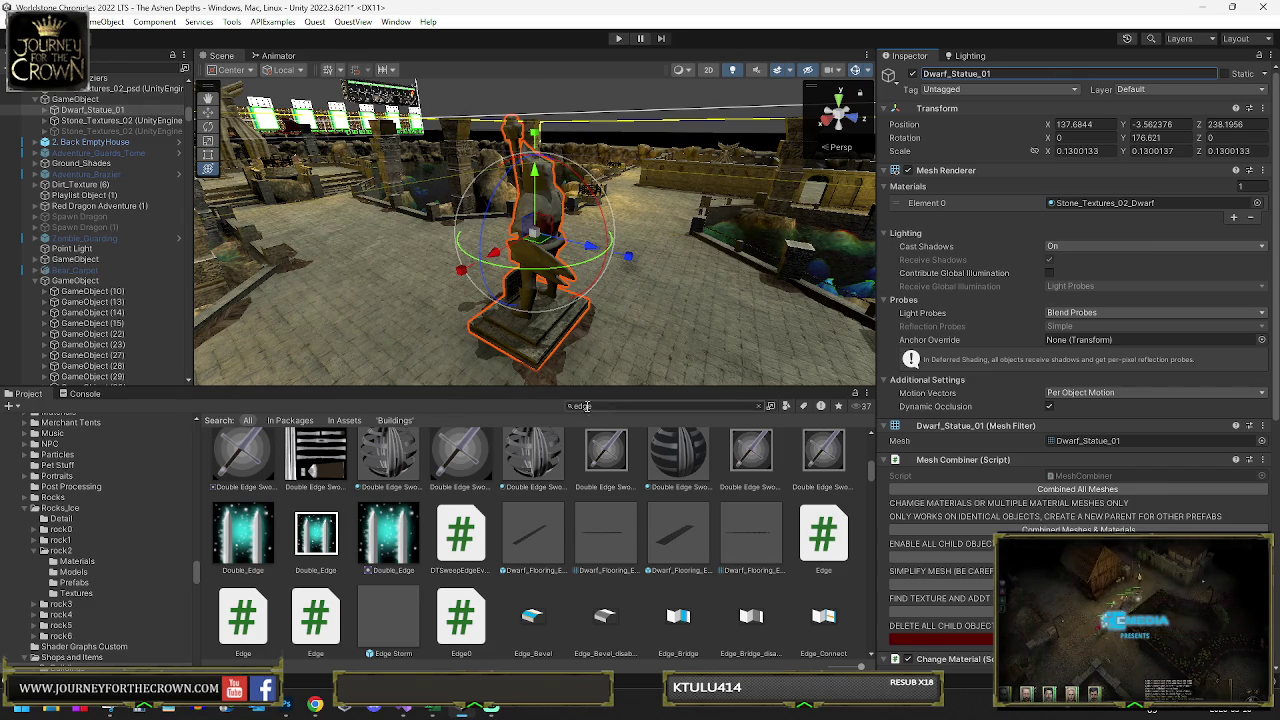
{"action": "type", "text": "dwarf set"}
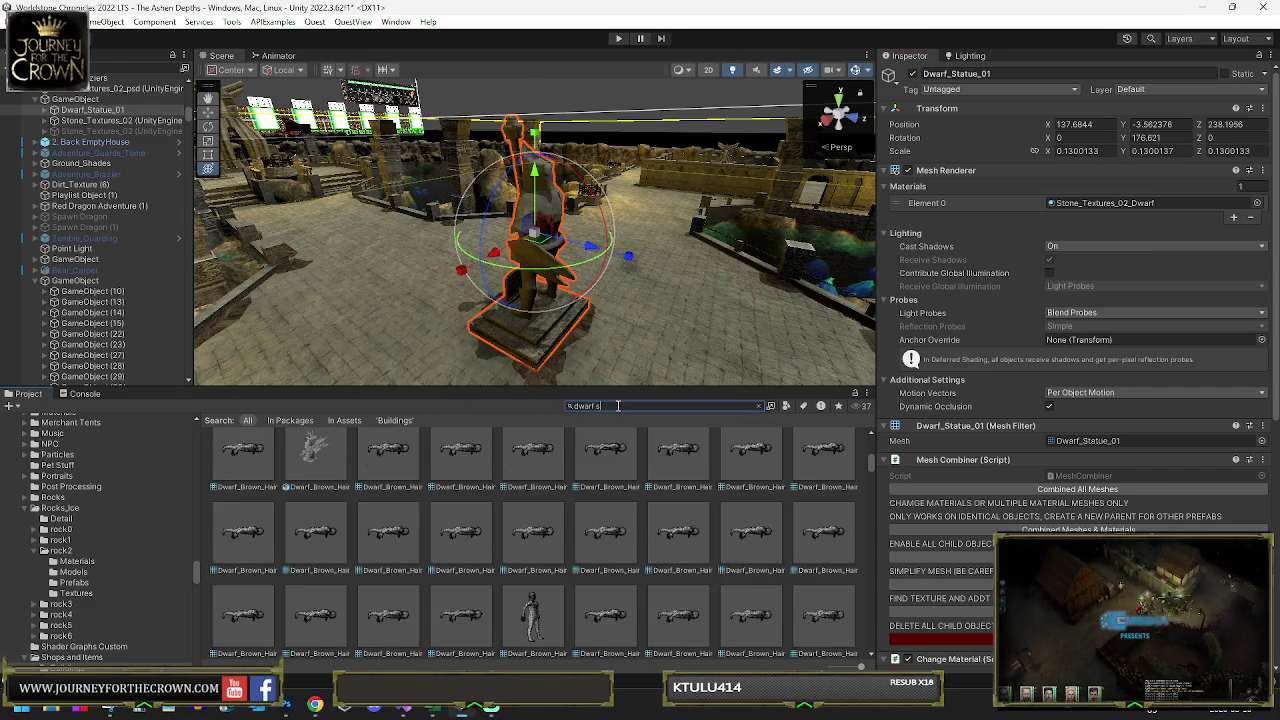
- Save Dwarf_Statue_01 as a prefab in the Dwarf Sets folder, then bring the second statue's area into view
{"action": "double_click", "coordinate": [243, 470]}
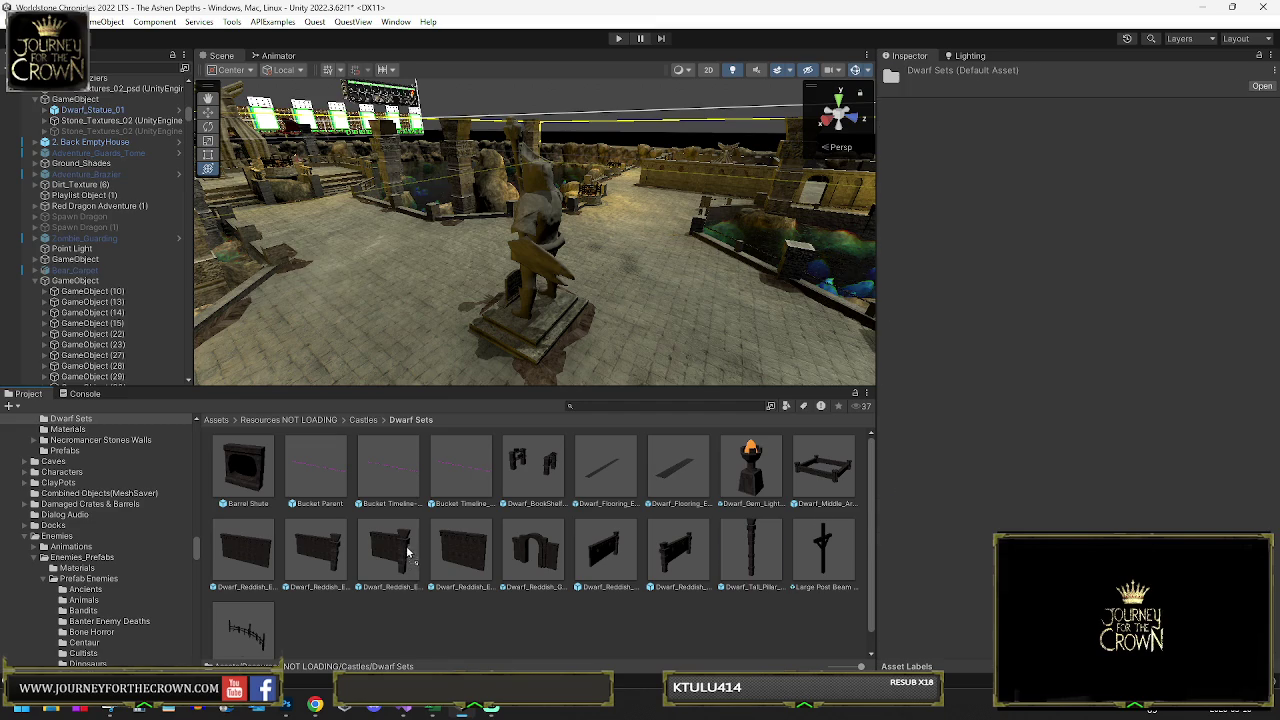
{"action": "left_click_drag", "start_coordinate": [407, 552], "coordinate": [409, 432]}
{"action": "mouse_move", "coordinate": [555, 318]}
{"action": "left_mouse_down"}
{"action": "mouse_move", "coordinate": [540, 300]}
{"action": "mouse_move", "coordinate": [530, 330]}
{"action": "mouse_move", "coordinate": [560, 340]}
{"action": "left_mouse_up"}
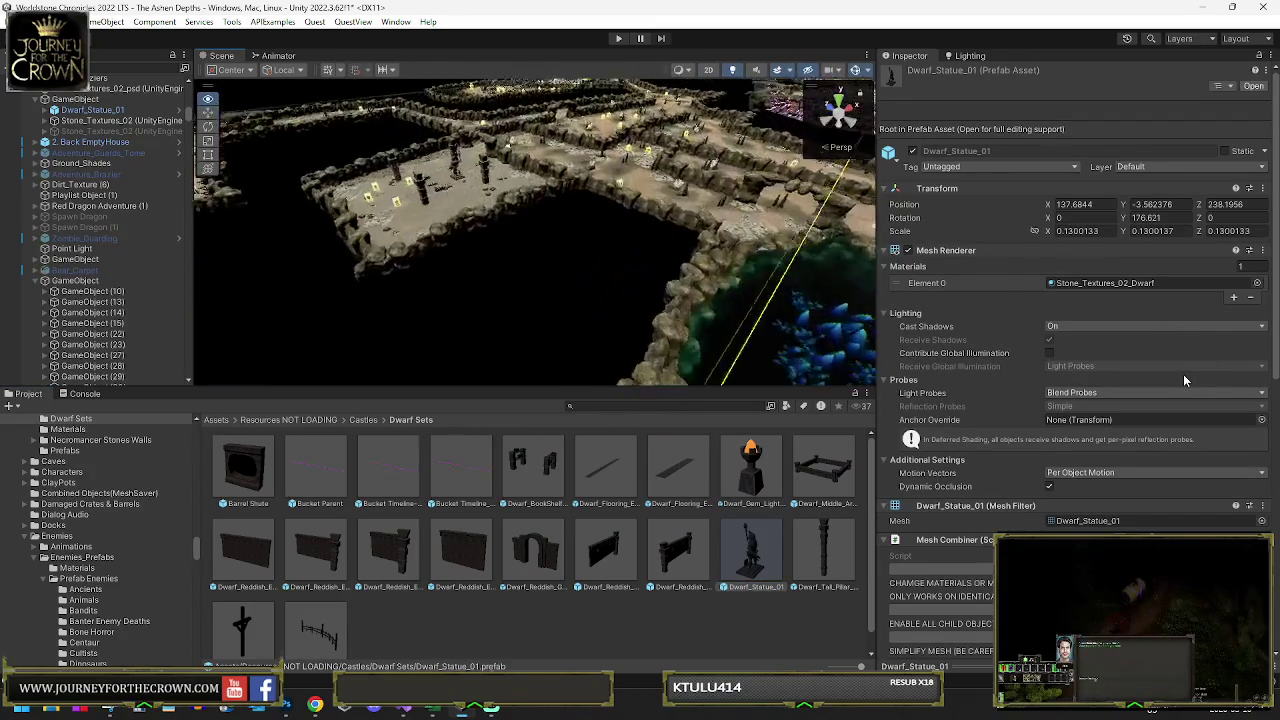
{"action": "left_click_drag", "start_coordinate": [855, 350], "coordinate": [698, 352]}
{"action": "left_click", "coordinate": [463, 170]}
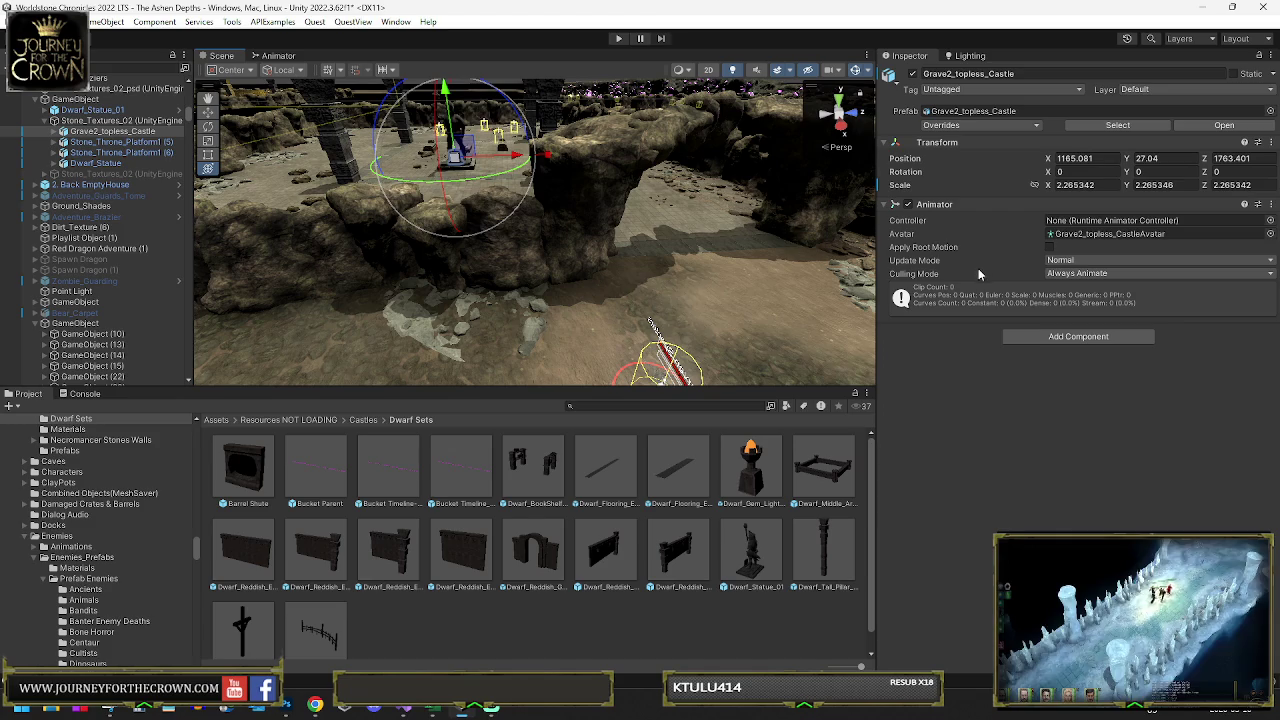
- Select the second statue's Stone_Textures_02 group and combine all its child meshes into one
{"action": "left_click", "coordinate": [110, 120]}
{"action": "left_click", "coordinate": [1032, 490]}
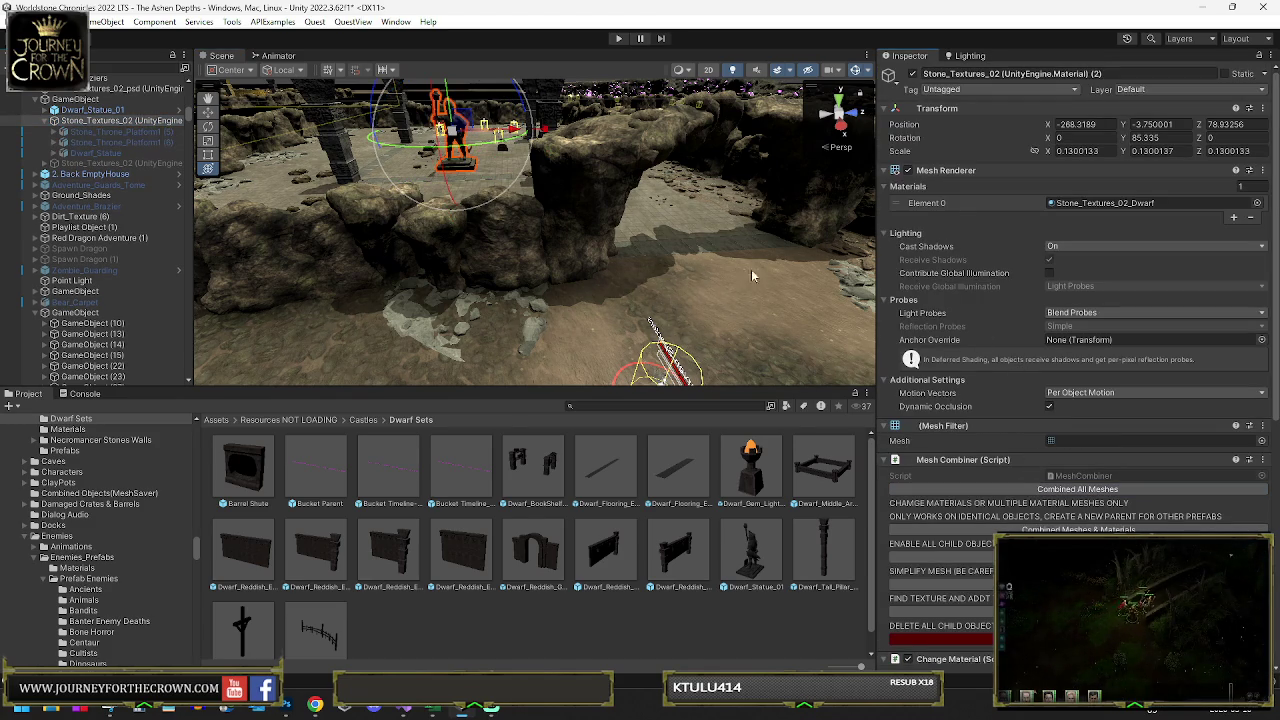
{"action": "scroll", "coordinate": [1075, 400], "scroll_direction": "down", "scroll_amount": 5}
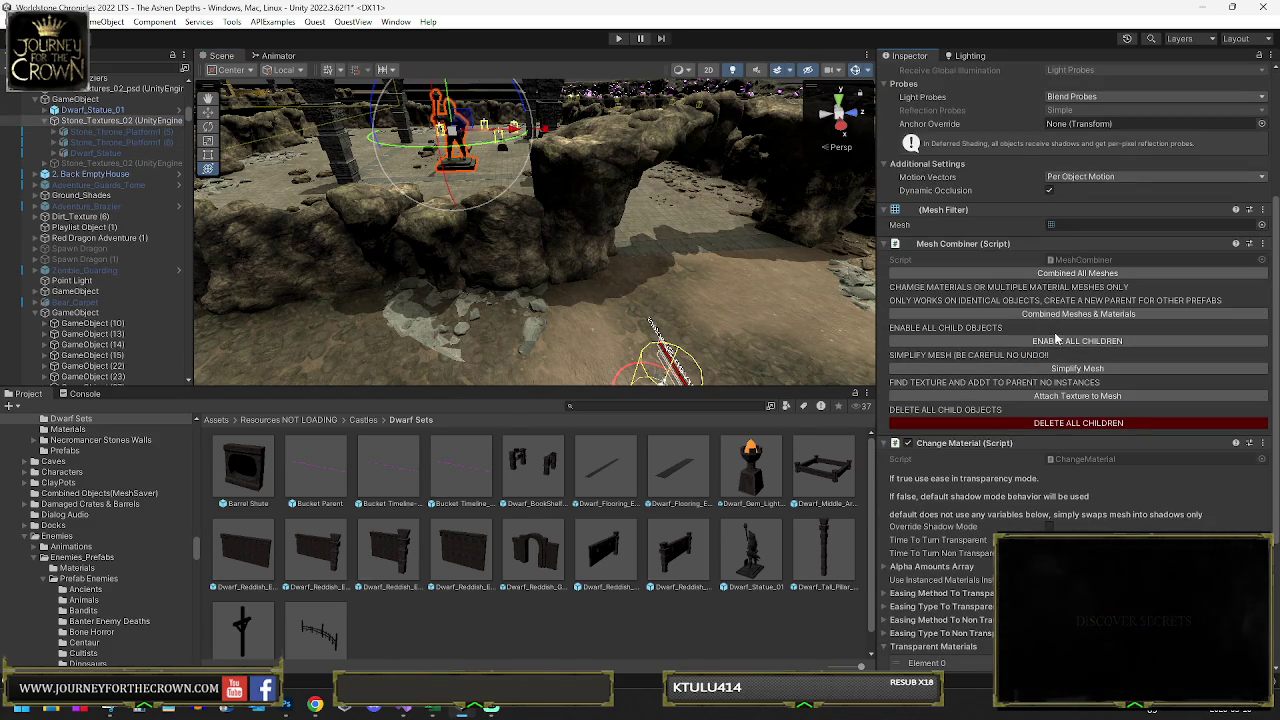
{"action": "scroll", "coordinate": [1233, 386], "scroll_direction": "up", "scroll_amount": 2}
- Save the combined mesh as the asset Dwarf_Statue_02
{"action": "left_click", "coordinate": [1262, 317]}
{"action": "left_click", "coordinate": [1185, 502]}
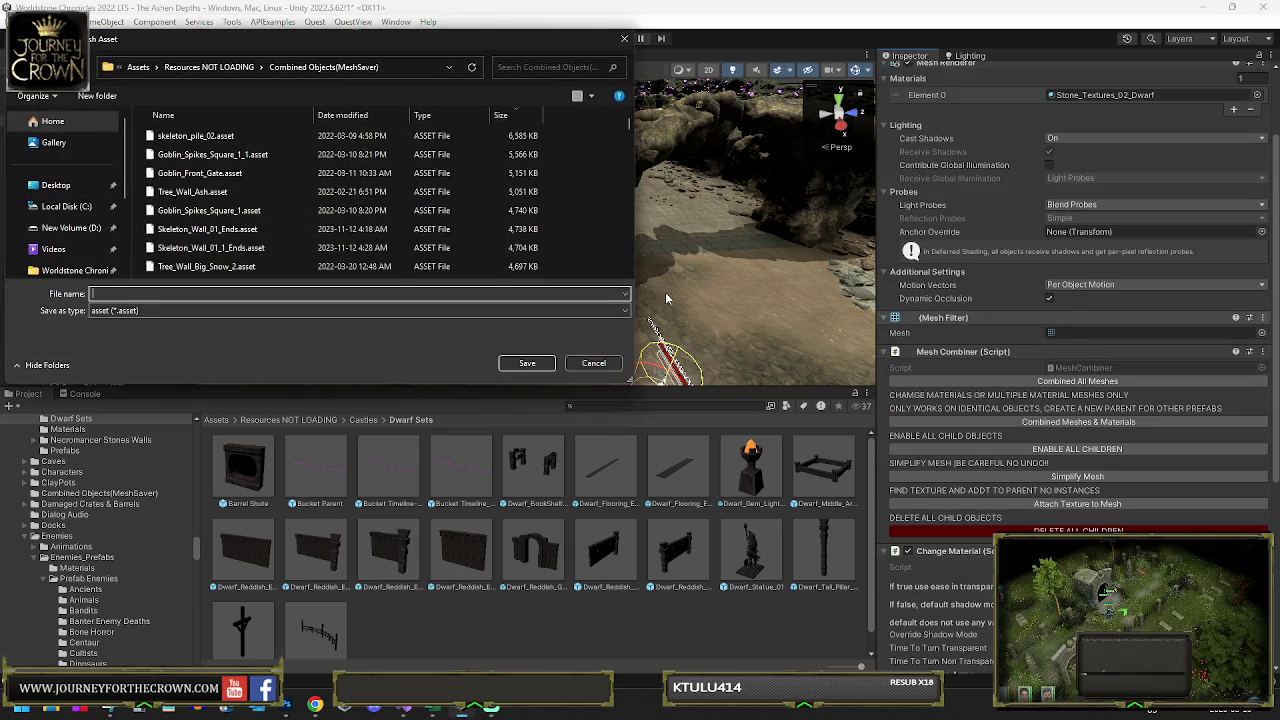
{"action": "key", "text": "BackSpace"}
{"action": "type", "text": "2"}
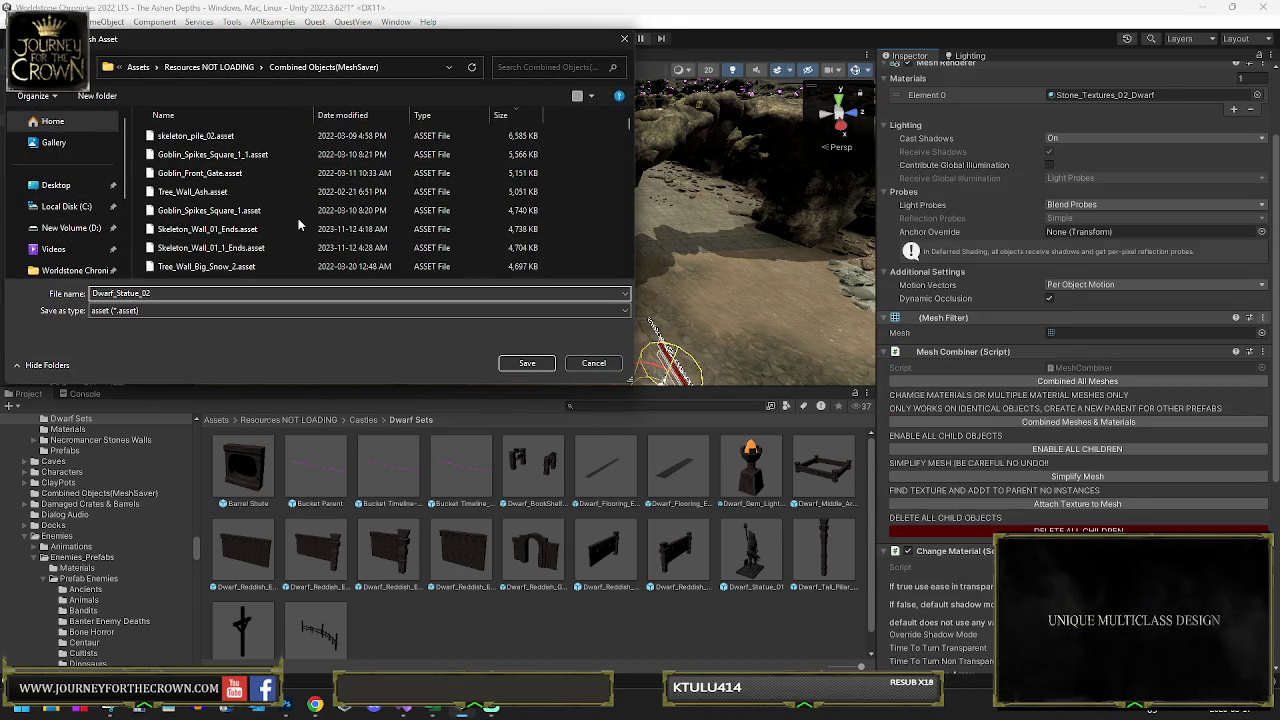
{"action": "key", "text": "Return"}
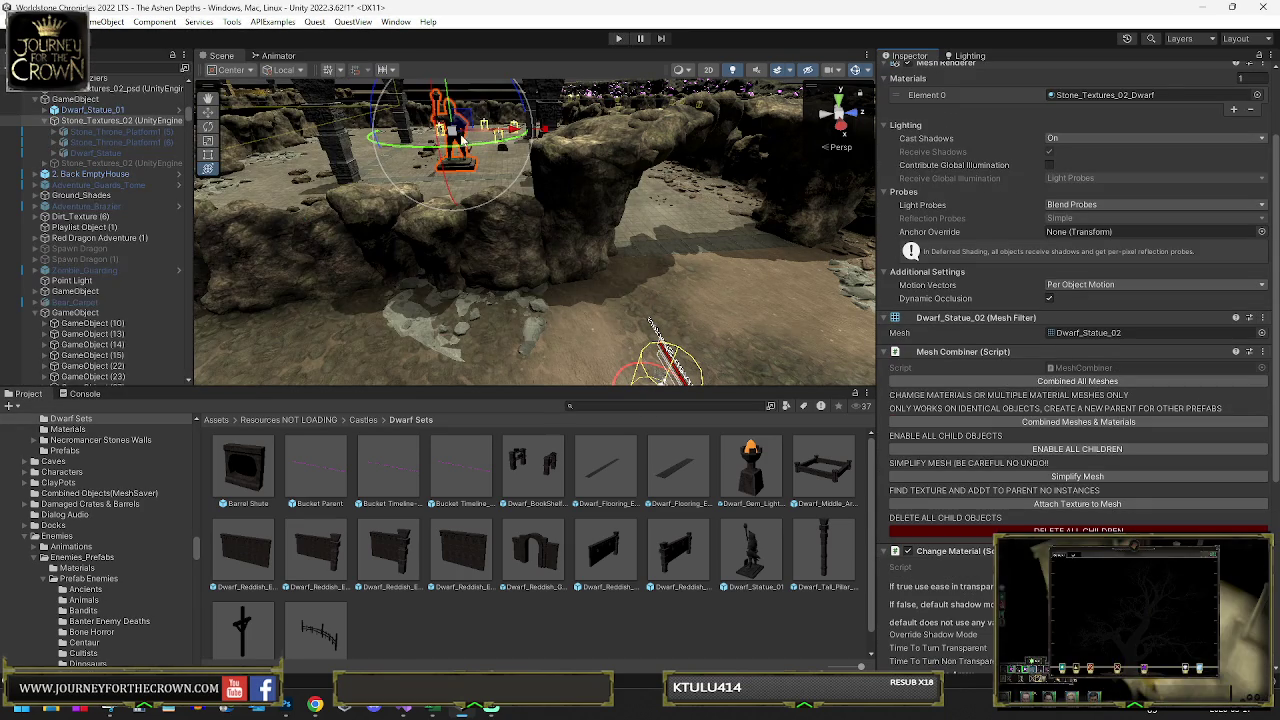
{"action": "mouse_move", "coordinate": [456, 208]}
{"action": "left_mouse_down"}
{"action": "mouse_move", "coordinate": [542, 203]}
{"action": "mouse_move", "coordinate": [548, 270]}
{"action": "left_mouse_up"}
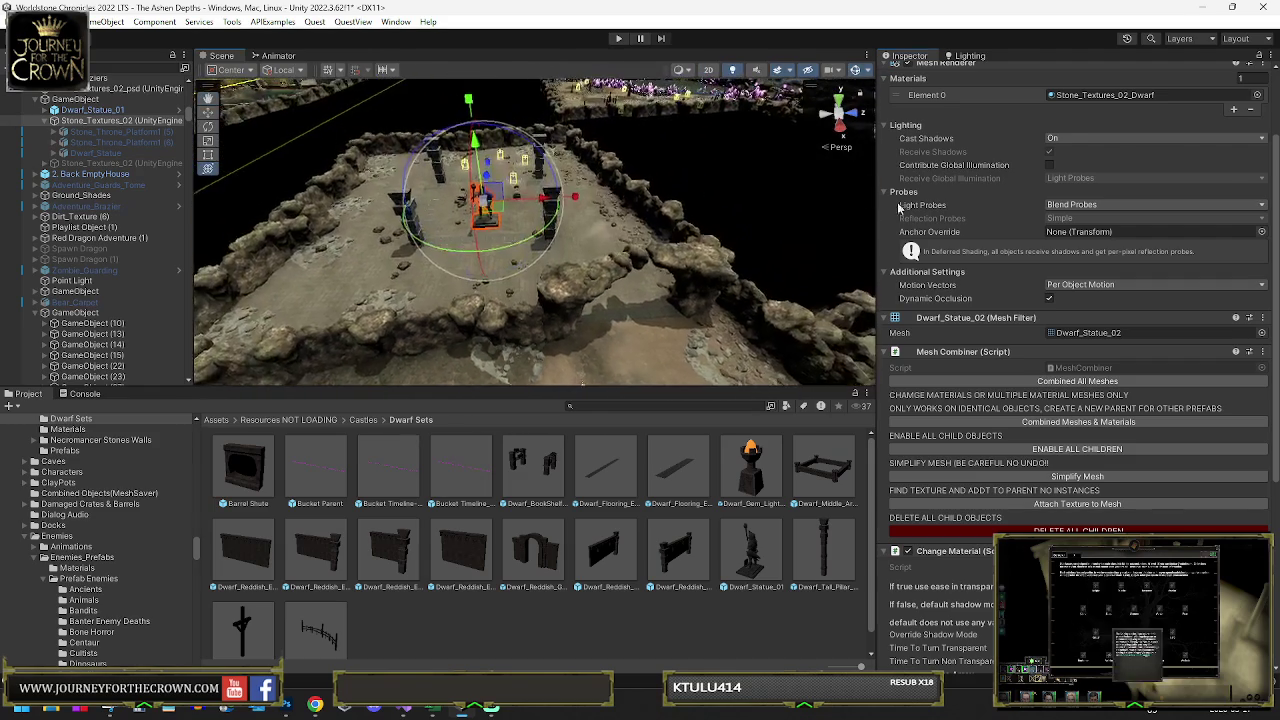
{"action": "scroll", "coordinate": [1183, 280], "scroll_direction": "up", "scroll_amount": 3}
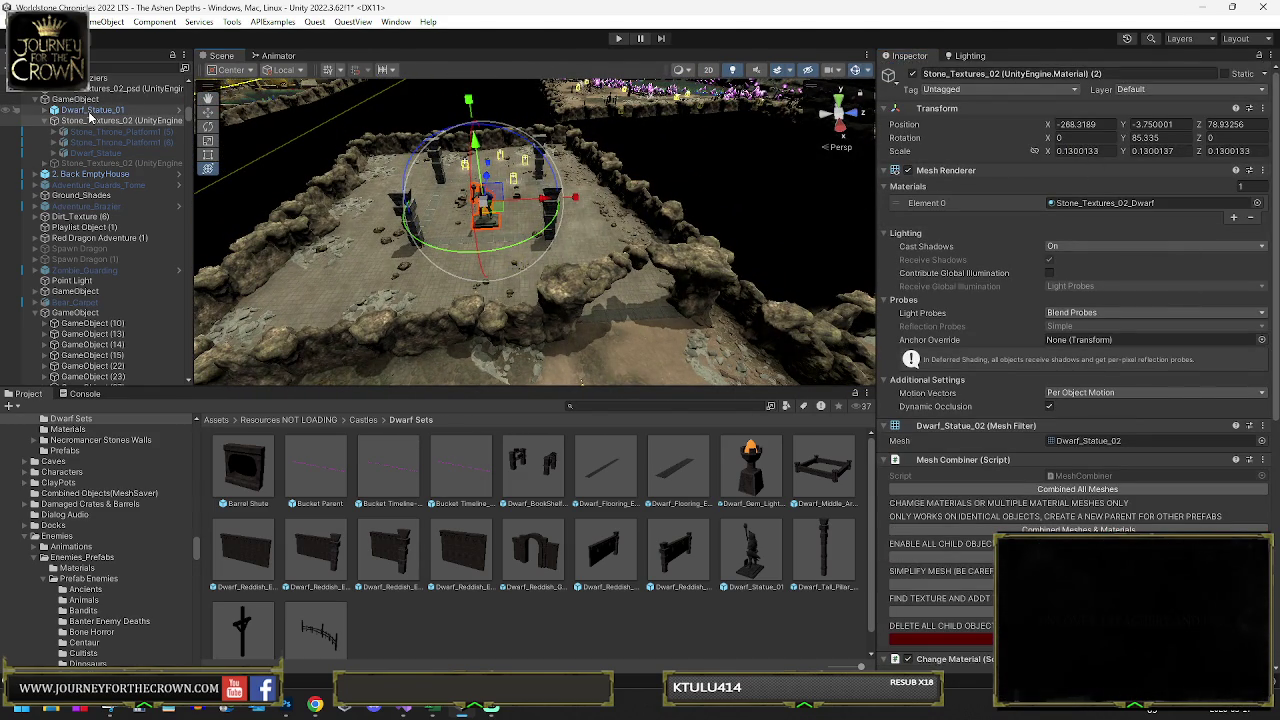
- Mark both statues and their children Occluder Static and Occludee Static, then reselect the second statue
{"action": "left_click", "coordinate": [90, 119], "text": "ctrl"}
{"action": "left_click", "coordinate": [1264, 77]}
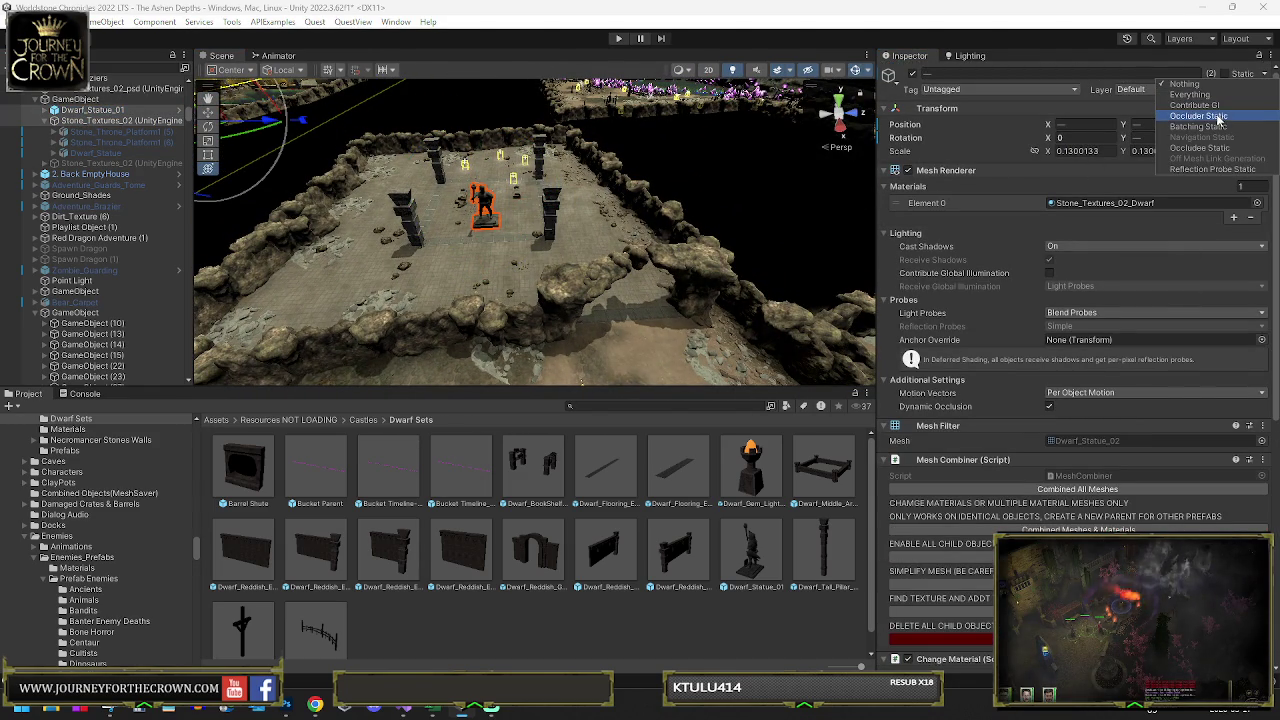
{"action": "left_click", "coordinate": [1220, 117]}
{"action": "left_click", "coordinate": [591, 375]}
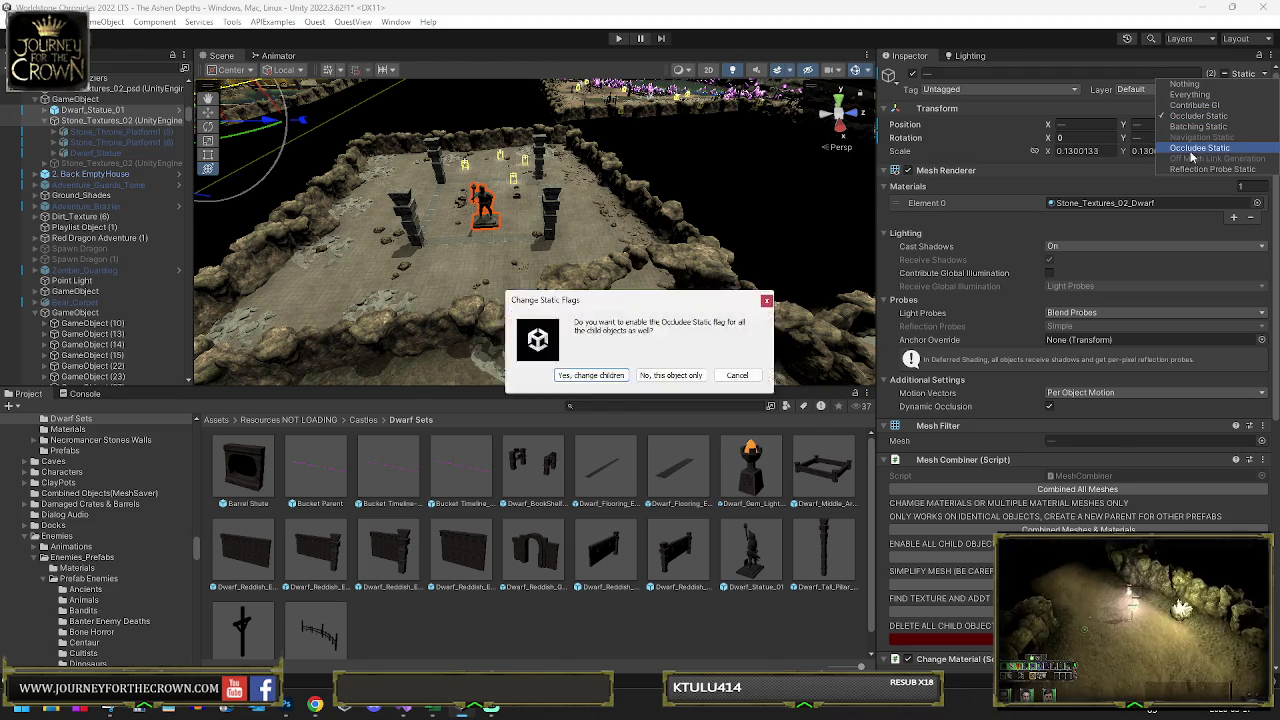
{"action": "left_click", "coordinate": [591, 375]}
{"action": "left_click", "coordinate": [115, 121]}
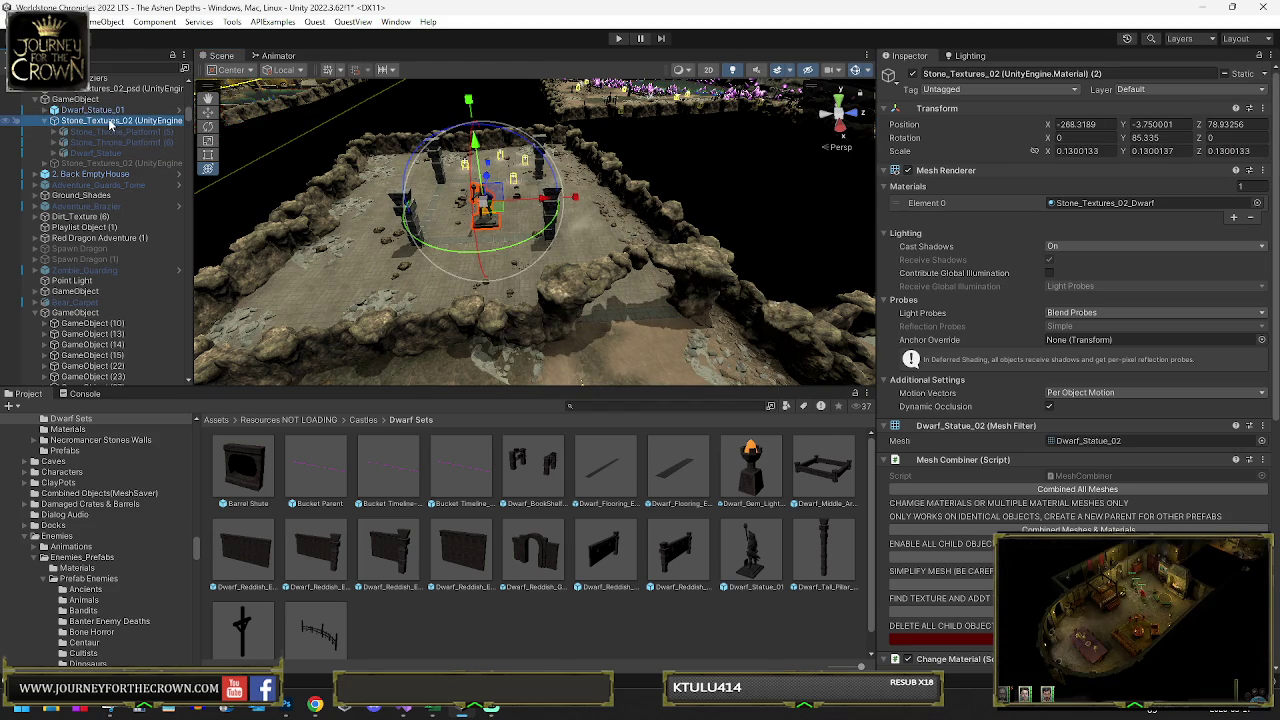
{"action": "left_click_drag", "start_coordinate": [113, 124], "coordinate": [118, 112]}
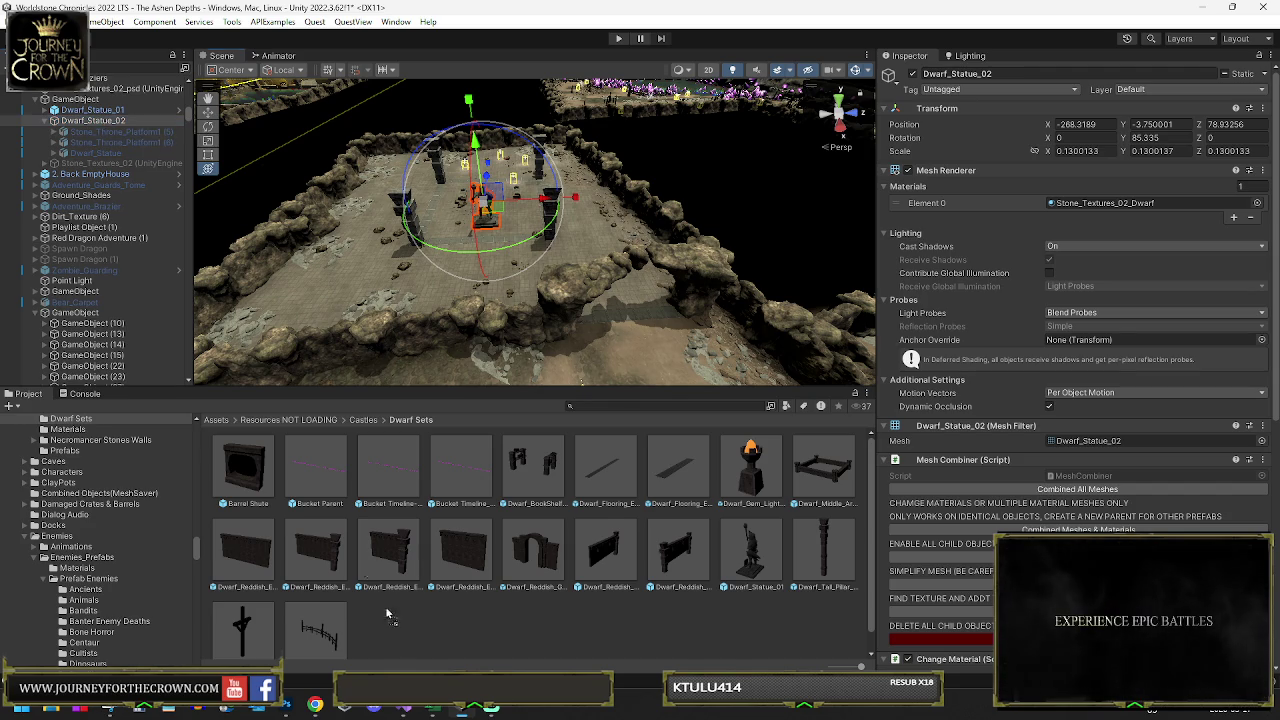
- Select the second statue in the scene and frame it in the view
{"action": "scroll", "coordinate": [509, 626], "scroll_direction": "down", "scroll_amount": 1}
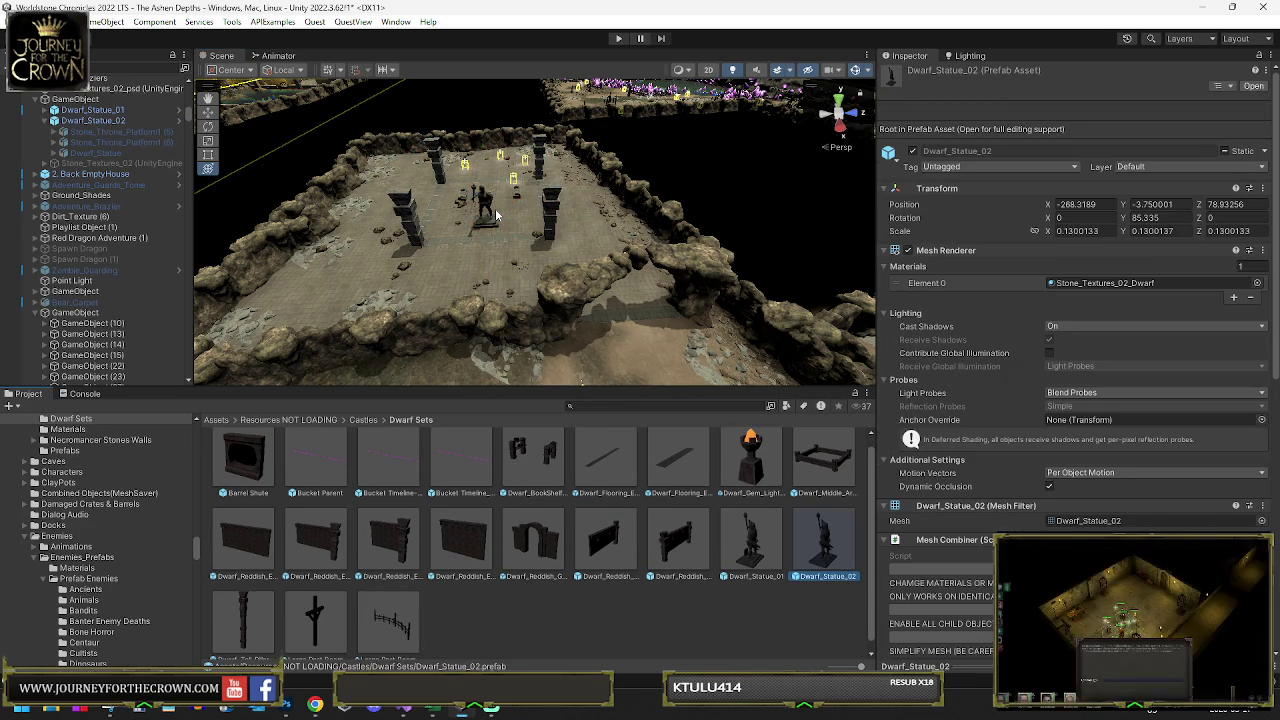
{"action": "left_click", "coordinate": [487, 207]}
{"action": "key", "text": "f"}
{"action": "scroll", "coordinate": [525, 247], "scroll_direction": "up", "scroll_amount": 10}
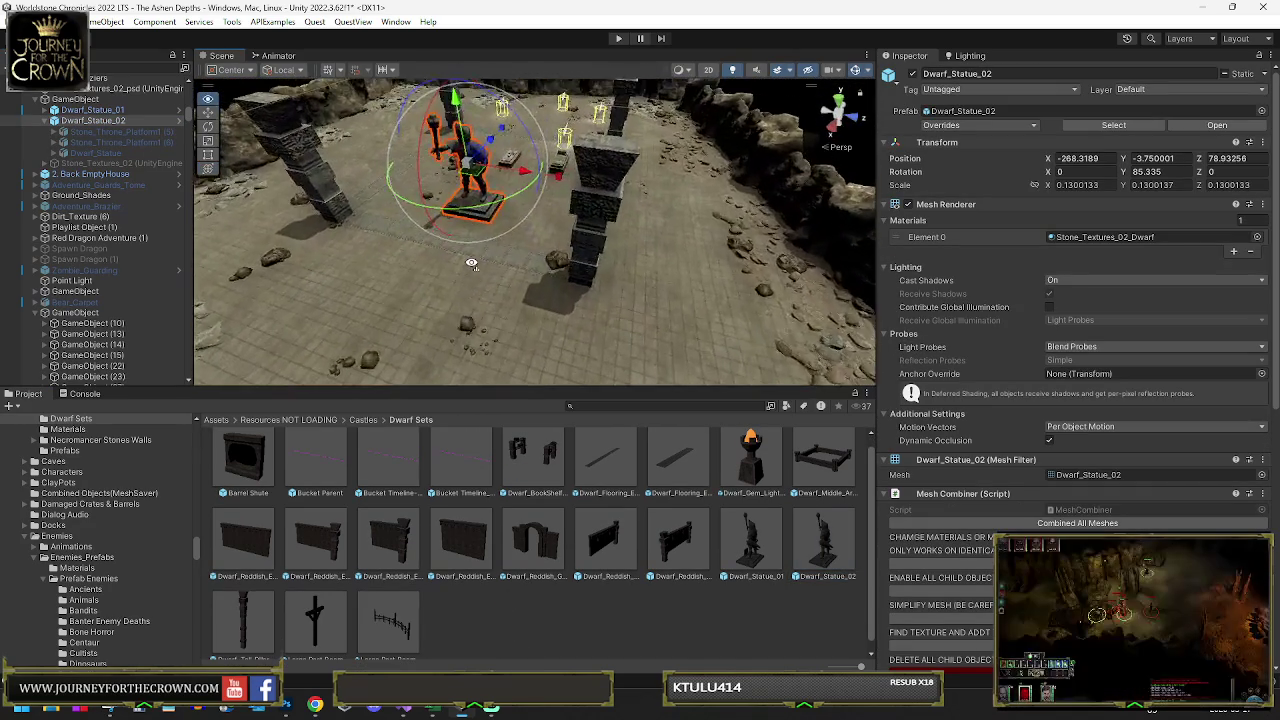
- Move Dwarf_Statue_02 to the back of the hall beyond the tombs and turn it slightly
{"action": "left_click_drag", "start_coordinate": [492, 245], "coordinate": [575, 103]}
{"action": "scroll", "coordinate": [614, 188], "scroll_direction": "up", "scroll_amount": 10}
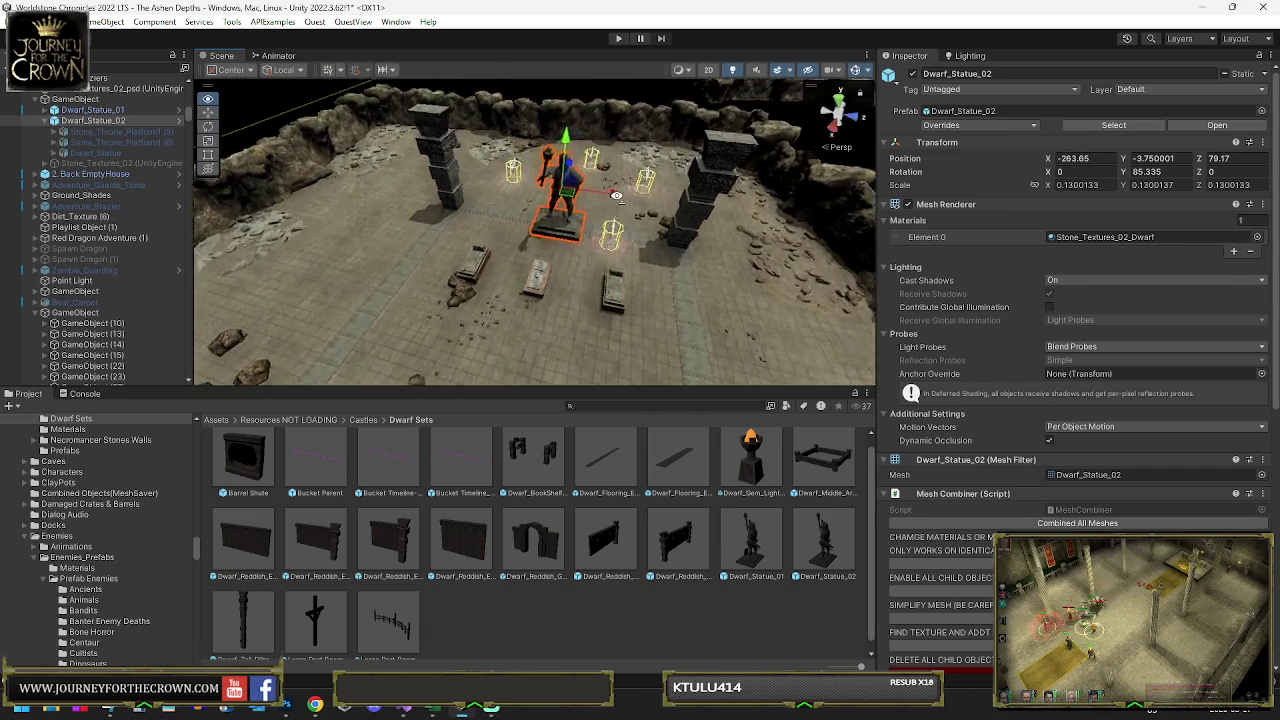
{"action": "scroll", "coordinate": [642, 197], "scroll_direction": "up", "scroll_amount": 5}
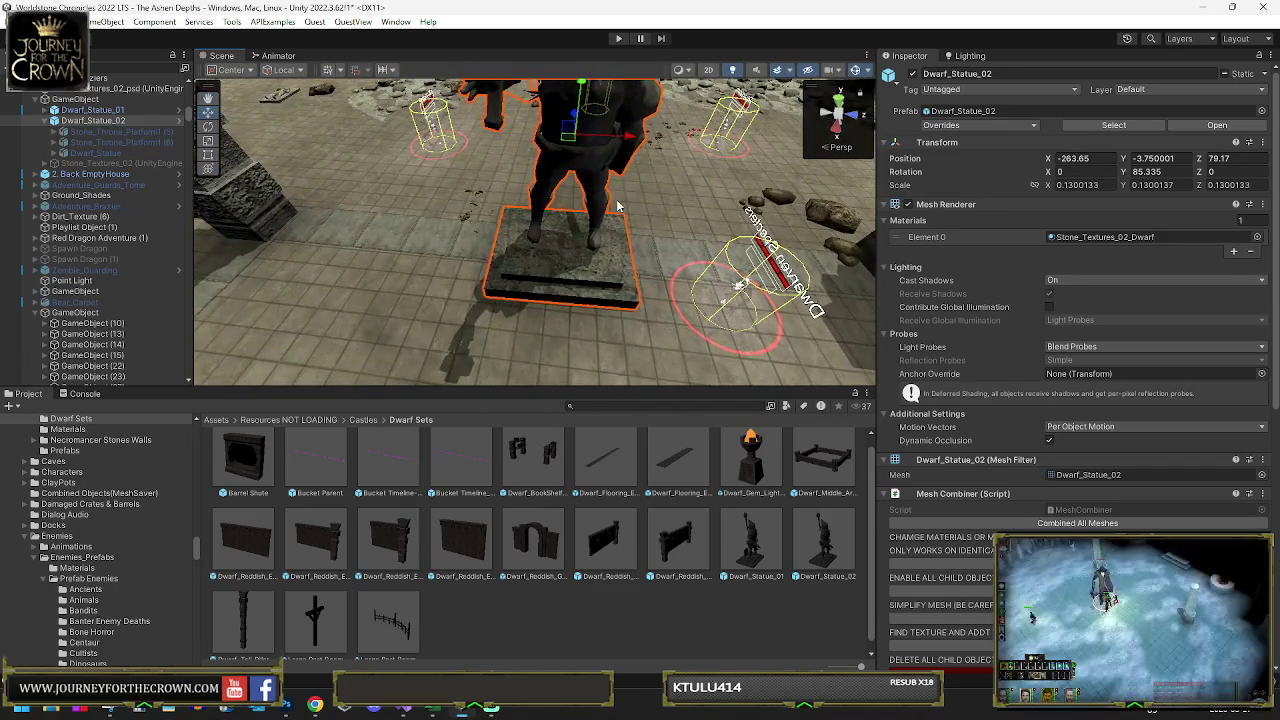
{"action": "mouse_move", "coordinate": [551, 193]}
{"action": "left_mouse_down"}
{"action": "mouse_move", "coordinate": [558, 166]}
{"action": "mouse_move", "coordinate": [521, 127]}
{"action": "left_mouse_up"}
{"action": "key", "text": "w"}
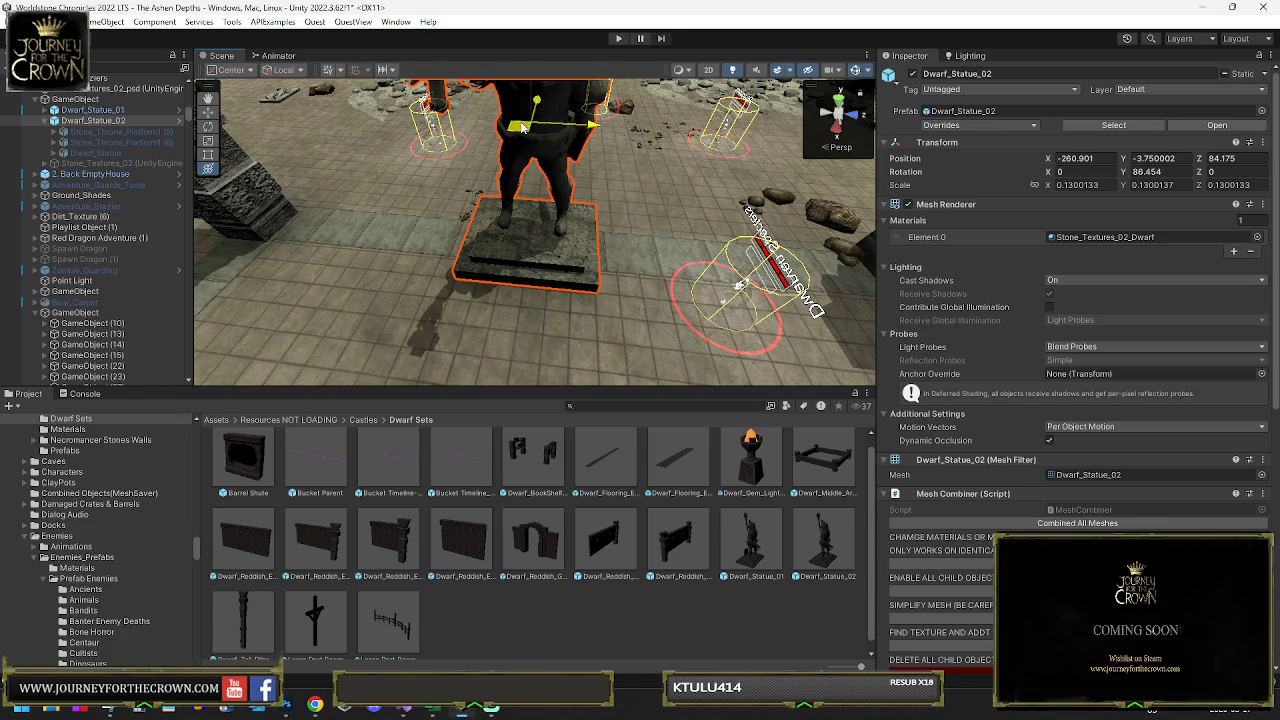
{"action": "key", "text": "e"}
{"action": "left_click", "coordinate": [483, 354]}
{"action": "mouse_move", "coordinate": [483, 354]}
{"action": "left_mouse_down"}
{"action": "mouse_move", "coordinate": [566, 343]}
{"action": "mouse_move", "coordinate": [351, 281]}
{"action": "mouse_move", "coordinate": [380, 265]}
{"action": "left_mouse_up"}
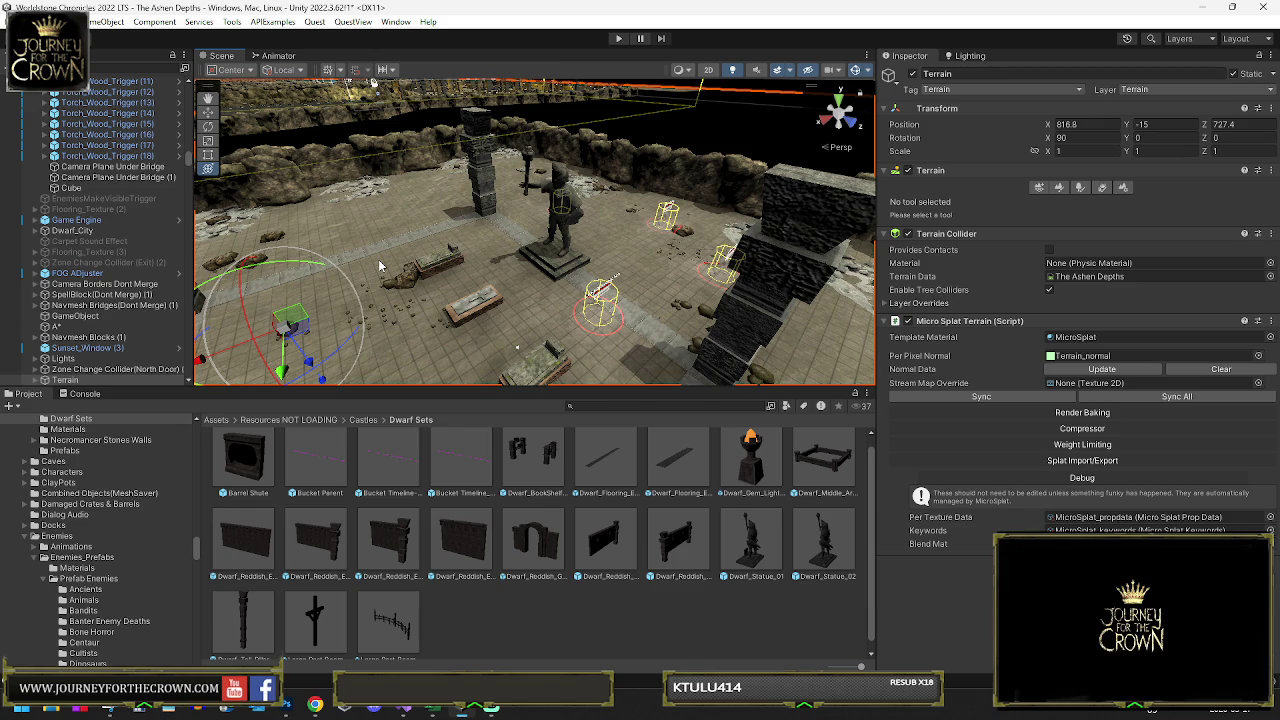
- Select Dwarf_Statue_02, then its parent GameObject to show the Box Collider trigger settings
{"action": "left_click", "coordinate": [559, 182]}
{"action": "scroll", "coordinate": [115, 168], "scroll_direction": "up", "scroll_amount": 3}
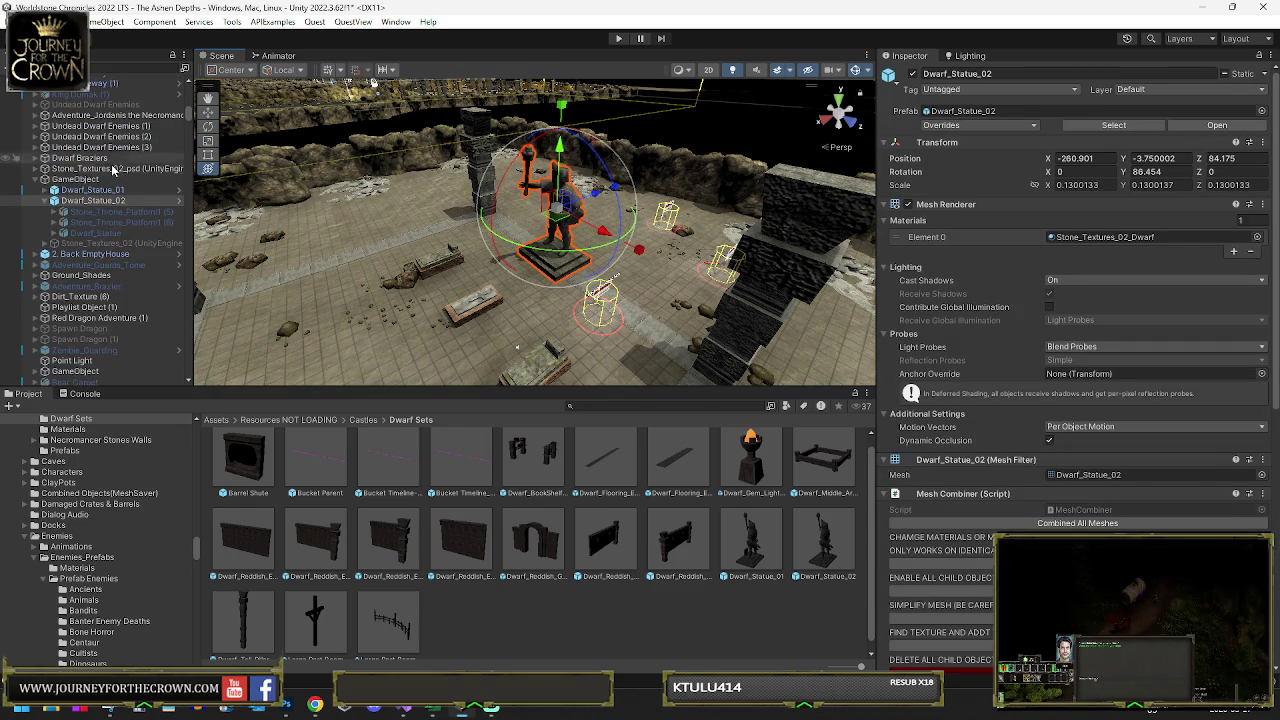
{"action": "left_click", "coordinate": [92, 180]}
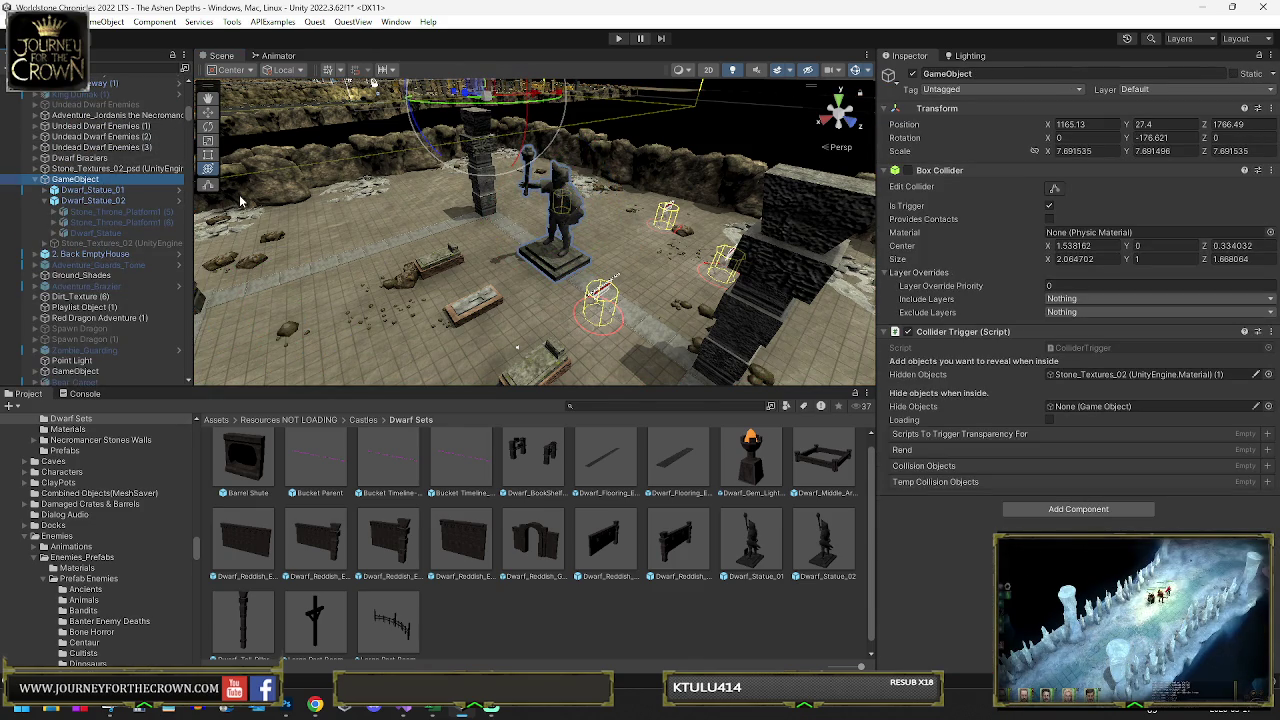
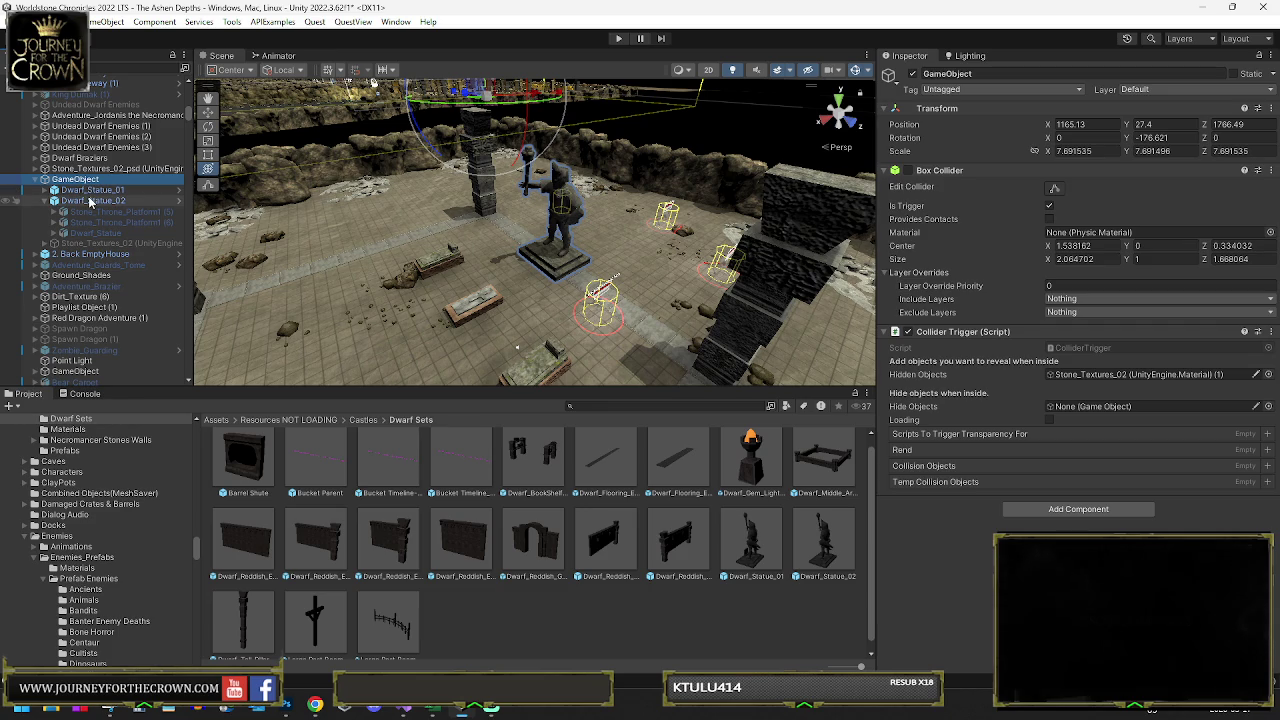
- Duplicate the statue trigger object and delete Dwarf_Statue_01 from the copy, GameObject (1)
{"action": "key", "text": "ctrl+d"}
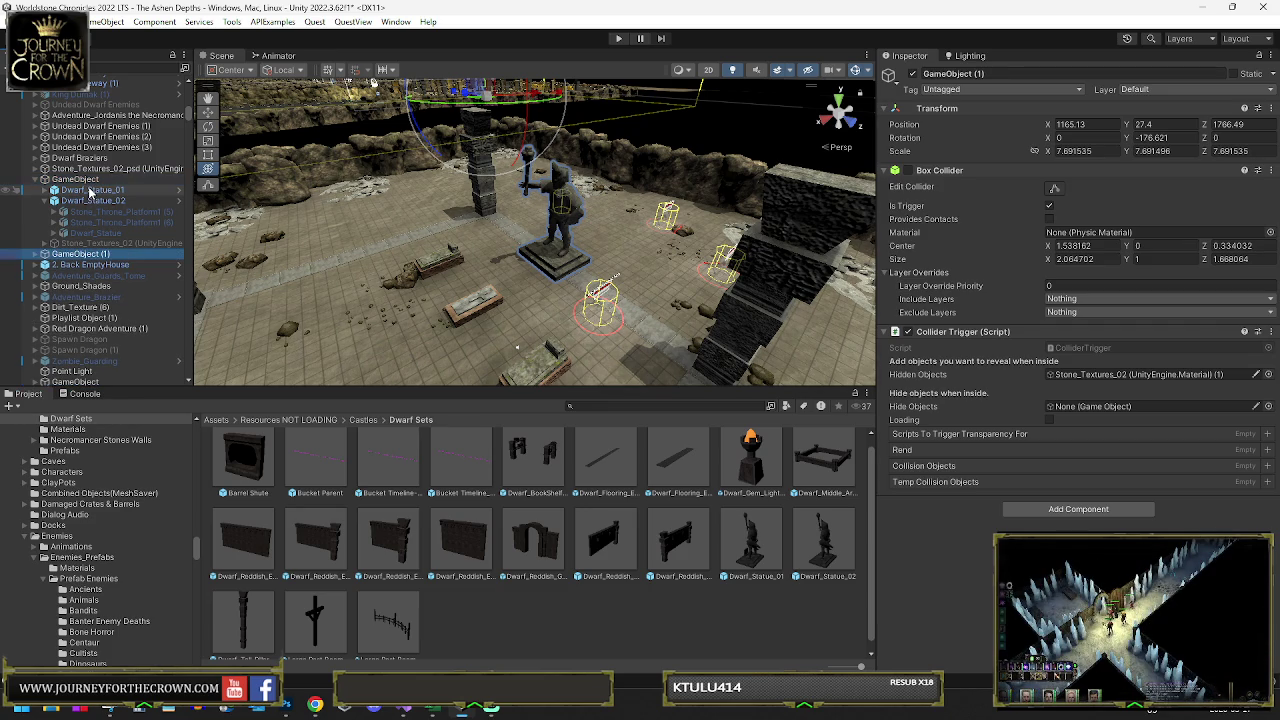
{"action": "left_click", "coordinate": [38, 254]}
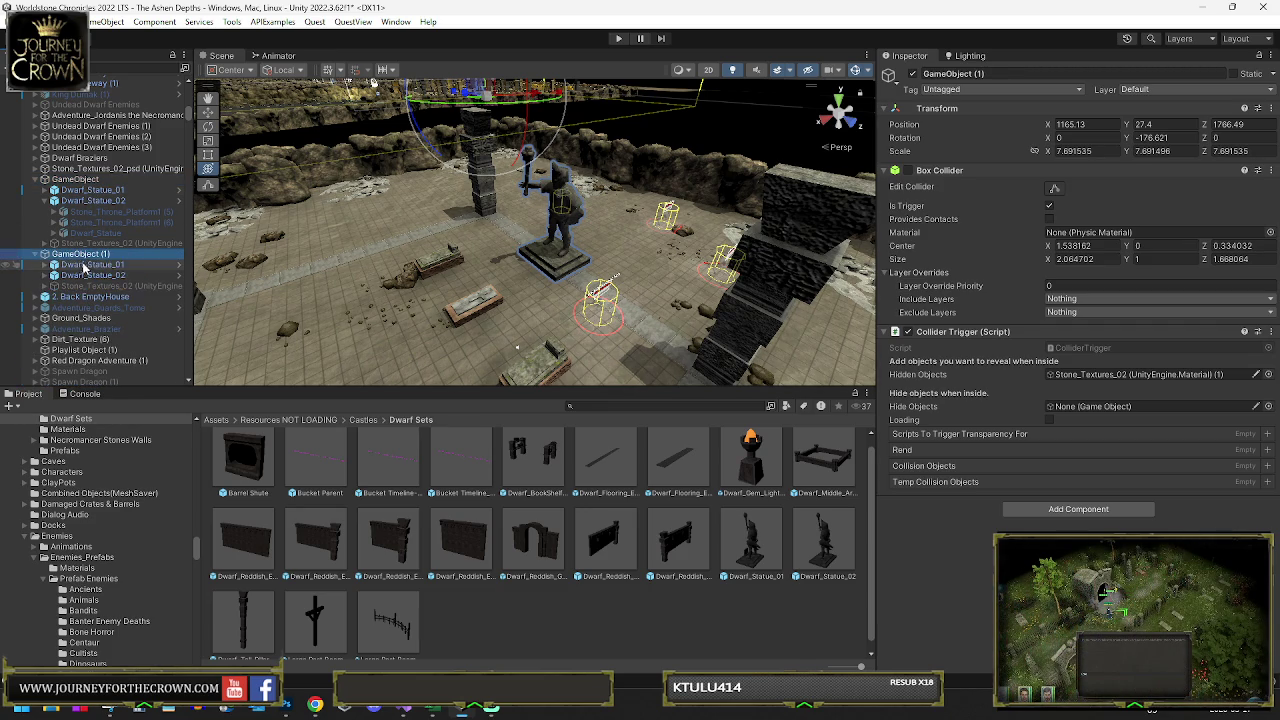
{"action": "left_click", "coordinate": [92, 265]}
{"action": "key", "text": "Delete"}
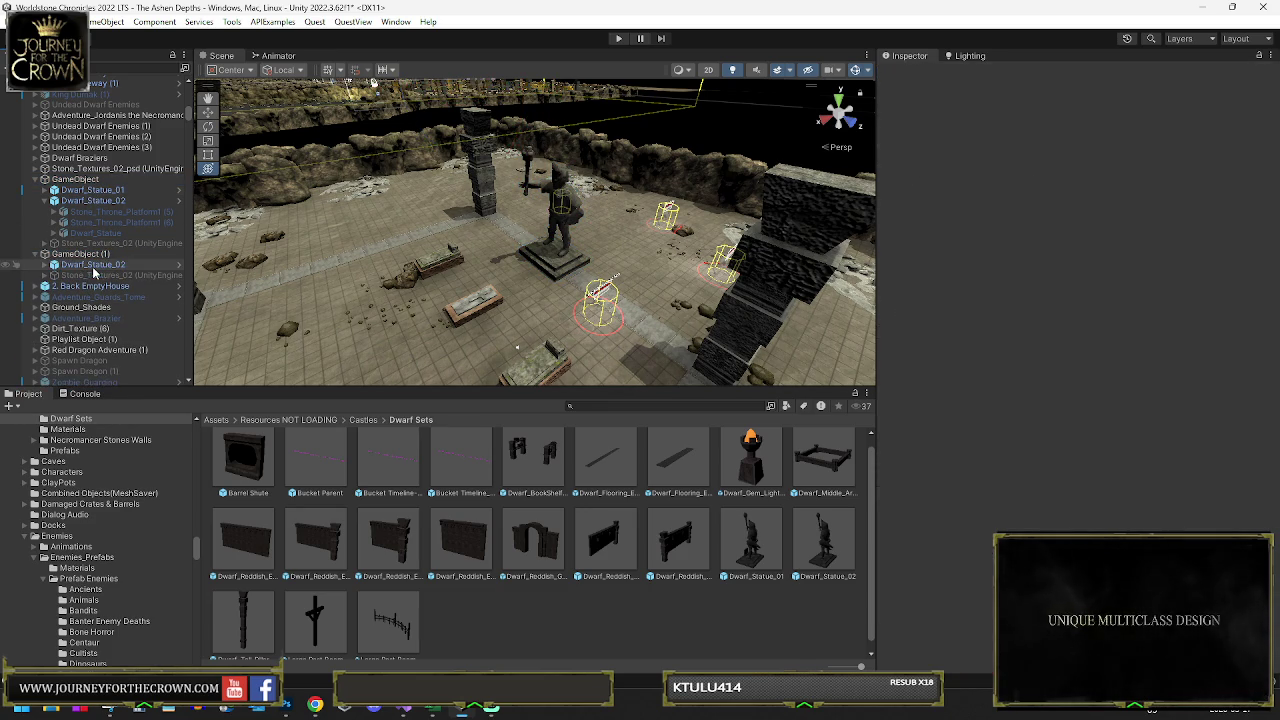
- Reset Dwarf_Statue_02's position inside GameObject (1) to 0, 0, 0
{"action": "left_click", "coordinate": [96, 266]}
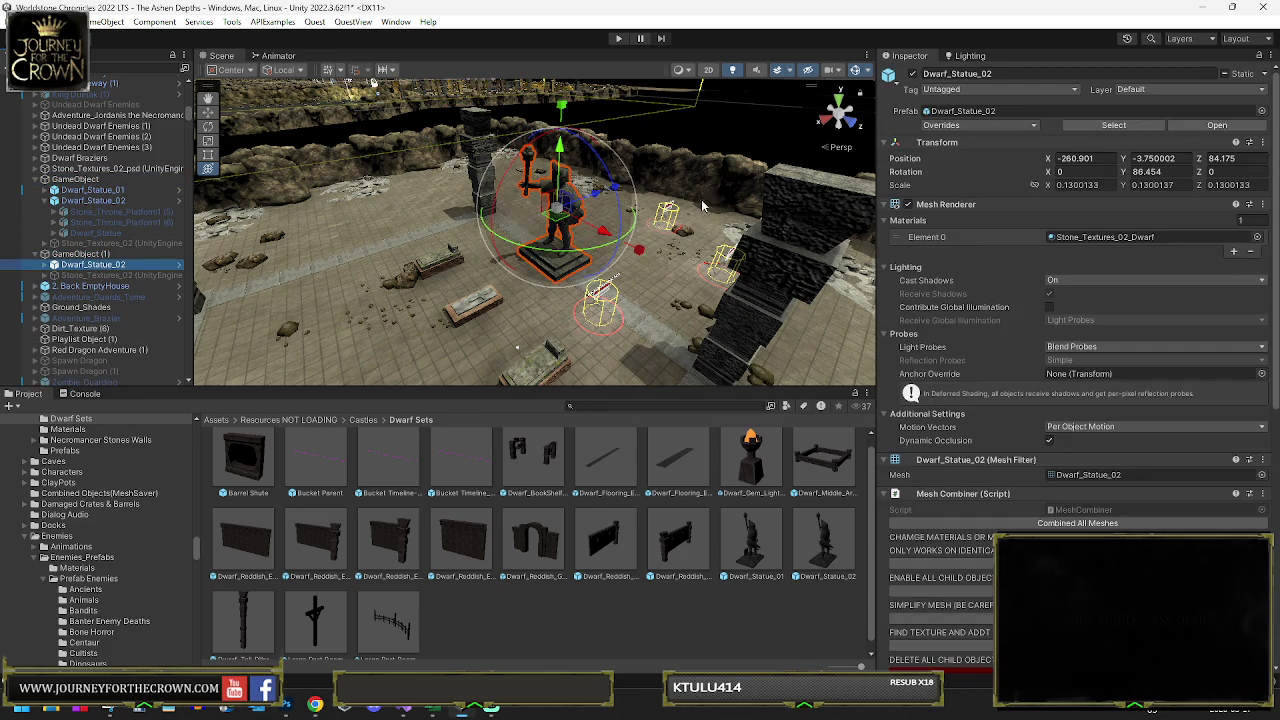
{"action": "left_click", "coordinate": [1095, 160]}
{"action": "type", "text": "0"}
{"action": "key", "text": "Return"}
{"action": "left_click", "coordinate": [1232, 160]}
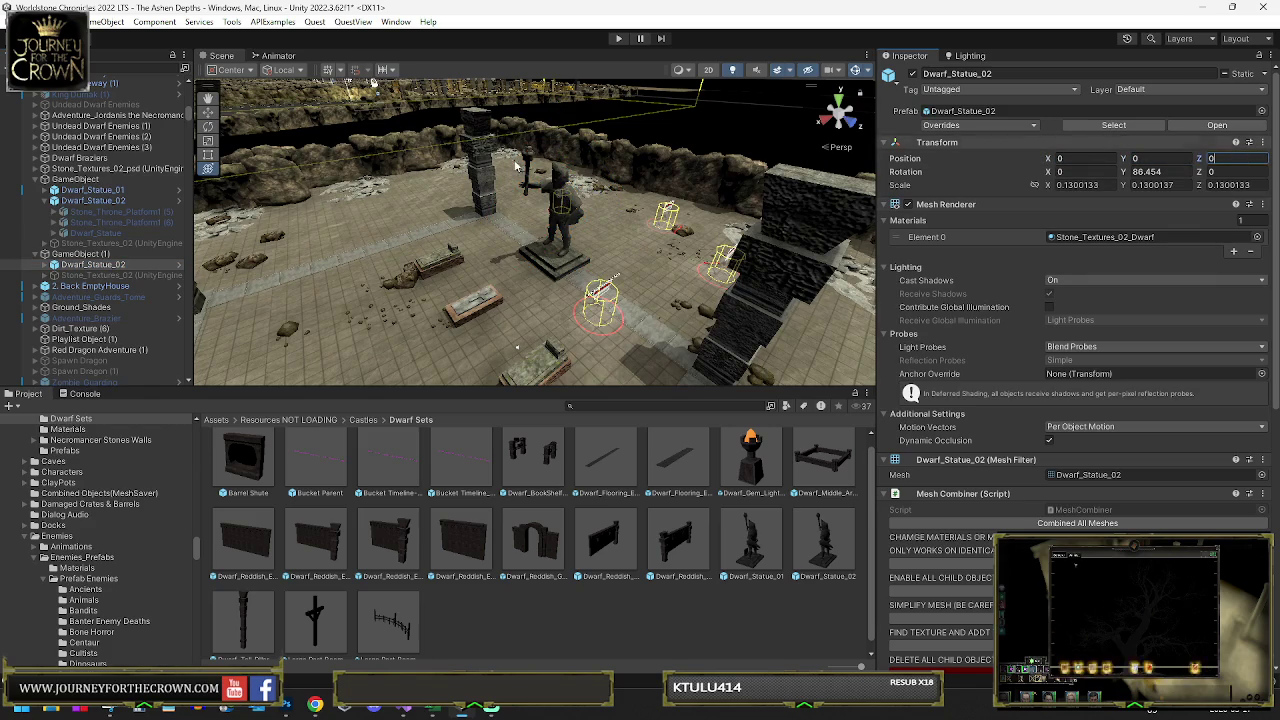
{"action": "type", "text": "0"}
{"action": "key", "text": "Return"}
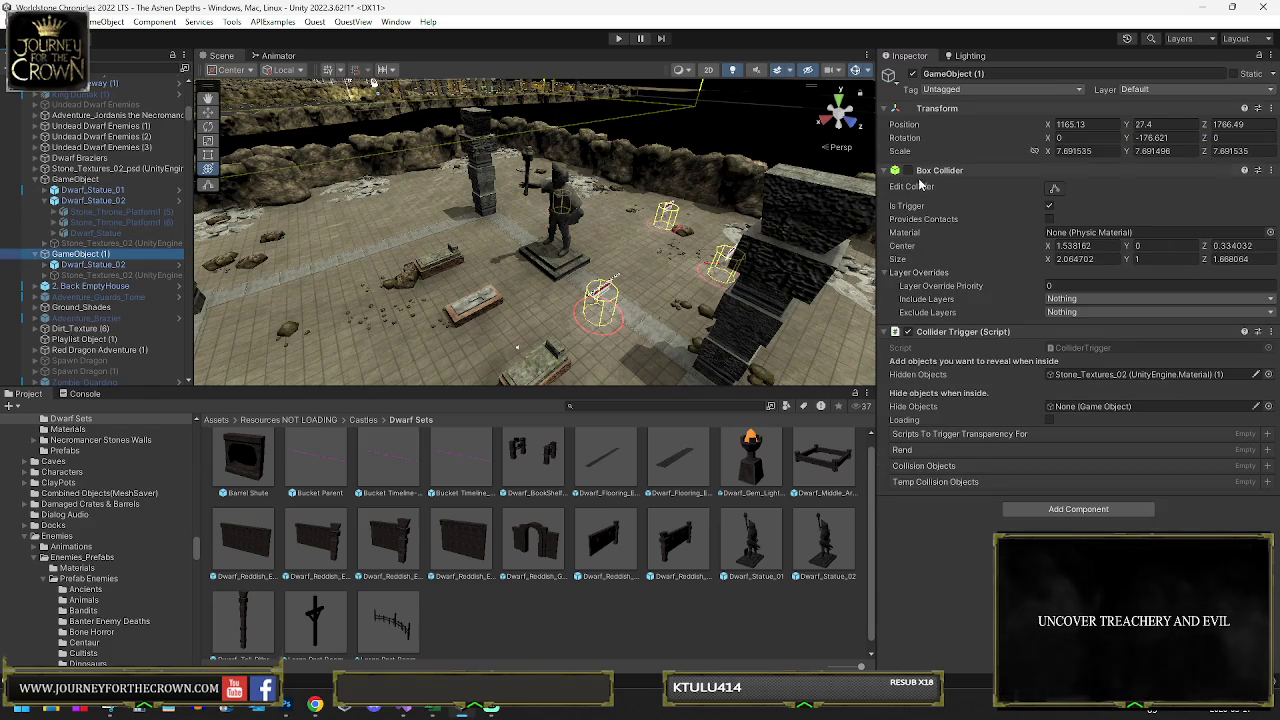
{"action": "left_click", "coordinate": [78, 256]}
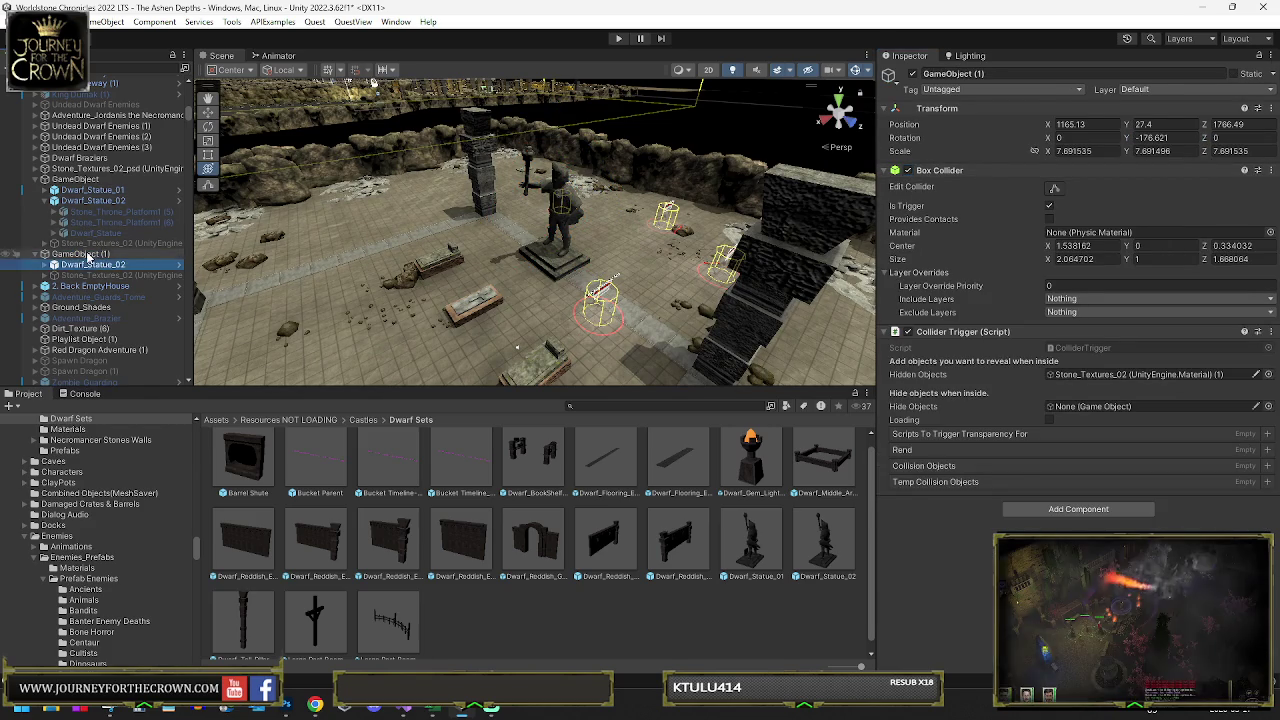
{"action": "left_click_drag", "start_coordinate": [478, 184], "coordinate": [640, 165]}
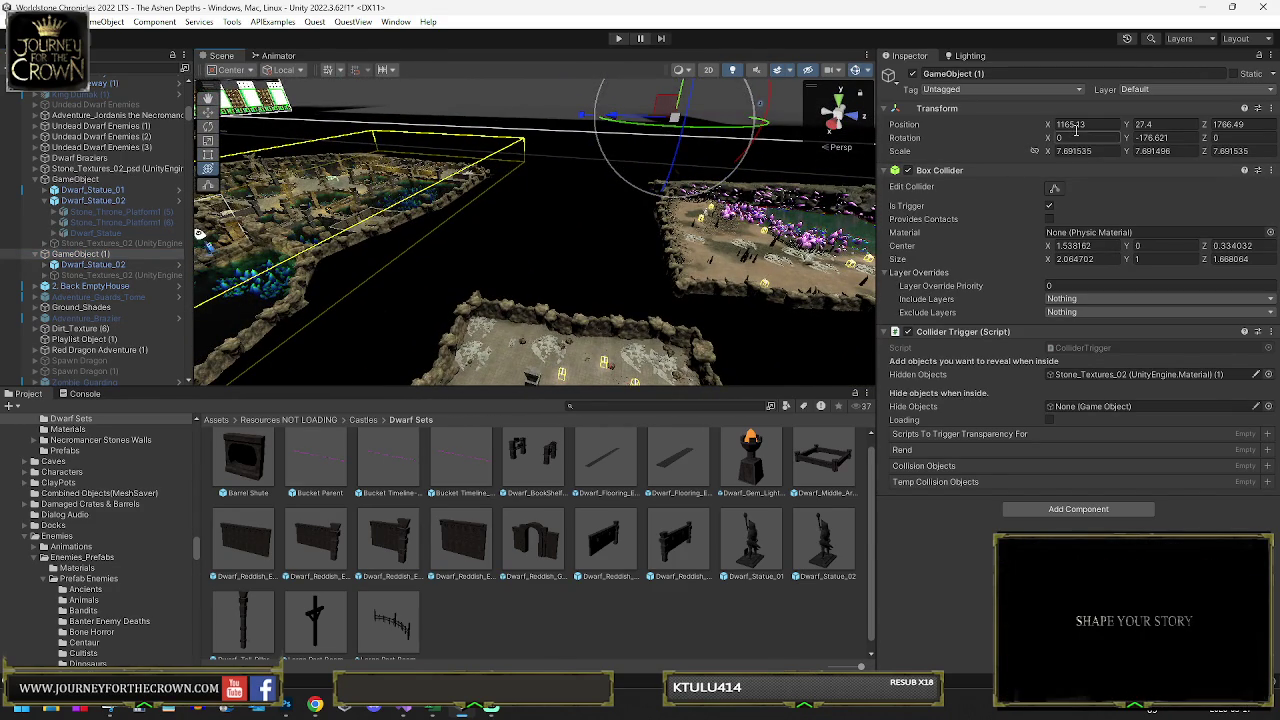
- Zero the trigger object's Z position, then undo the statue's position resets
{"action": "type", "text": "0"}
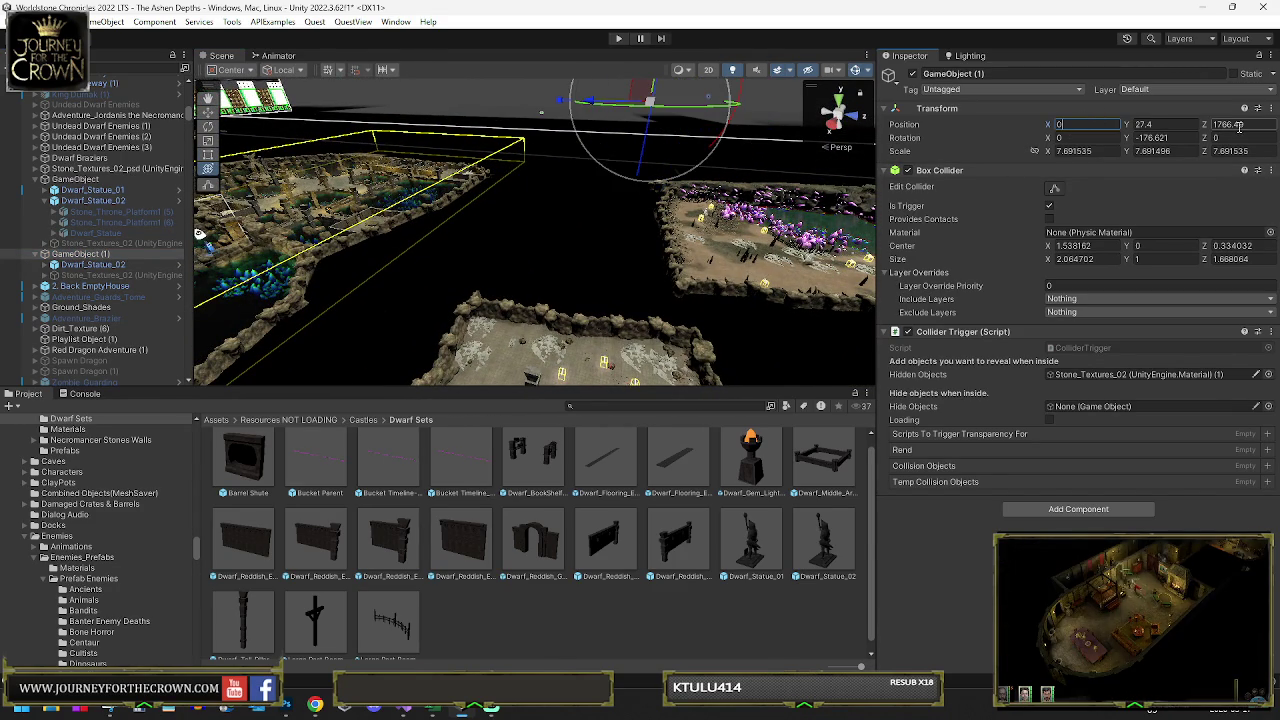
{"action": "type", "text": "0"}
{"action": "left_click", "coordinate": [1180, 127]}
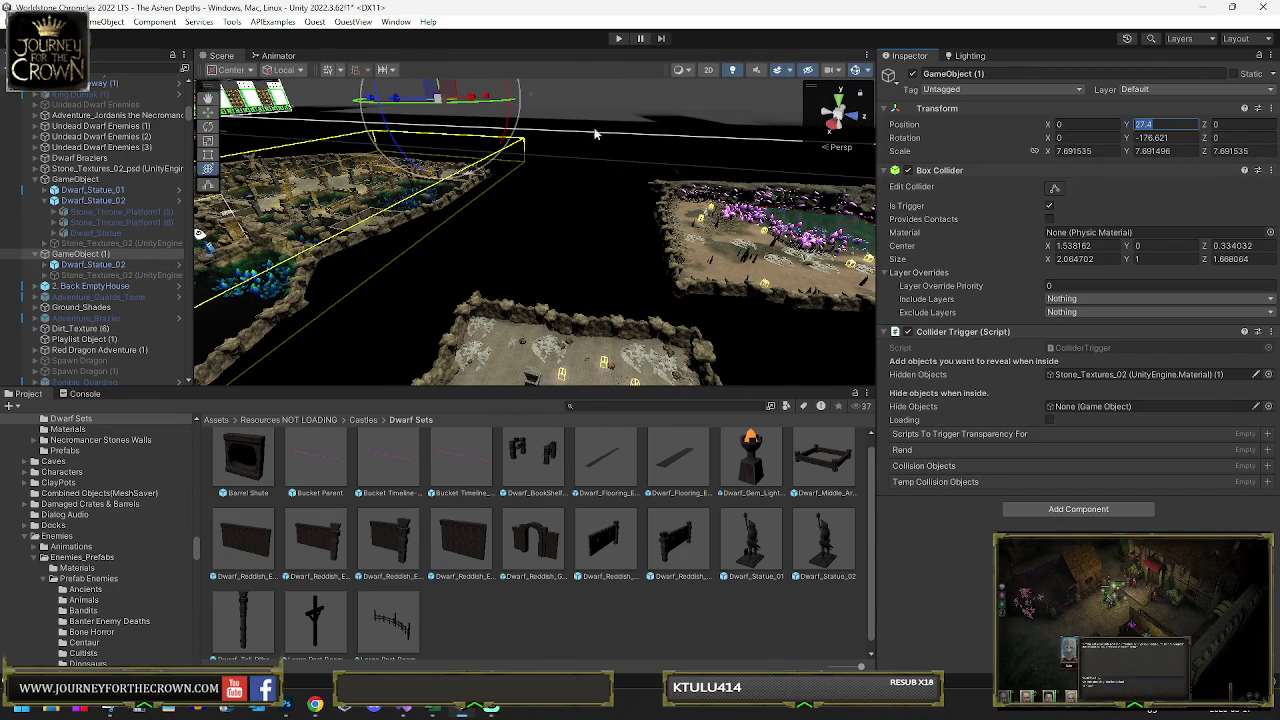
{"action": "left_click", "coordinate": [228, 69]}
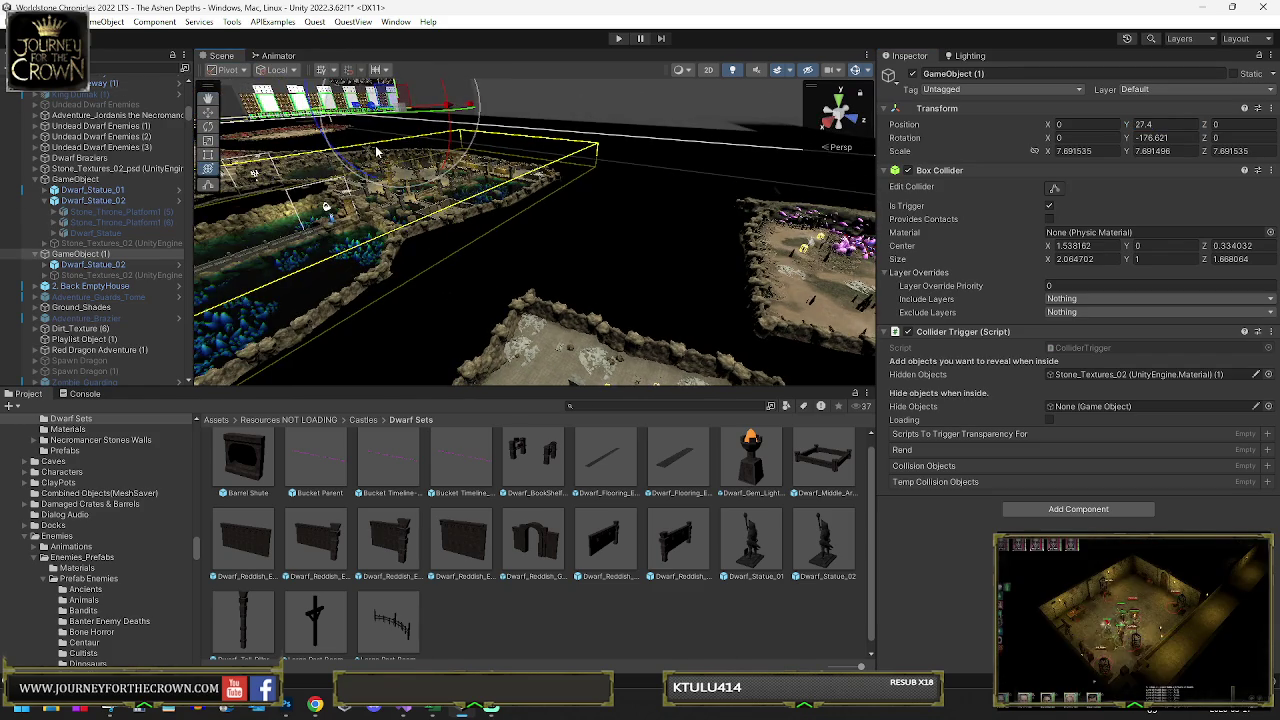
{"action": "key", "text": "f"}
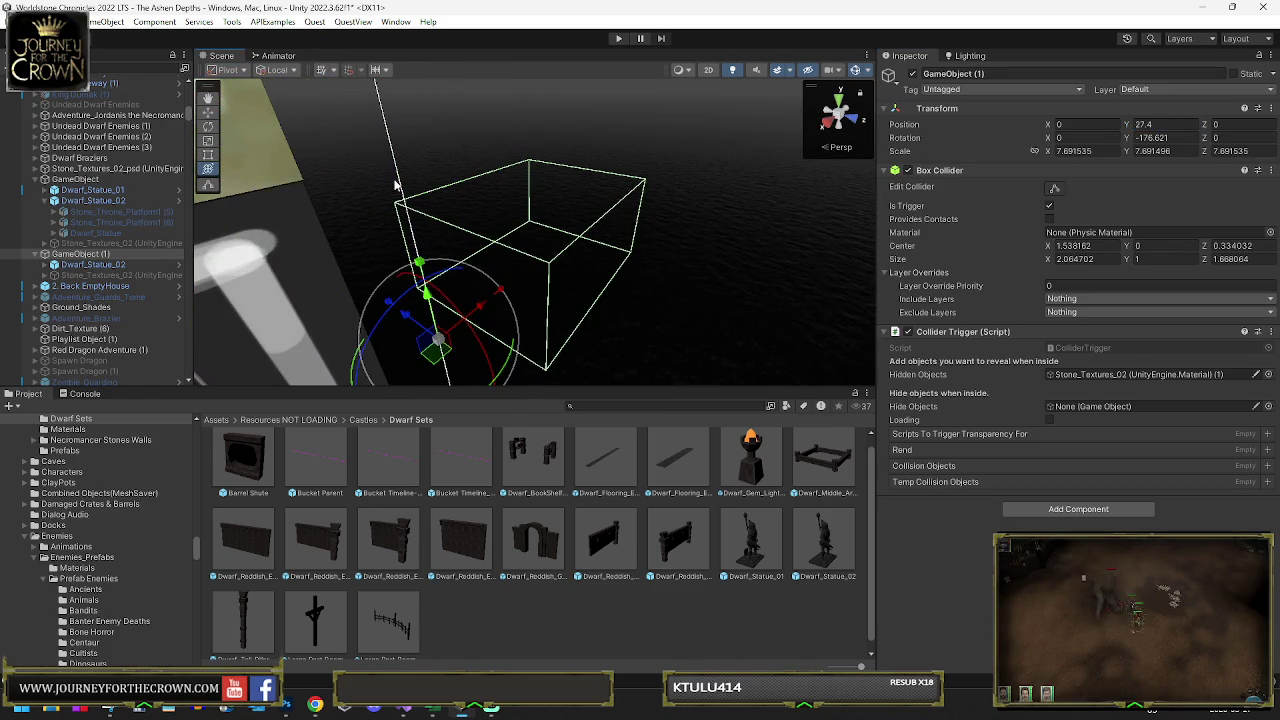
{"action": "left_click", "coordinate": [122, 265]}
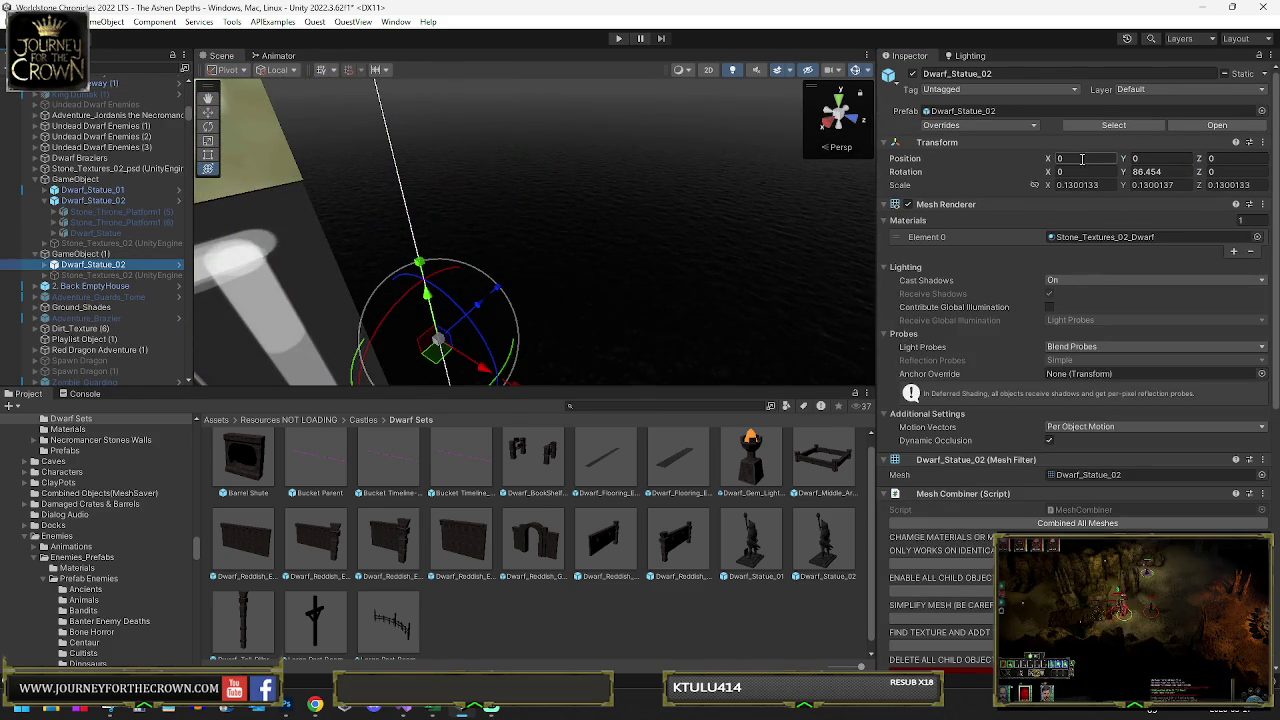
{"action": "left_click", "coordinate": [84, 255]}
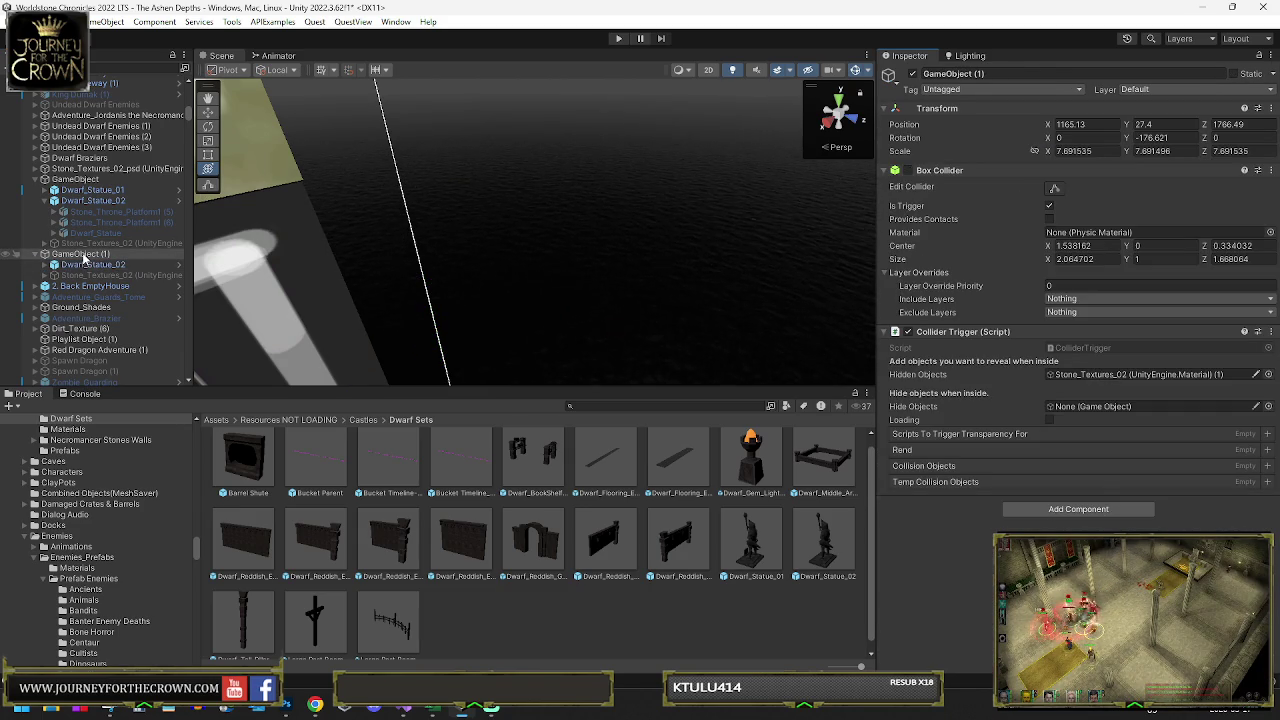
{"action": "double_click", "coordinate": [88, 264]}
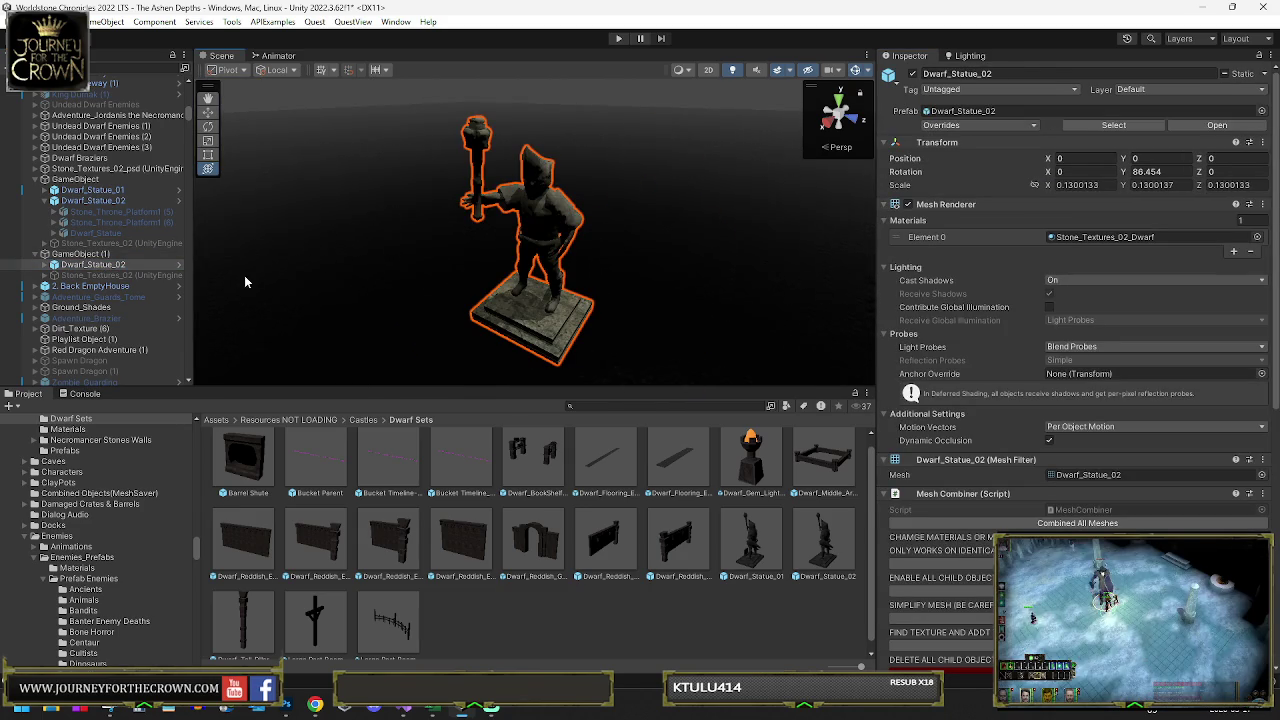
{"action": "key", "text": "ctrl+z"}
{"action": "key", "text": "ctrl+z"}
{"action": "key", "text": "ctrl+z"}
{"action": "key", "text": "ctrl+z"}
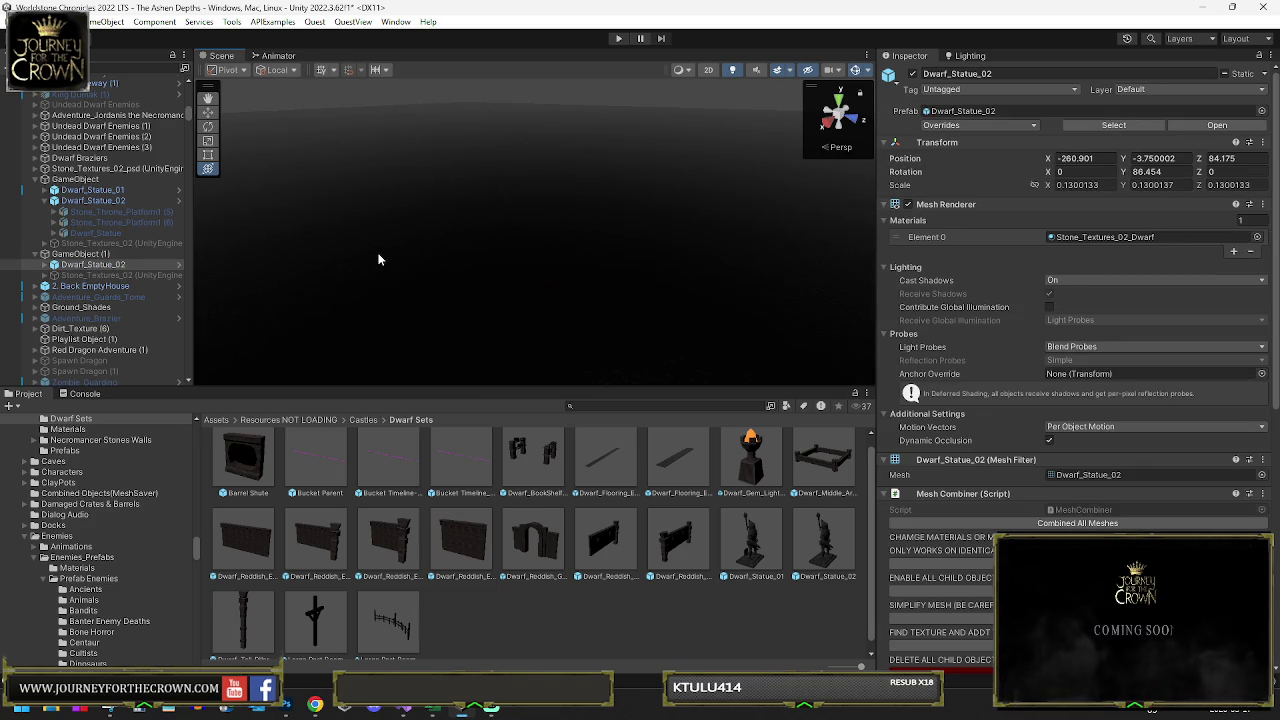
{"action": "key", "text": "ctrl+z"}
{"action": "key", "text": "ctrl+z"}
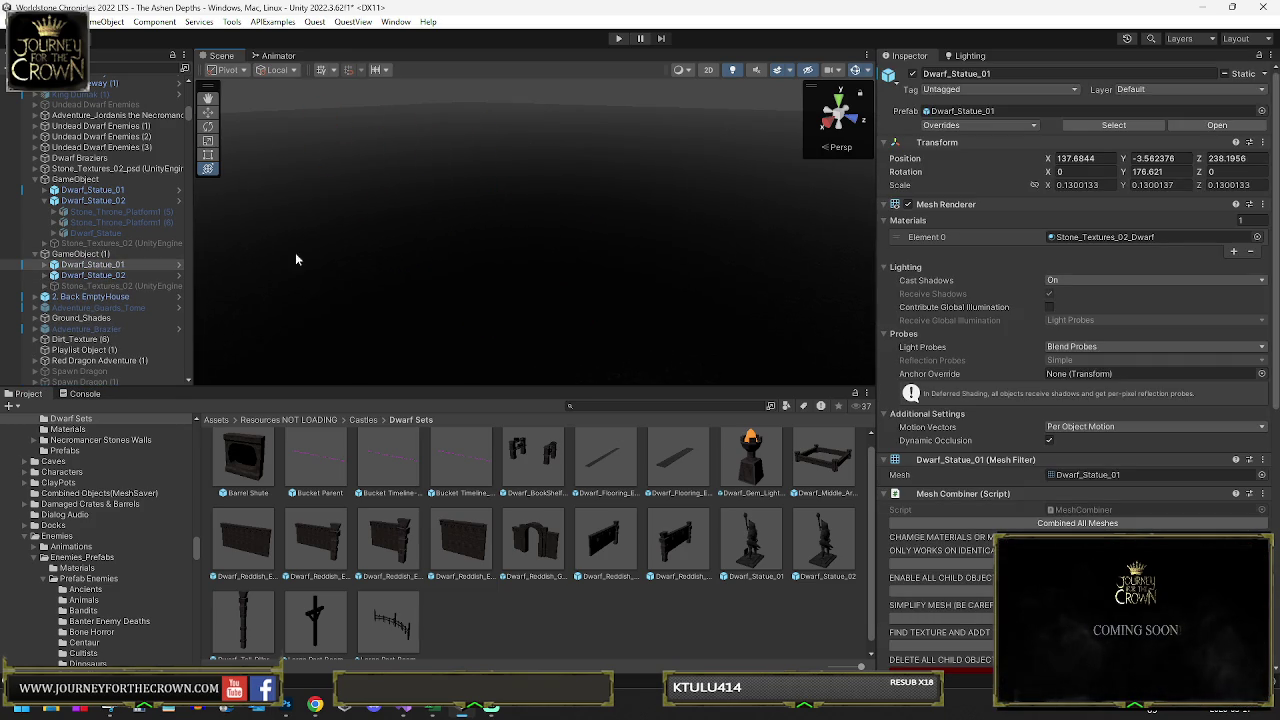
- With the gizmo at Center, move Dwarf_Statue_02 into another room (-238.28, -3.75, 136.96)
{"action": "double_click", "coordinate": [102, 275]}
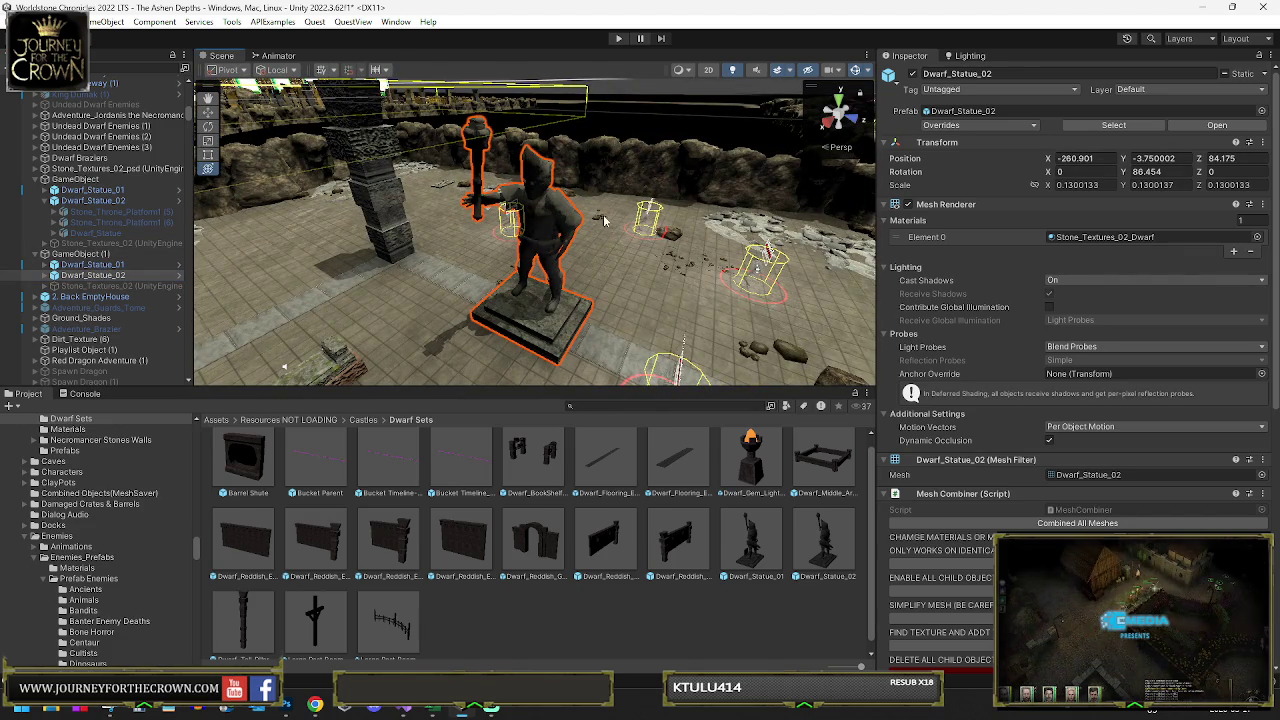
{"action": "scroll", "coordinate": [602, 222], "scroll_direction": "down", "scroll_amount": 10}
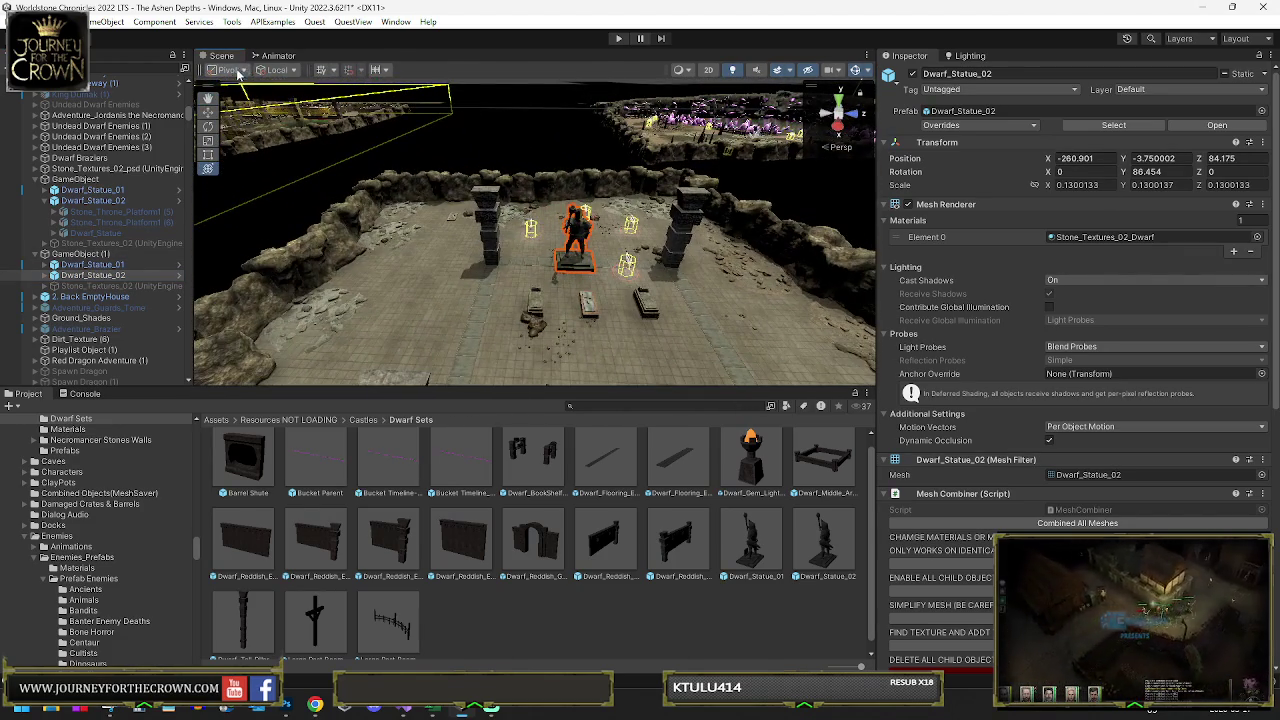
{"action": "left_click", "coordinate": [238, 75]}
{"action": "left_click", "coordinate": [236, 88]}
{"action": "mouse_move", "coordinate": [571, 250]}
{"action": "left_mouse_down"}
{"action": "mouse_move", "coordinate": [282, 142]}
{"action": "mouse_move", "coordinate": [422, 148]}
{"action": "left_mouse_up"}
{"action": "mouse_move", "coordinate": [421, 158]}
{"action": "left_mouse_down"}
{"action": "mouse_move", "coordinate": [757, 272]}
{"action": "mouse_move", "coordinate": [415, 135]}
{"action": "mouse_move", "coordinate": [370, 145]}
{"action": "mouse_move", "coordinate": [375, 155]}
{"action": "left_mouse_up"}
{"action": "scroll", "coordinate": [375, 155], "scroll_direction": "up", "scroll_amount": 3}
{"action": "key", "text": "f"}
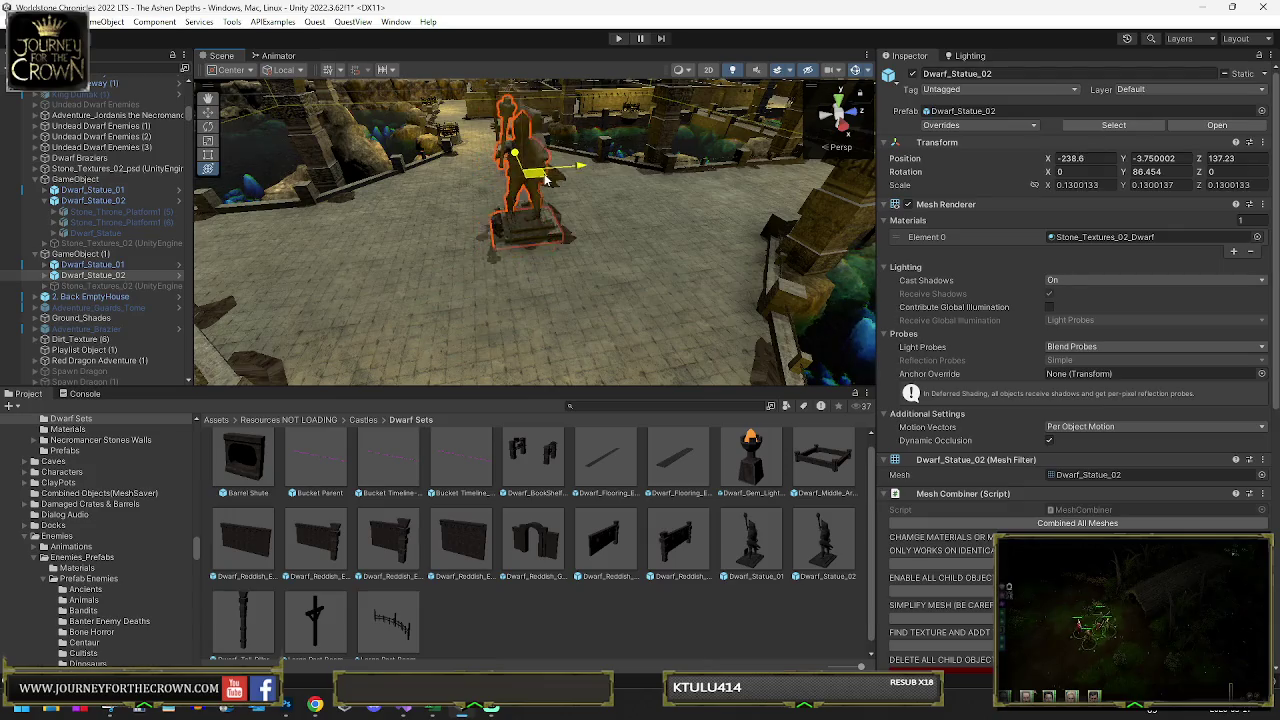
- Delete Dwarf_Statue_01 from GameObject (1) and reselect the trigger object
{"action": "left_click", "coordinate": [88, 264]}
{"action": "key", "text": "Delete"}
{"action": "left_click", "coordinate": [82, 255]}
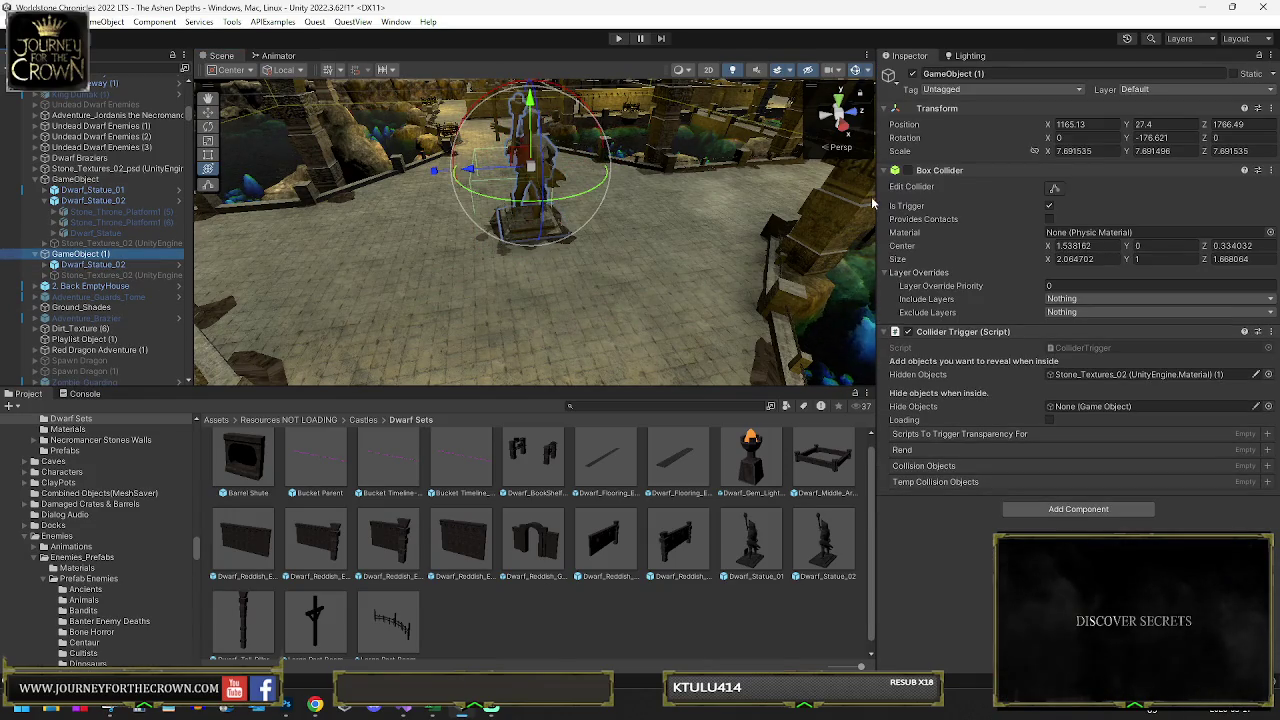
- Move GameObject (1) across the dungeon onto the second dwarf statue
{"action": "mouse_move", "coordinate": [700, 200]}
{"action": "left_mouse_down"}
{"action": "mouse_move", "coordinate": [670, 204]}
{"action": "mouse_move", "coordinate": [808, 343]}
{"action": "mouse_move", "coordinate": [756, 334]}
{"action": "left_mouse_up"}
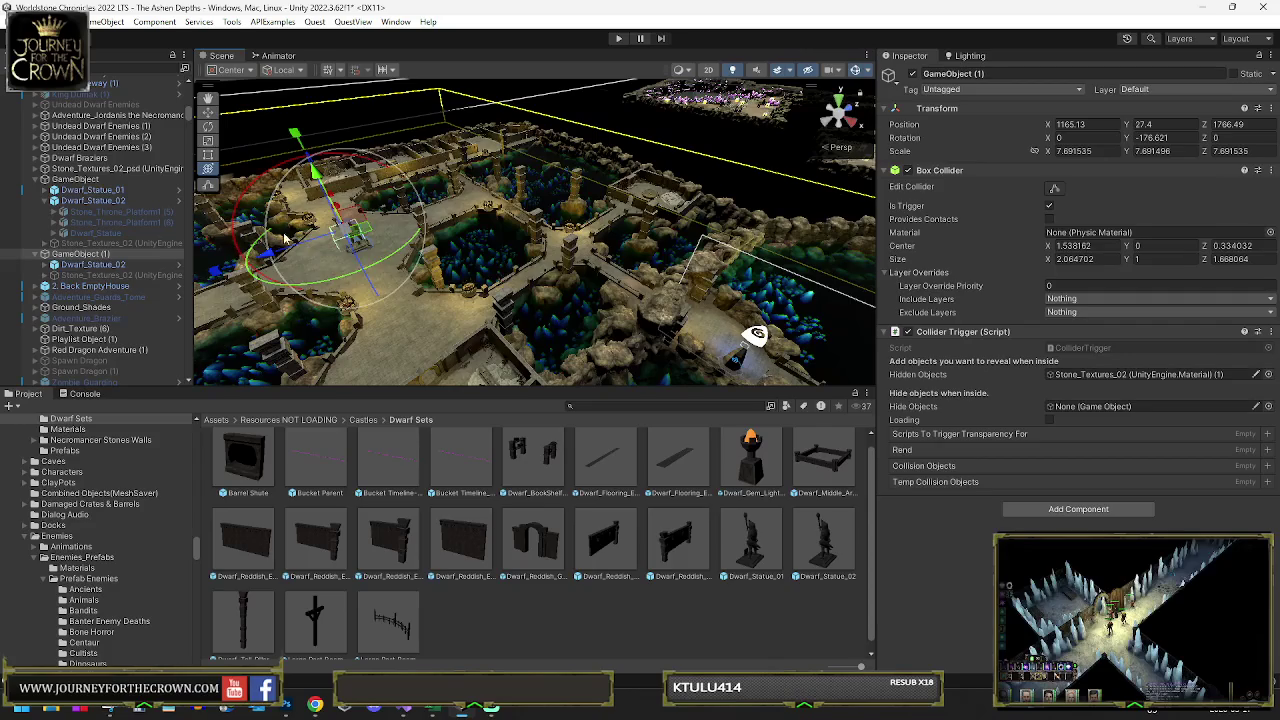
{"action": "left_click_drag", "start_coordinate": [362, 240], "coordinate": [467, 222]}
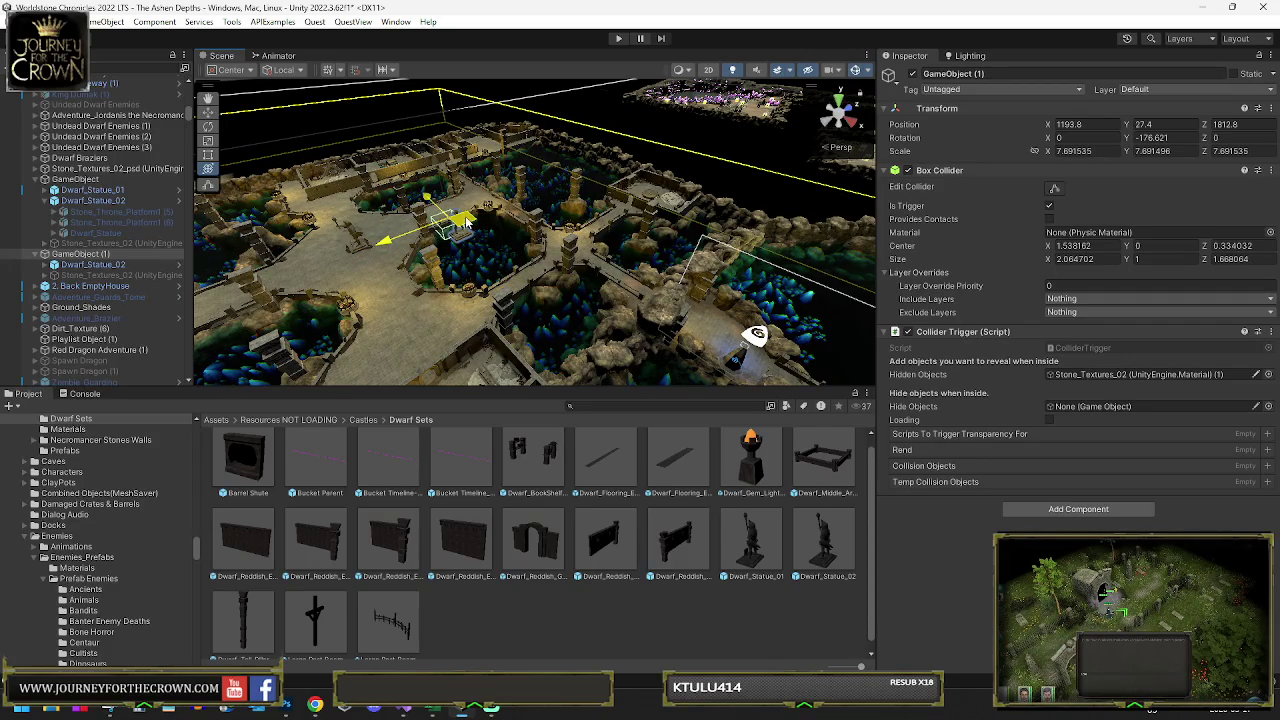
{"action": "left_click_drag", "start_coordinate": [623, 198], "coordinate": [810, 123]}
{"action": "left_click_drag", "start_coordinate": [756, 334], "coordinate": [500, 215]}
{"action": "left_click_drag", "start_coordinate": [420, 205], "coordinate": [674, 213]}
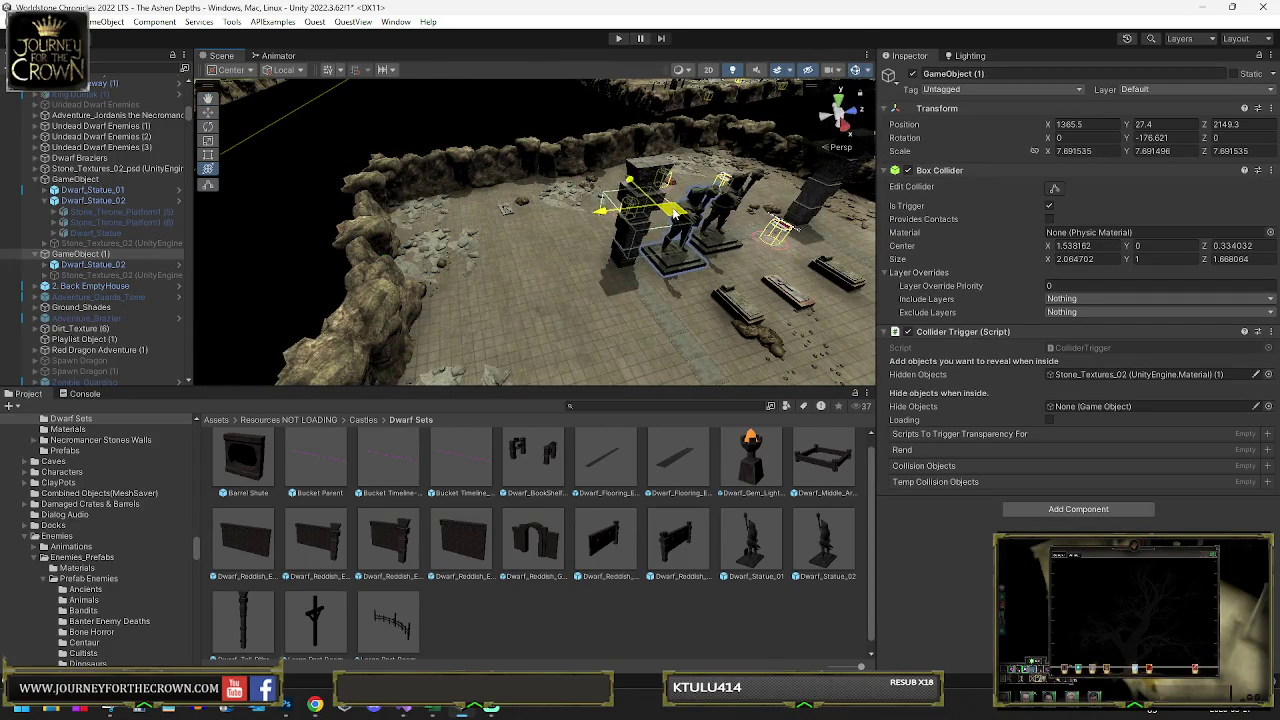
{"action": "scroll", "coordinate": [580, 200], "scroll_direction": "up", "scroll_amount": 8}
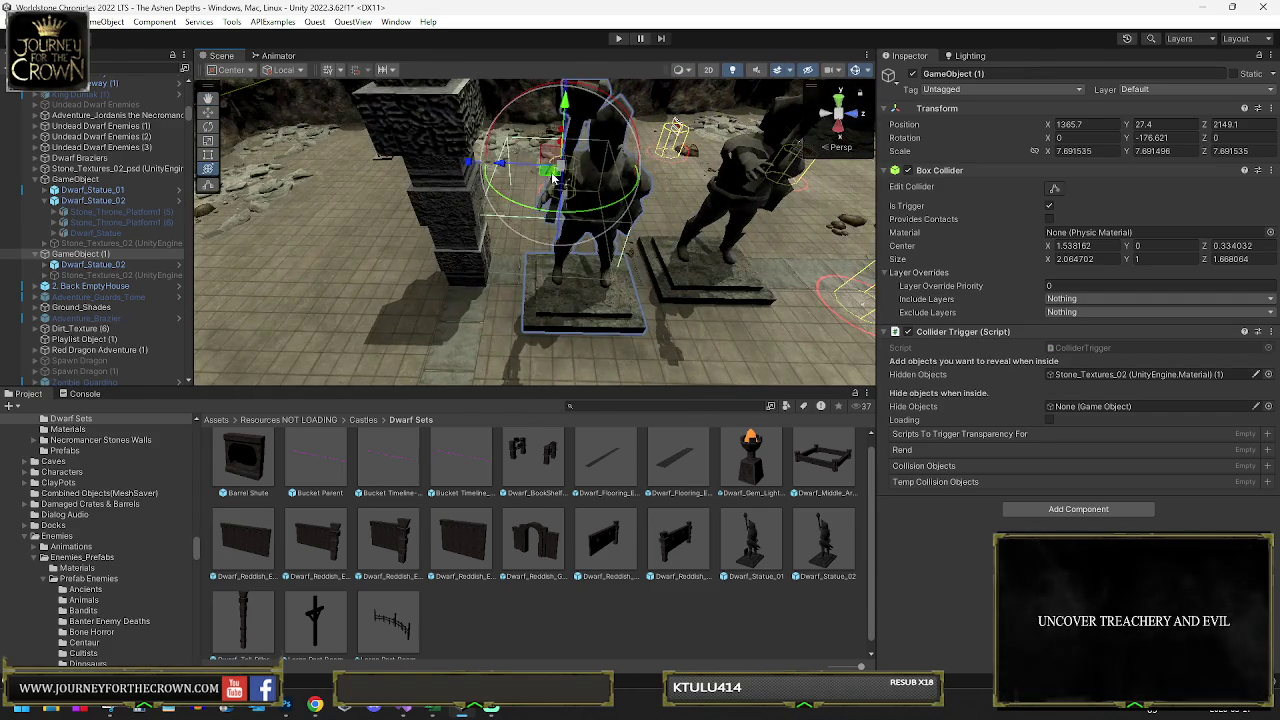
{"action": "mouse_move", "coordinate": [555, 178]}
{"action": "left_mouse_down"}
{"action": "mouse_move", "coordinate": [290, 177]}
{"action": "mouse_move", "coordinate": [312, 178]}
{"action": "left_mouse_up"}
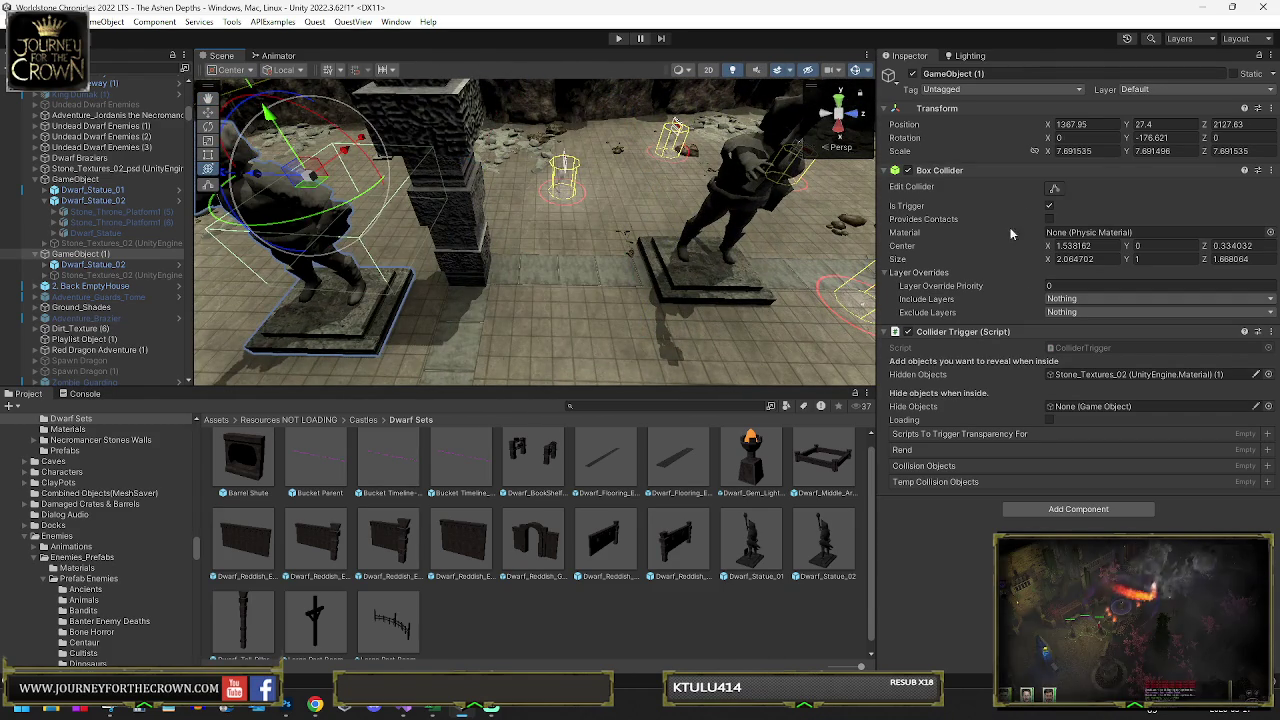
{"action": "key", "text": "f"}
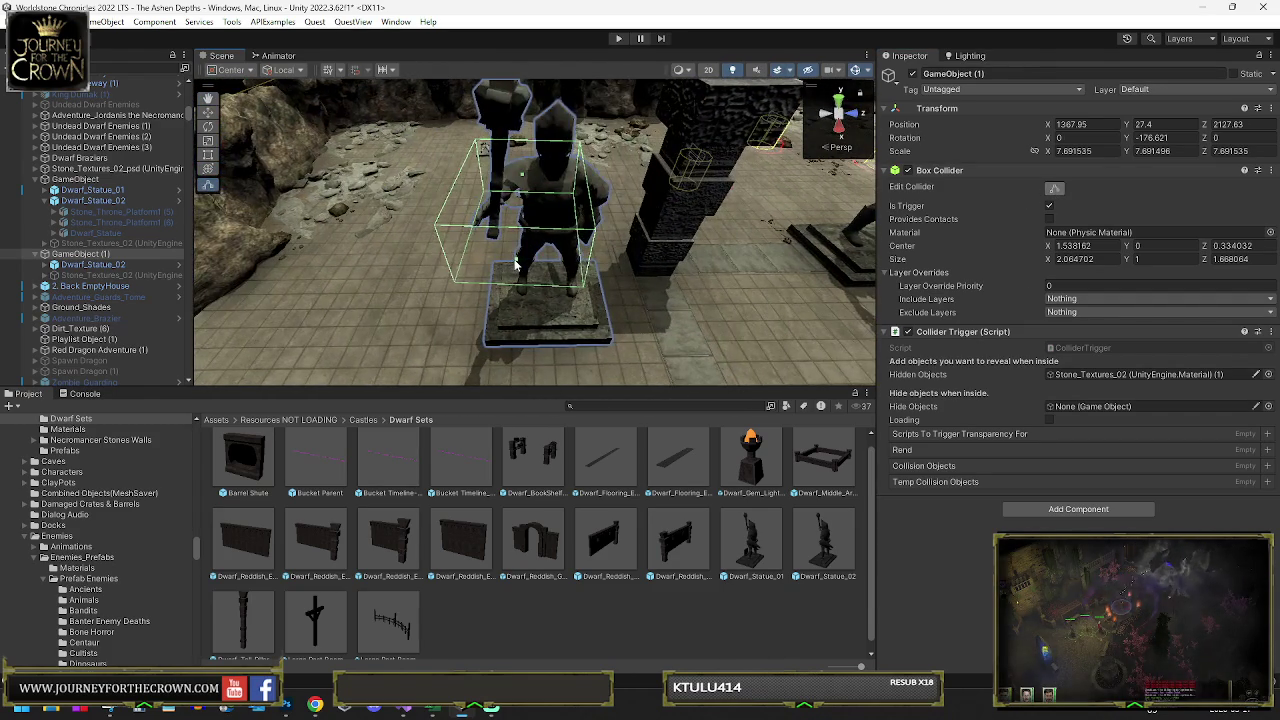
- Adjust the box collider and rotate Dwarf_Statue_02 slightly about its vertical axis
{"action": "mouse_move", "coordinate": [515, 272]}
{"action": "left_mouse_down"}
{"action": "mouse_move", "coordinate": [407, 303]}
{"action": "mouse_move", "coordinate": [626, 273]}
{"action": "mouse_move", "coordinate": [617, 254]}
{"action": "left_mouse_up"}
{"action": "left_click", "coordinate": [128, 264]}
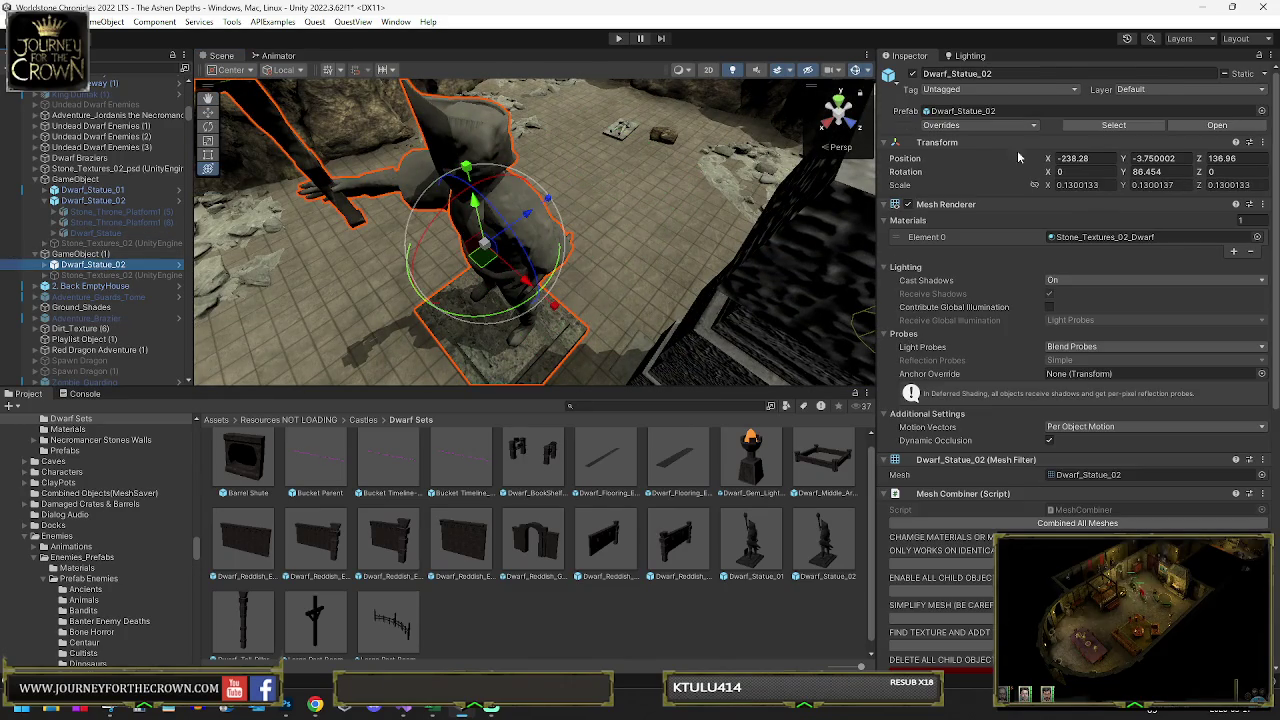
{"action": "left_click", "coordinate": [1170, 174]}
{"action": "type", "text": "90"}
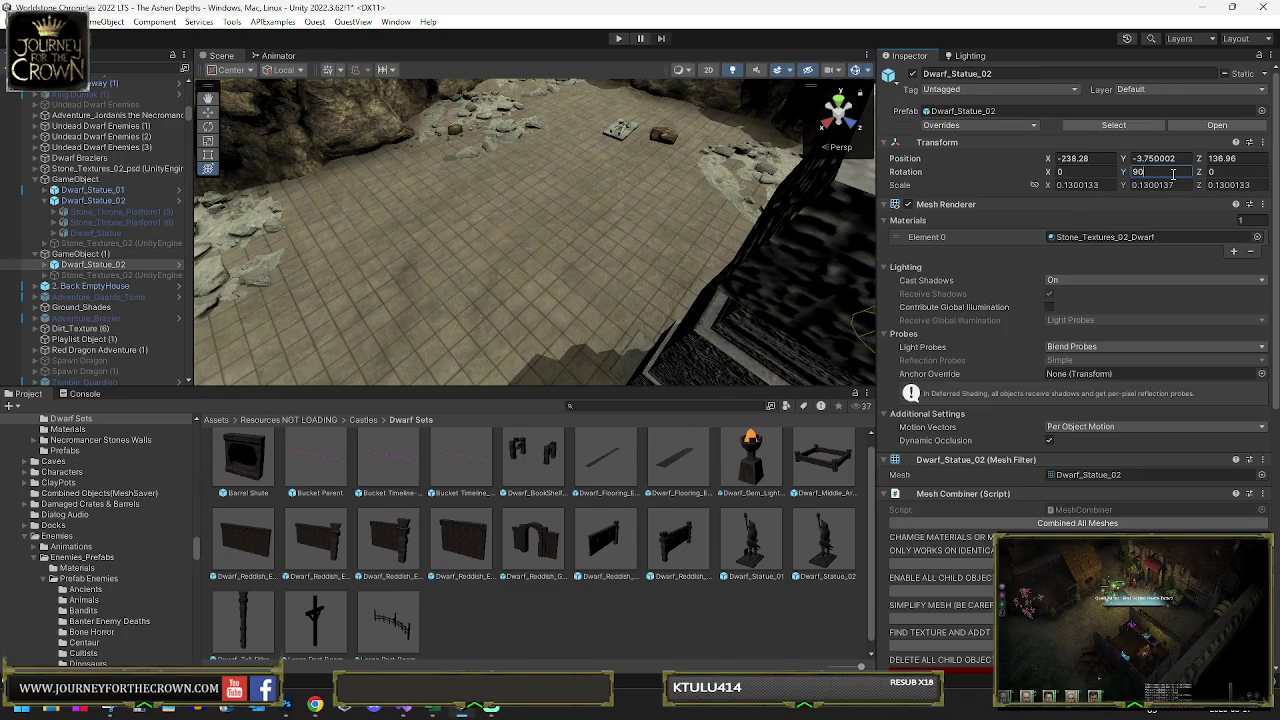
{"action": "key", "text": "Escape"}
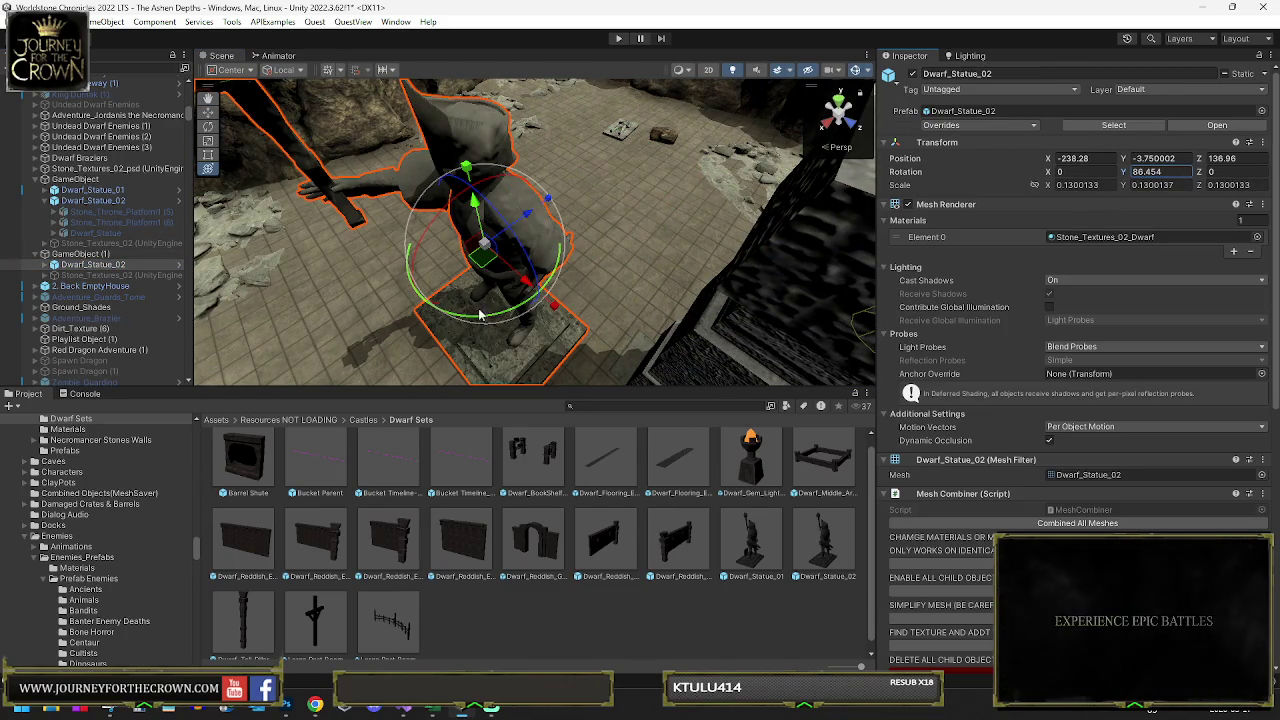
{"action": "left_click_drag", "start_coordinate": [487, 317], "coordinate": [484, 310]}
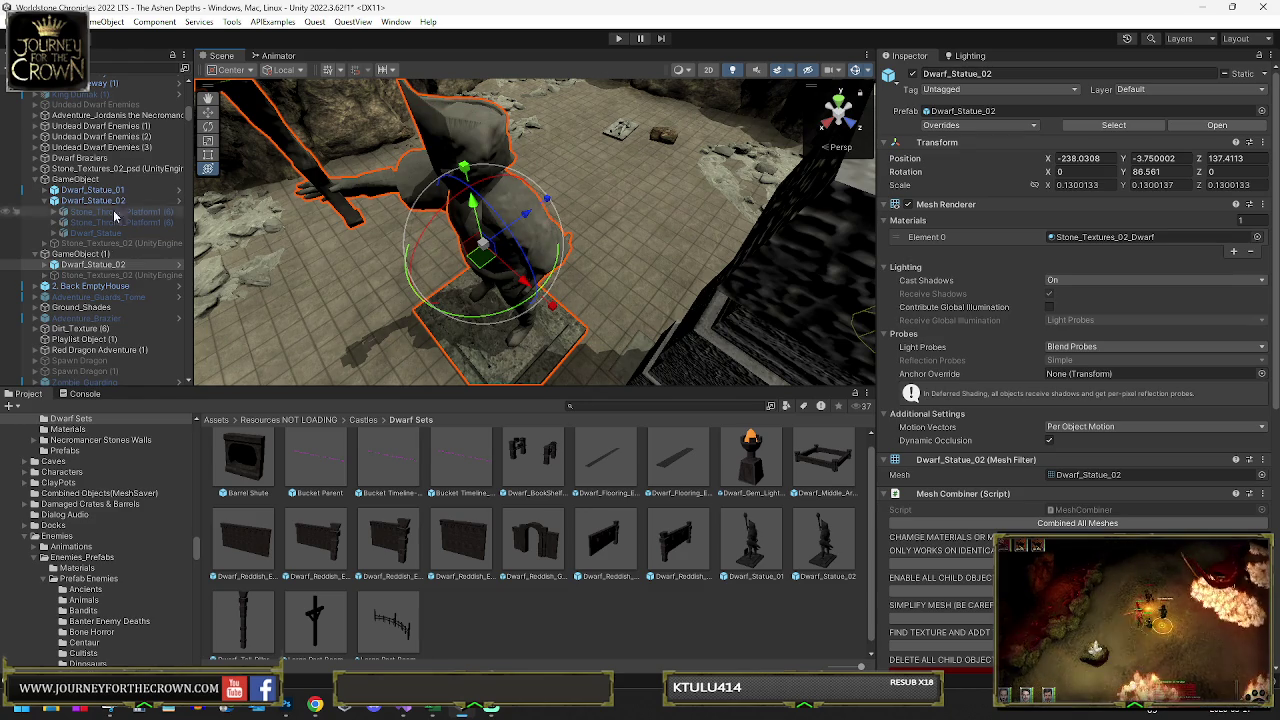
- Use Edit Collider to widen the trigger box along X to size 2.3715, centre X 1.2848
{"action": "left_click", "coordinate": [88, 255]}
{"action": "left_click_drag", "start_coordinate": [600, 200], "coordinate": [860, 180]}
{"action": "left_click", "coordinate": [1042, 172]}
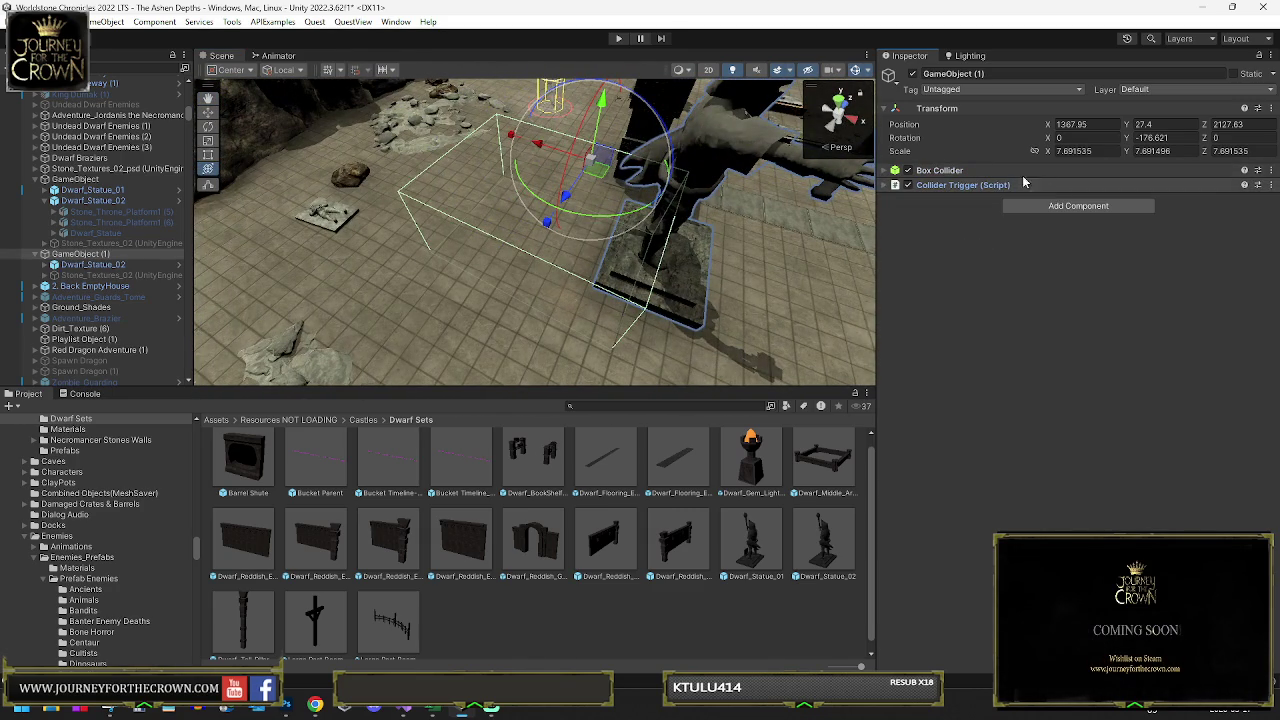
{"action": "left_click", "coordinate": [890, 175]}
{"action": "left_click", "coordinate": [1054, 188]}
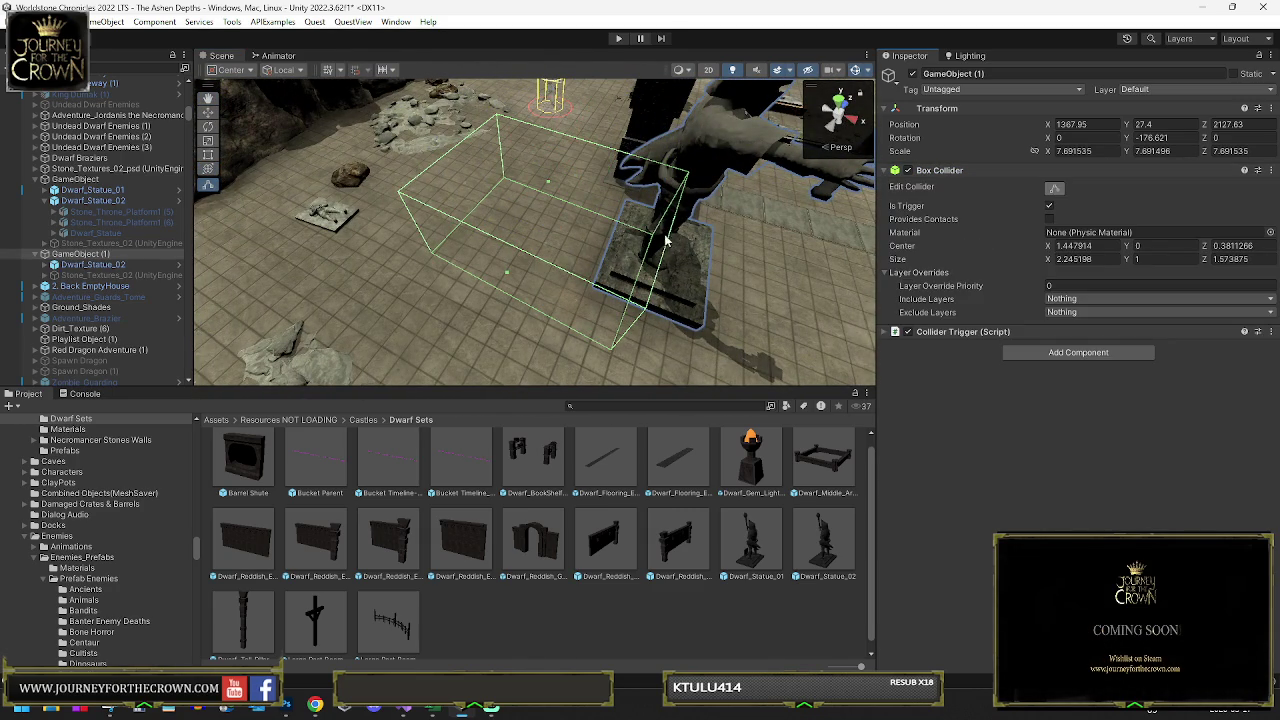
{"action": "left_click_drag", "start_coordinate": [655, 265], "coordinate": [632, 270]}
{"action": "left_click_drag", "start_coordinate": [500, 250], "coordinate": [210, 265]}
{"action": "left_click", "coordinate": [58, 265]}
- Duplicate Dwarf_Statue_02 and rename the copy Dwarf_Statue_02_Cutout
{"action": "key", "text": "ctrl+d"}
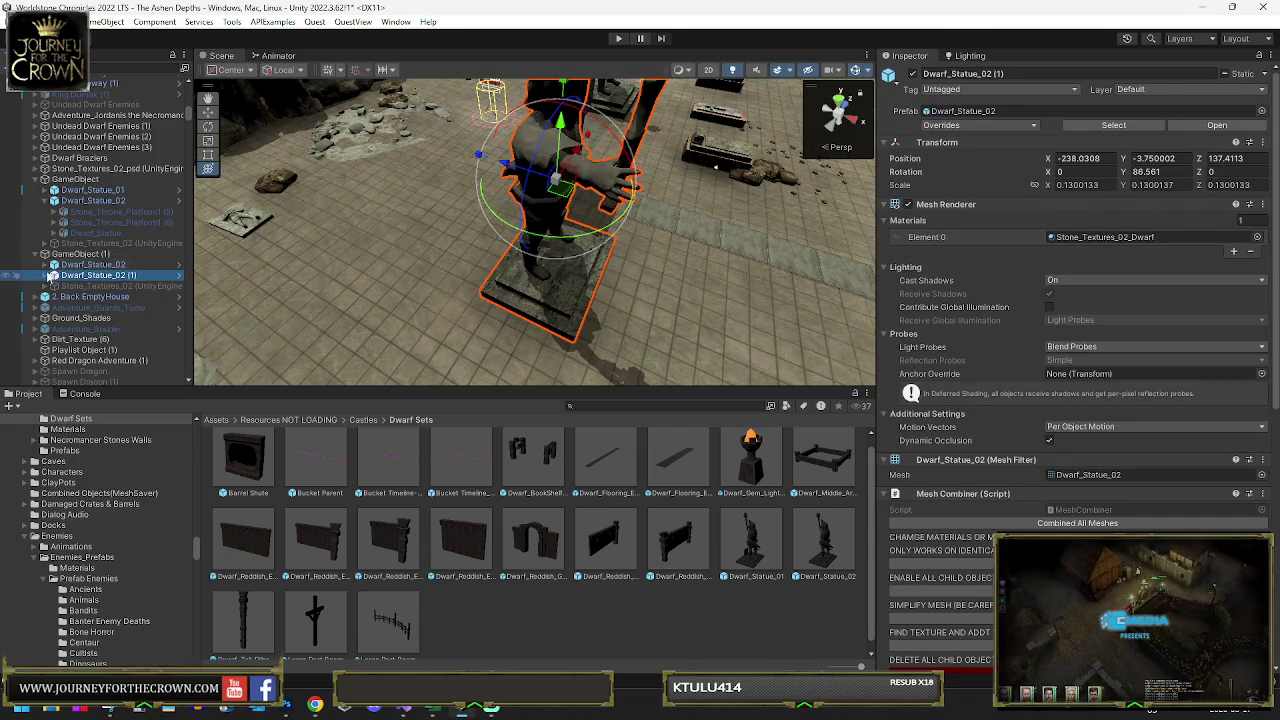
{"action": "left_click", "coordinate": [150, 276]}
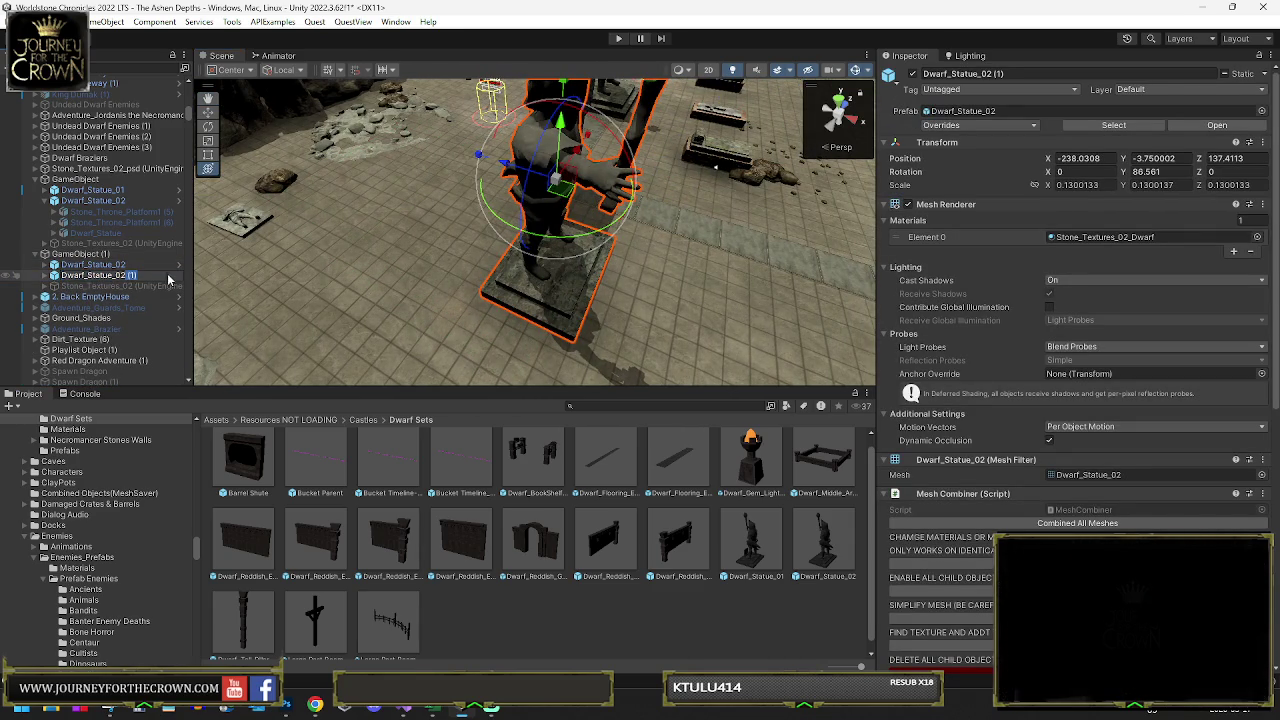
{"action": "key", "text": "BackSpace"}
{"action": "key", "text": "BackSpace"}
{"action": "key", "text": "BackSpace"}
{"action": "type", "text": "_Cutout"}
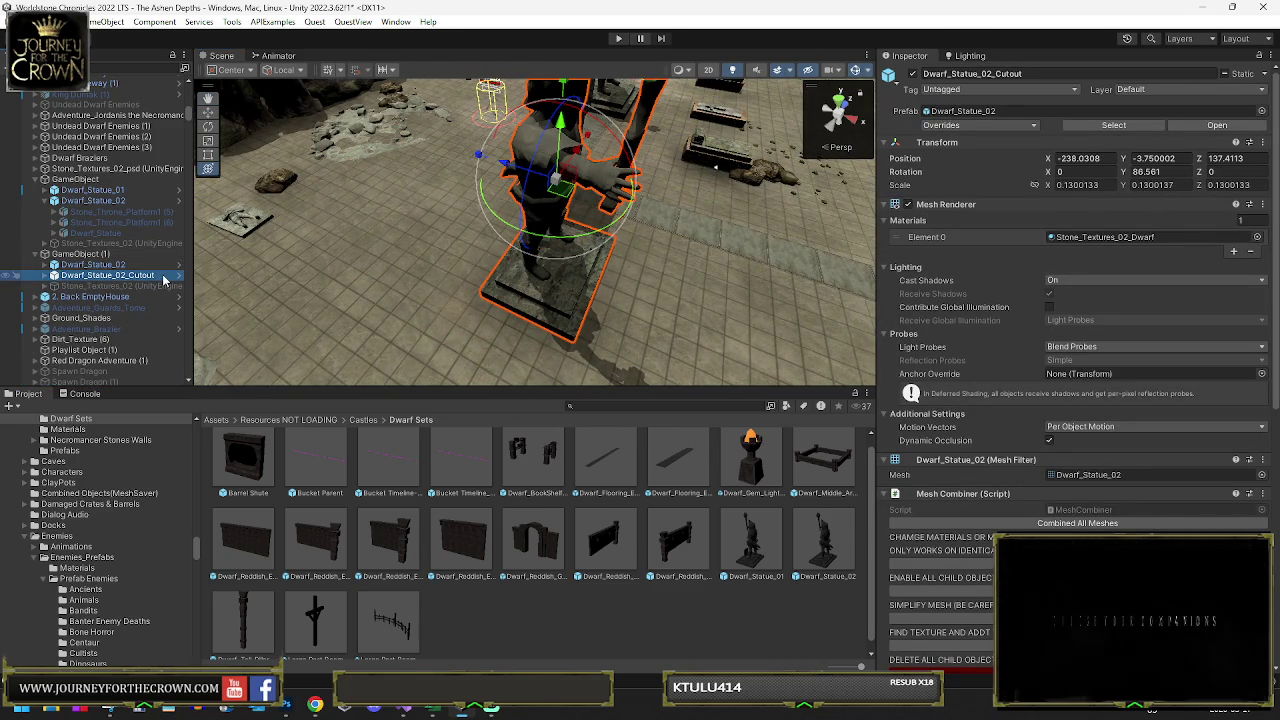
{"action": "left_click", "coordinate": [45, 276]}
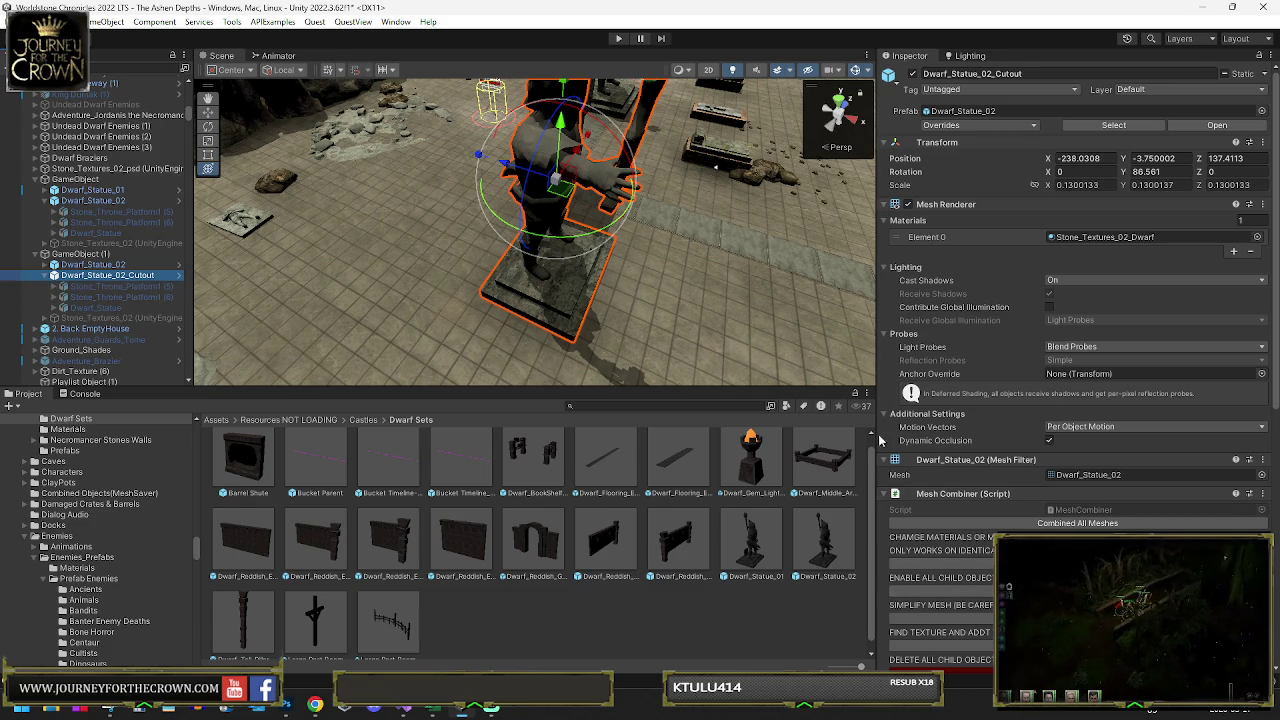
- Deactivate the original Dwarf_Statue_02 and expand the cutout's Dwarf_Statue children
{"action": "left_click", "coordinate": [130, 265]}
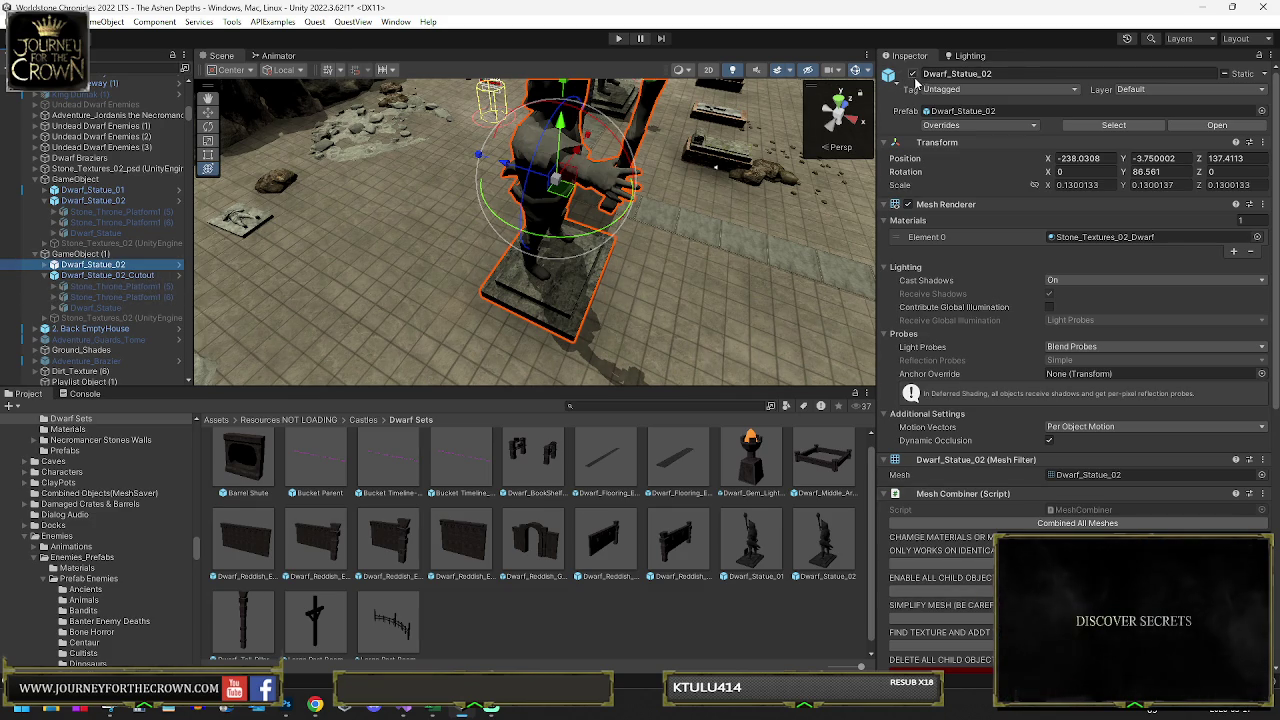
{"action": "left_click", "coordinate": [912, 74]}
{"action": "left_click", "coordinate": [86, 277]}
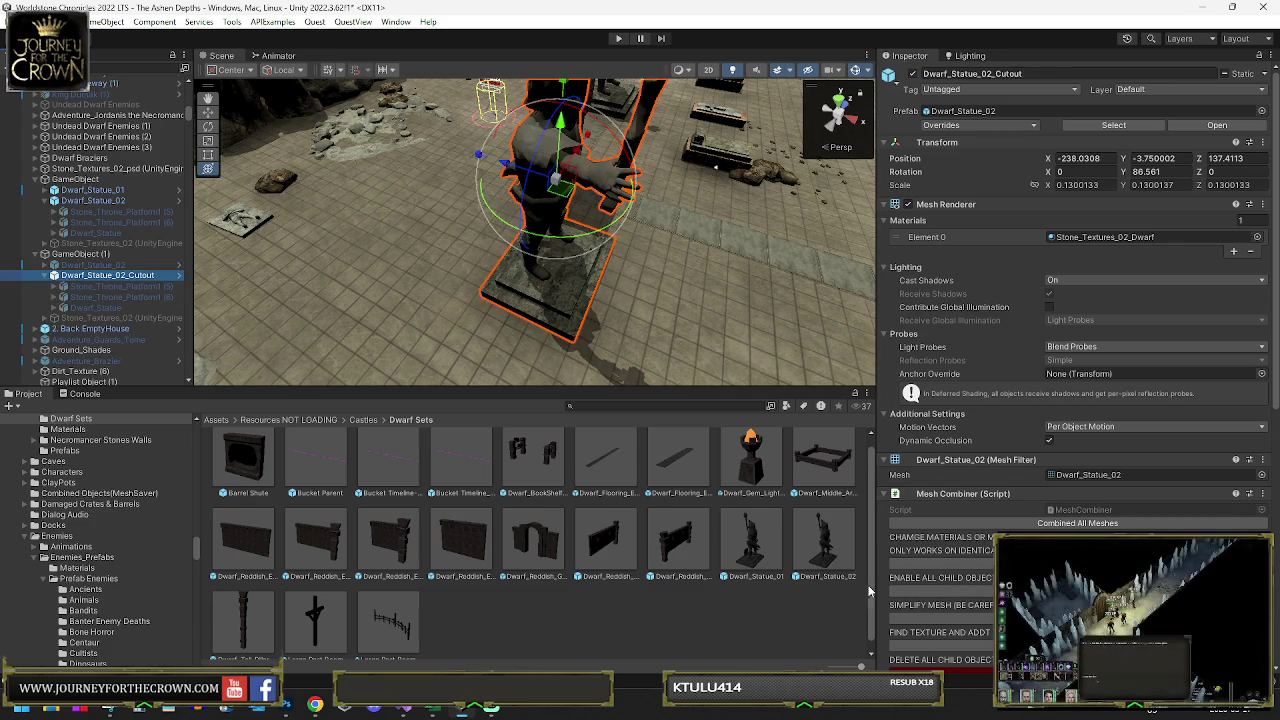
{"action": "left_click", "coordinate": [134, 296]}
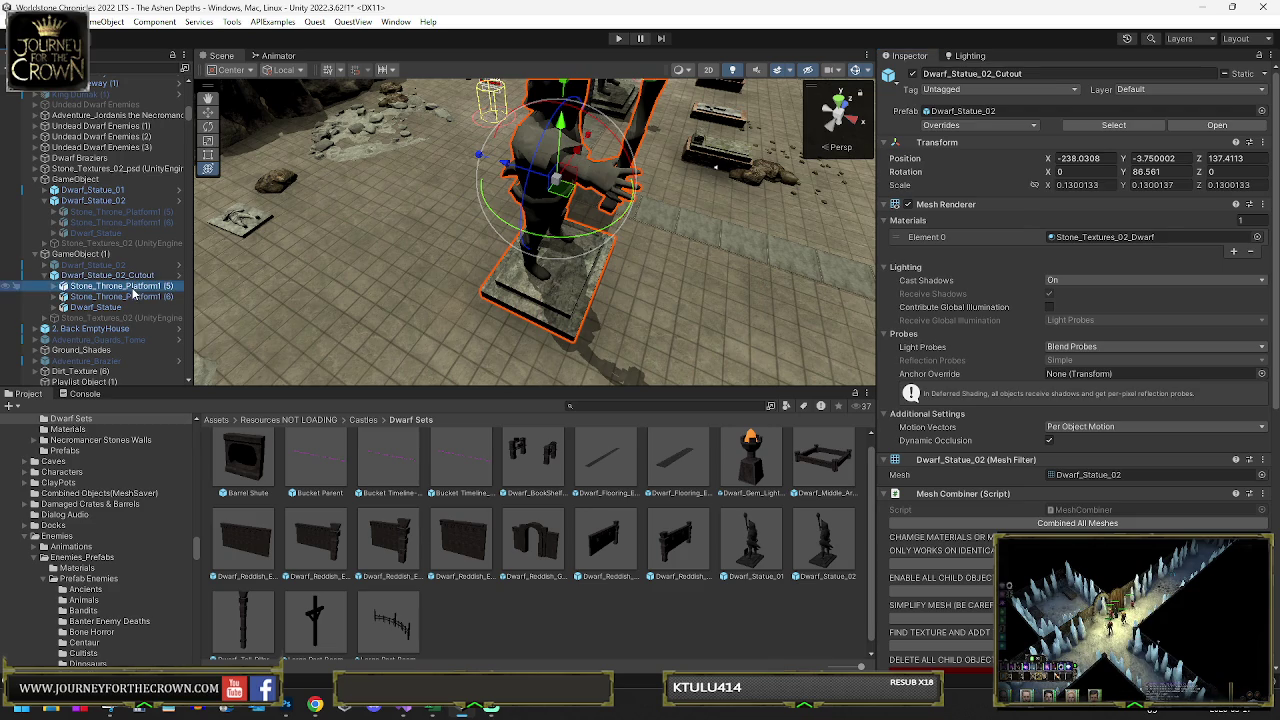
{"action": "left_click", "coordinate": [95, 307]}
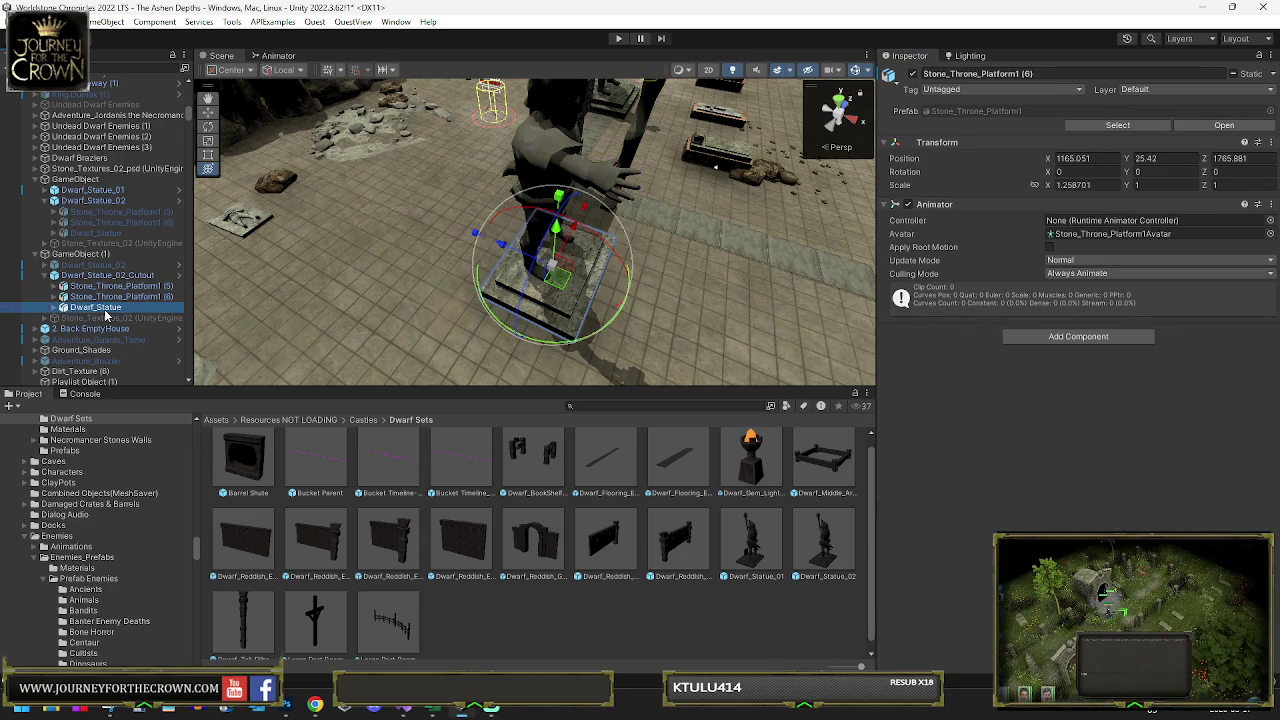
{"action": "left_click", "coordinate": [56, 307]}
{"action": "left_click", "coordinate": [112, 317]}
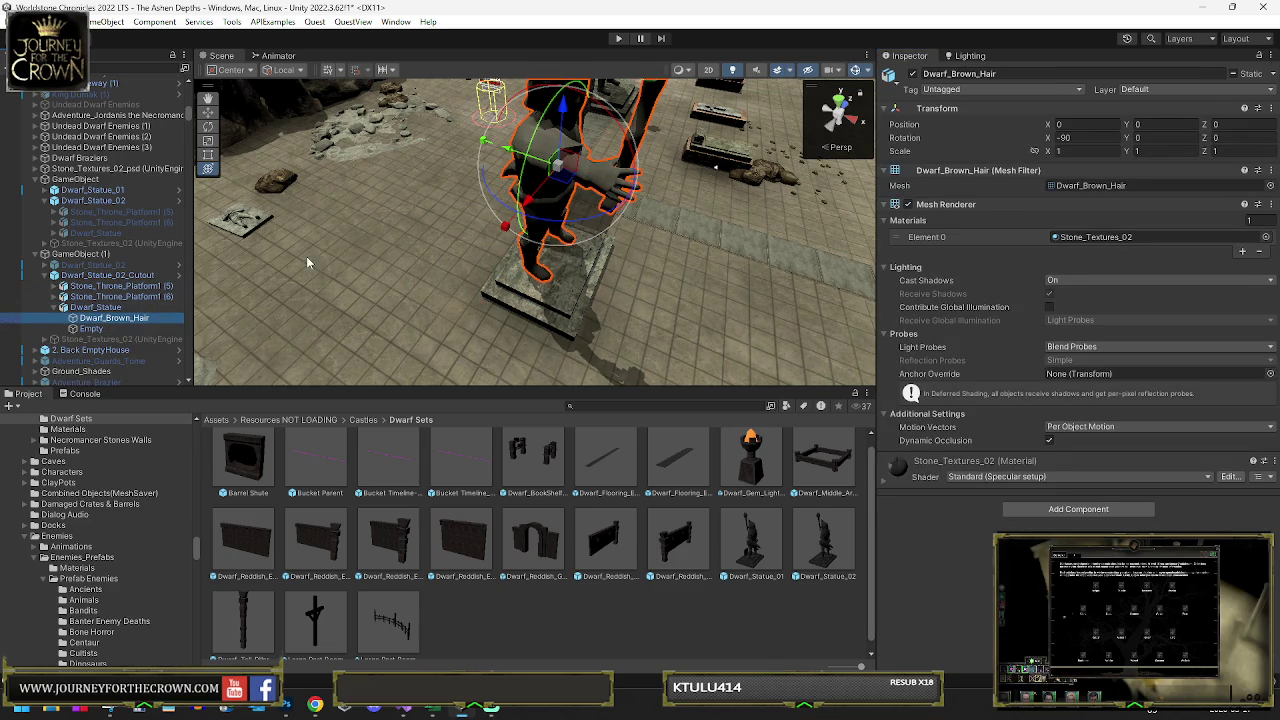
{"action": "left_click", "coordinate": [103, 308]}
- Search the Project for 'boots' and duplicate Dwarf_Brown_Hair as Dwarf_Brown_Hair (1)
{"action": "mouse_move", "coordinate": [322, 295]}
{"action": "left_mouse_down"}
{"action": "mouse_move", "coordinate": [355, 221]}
{"action": "mouse_move", "coordinate": [339, 276]}
{"action": "mouse_move", "coordinate": [527, 225]}
{"action": "left_mouse_up"}
{"action": "scroll", "coordinate": [527, 225], "scroll_direction": "up", "scroll_amount": 5}
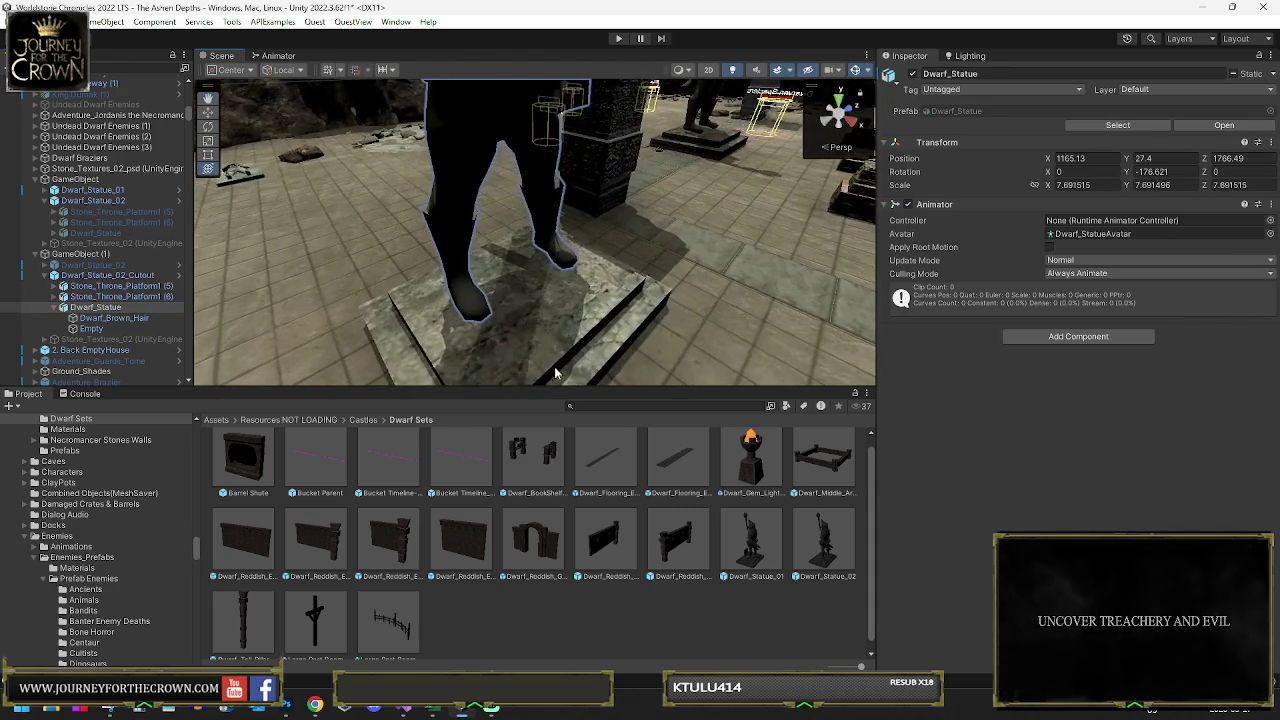
{"action": "type", "text": "boots"}
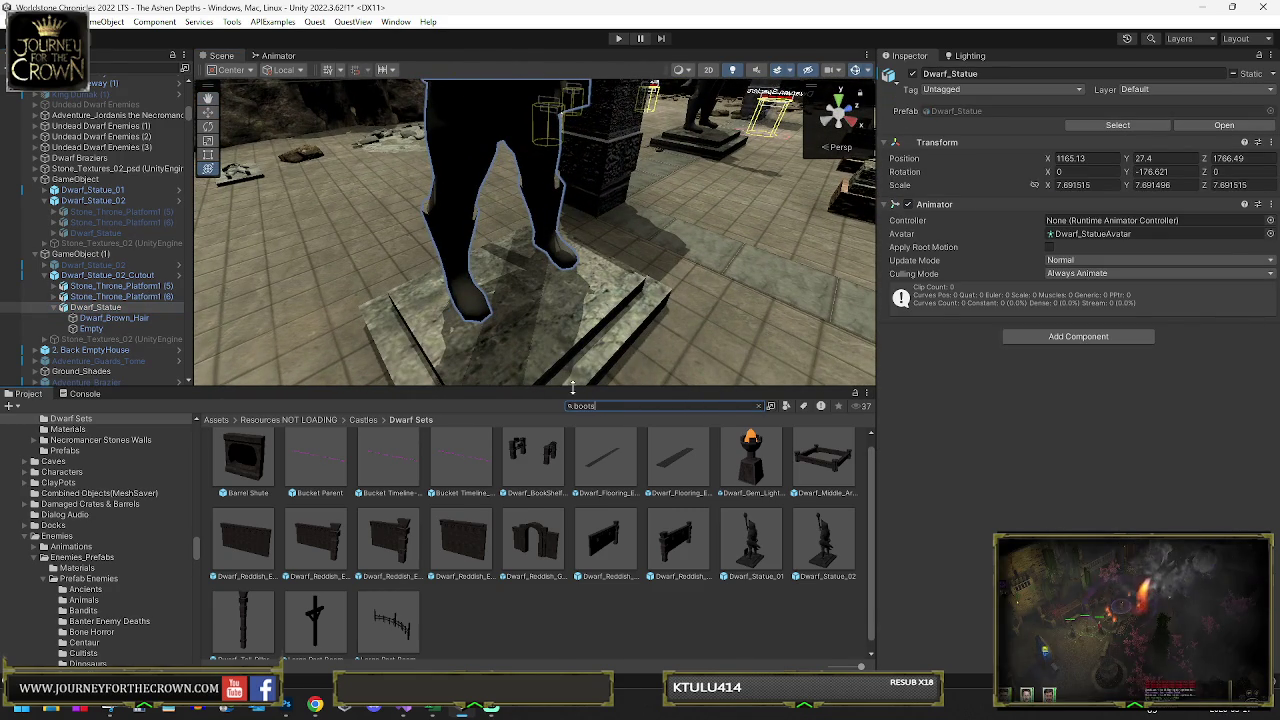
{"action": "scroll", "coordinate": [640, 520], "scroll_direction": "down", "scroll_amount": 1}
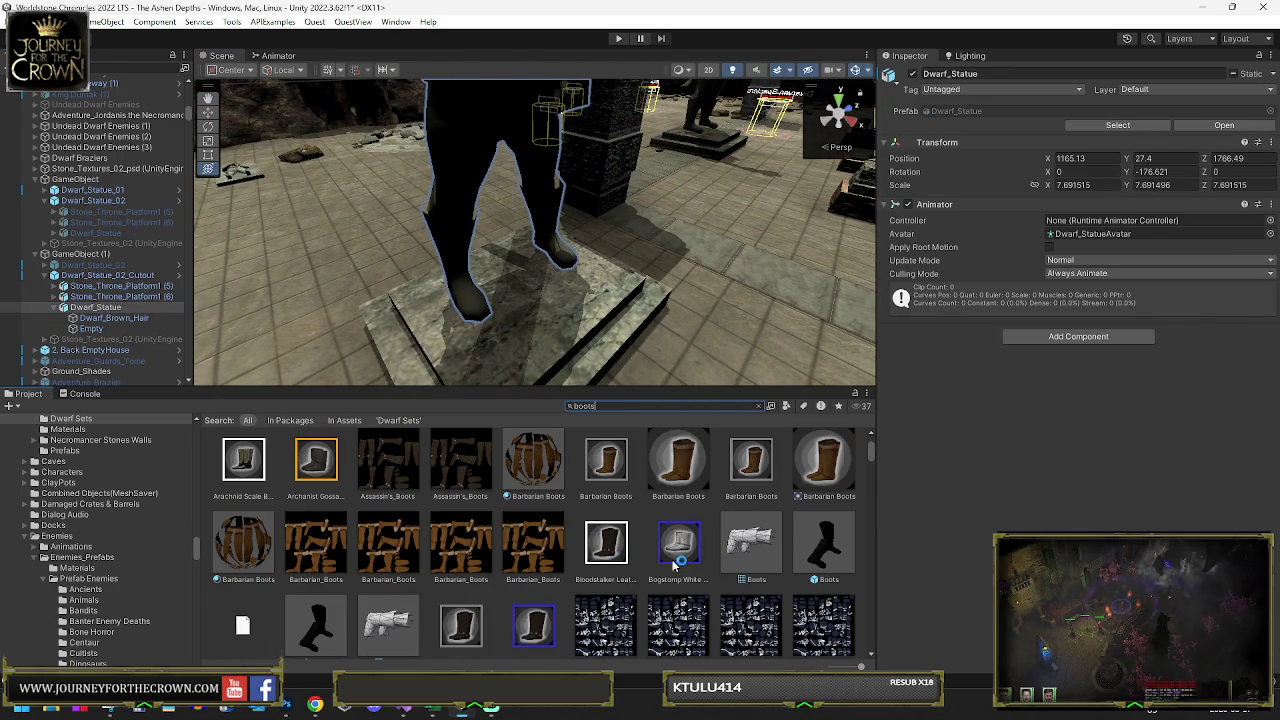
{"action": "scroll", "coordinate": [657, 543], "scroll_direction": "down", "scroll_amount": 5}
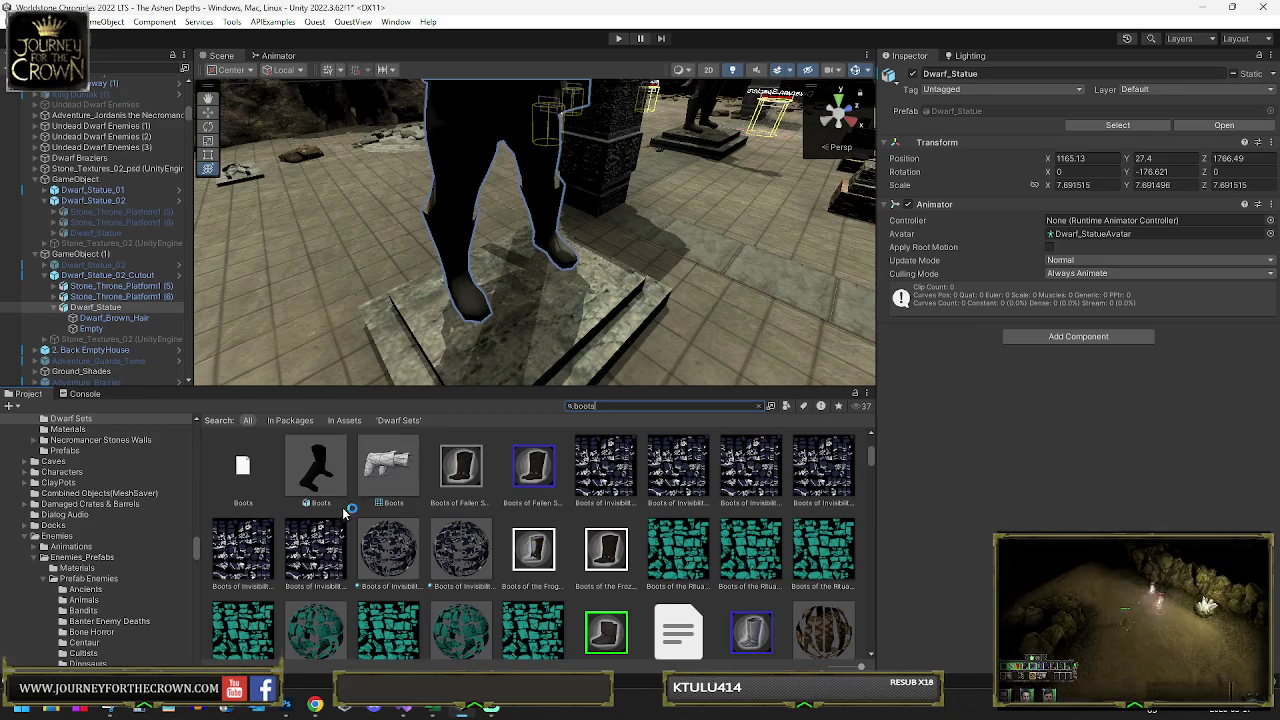
{"action": "scroll", "coordinate": [380, 530], "scroll_direction": "down", "scroll_amount": 10}
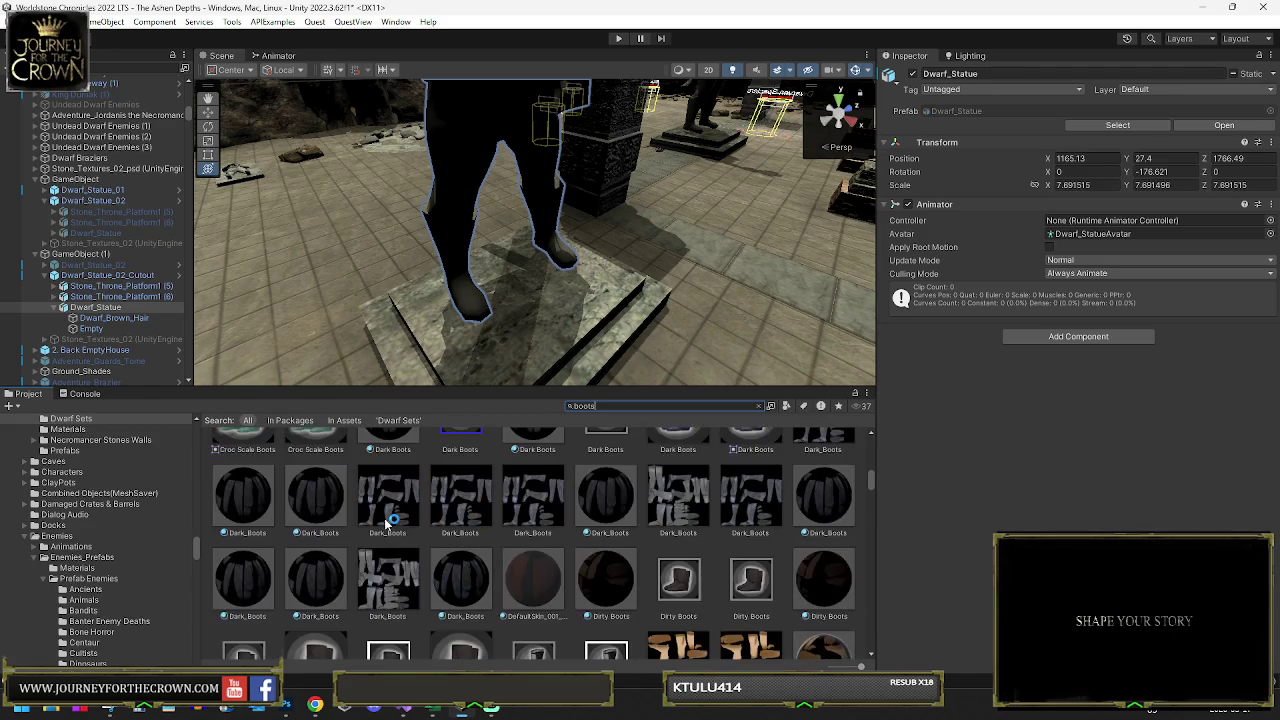
{"action": "scroll", "coordinate": [390, 520], "scroll_direction": "down", "scroll_amount": 8}
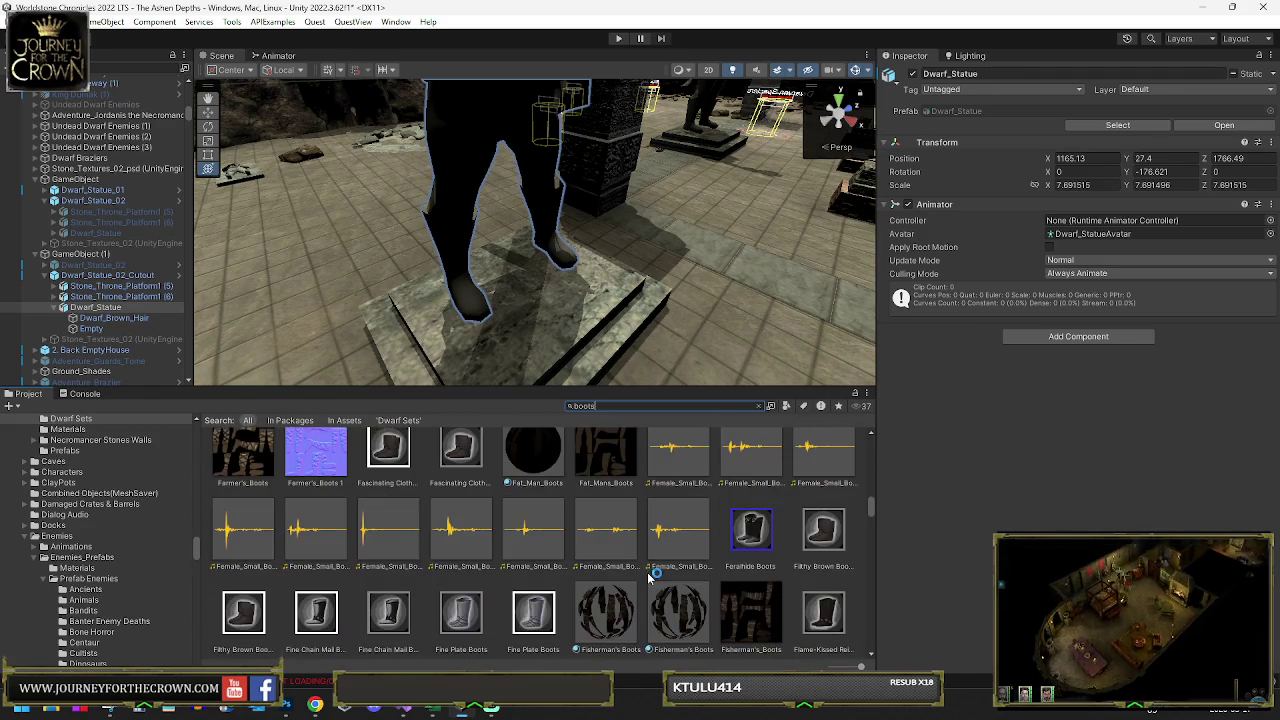
{"action": "left_click", "coordinate": [90, 317]}
{"action": "key", "text": "ctrl+d"}
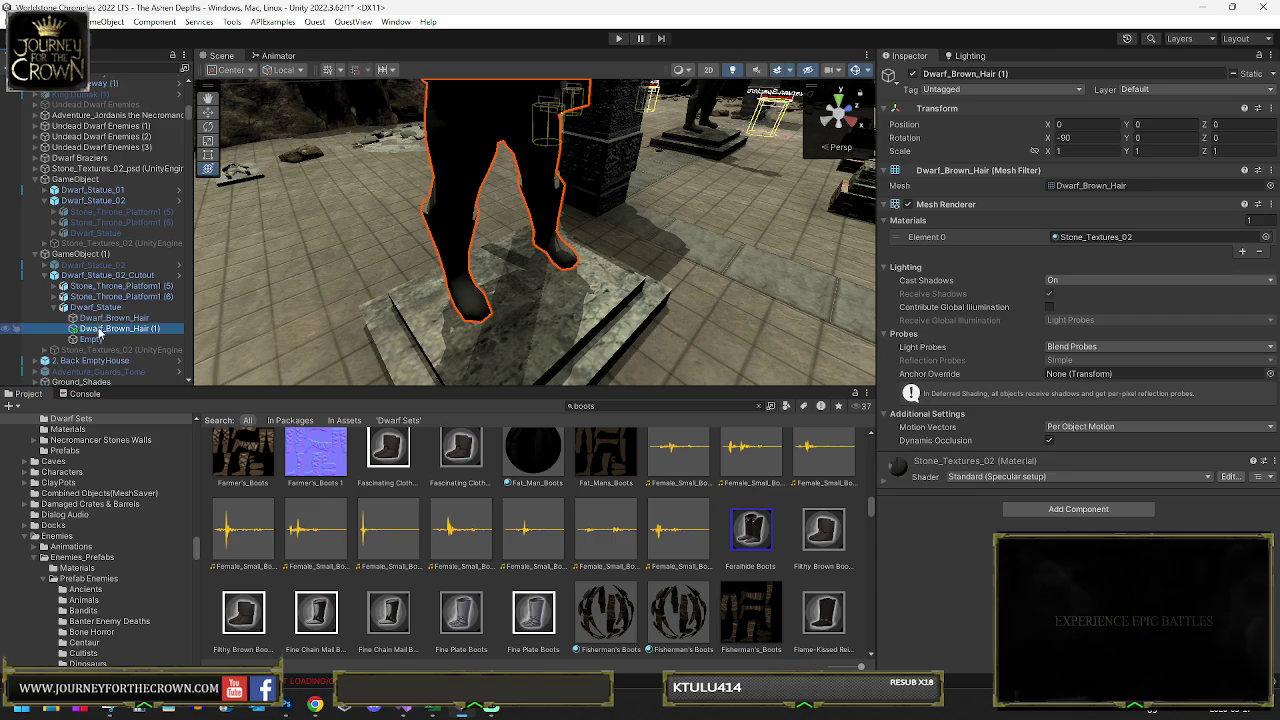
- Move Dwarf_Brown_Hair (1) under Dwarf_Statue_02_Cutout and filter the boots search to Mesh
{"action": "left_click_drag", "start_coordinate": [96, 329], "coordinate": [95, 311]}
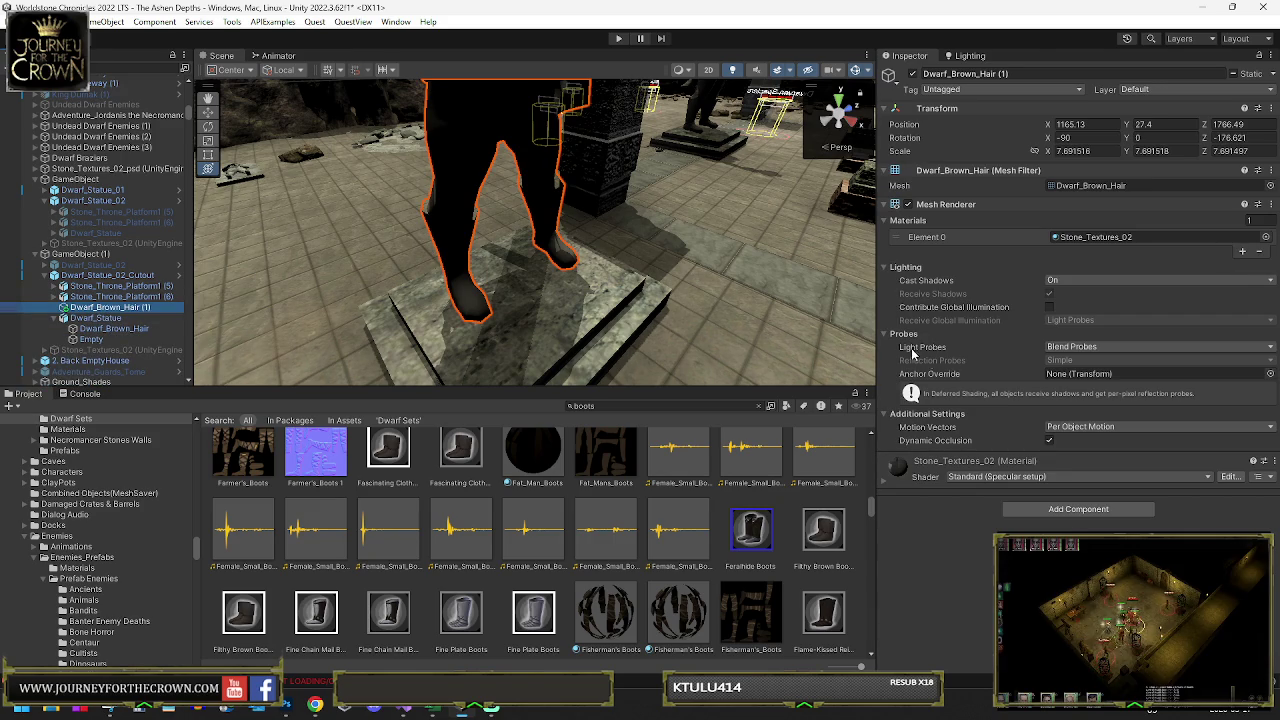
{"action": "scroll", "coordinate": [605, 541], "scroll_direction": "down", "scroll_amount": 8}
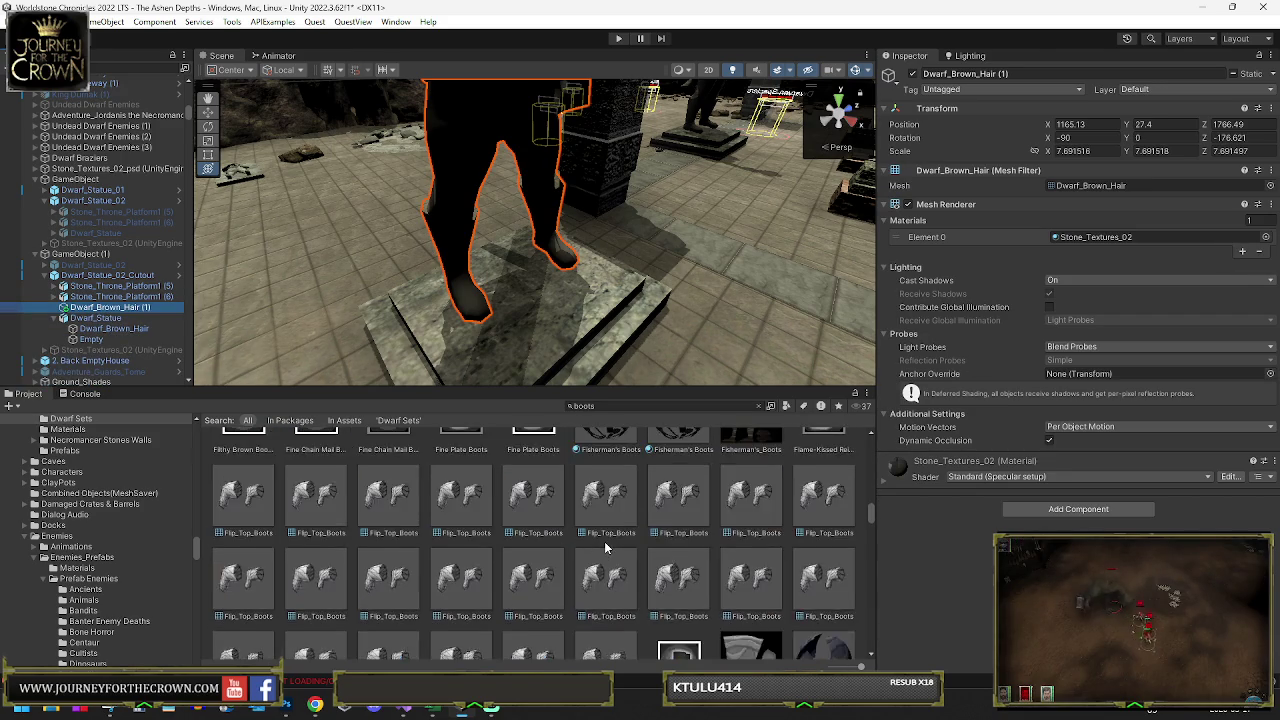
{"action": "scroll", "coordinate": [617, 543], "scroll_direction": "down", "scroll_amount": 10}
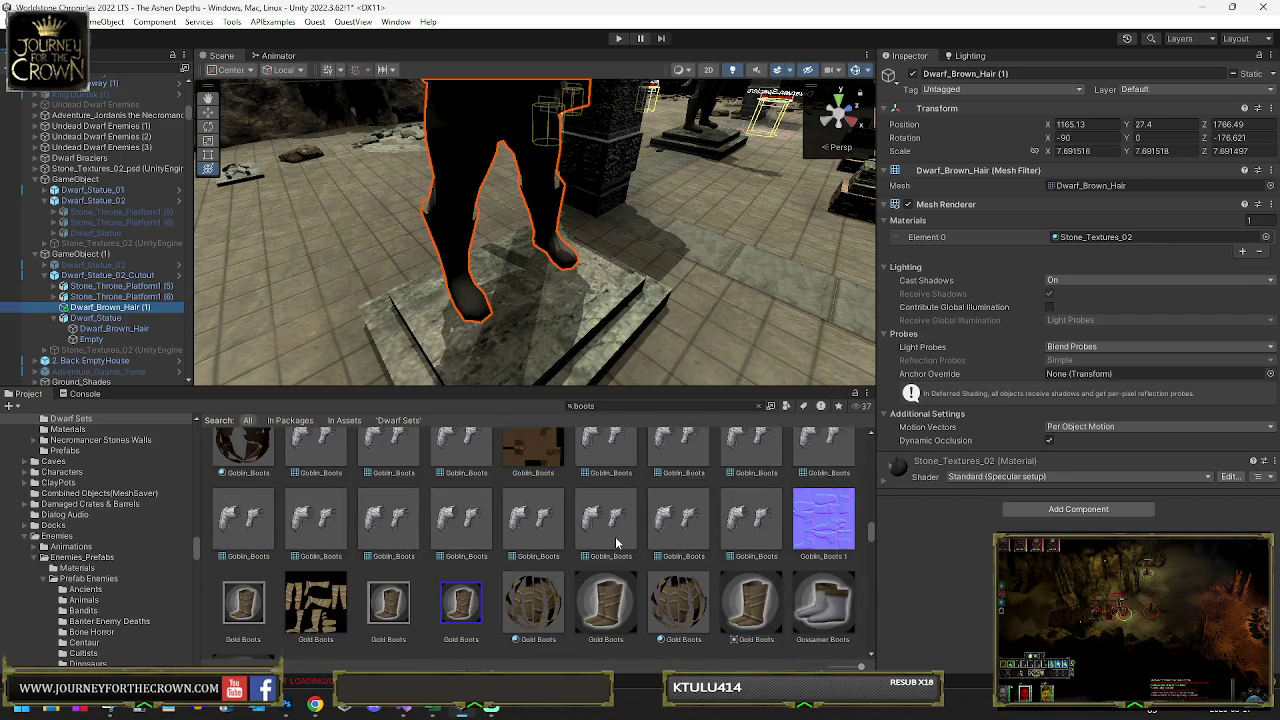
{"action": "scroll", "coordinate": [617, 543], "scroll_direction": "down", "scroll_amount": 5}
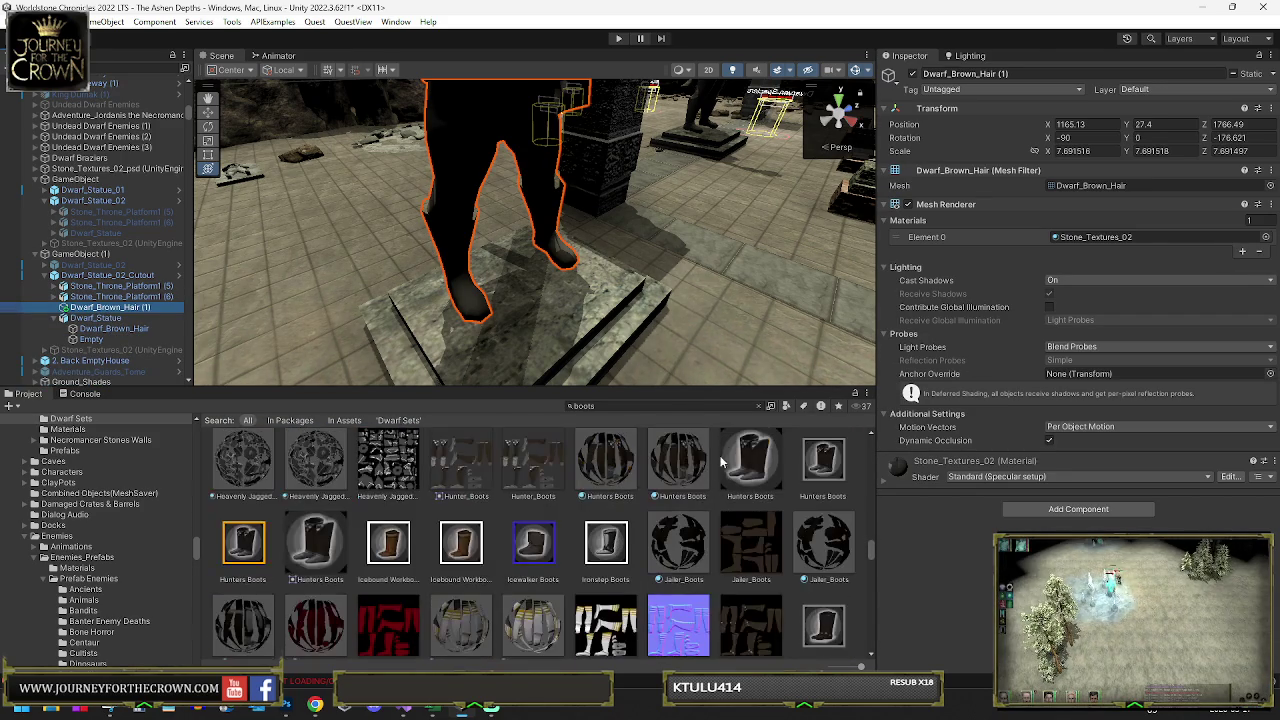
{"action": "left_click", "coordinate": [786, 406]}
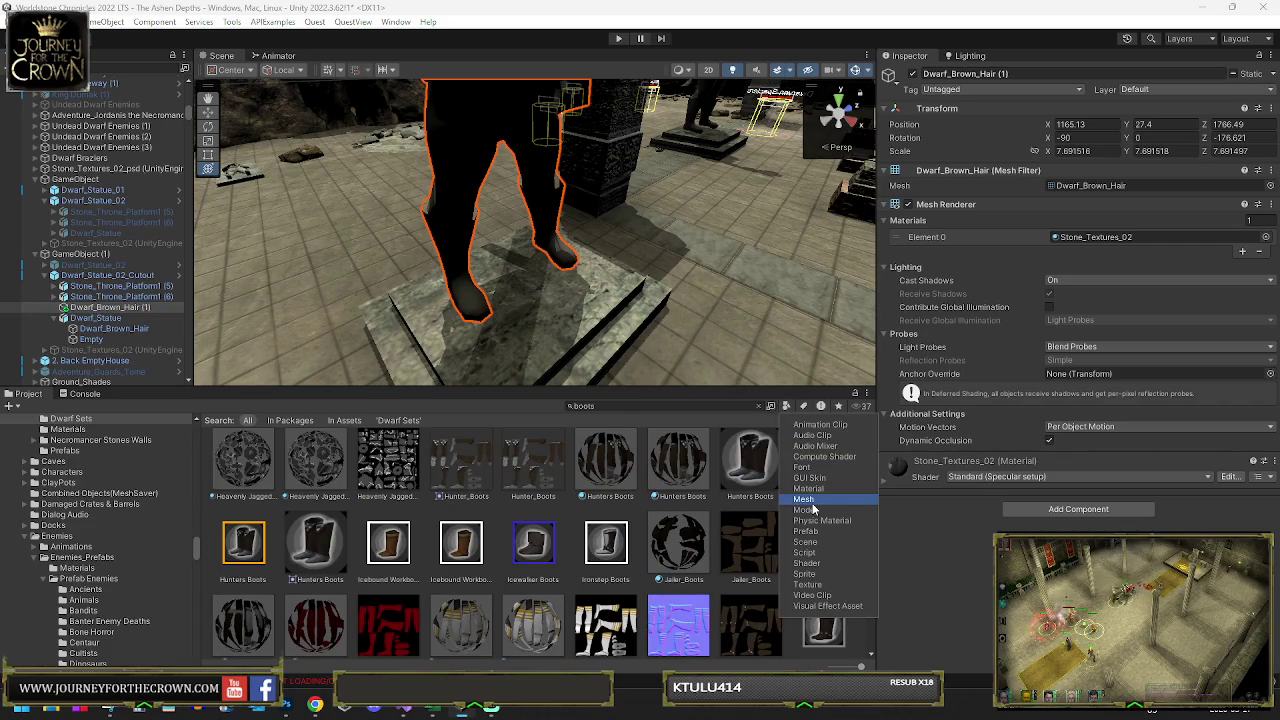
{"action": "left_click", "coordinate": [811, 500]}
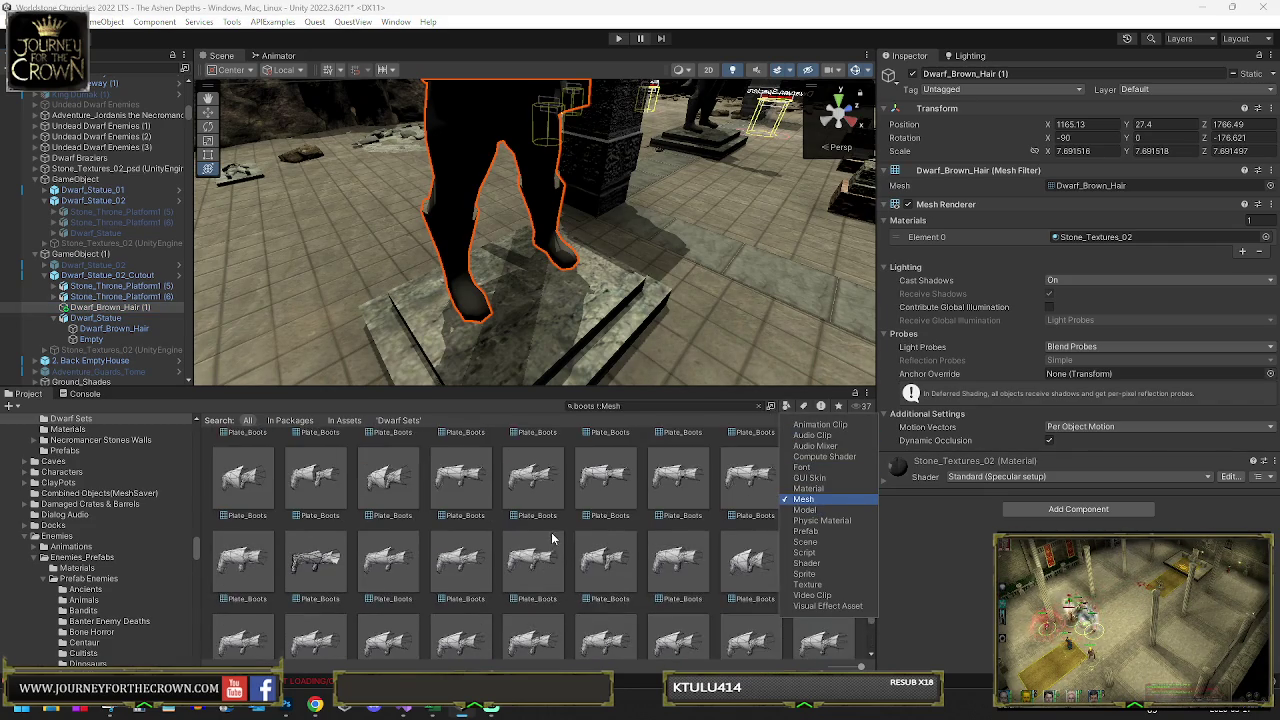
{"action": "scroll", "coordinate": [533, 538], "scroll_direction": "up", "scroll_amount": 5}
{"action": "left_click", "coordinate": [806, 511]}
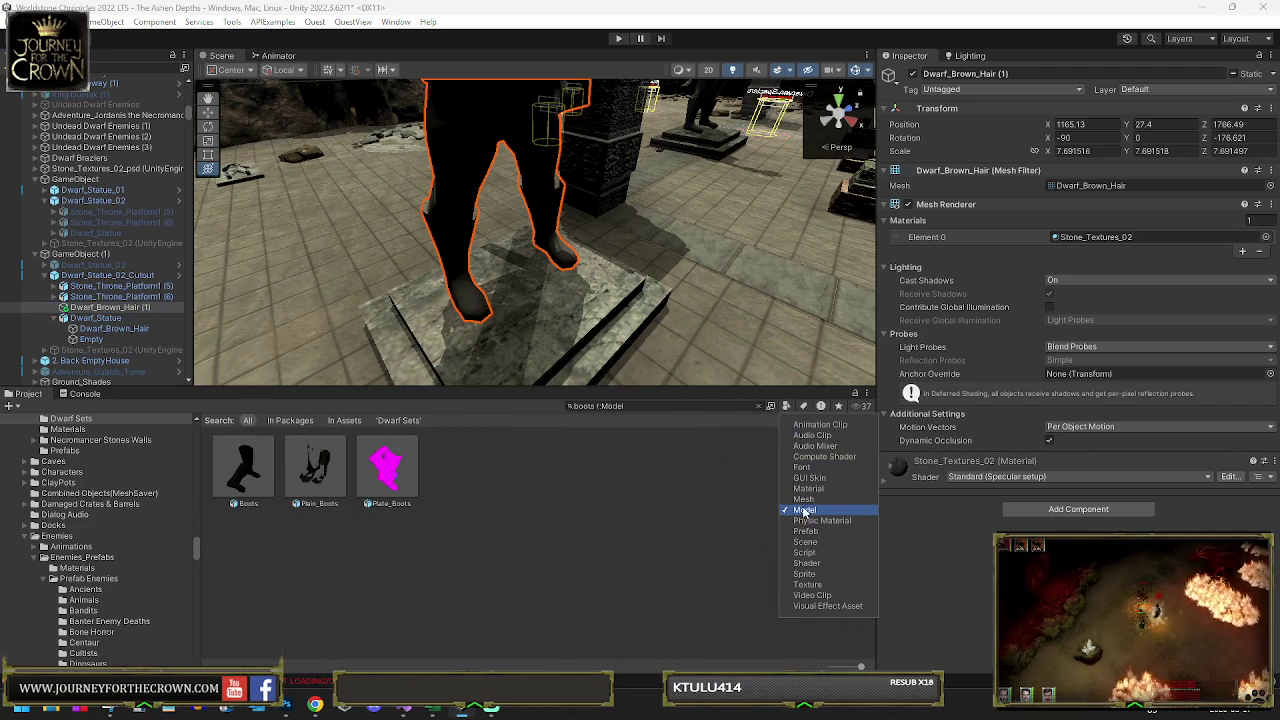
{"action": "left_click", "coordinate": [804, 500]}
- Browse the Boots, Plate_Boots and Tall_Boots_01 meshes in the filtered results
{"action": "left_click", "coordinate": [253, 468]}
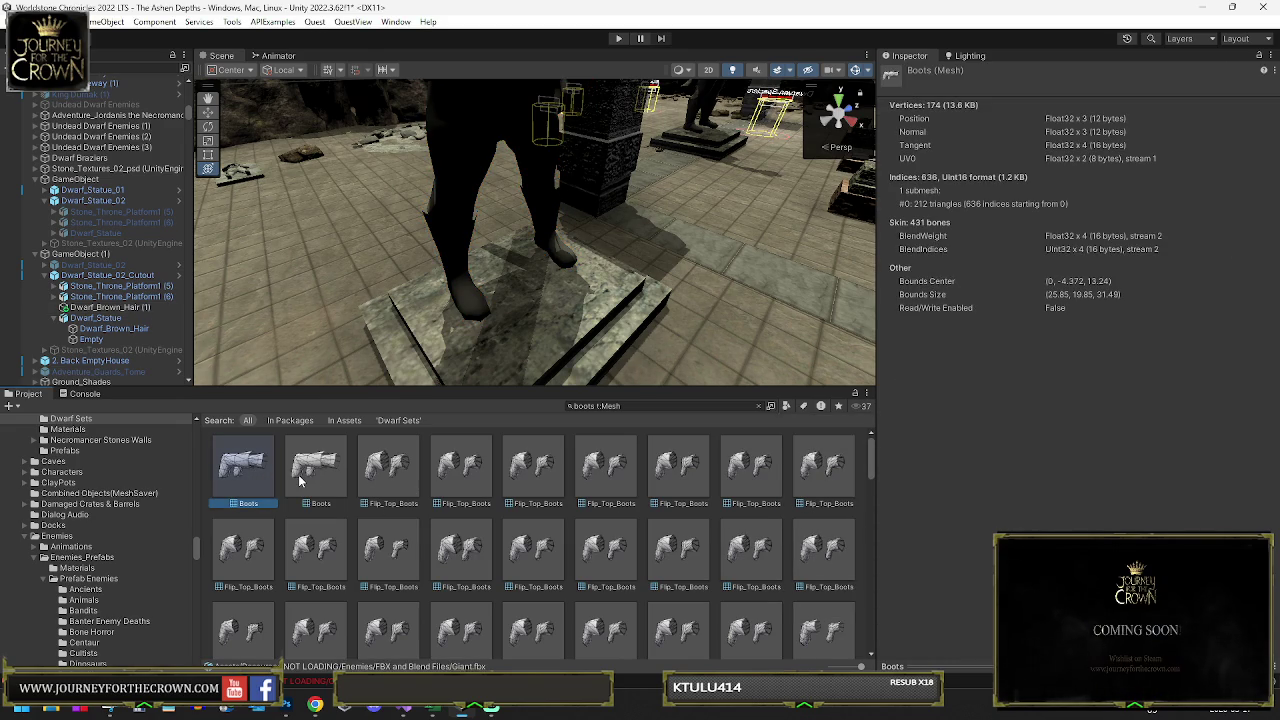
{"action": "left_click", "coordinate": [299, 481]}
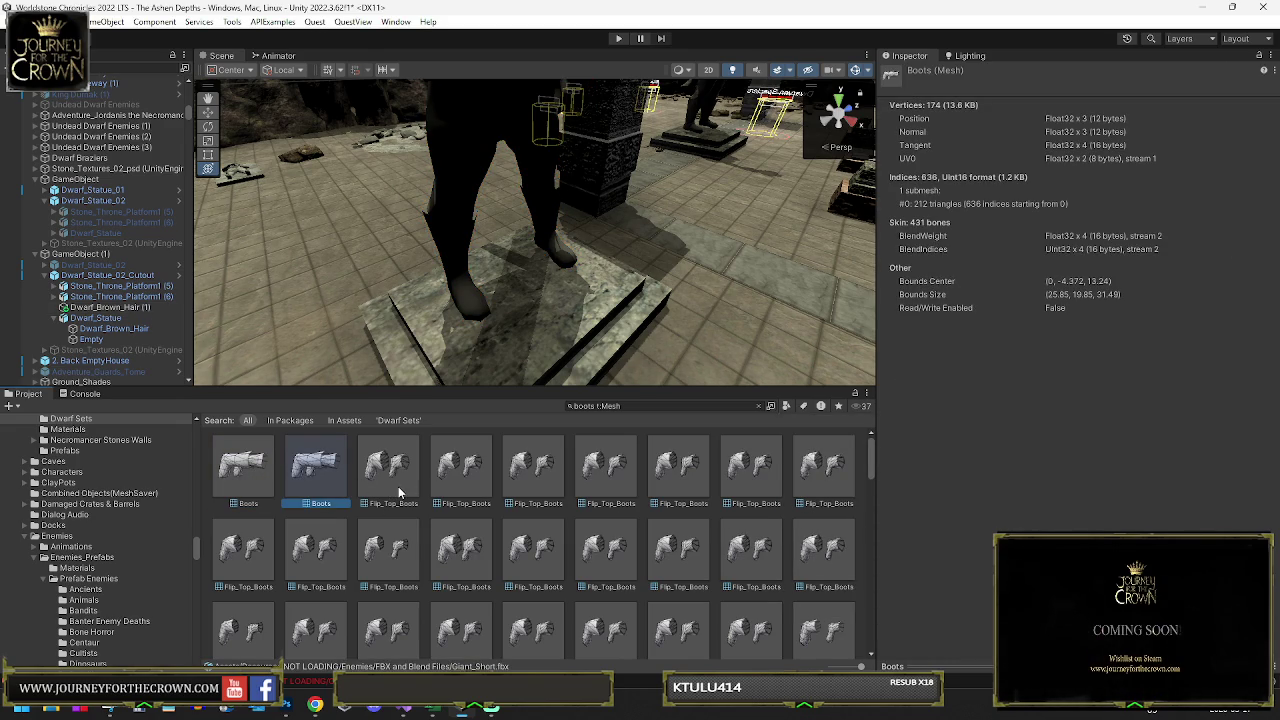
{"action": "scroll", "coordinate": [431, 497], "scroll_direction": "down", "scroll_amount": 5}
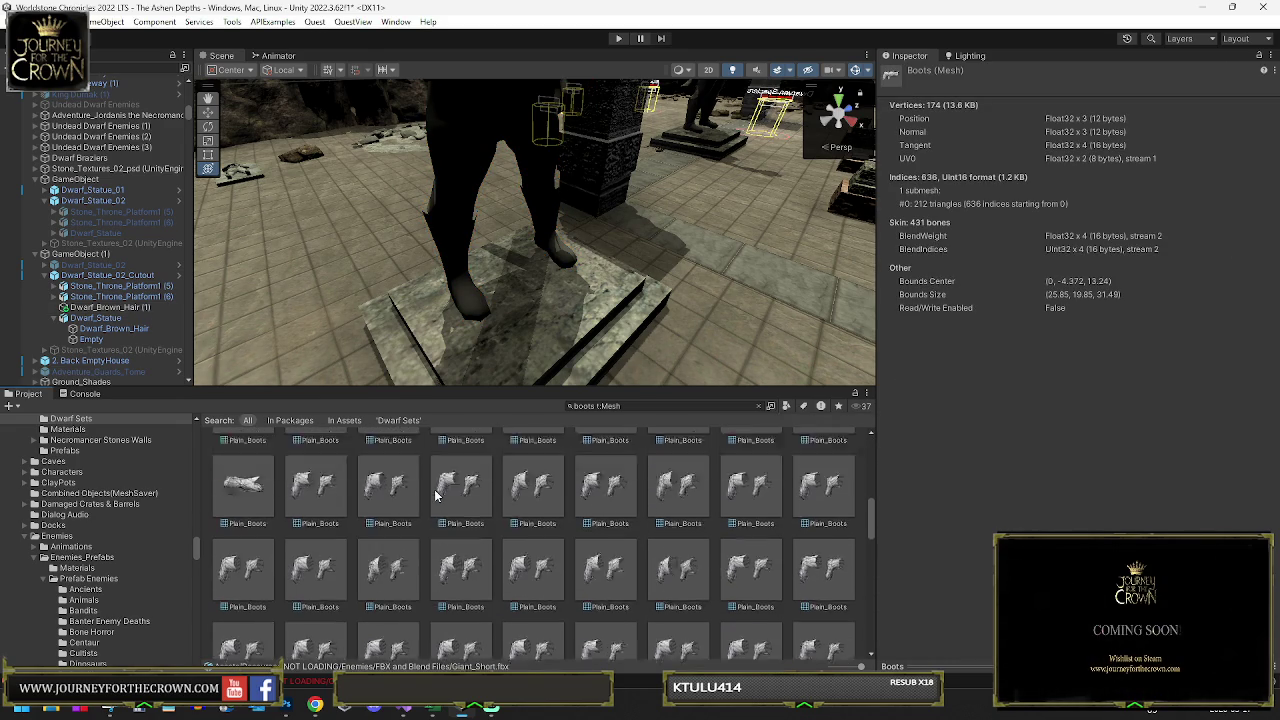
{"action": "scroll", "coordinate": [436, 492], "scroll_direction": "down", "scroll_amount": 3}
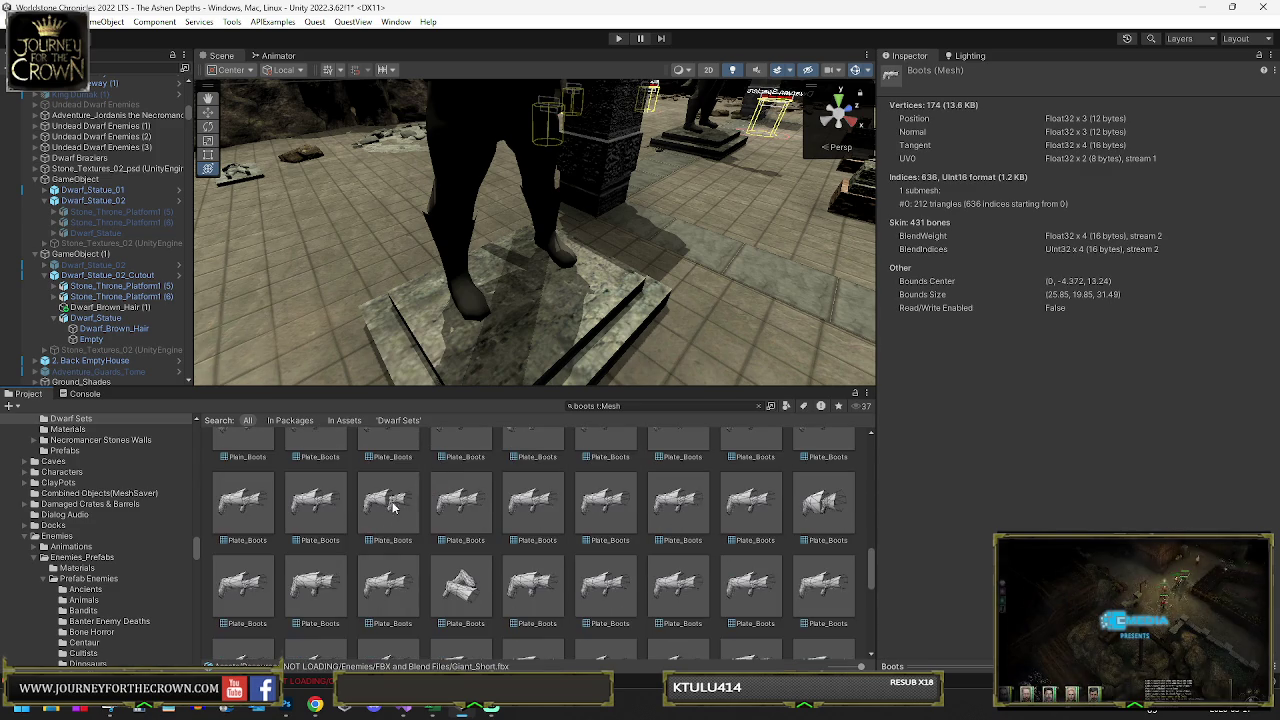
{"action": "left_click", "coordinate": [362, 510]}
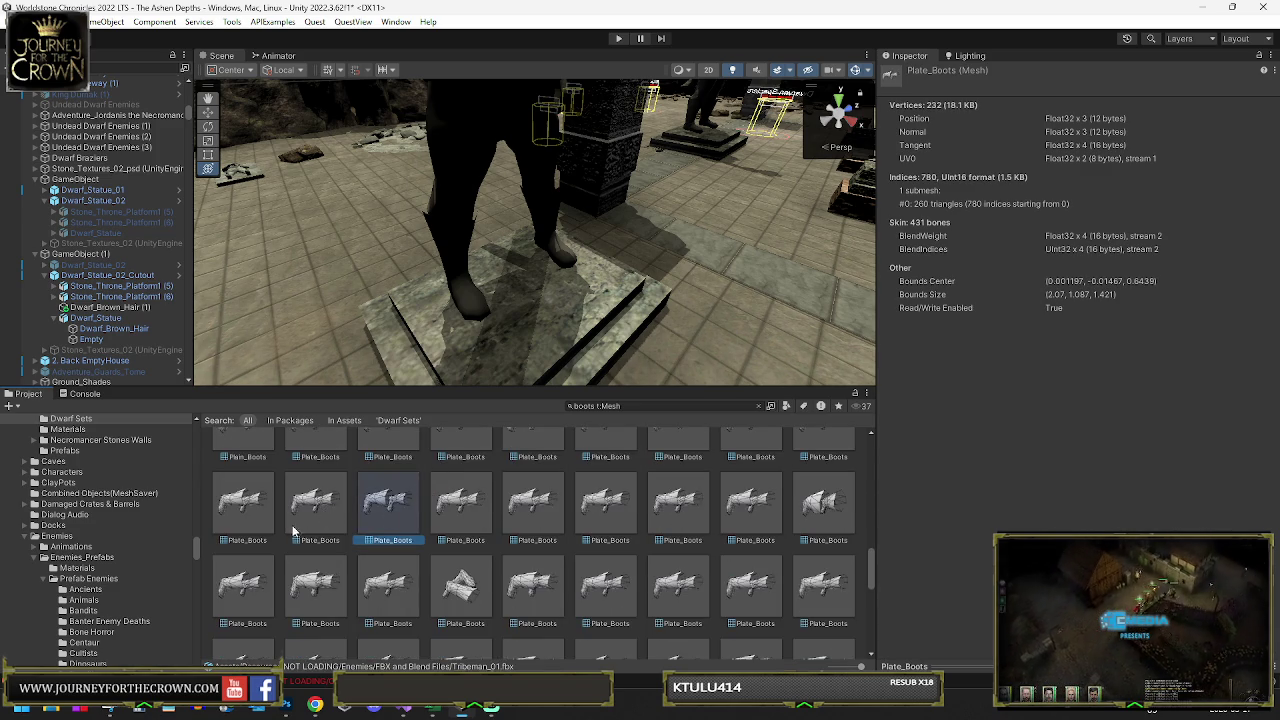
{"action": "left_click", "coordinate": [326, 511]}
{"action": "left_click", "coordinate": [262, 515]}
{"action": "left_click", "coordinate": [284, 536]}
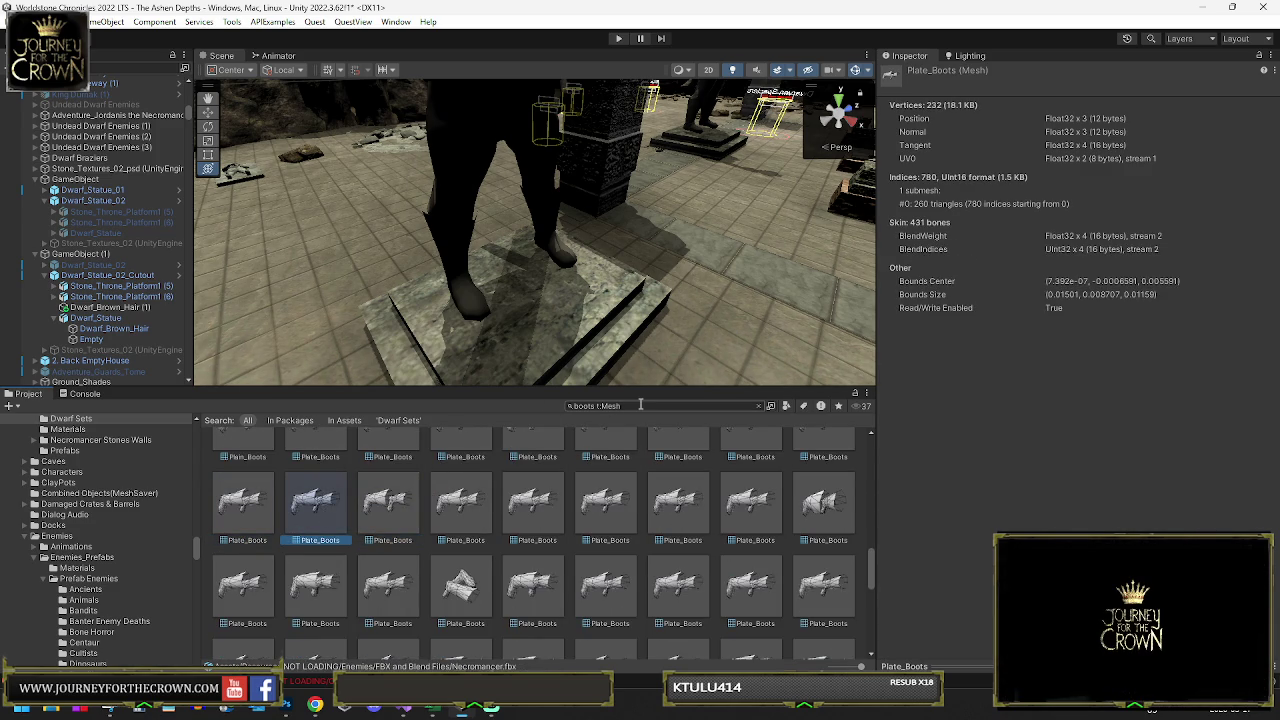
{"action": "scroll", "coordinate": [660, 560], "scroll_direction": "down", "scroll_amount": 5}
{"action": "left_click", "coordinate": [675, 605]}
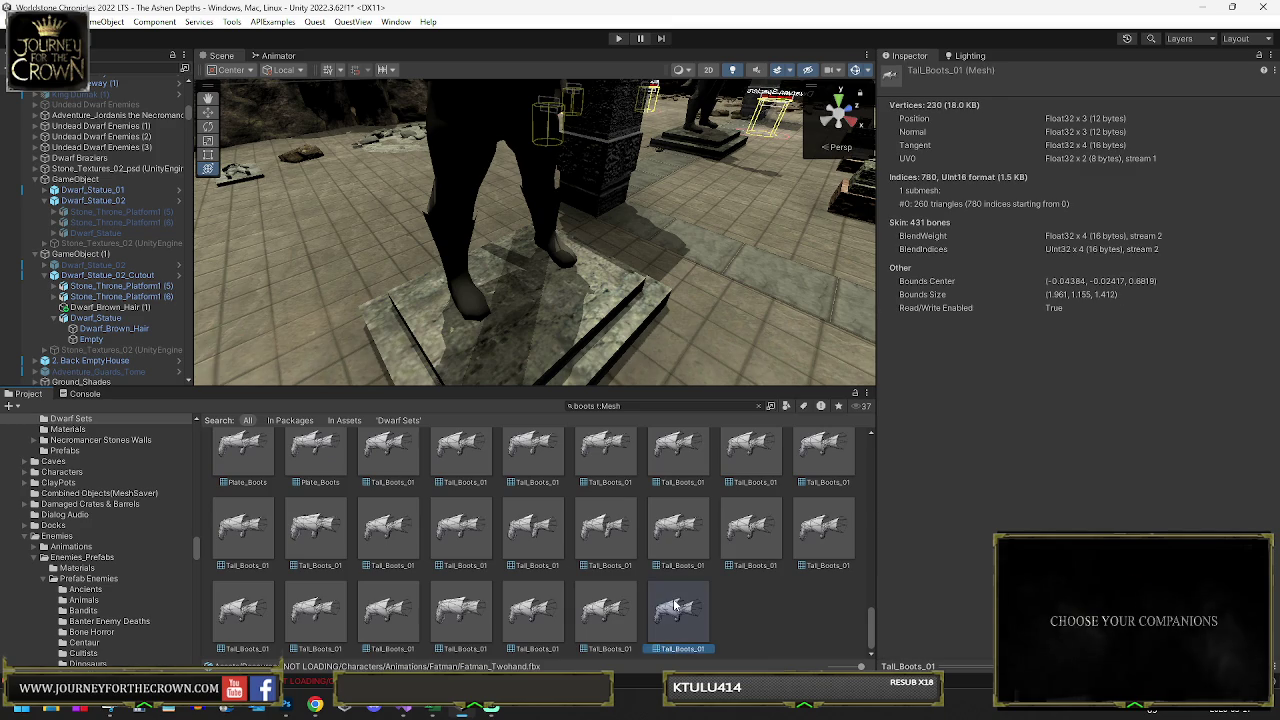
{"action": "key", "text": "Left"}
{"action": "key", "text": "Left"}
{"action": "key", "text": "Left"}
{"action": "key", "text": "Left"}
{"action": "key", "text": "Left"}
{"action": "key", "text": "Left"}
{"action": "key", "text": "Left"}
{"action": "key", "text": "Left"}
{"action": "key", "text": "Left"}
{"action": "key", "text": "Right"}
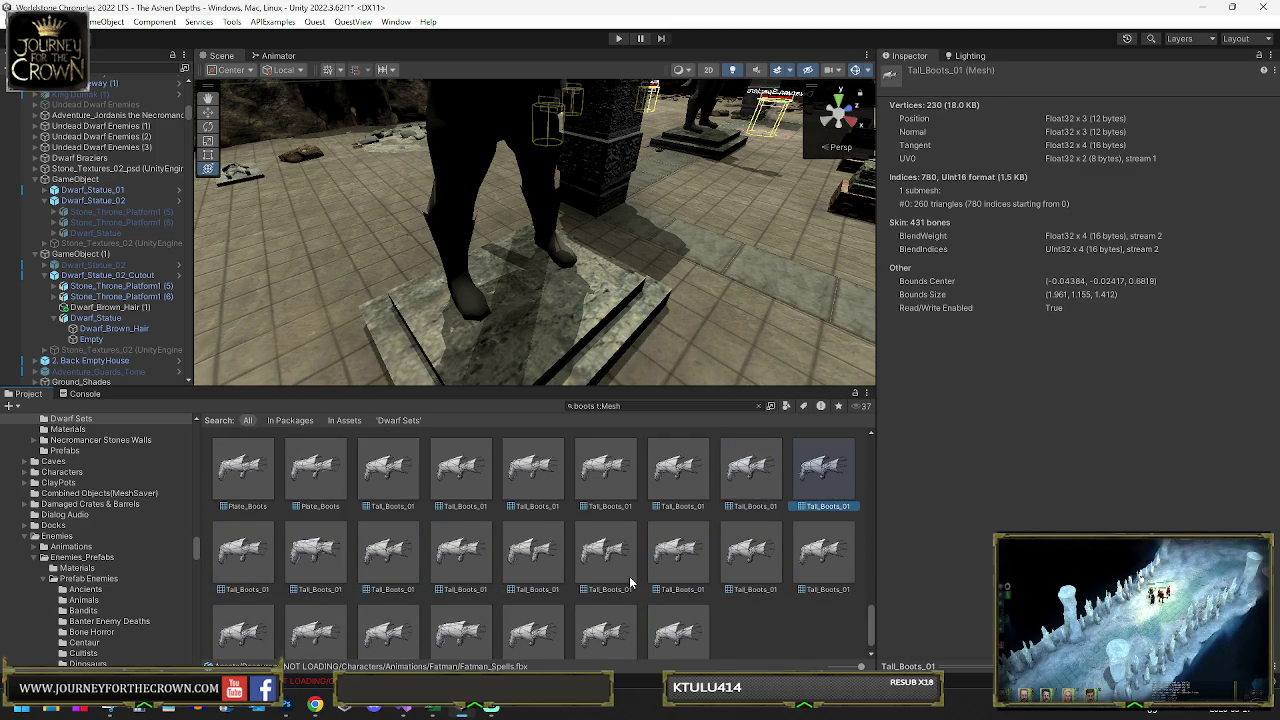
{"action": "key", "text": "Right"}
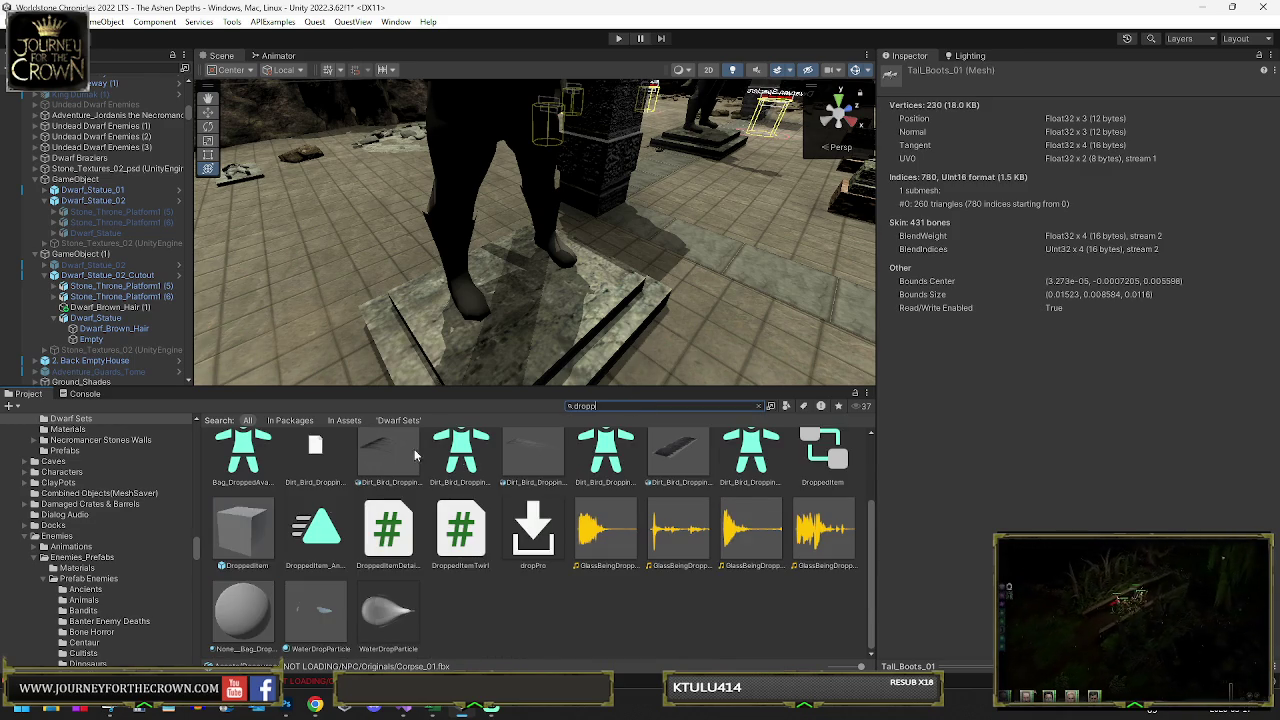
- Open the DroppedItem Meshes folder and limit the boots search to it
{"action": "scroll", "coordinate": [329, 514], "scroll_direction": "up", "scroll_amount": 2}
{"action": "double_click", "coordinate": [243, 468]}
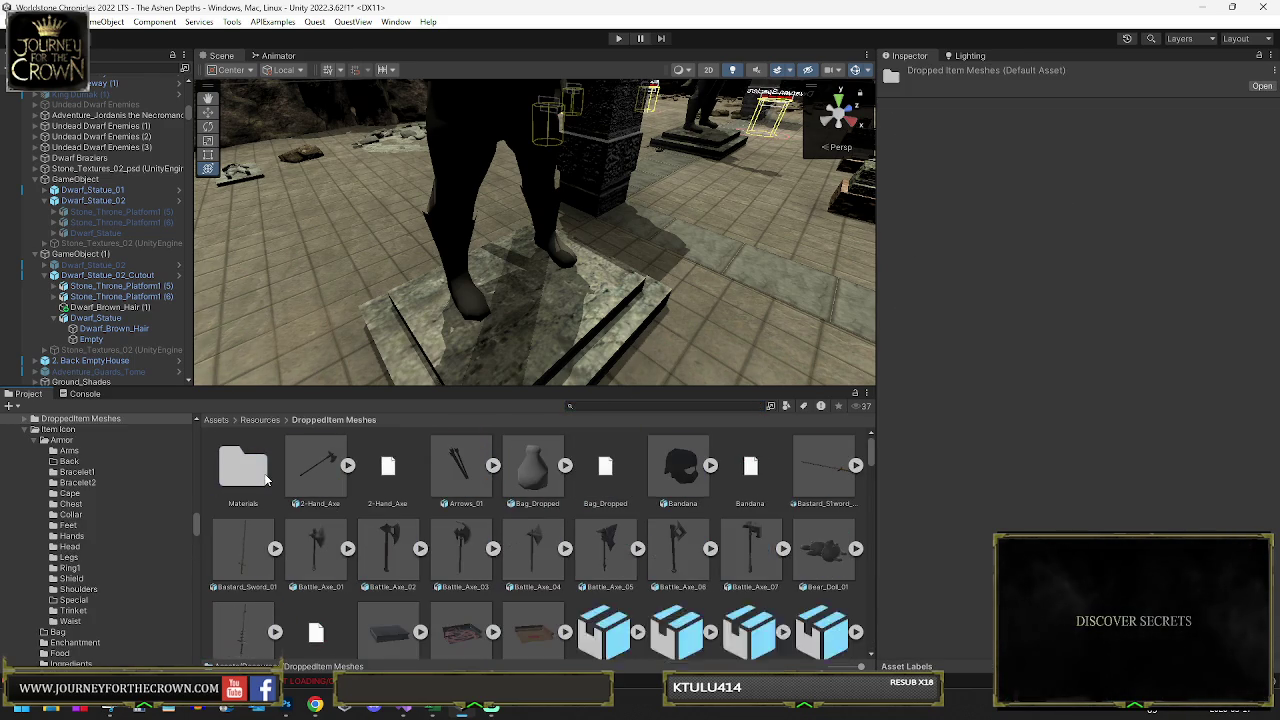
{"action": "scroll", "coordinate": [500, 500], "scroll_direction": "down", "scroll_amount": 3}
{"action": "scroll", "coordinate": [605, 505], "scroll_direction": "down", "scroll_amount": 1}
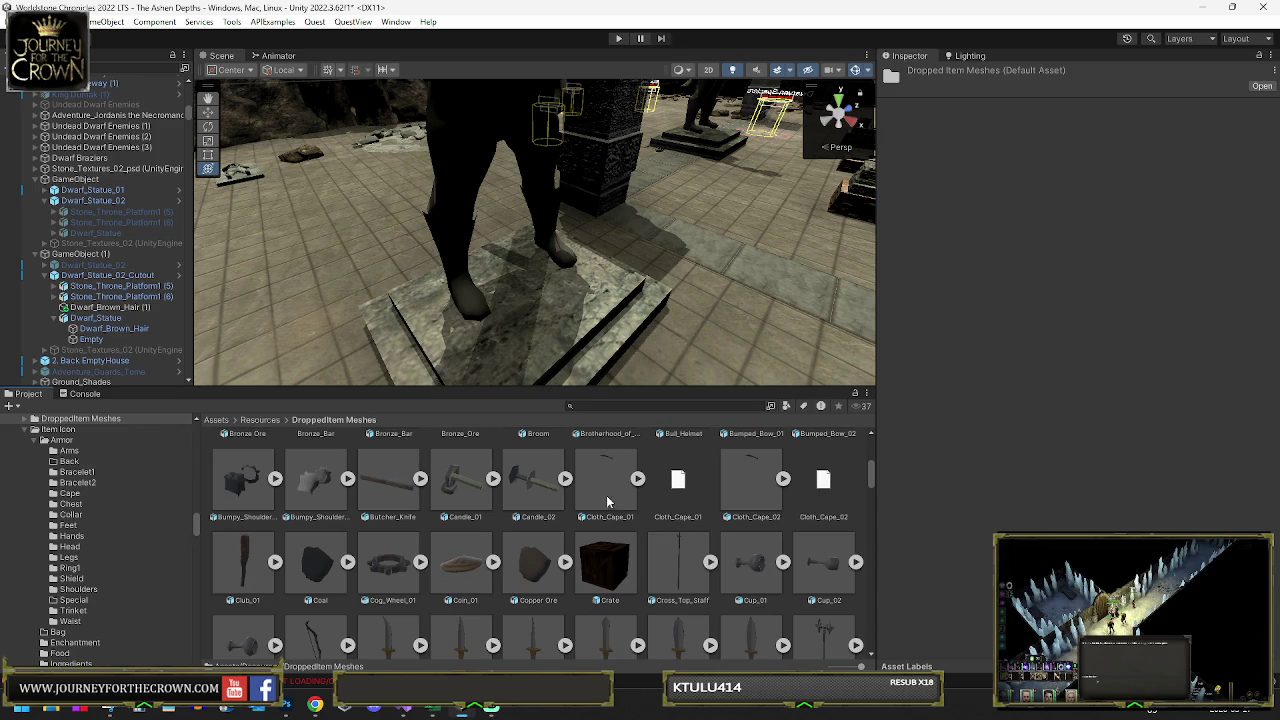
{"action": "scroll", "coordinate": [607, 500], "scroll_direction": "down", "scroll_amount": 4}
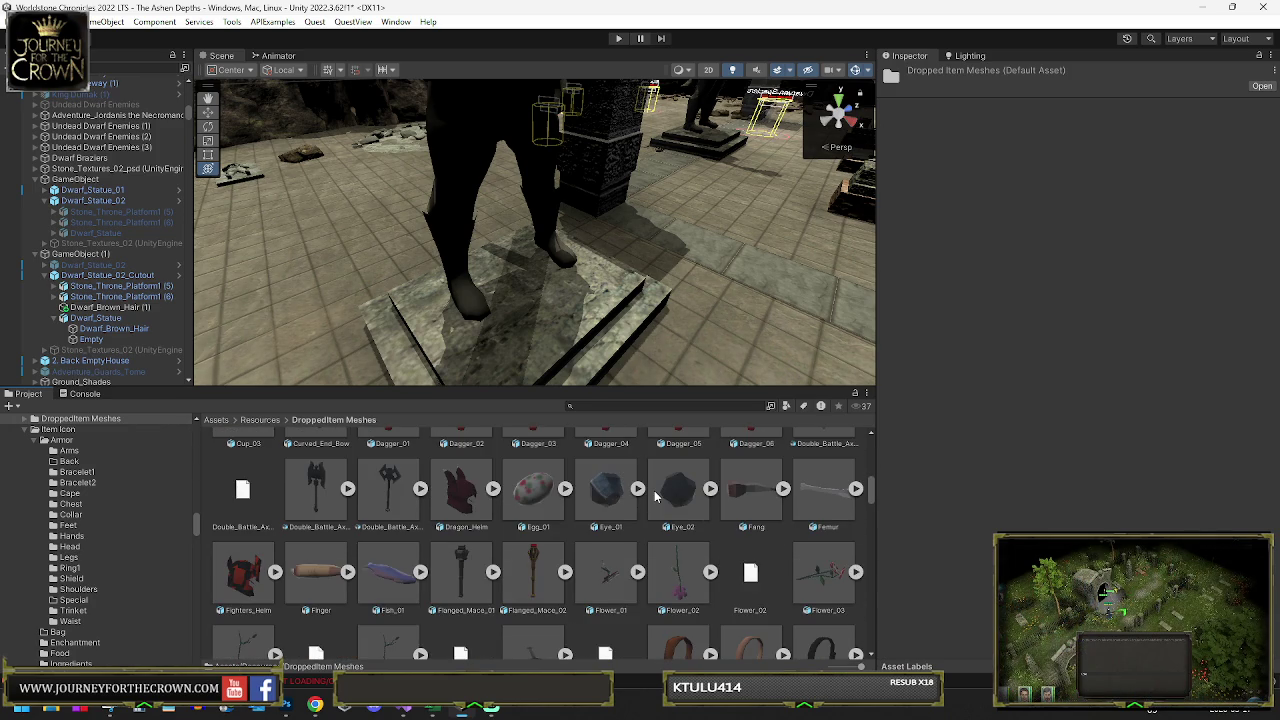
{"action": "scroll", "coordinate": [655, 495], "scroll_direction": "down", "scroll_amount": 5}
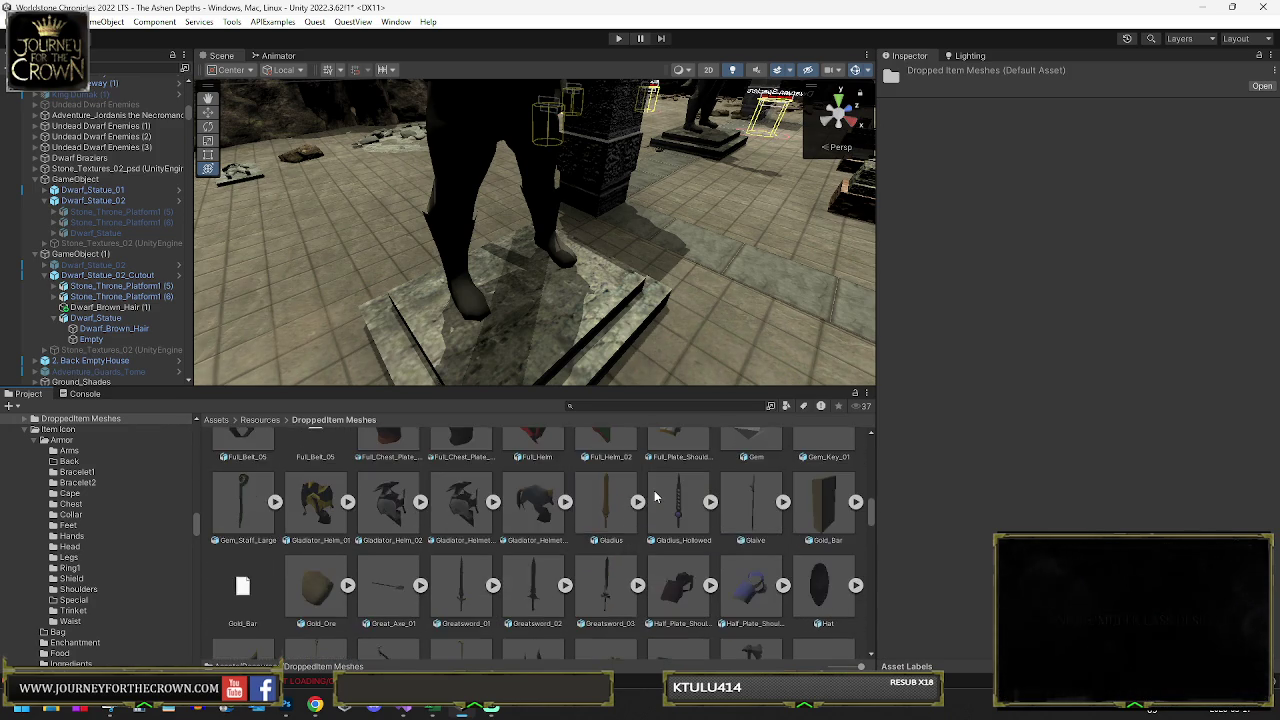
{"action": "scroll", "coordinate": [655, 495], "scroll_direction": "down", "scroll_amount": 4}
{"action": "left_click", "coordinate": [656, 408]}
{"action": "type", "text": "ts"}
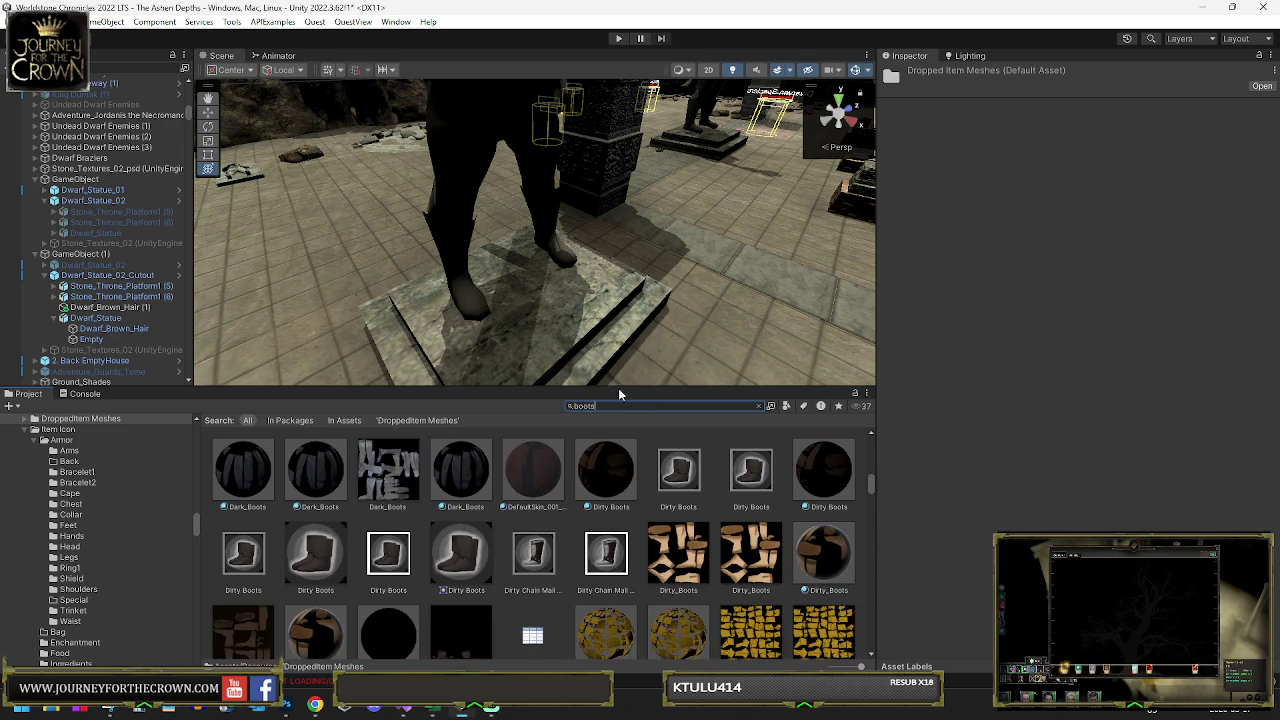
{"action": "left_click", "coordinate": [395, 420]}
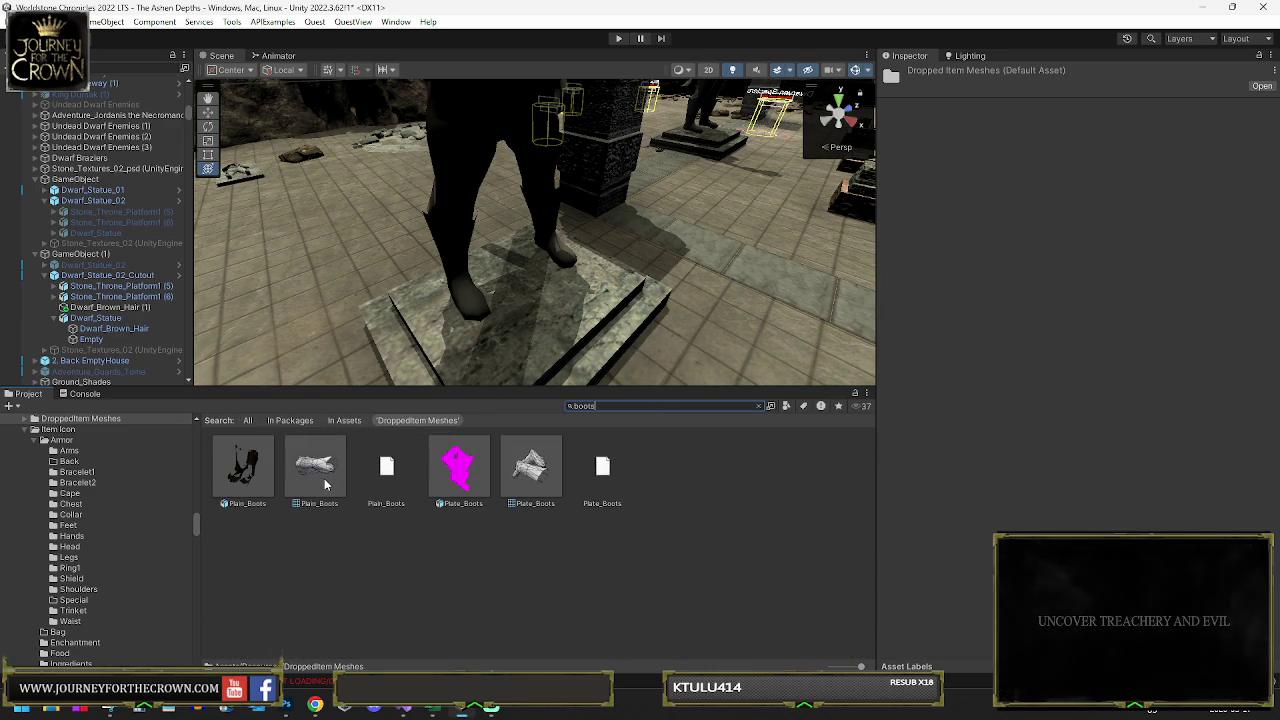
- Preview the Plate_Boots and Plain_Boots meshes in the Inspector
{"action": "right_click", "coordinate": [567, 523]}
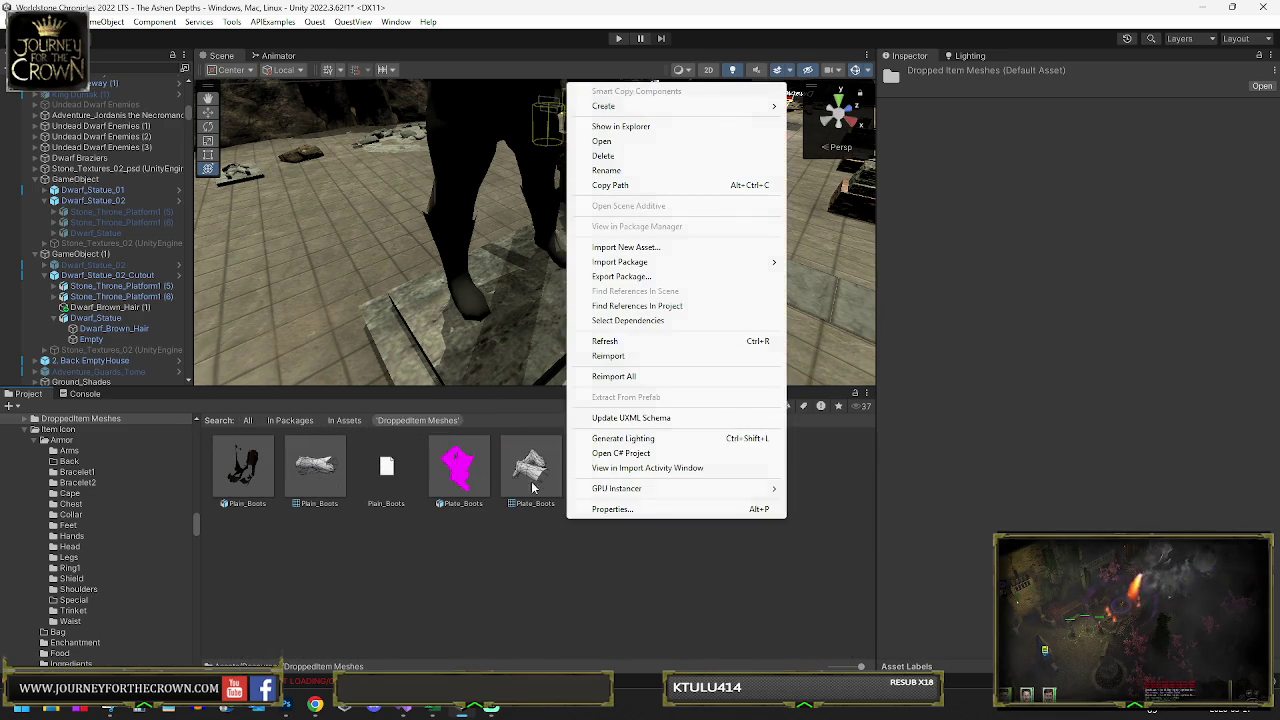
{"action": "left_click", "coordinate": [531, 468]}
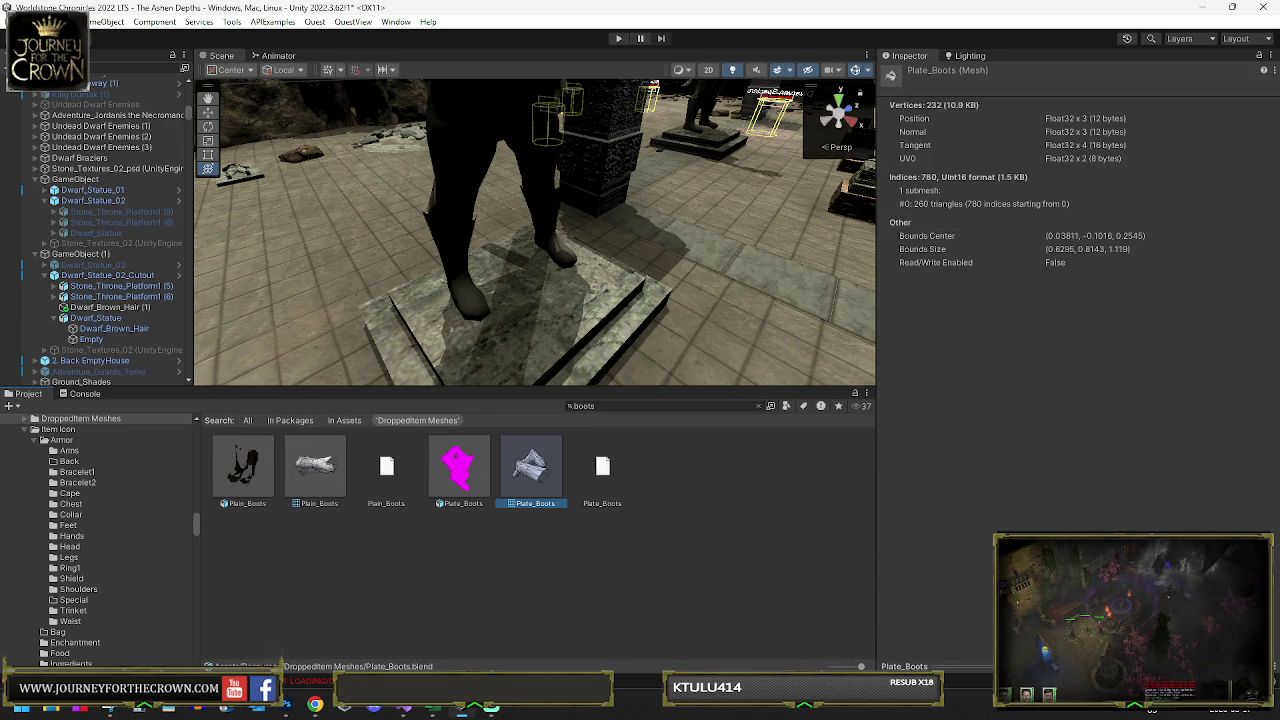
{"action": "left_click", "coordinate": [940, 666]}
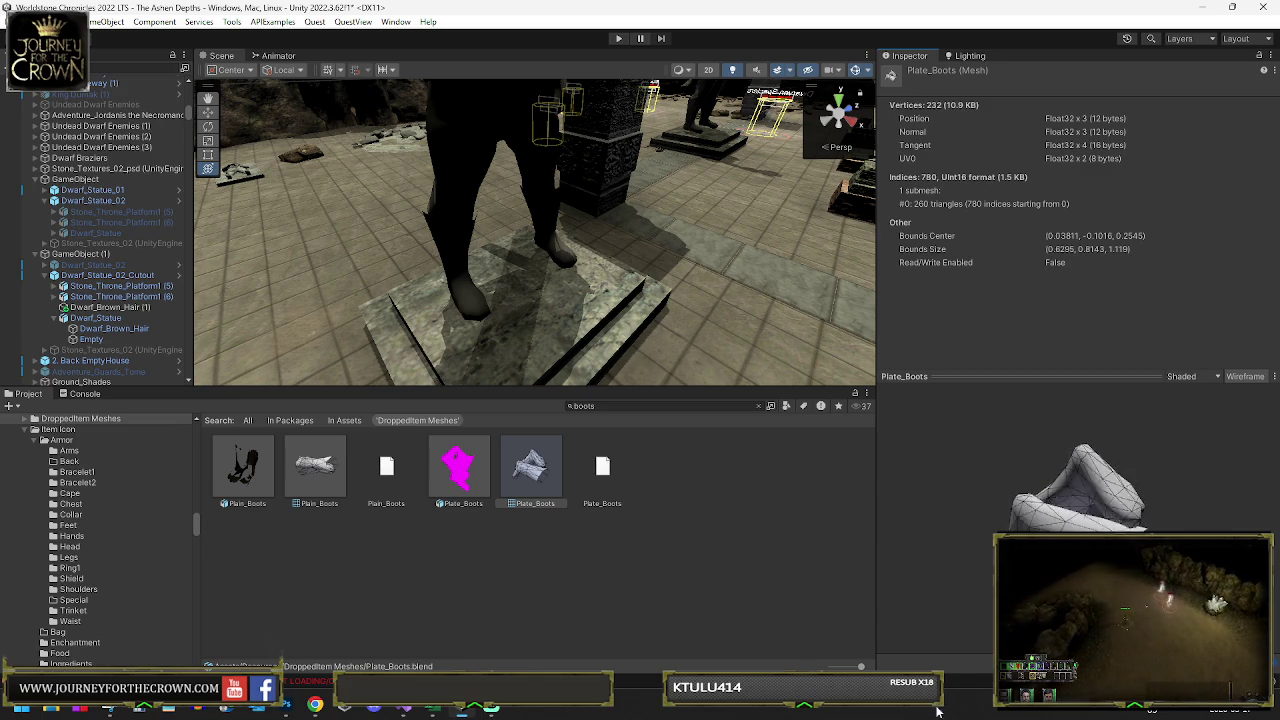
{"action": "left_click", "coordinate": [332, 471]}
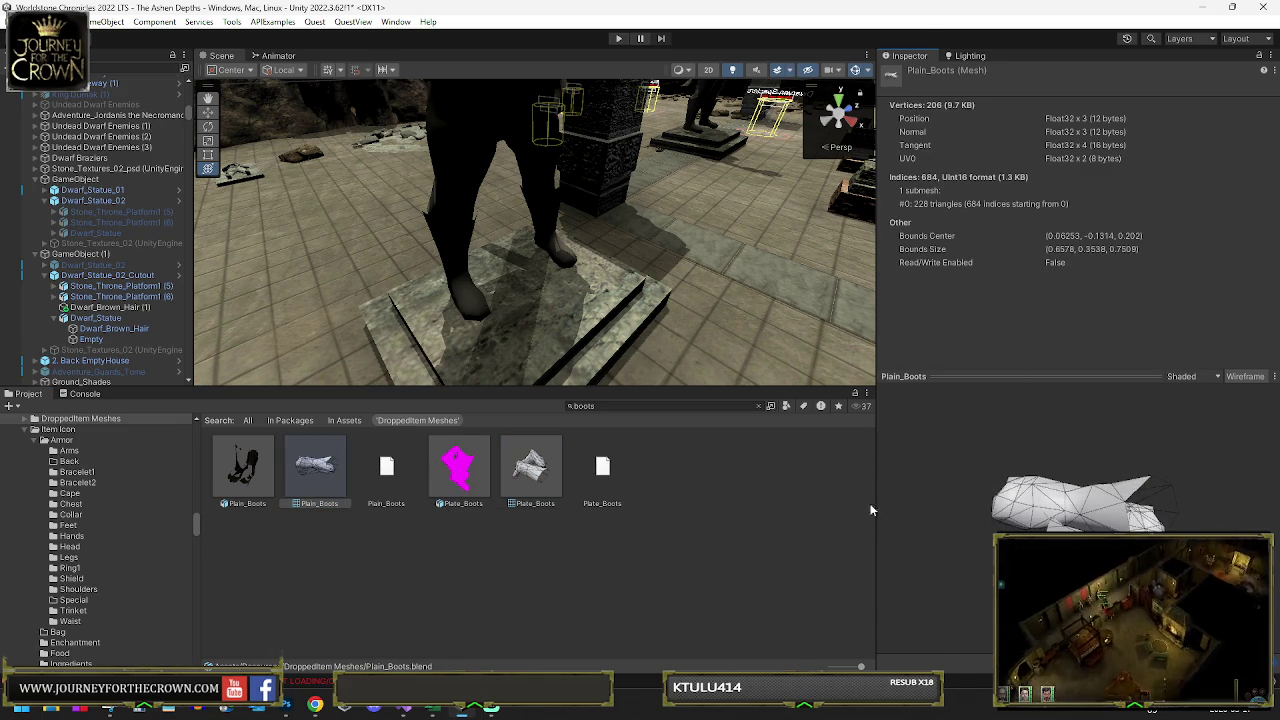
{"action": "key", "text": "Left"}
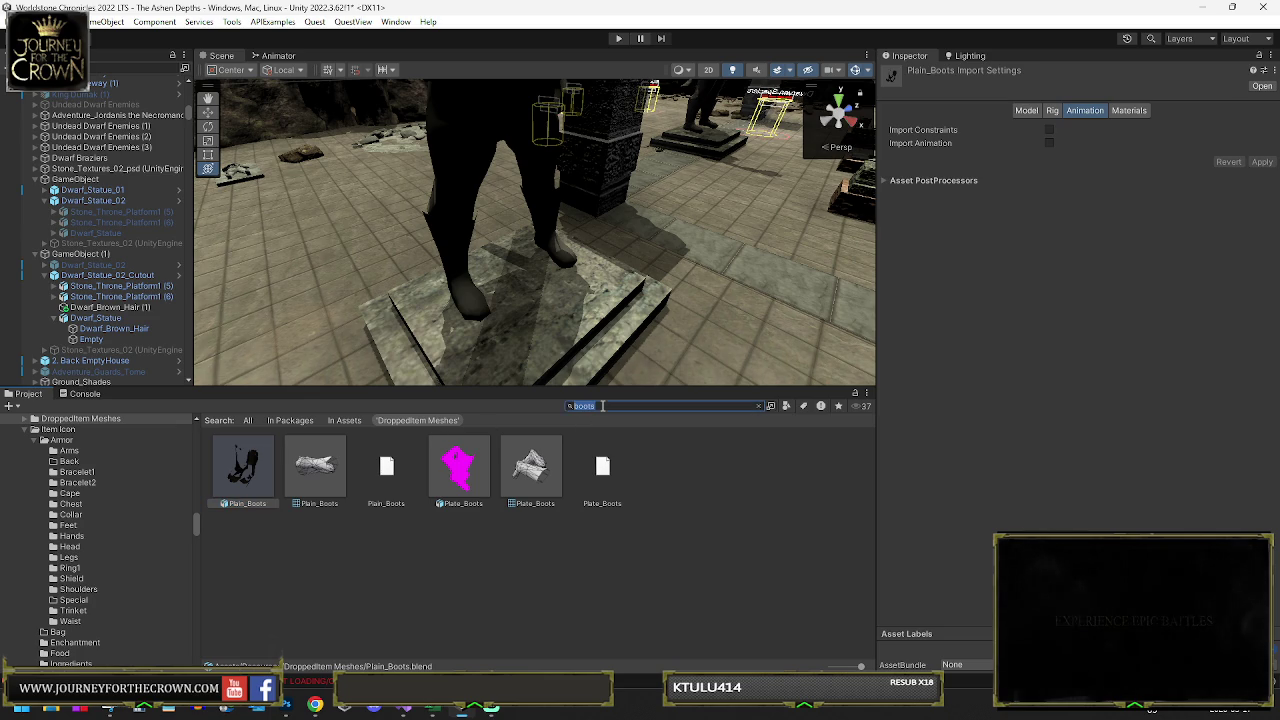
- Search 'tall boo' across all assets and drop Tall_Boots_01 onto Dwarf_Brown_Hair (1)
{"action": "type", "text": "tail"}
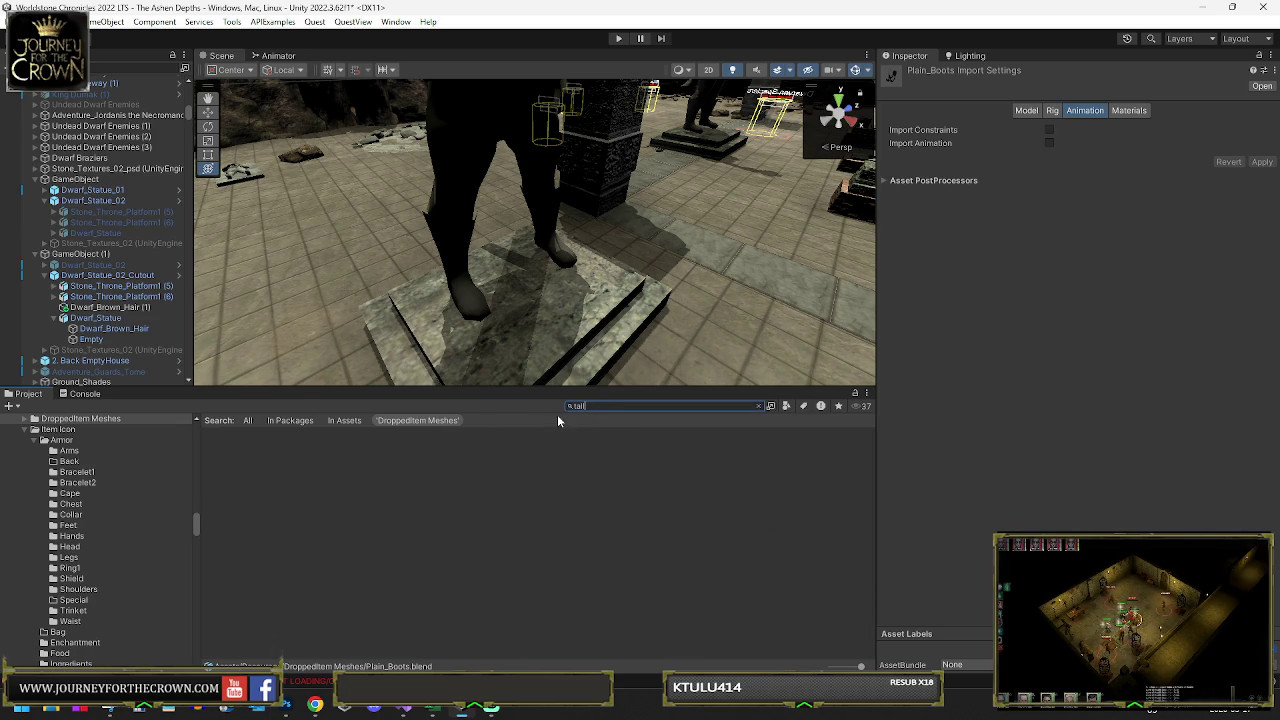
{"action": "key", "text": "ctrl+a"}
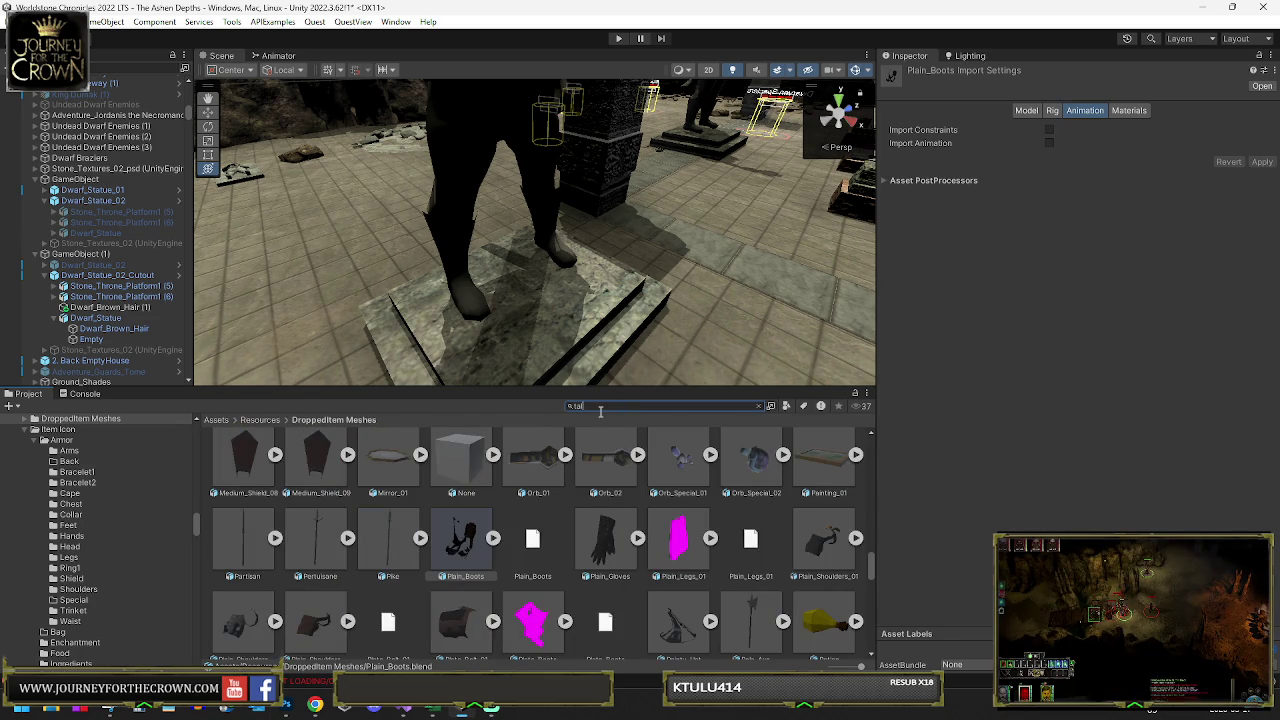
{"action": "type", "text": "l boo"}
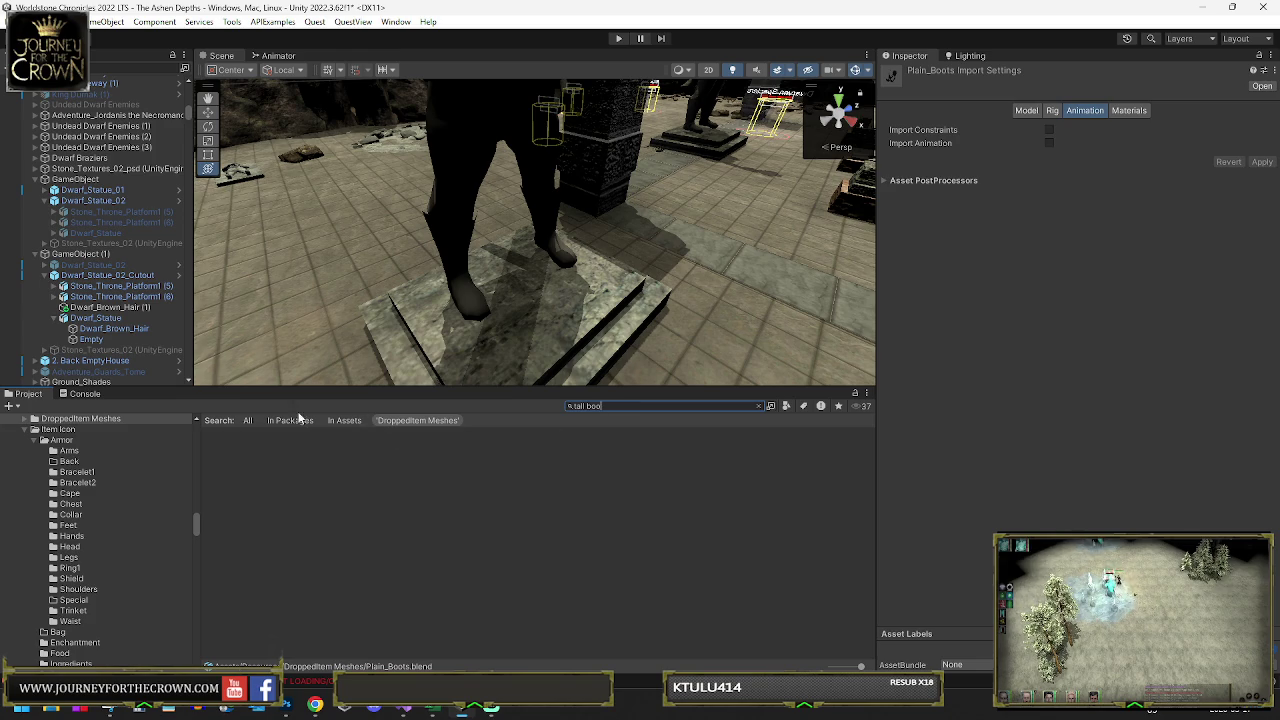
{"action": "left_click", "coordinate": [249, 418]}
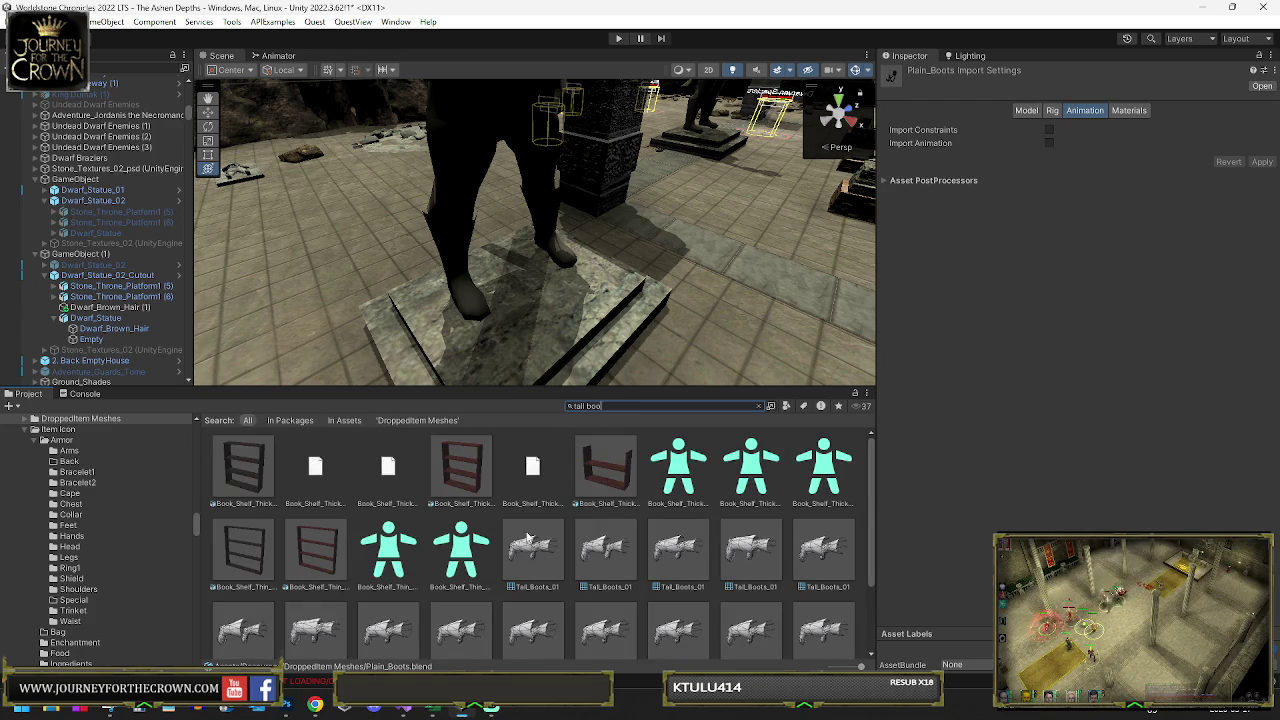
{"action": "left_click_drag", "start_coordinate": [535, 572], "coordinate": [128, 312]}
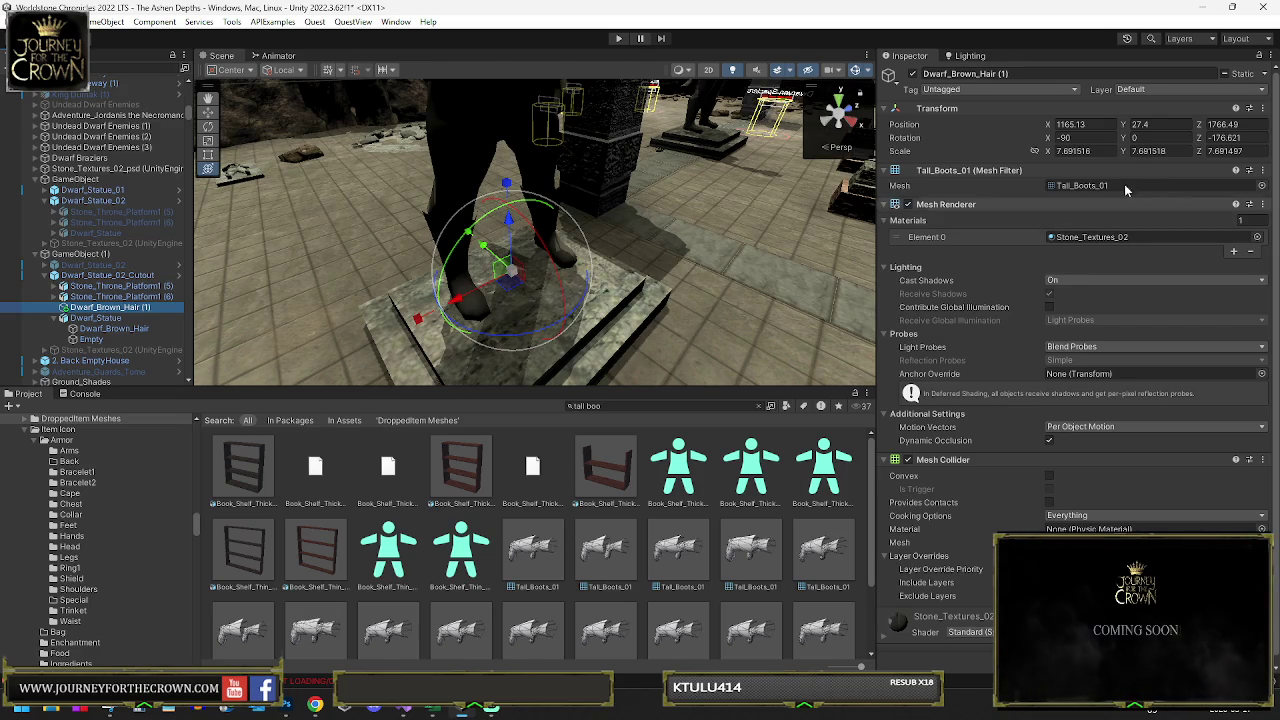
{"action": "left_click_drag", "start_coordinate": [512, 272], "coordinate": [508, 263]}
- Scale the Tall_Boots_01 boots up to about 925 to fit the statue
{"action": "scroll", "coordinate": [634, 323], "scroll_direction": "up", "scroll_amount": 5}
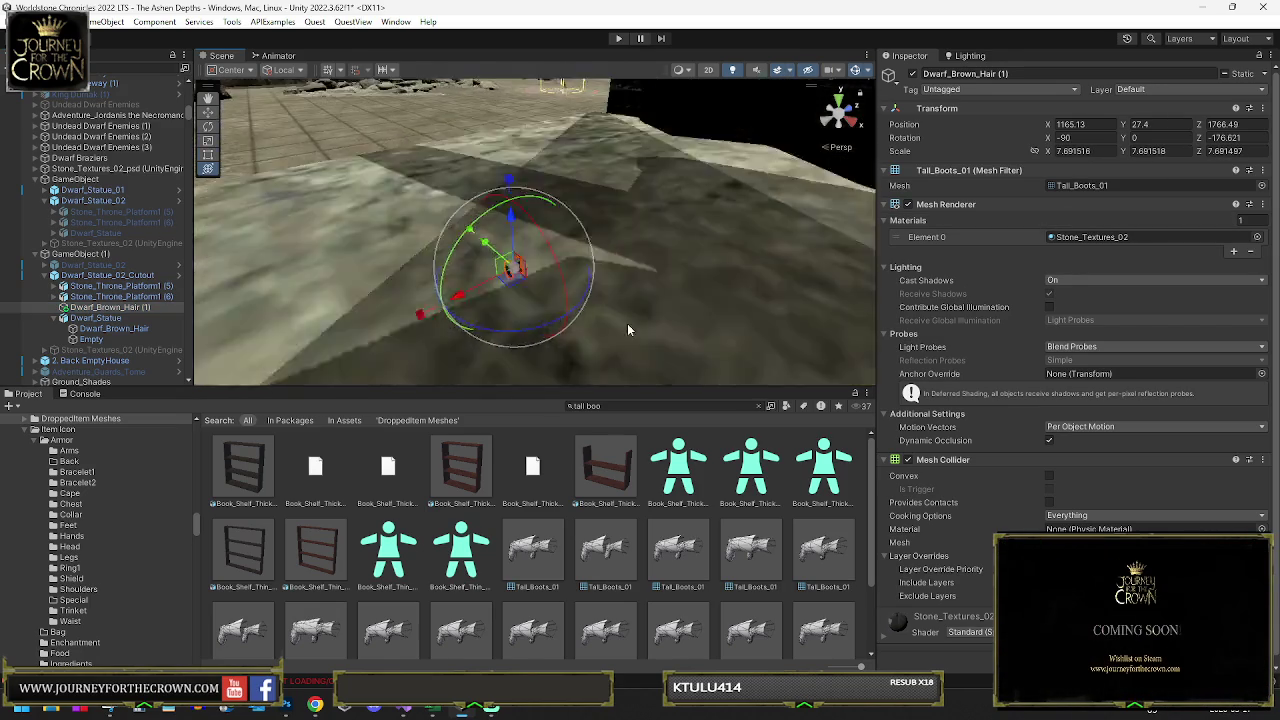
{"action": "scroll", "coordinate": [622, 311], "scroll_direction": "down", "scroll_amount": 8}
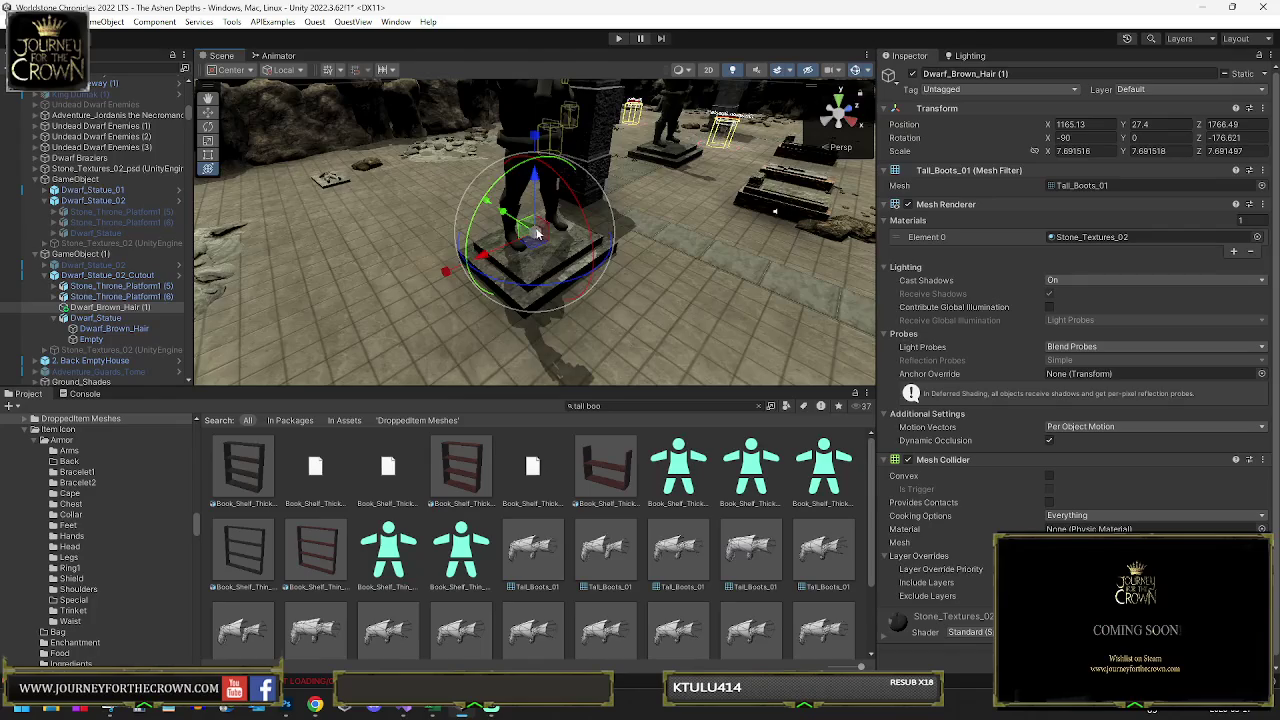
{"action": "left_click_drag", "start_coordinate": [523, 230], "coordinate": [570, 5]}
{"action": "left_click_drag", "start_coordinate": [352, 302], "coordinate": [530, 255]}
- Raise and nudge the boots into place around the dwarf statue's feet
{"action": "key", "text": "e"}
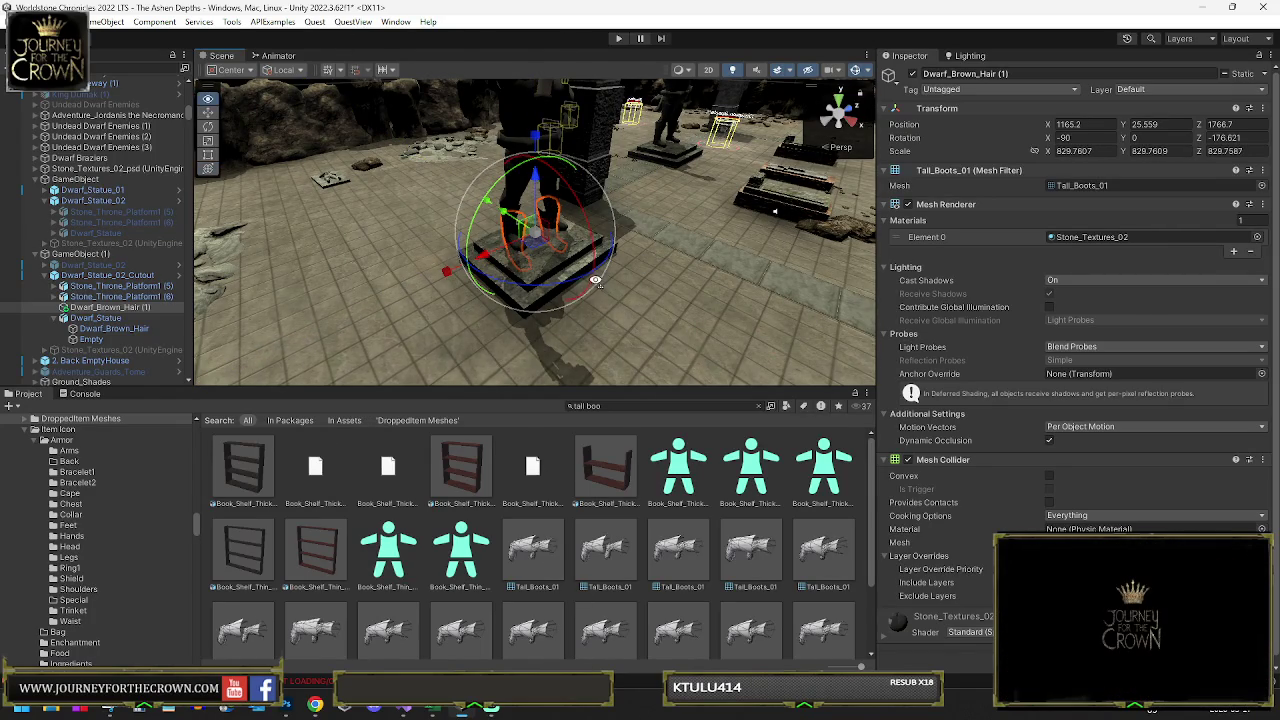
{"action": "scroll", "coordinate": [560, 245], "scroll_direction": "up", "scroll_amount": 5}
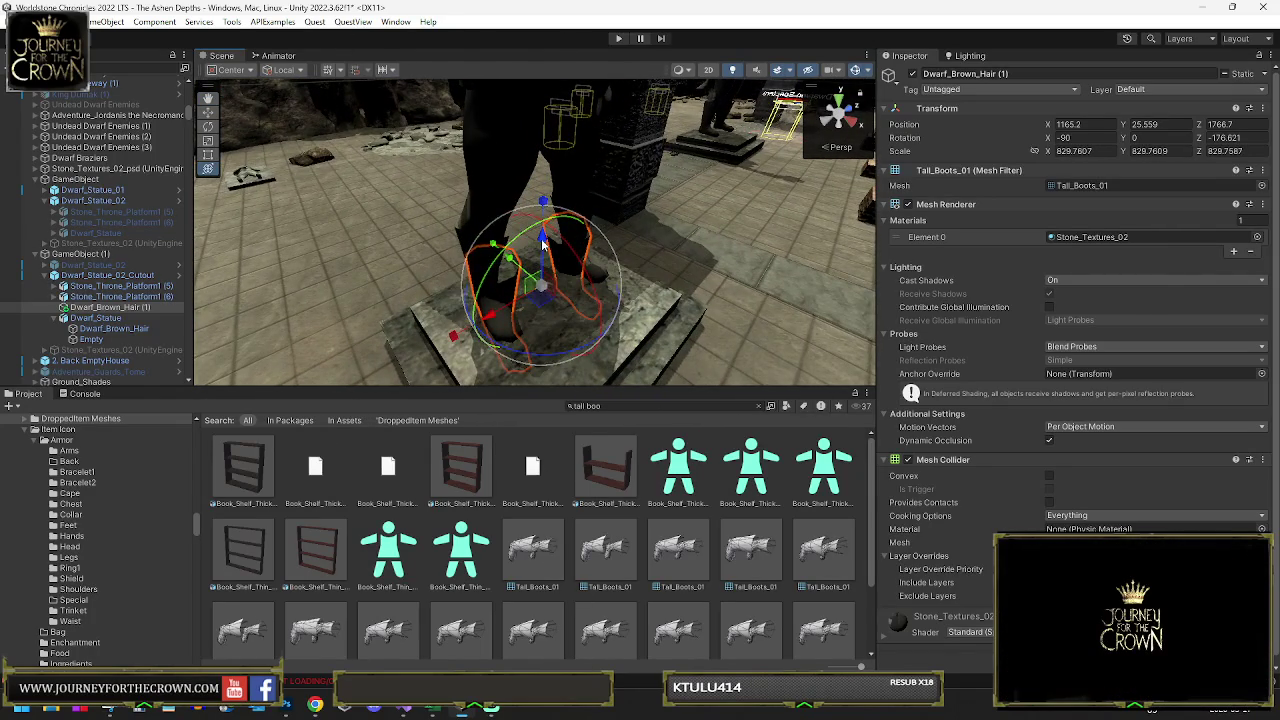
{"action": "mouse_move", "coordinate": [543, 243]}
{"action": "left_mouse_down"}
{"action": "mouse_move", "coordinate": [529, 288]}
{"action": "mouse_move", "coordinate": [552, 252]}
{"action": "left_mouse_up"}
{"action": "scroll", "coordinate": [529, 288], "scroll_direction": "up", "scroll_amount": 3}
{"action": "key", "text": "r"}
{"action": "key", "text": "e"}
{"action": "key", "text": "r"}
{"action": "key", "text": "e"}
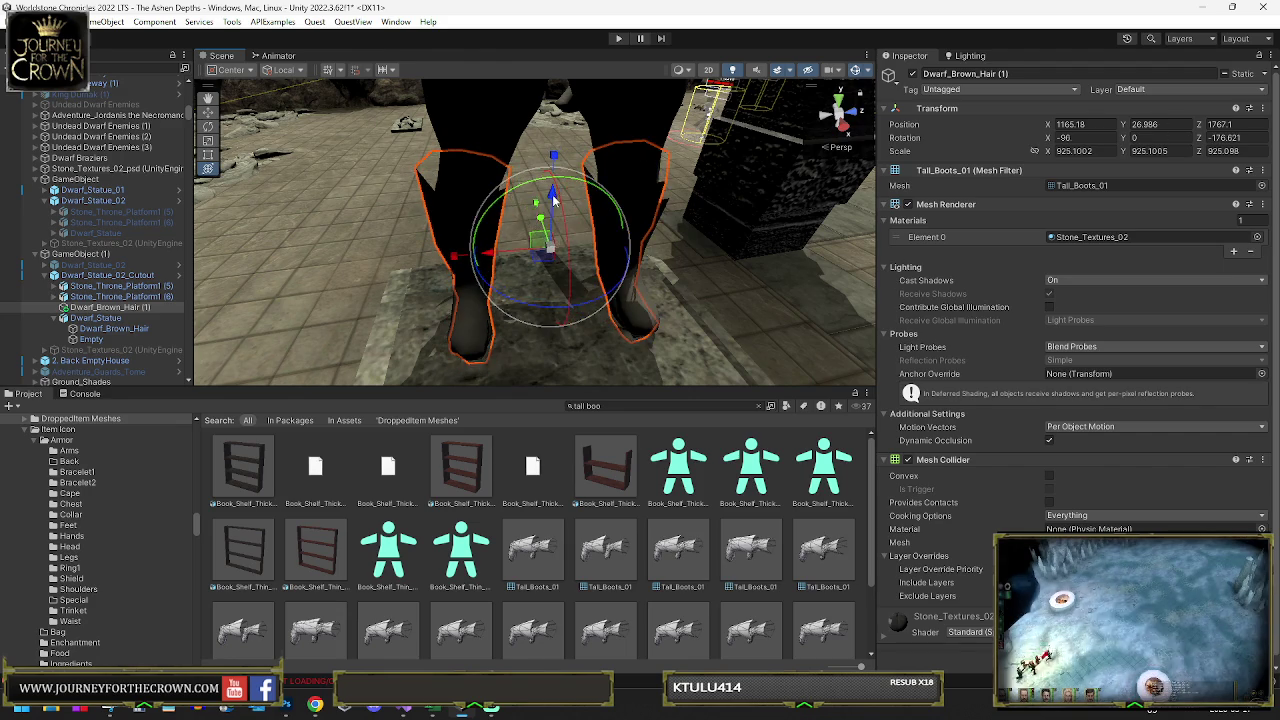
{"action": "key", "text": "r"}
{"action": "key", "text": "e"}
{"action": "key", "text": "w"}
{"action": "left_click_drag", "start_coordinate": [545, 250], "coordinate": [540, 262]}
{"action": "left_click", "coordinate": [114, 328]}
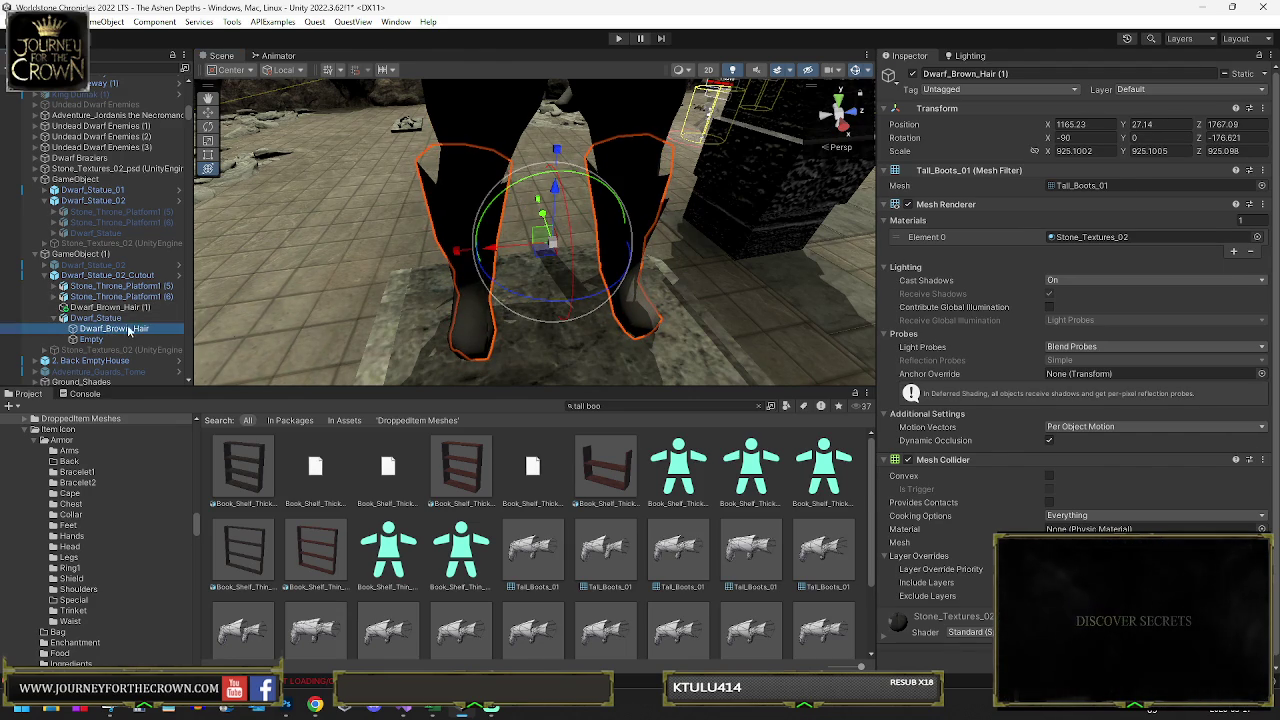
- After comparing it with the boots object, delete the nested Dwarf_Statue and reselect Dwarf_Statue_02_Cutout
{"action": "left_click", "coordinate": [1090, 237]}
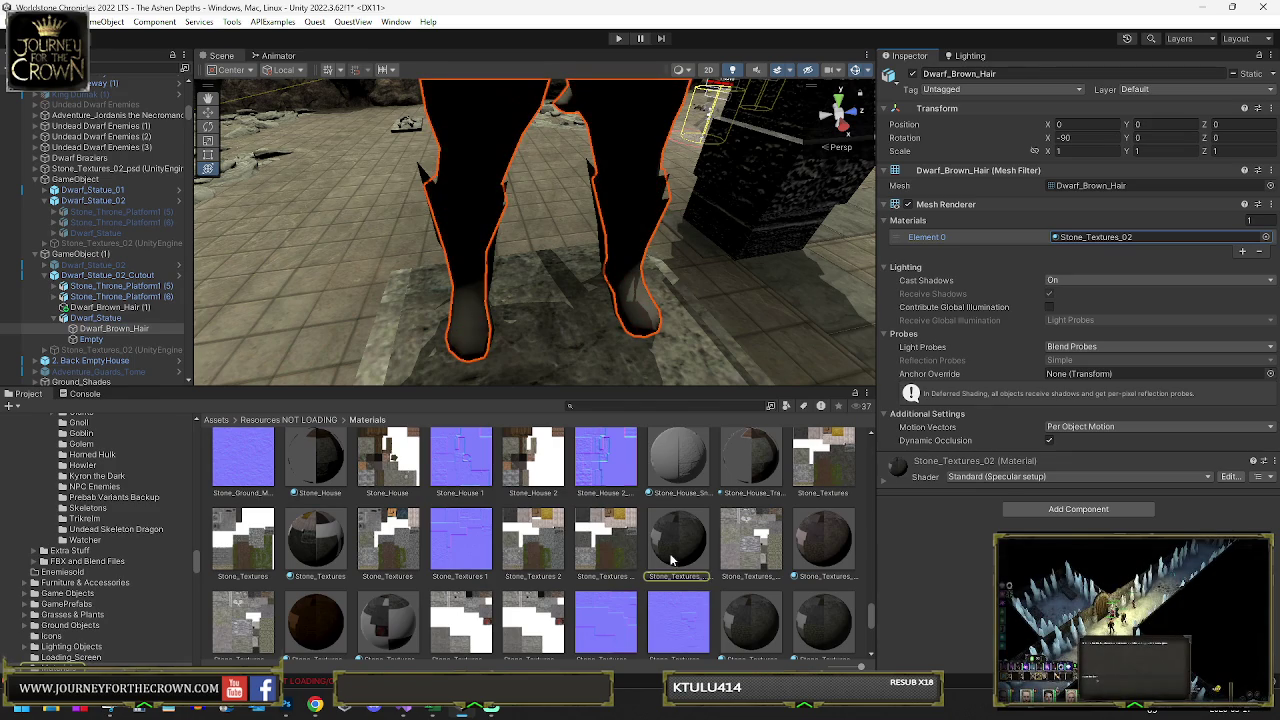
{"action": "left_click", "coordinate": [115, 319]}
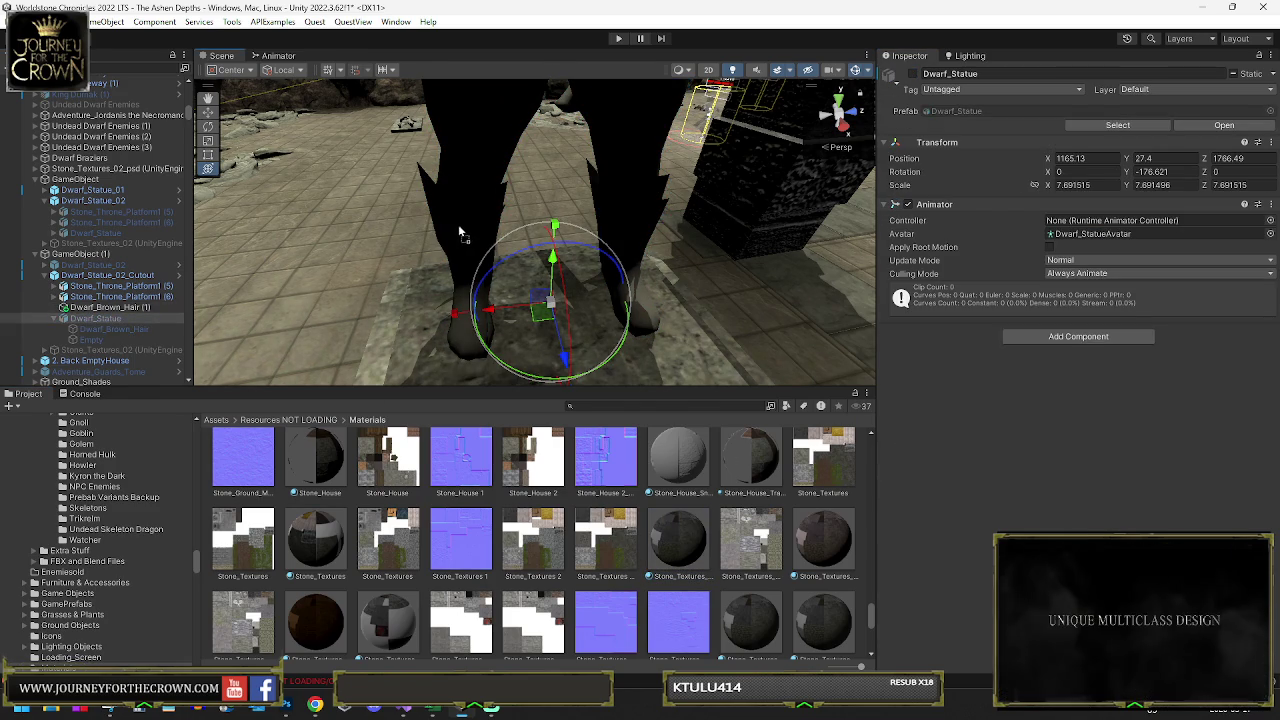
{"action": "left_click", "coordinate": [108, 307]}
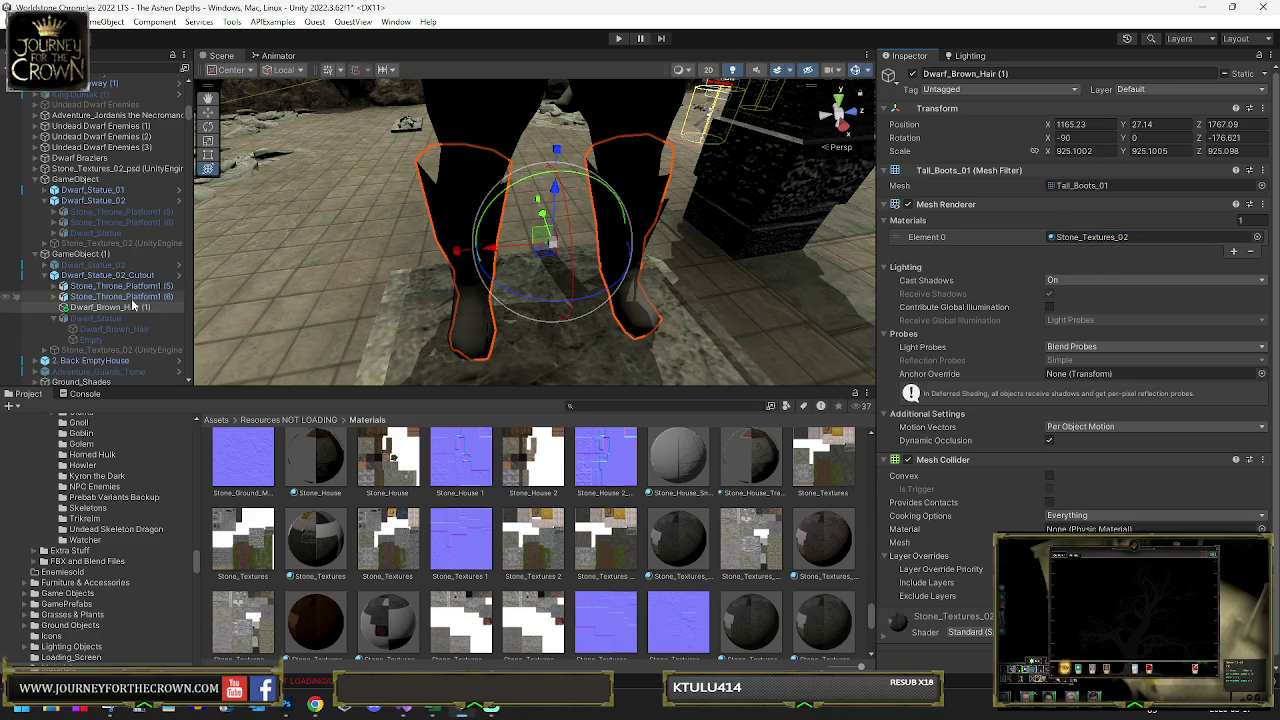
{"action": "left_click", "coordinate": [104, 318]}
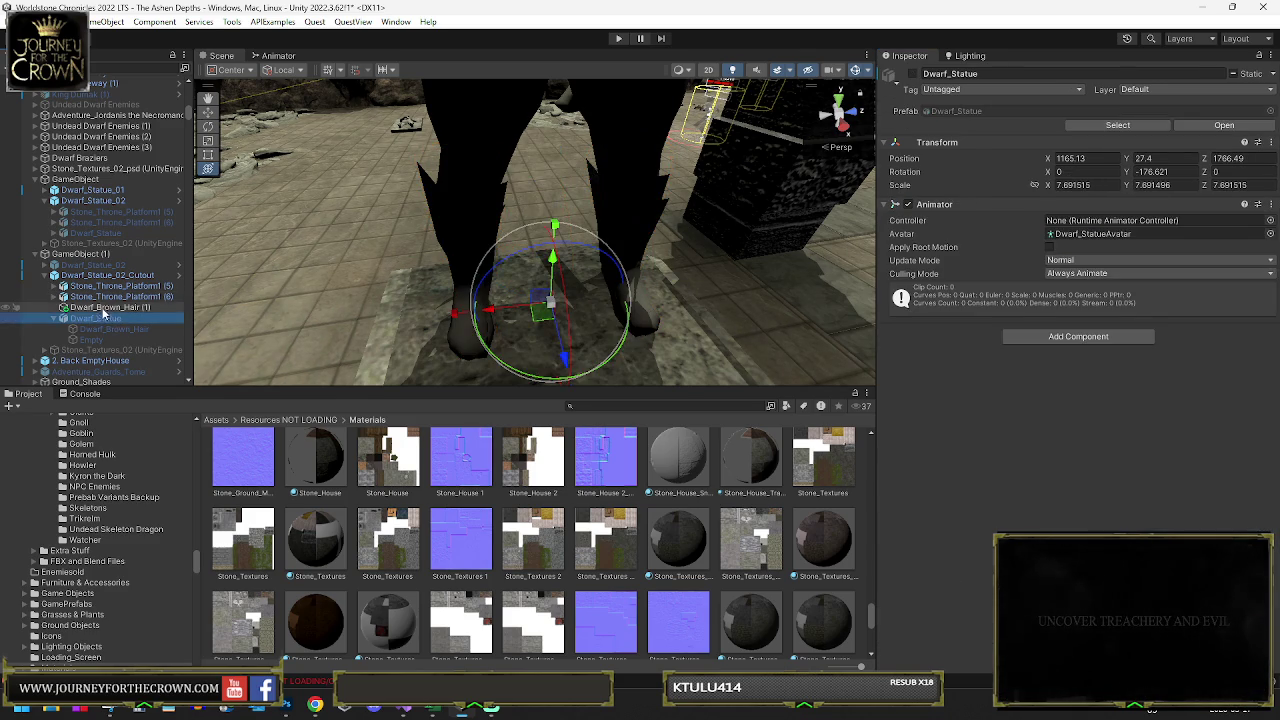
{"action": "key", "text": "Delete"}
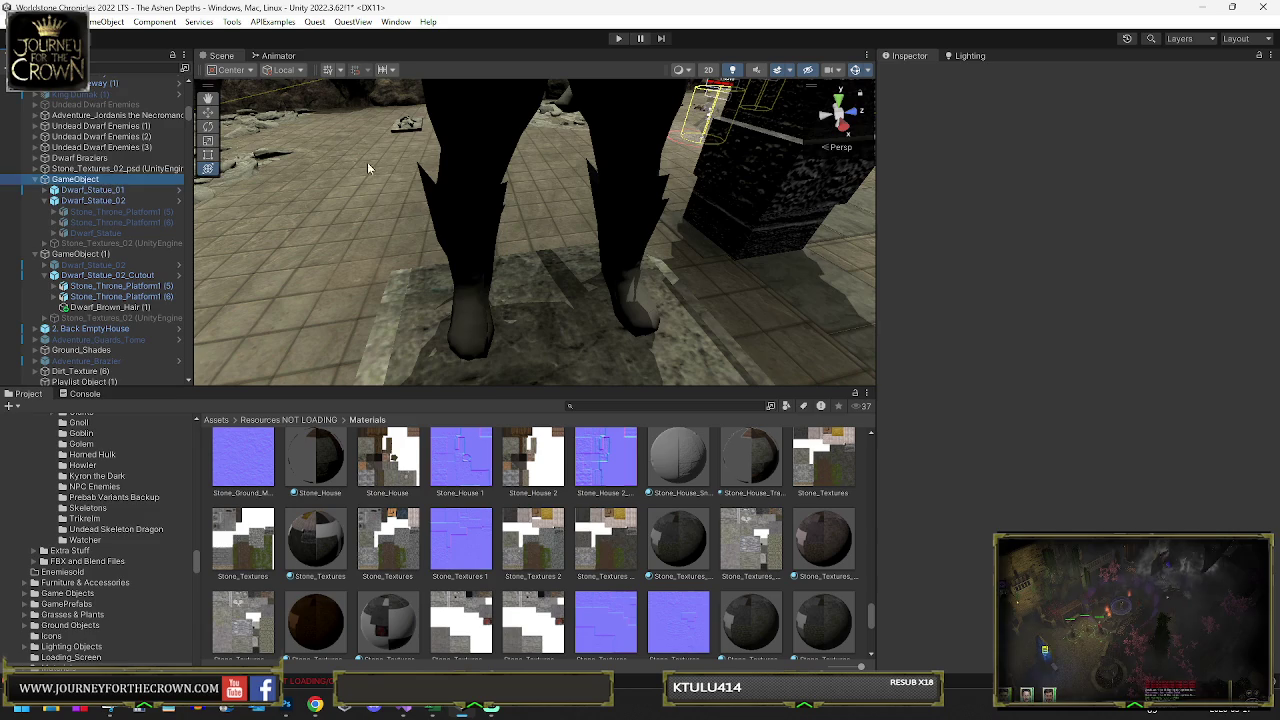
{"action": "left_click", "coordinate": [85, 179]}
{"action": "left_click", "coordinate": [634, 156]}
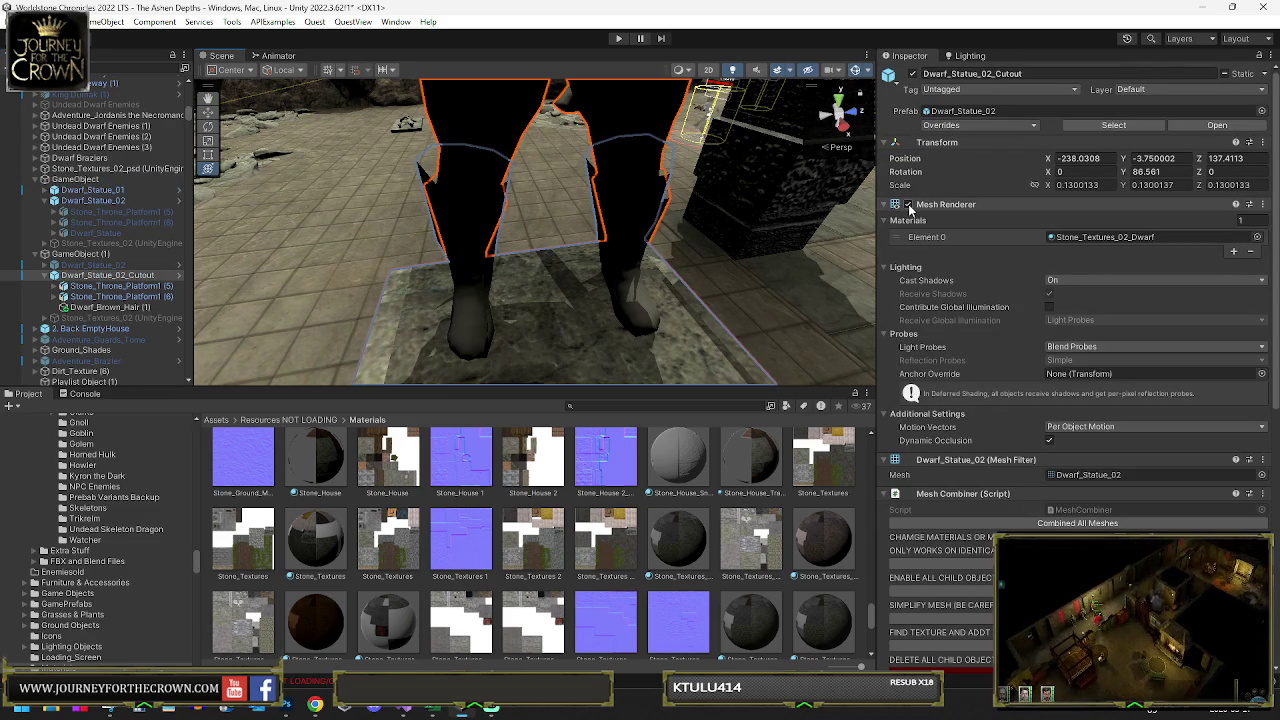
- Run Combined All Meshes on Dwarf_Statue_02_Cutout, then orbit and zoom out to view the boots
{"action": "left_click", "coordinate": [1006, 522]}
{"action": "left_click_drag", "start_coordinate": [762, 328], "coordinate": [560, 282]}
{"action": "scroll", "coordinate": [560, 282], "scroll_direction": "down", "scroll_amount": 5}
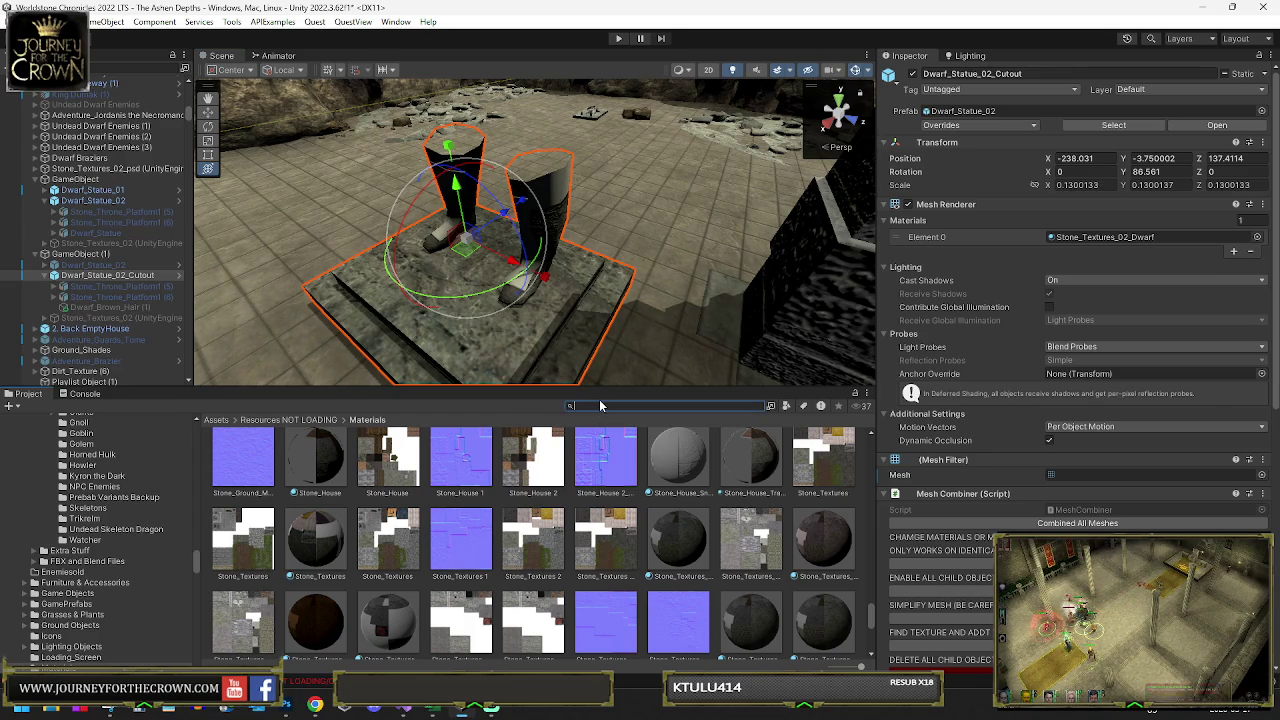
{"action": "type", "text": "tall"}
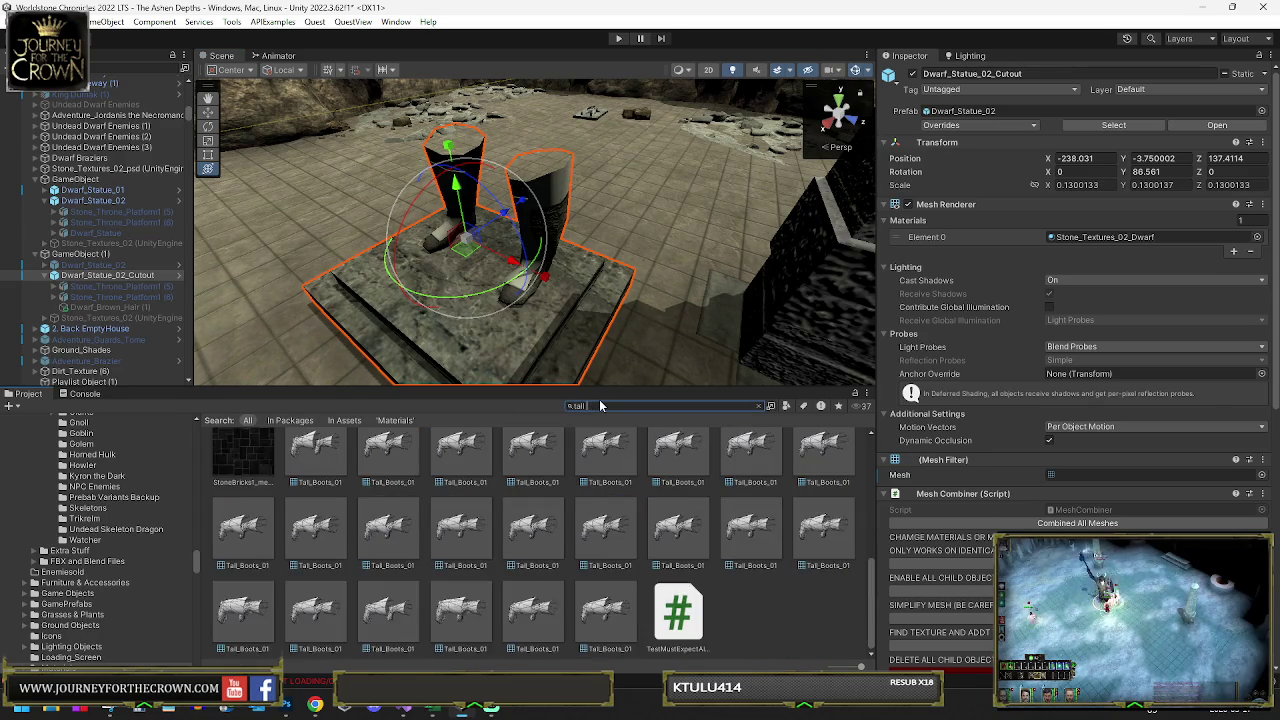
{"action": "key", "text": "BackSpace"}
{"action": "key", "text": "BackSpace"}
{"action": "key", "text": "BackSpace"}
{"action": "type", "text": "boot"}
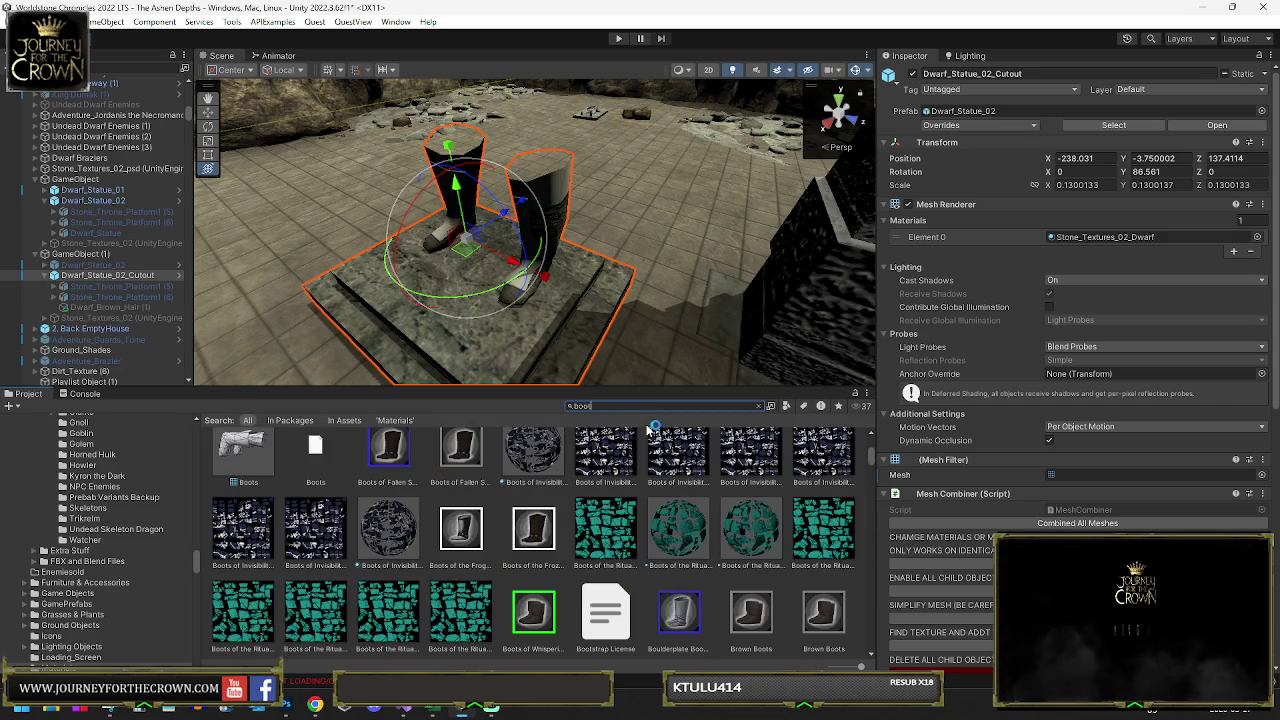
{"action": "type", "text": "s"}
{"action": "scroll", "coordinate": [600, 480], "scroll_direction": "down", "scroll_amount": 3}
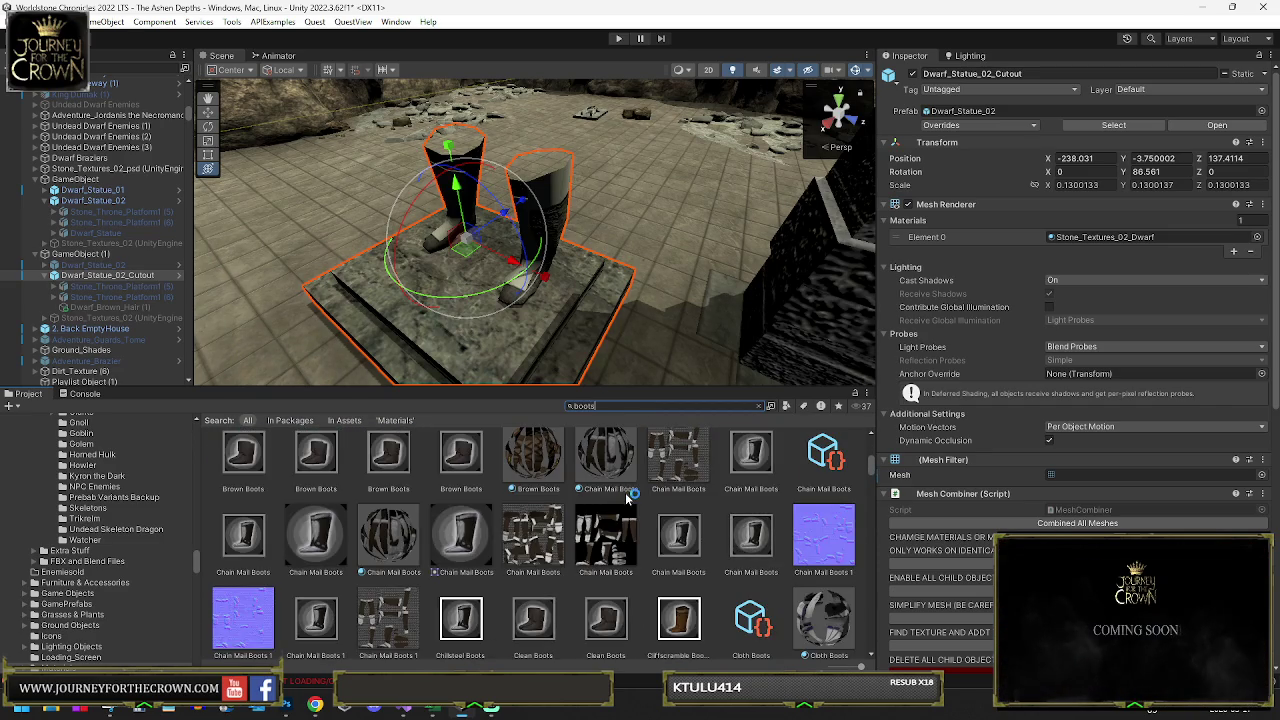
{"action": "scroll", "coordinate": [630, 497], "scroll_direction": "down", "scroll_amount": 10}
{"action": "scroll", "coordinate": [633, 497], "scroll_direction": "down", "scroll_amount": 10}
{"action": "scroll", "coordinate": [633, 493], "scroll_direction": "down", "scroll_amount": 10}
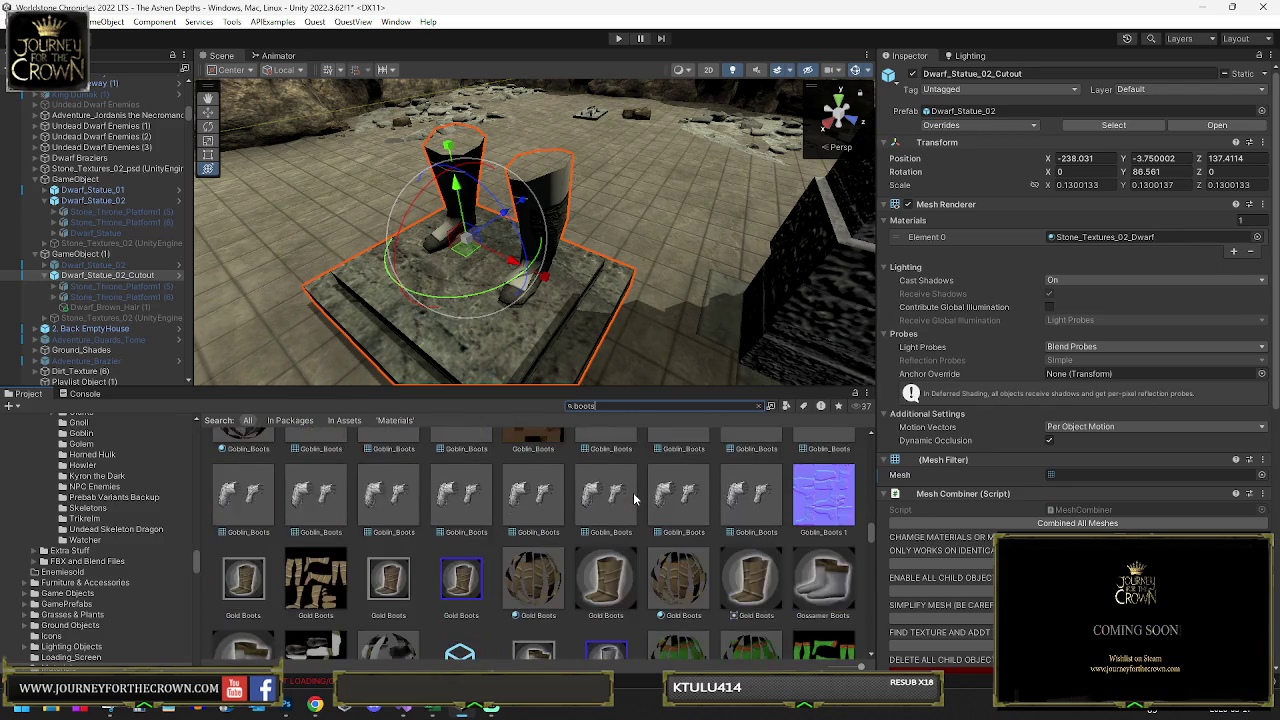
{"action": "scroll", "coordinate": [633, 492], "scroll_direction": "down", "scroll_amount": 10}
{"action": "scroll", "coordinate": [633, 492], "scroll_direction": "down", "scroll_amount": 5}
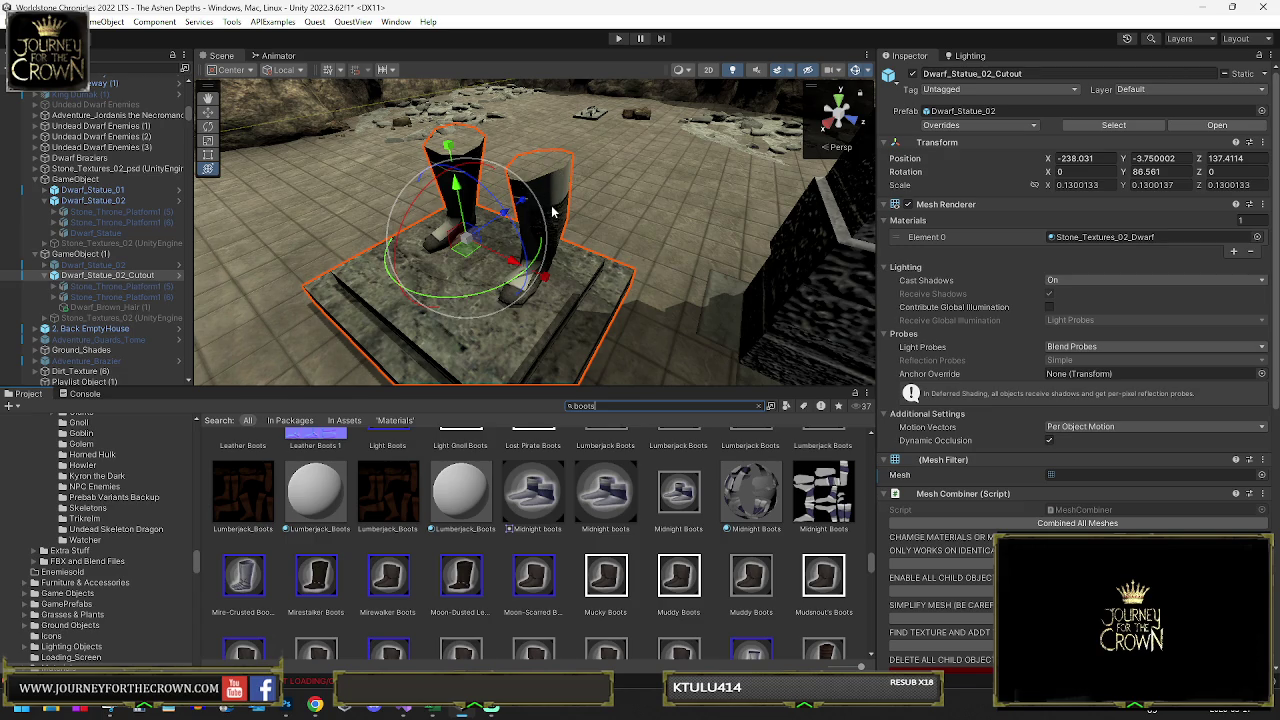
{"action": "mouse_move", "coordinate": [685, 272]}
{"action": "left_mouse_down"}
{"action": "mouse_move", "coordinate": [654, 251]}
{"action": "mouse_move", "coordinate": [651, 262]}
{"action": "left_mouse_up"}
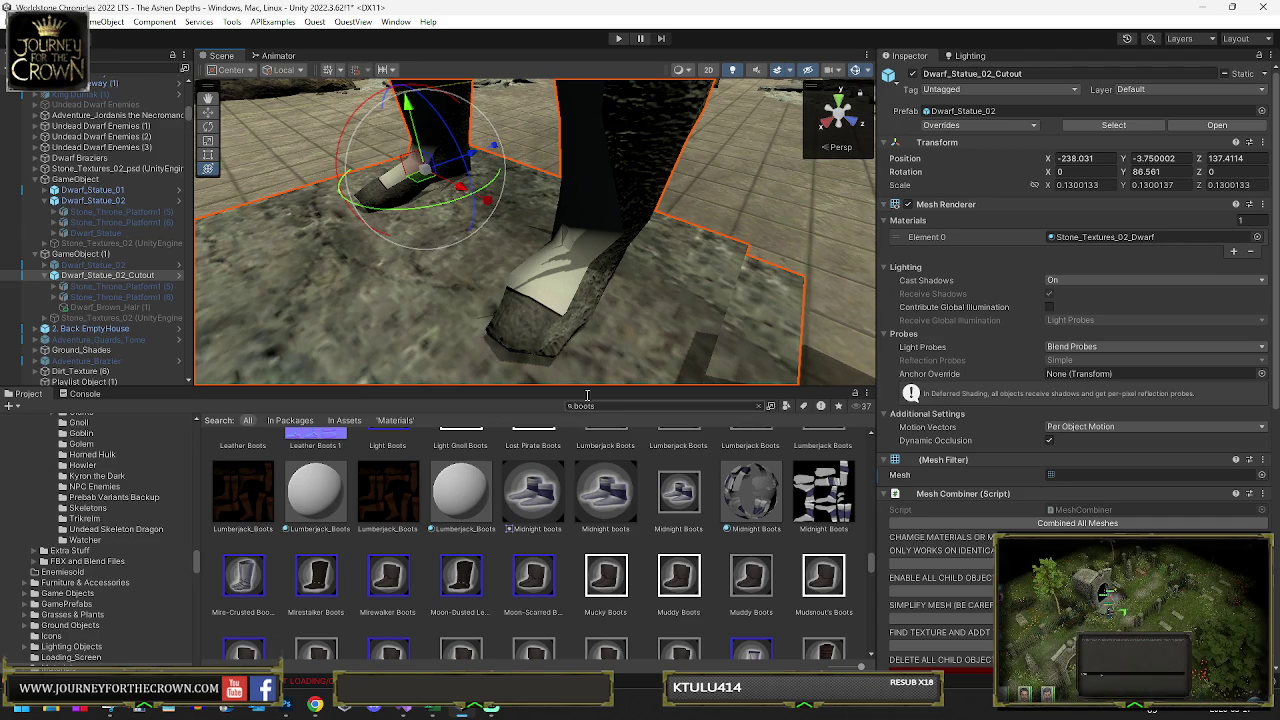
{"action": "scroll", "coordinate": [694, 210], "scroll_direction": "down", "scroll_amount": 8}
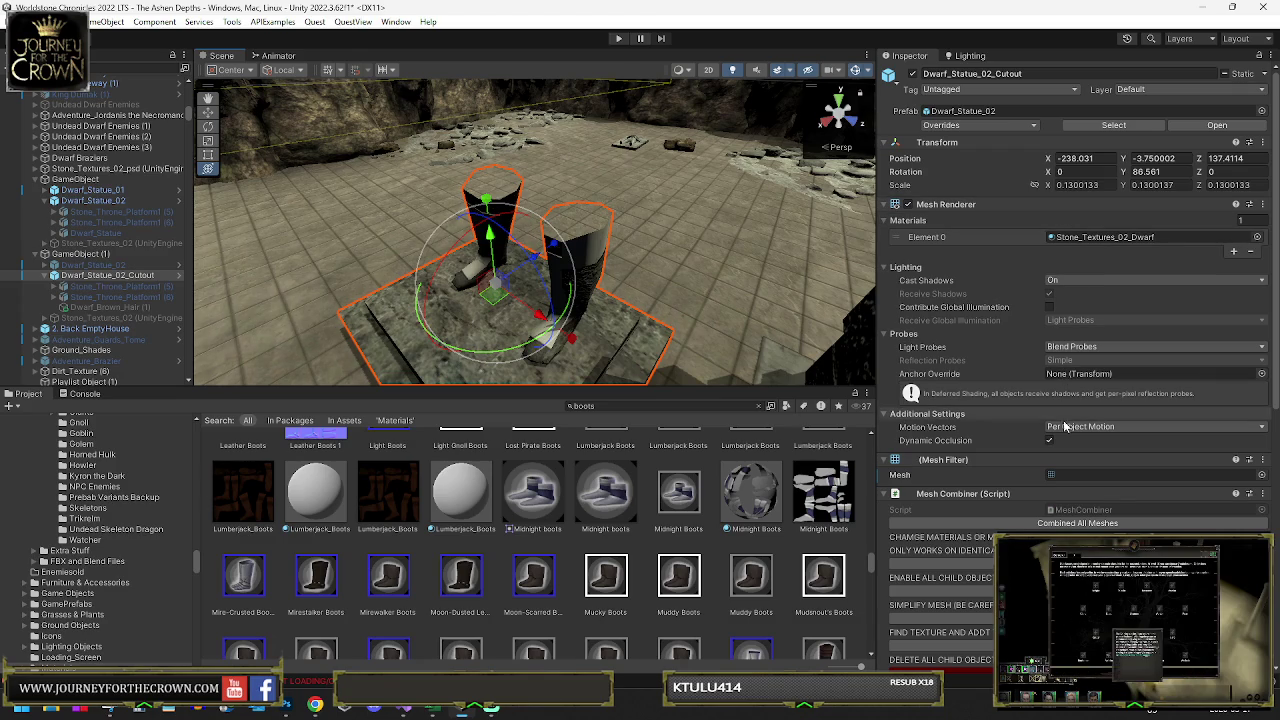
- Ping Tall_Boots_01 from Dwarf_Brown_Hair (1) in FBX and Blend Files, then open the Start menu
{"action": "left_click", "coordinate": [115, 307]}
{"action": "left_click", "coordinate": [1082, 185]}
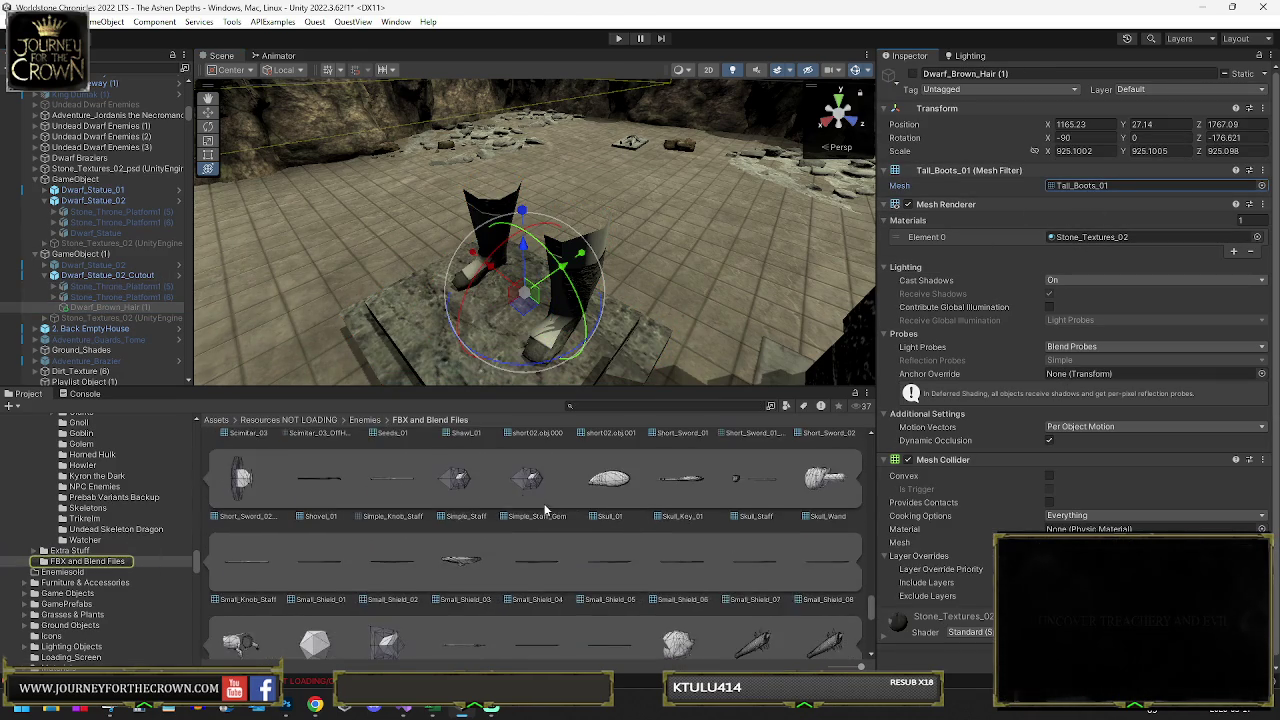
{"action": "scroll", "coordinate": [532, 505], "scroll_direction": "up", "scroll_amount": 8}
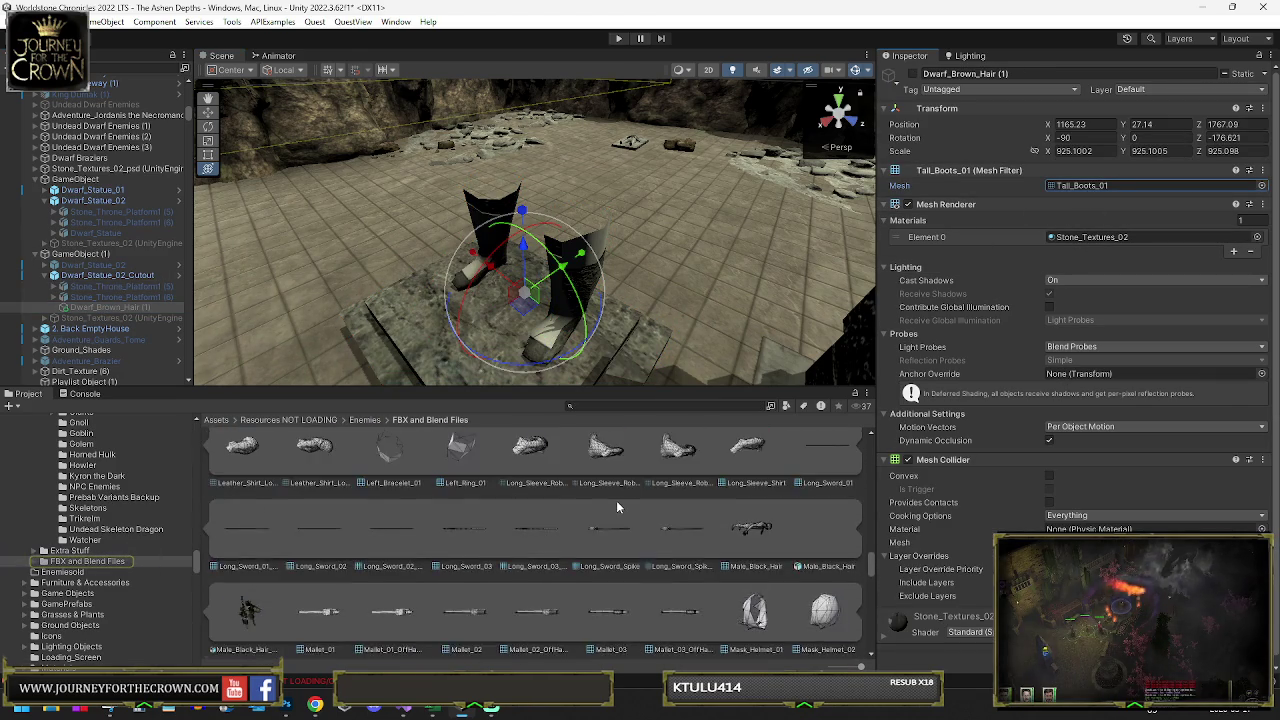
{"action": "scroll", "coordinate": [620, 500], "scroll_direction": "up", "scroll_amount": 10}
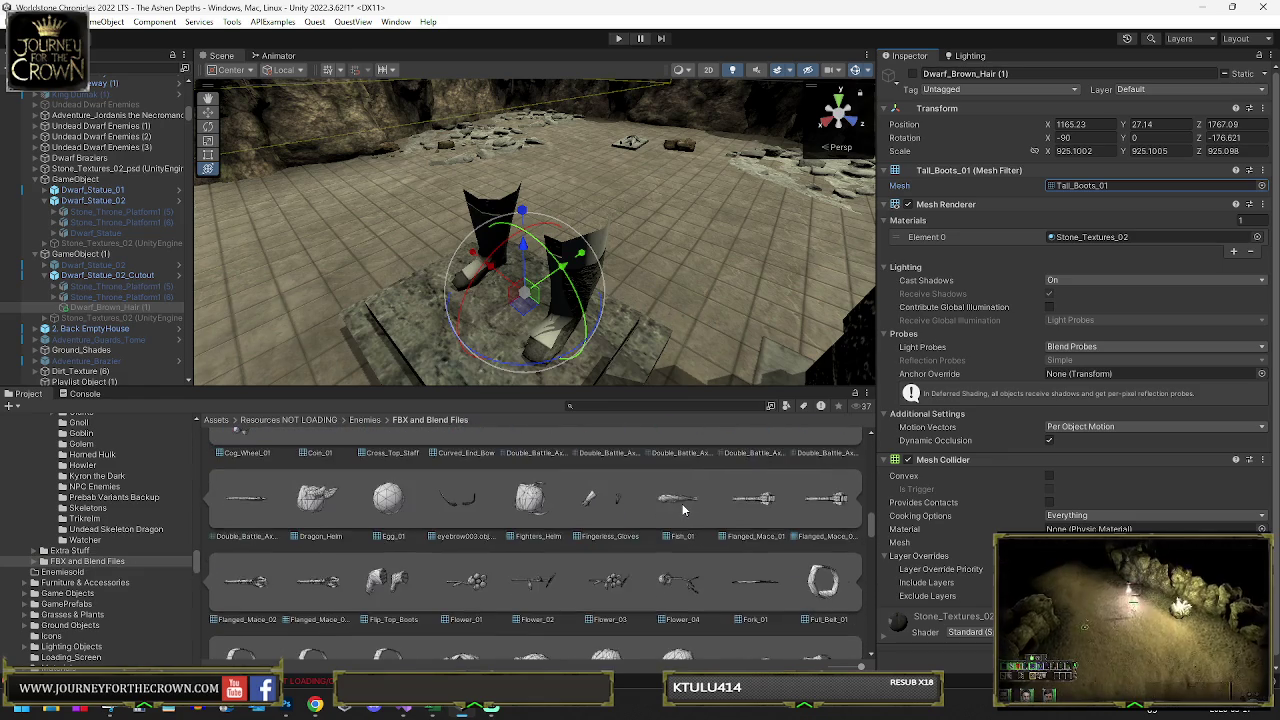
{"action": "scroll", "coordinate": [683, 510], "scroll_direction": "up", "scroll_amount": 6}
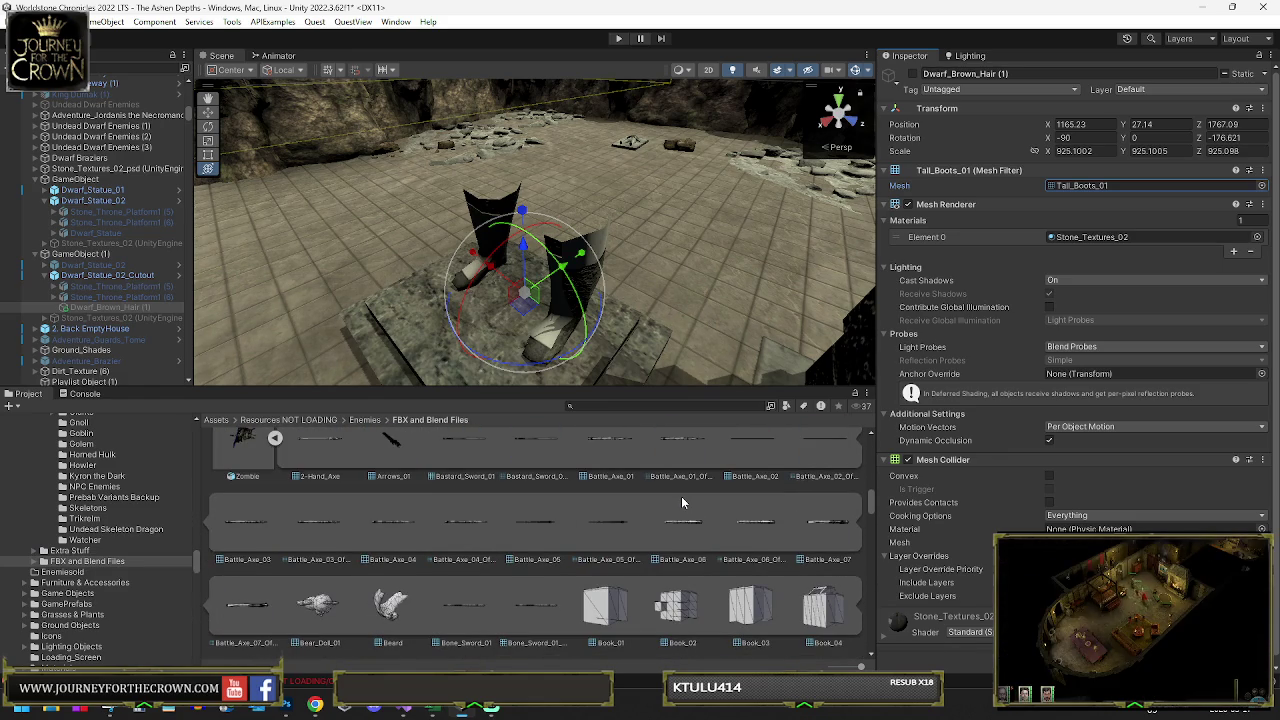
{"action": "scroll", "coordinate": [677, 500], "scroll_direction": "down", "scroll_amount": 1}
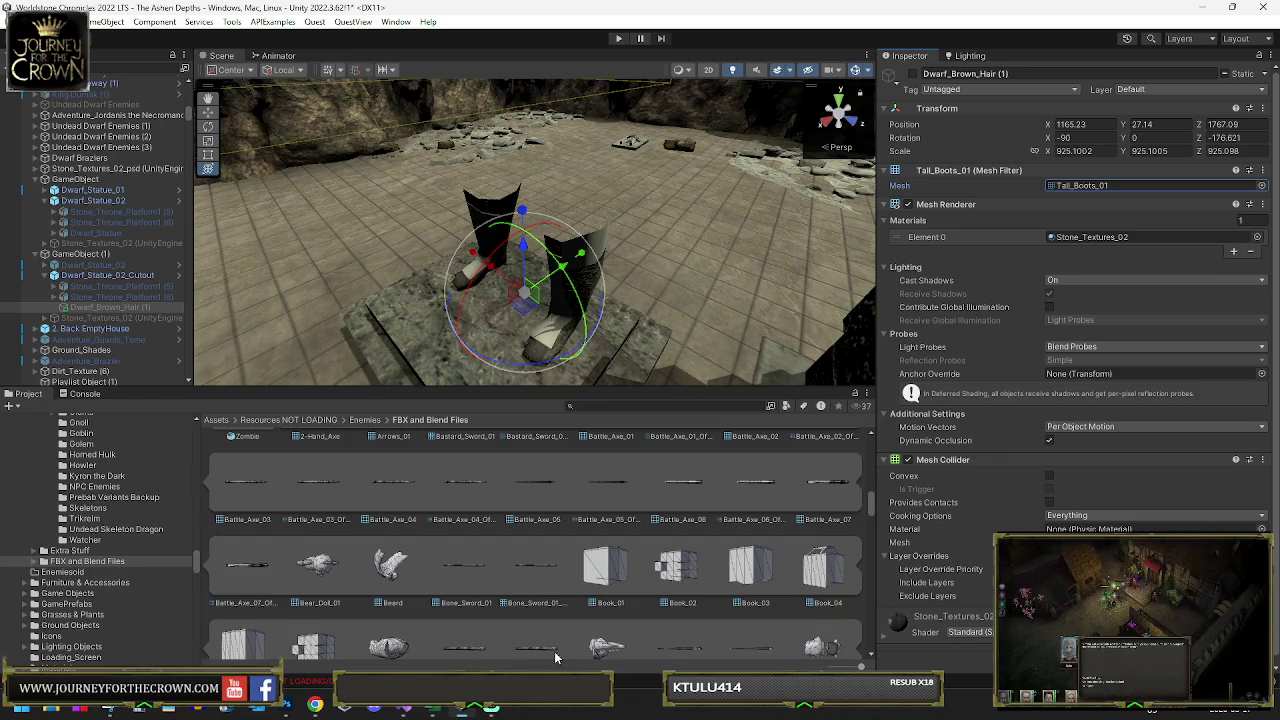
{"action": "left_click", "coordinate": [32, 709]}
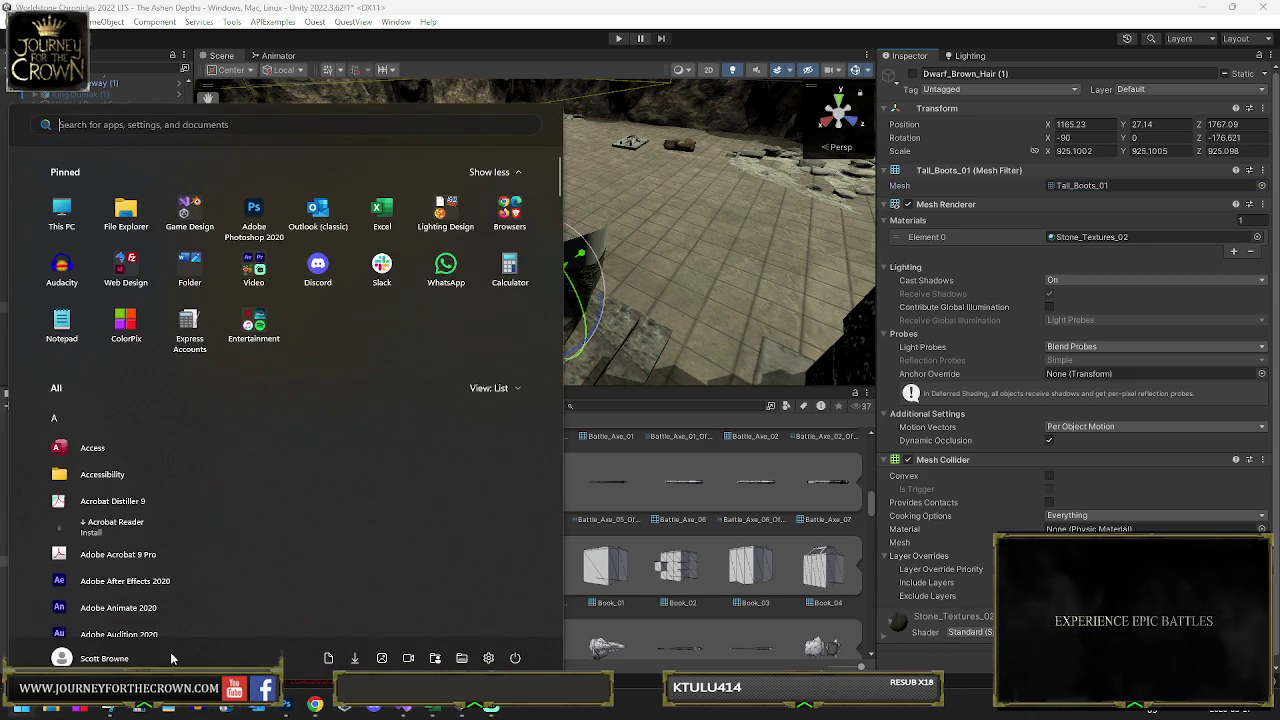
- Launch Blender from the Start menu's Game Design group and dismiss its splash screen
{"action": "left_click", "coordinate": [190, 212]}
{"action": "left_click", "coordinate": [256, 352]}
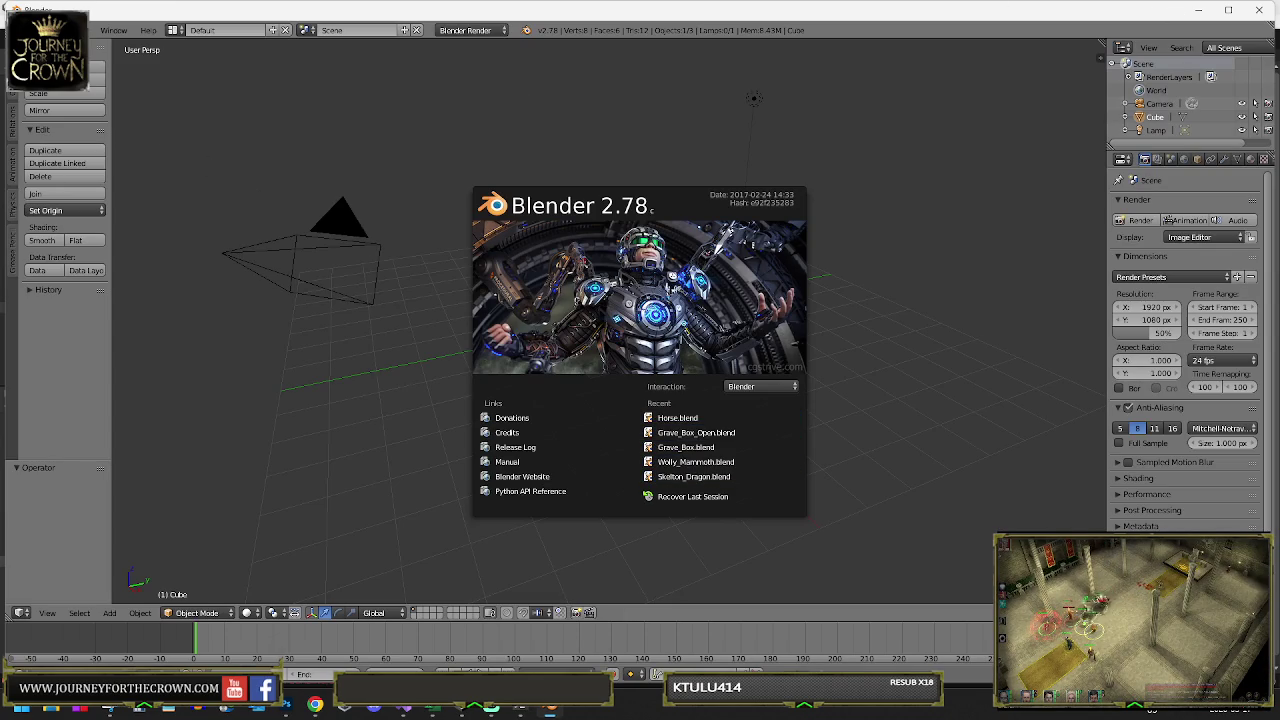
{"action": "left_click", "coordinate": [40, 30]}
- Open Dwarf_Brown_HairNEW.blend from the Characters_Finalized folder
{"action": "left_click", "coordinate": [40, 30]}
{"action": "mouse_move", "coordinate": [120, 73]}
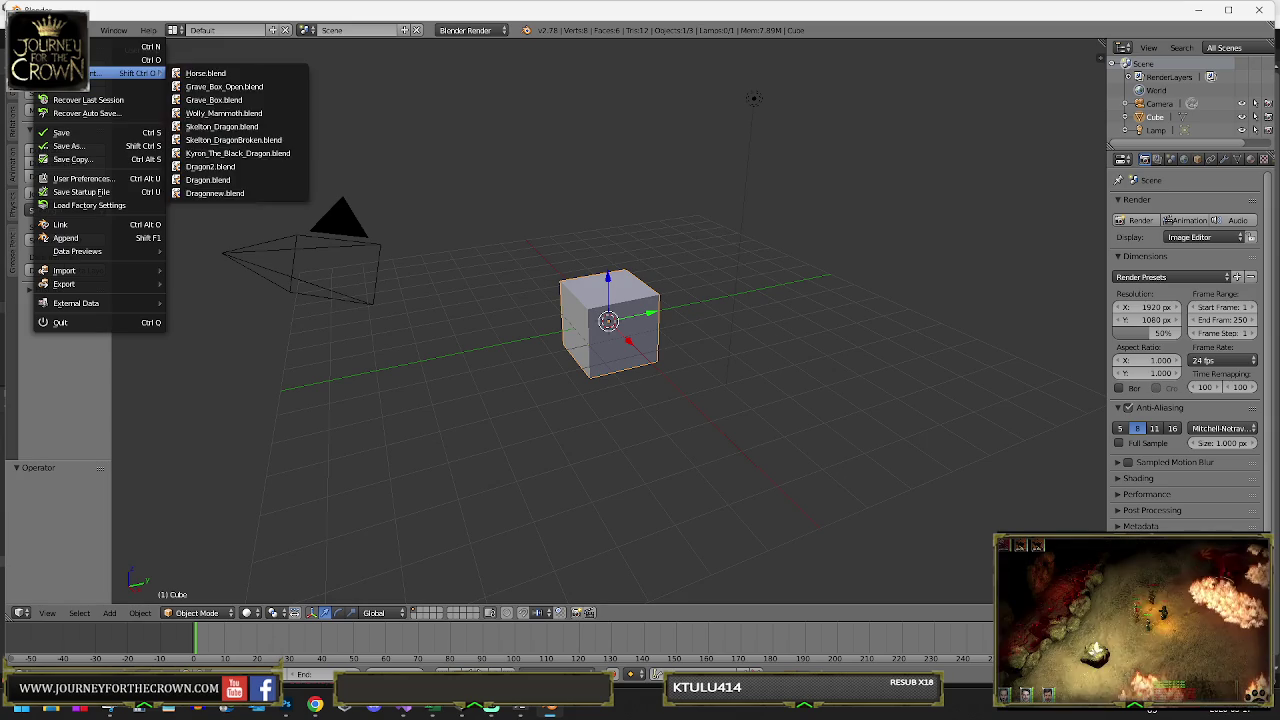
{"action": "left_click", "coordinate": [80, 60]}
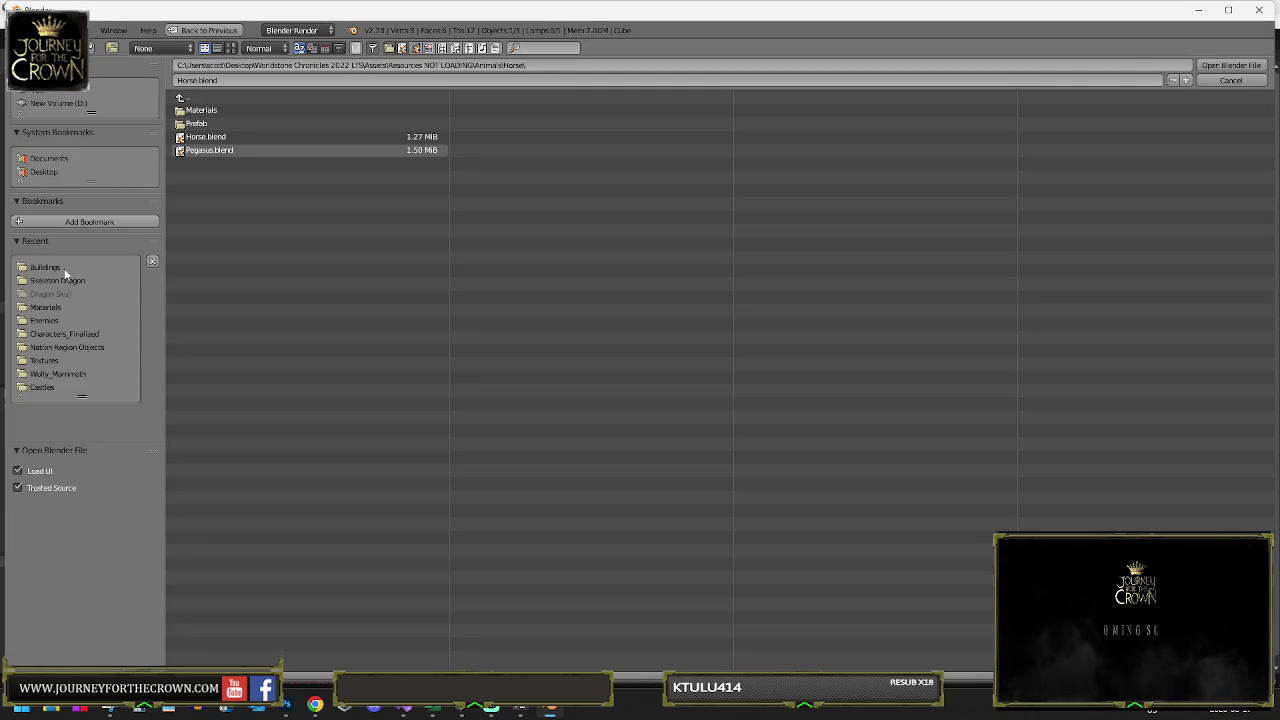
{"action": "left_click", "coordinate": [62, 333]}
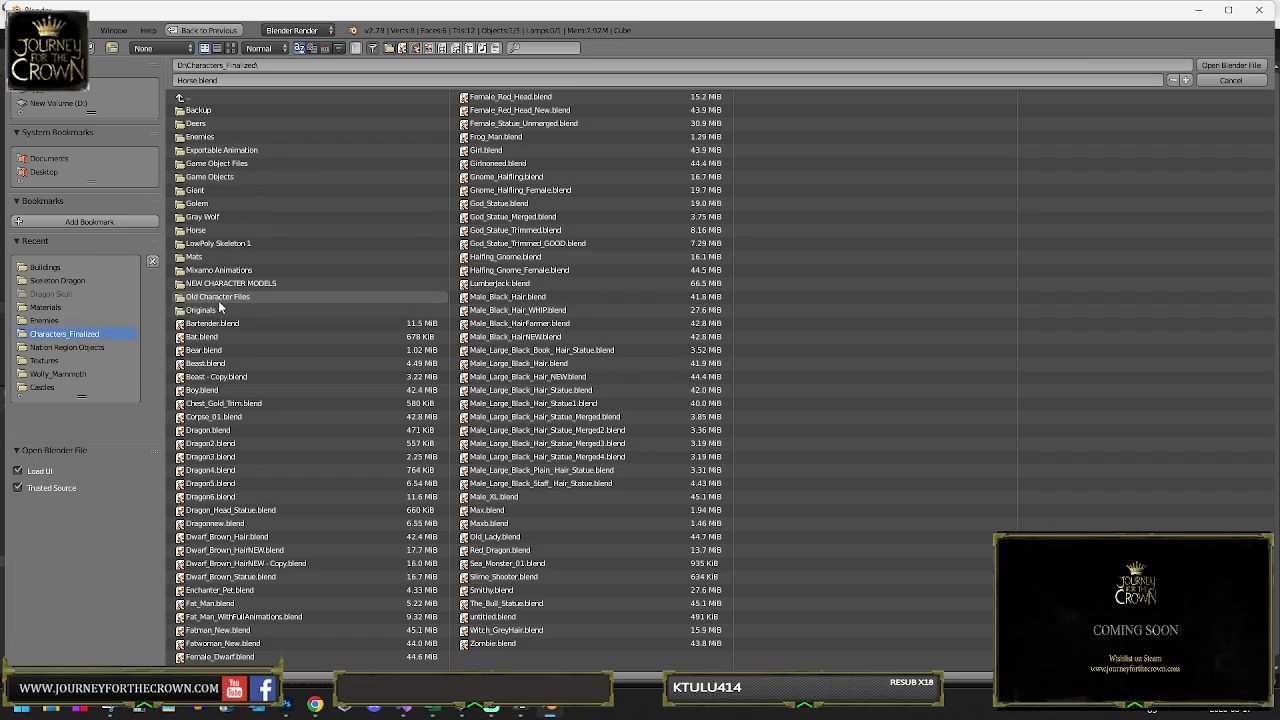
{"action": "left_click", "coordinate": [228, 550]}
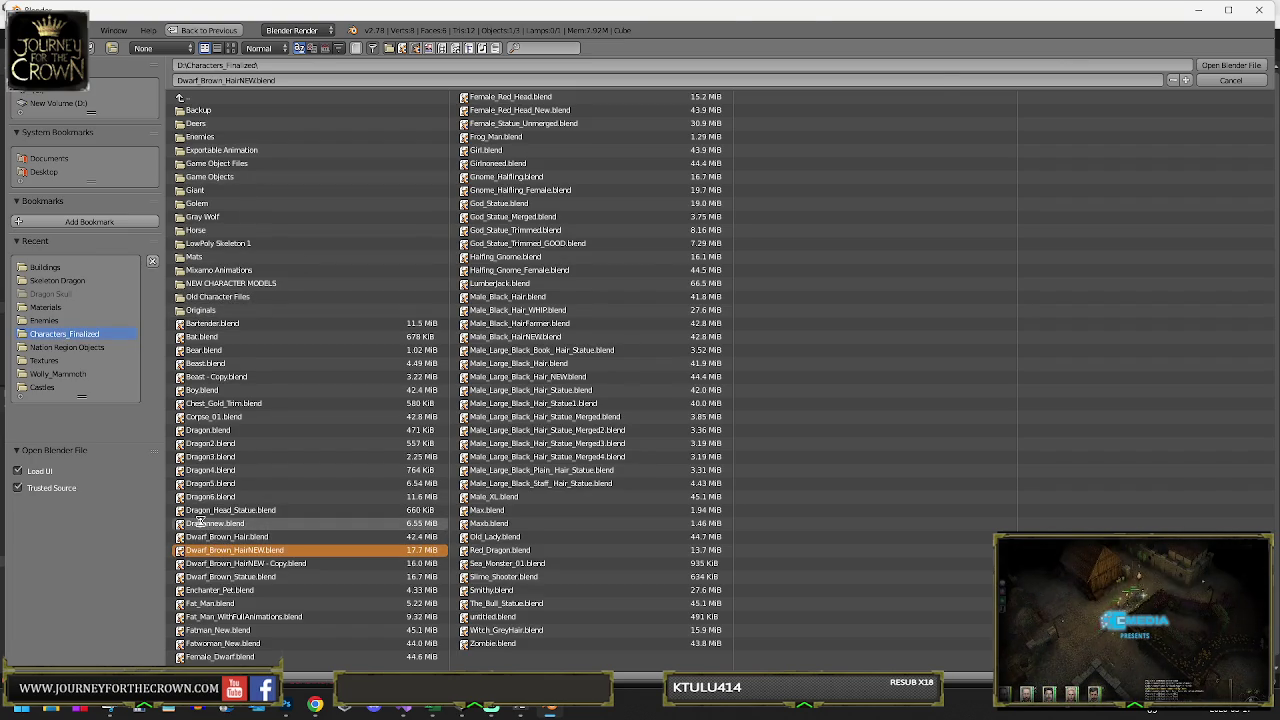
{"action": "key", "text": "Return"}
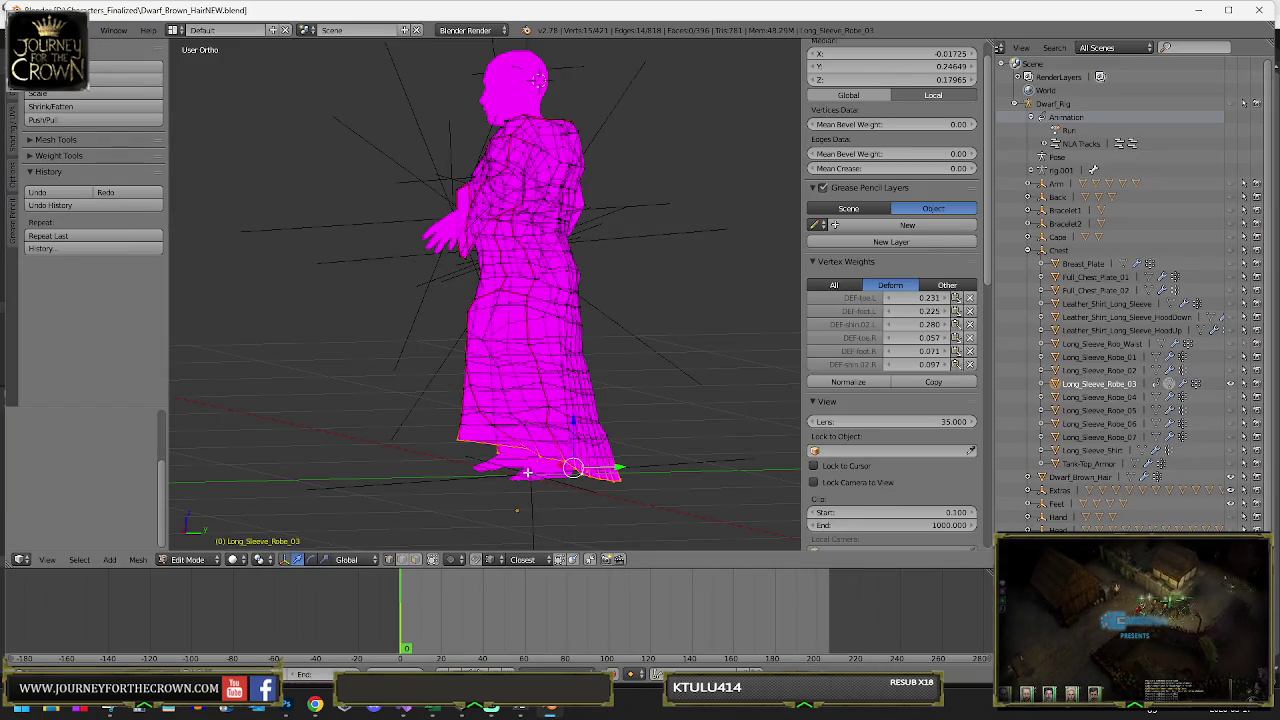
- Select Tall_Boots_01 under the Feet group and orbit to a front view of the dwarf's boots
{"action": "left_click", "coordinate": [1028, 251]}
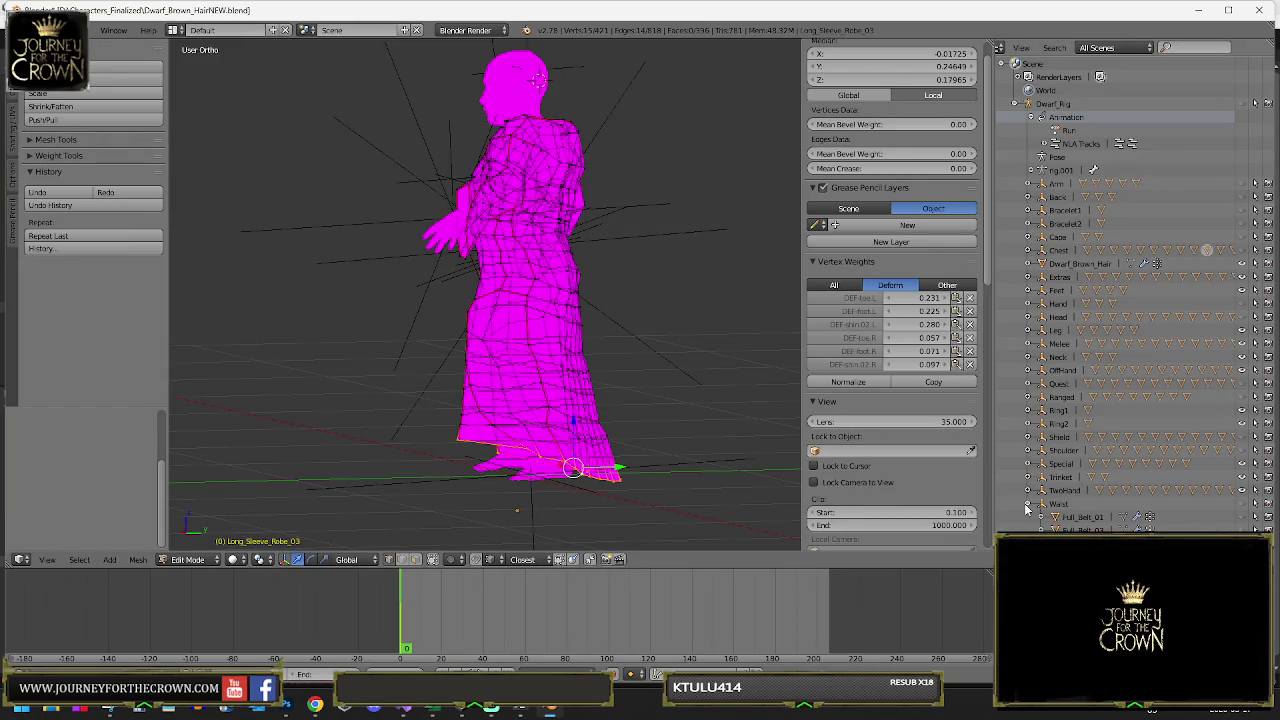
{"action": "left_click", "coordinate": [1029, 290]}
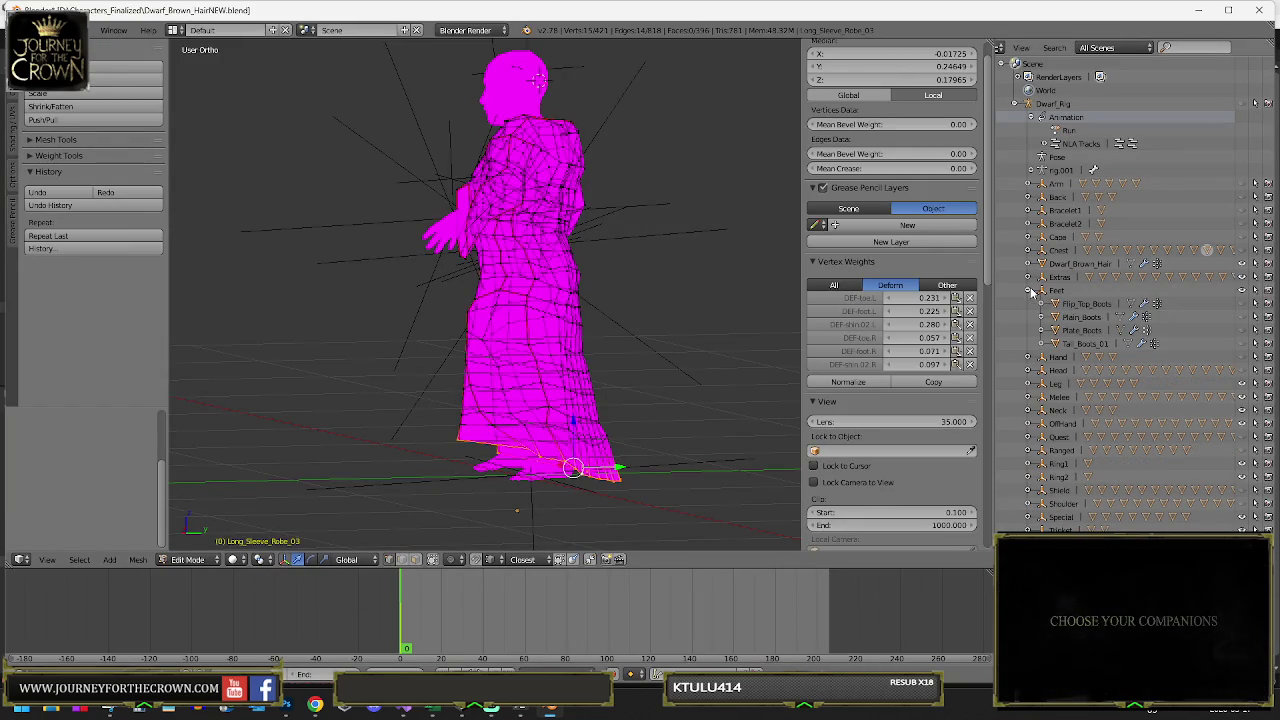
{"action": "left_click", "coordinate": [1086, 343]}
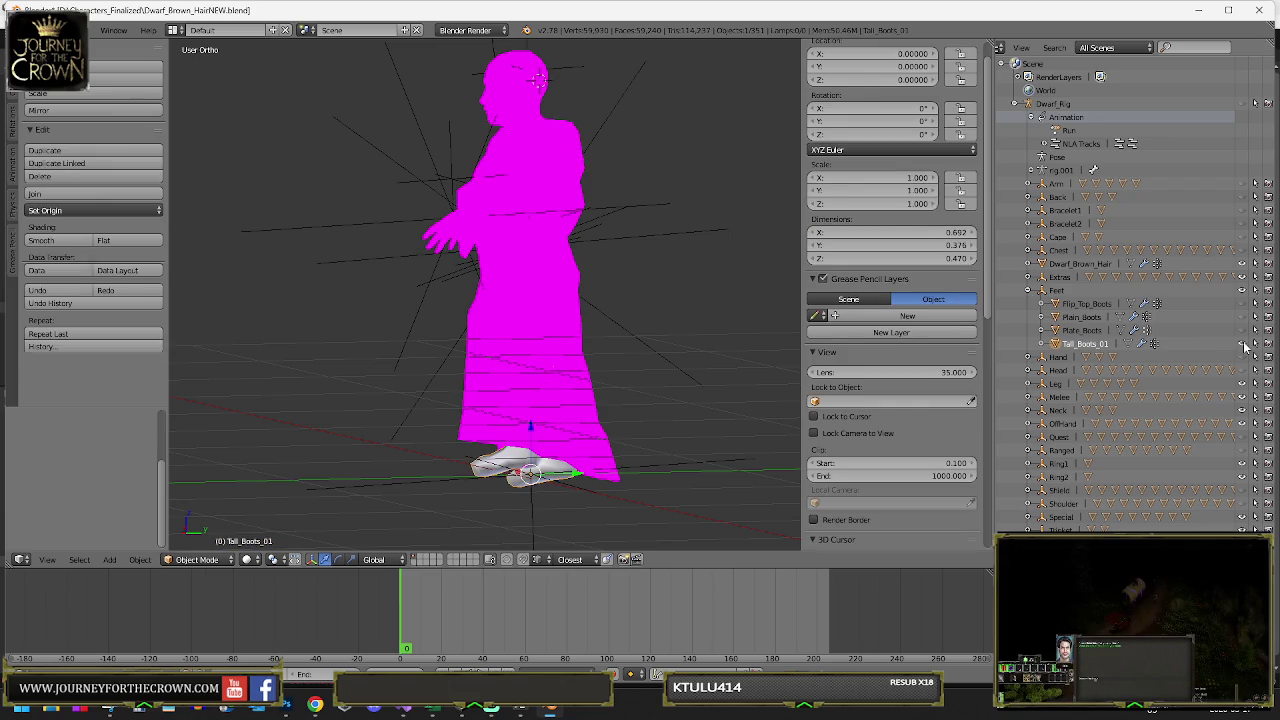
{"action": "mouse_move", "coordinate": [450, 410]}
{"action": "left_mouse_down"}
{"action": "mouse_move", "coordinate": [566, 427]}
{"action": "mouse_move", "coordinate": [664, 422]}
{"action": "mouse_move", "coordinate": [603, 450]}
{"action": "left_mouse_up"}
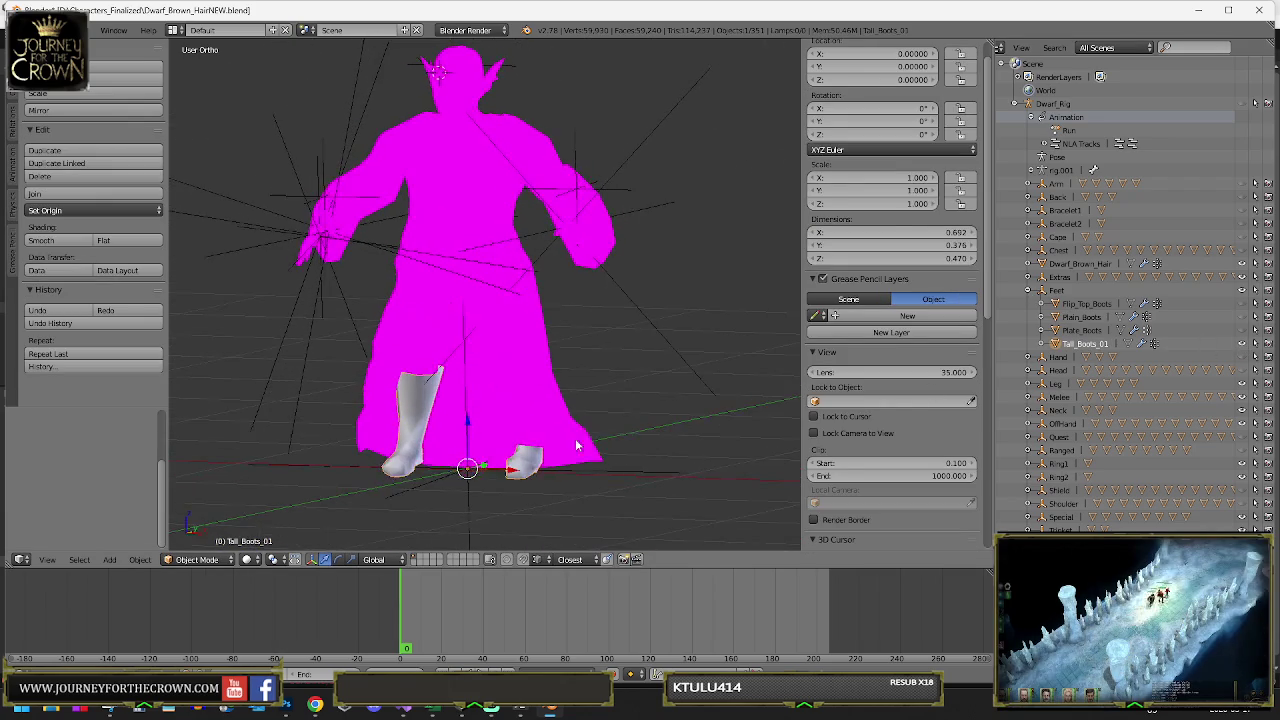
{"action": "left_click", "coordinate": [40, 30]}
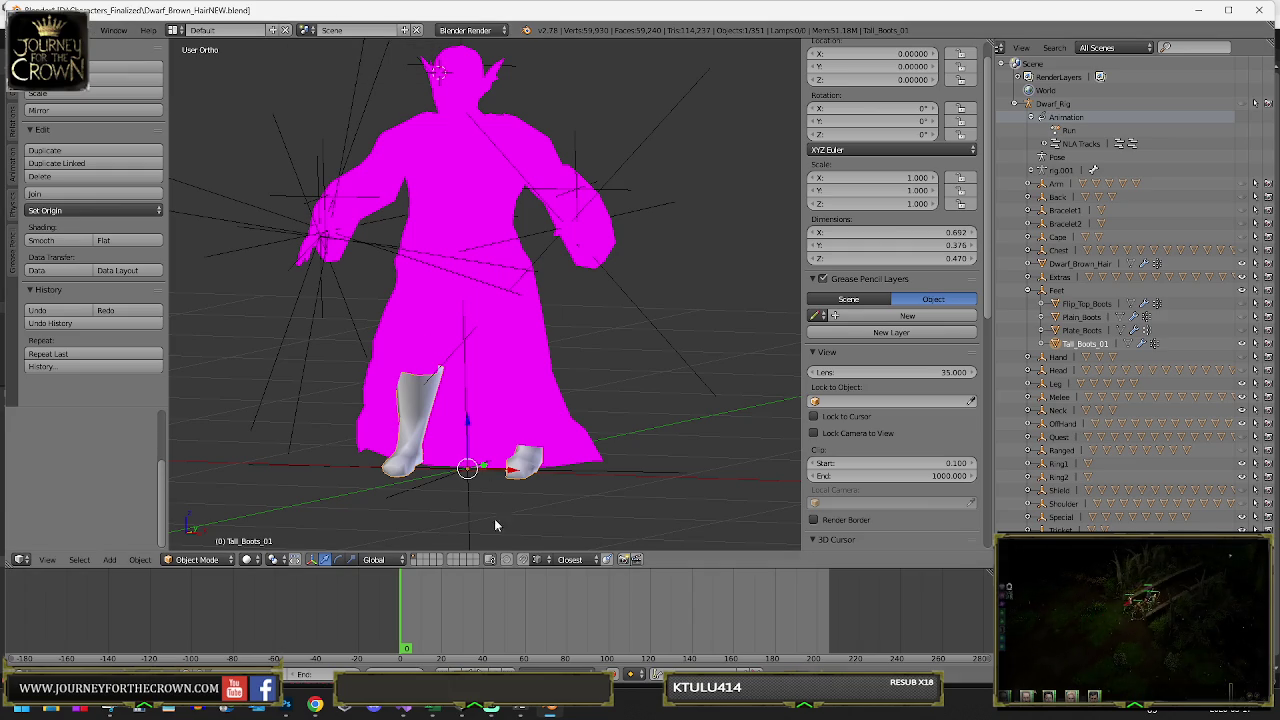
{"action": "mouse_move", "coordinate": [432, 707]}
{"action": "mouse_move", "coordinate": [432, 635]}
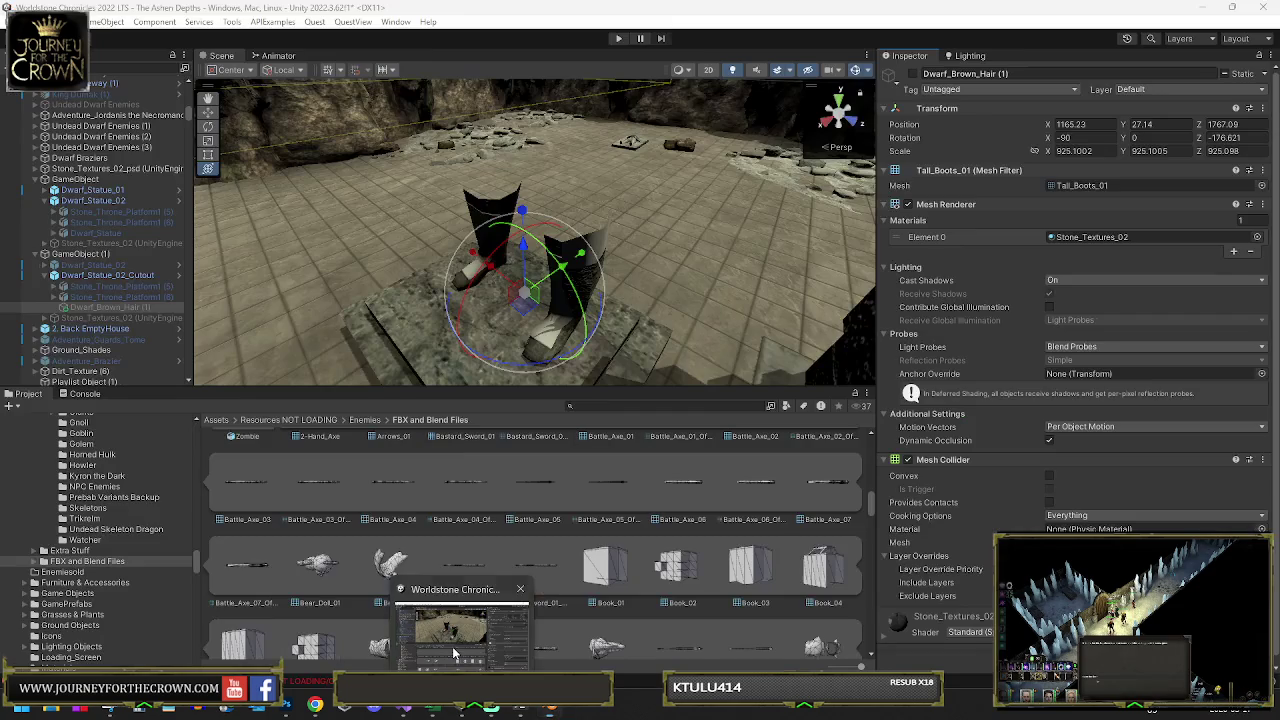
- Back in Unity, reveal the cutout statue's Stone_Throne_Platform1 (5) source model in the Project
{"action": "left_click", "coordinate": [452, 646]}
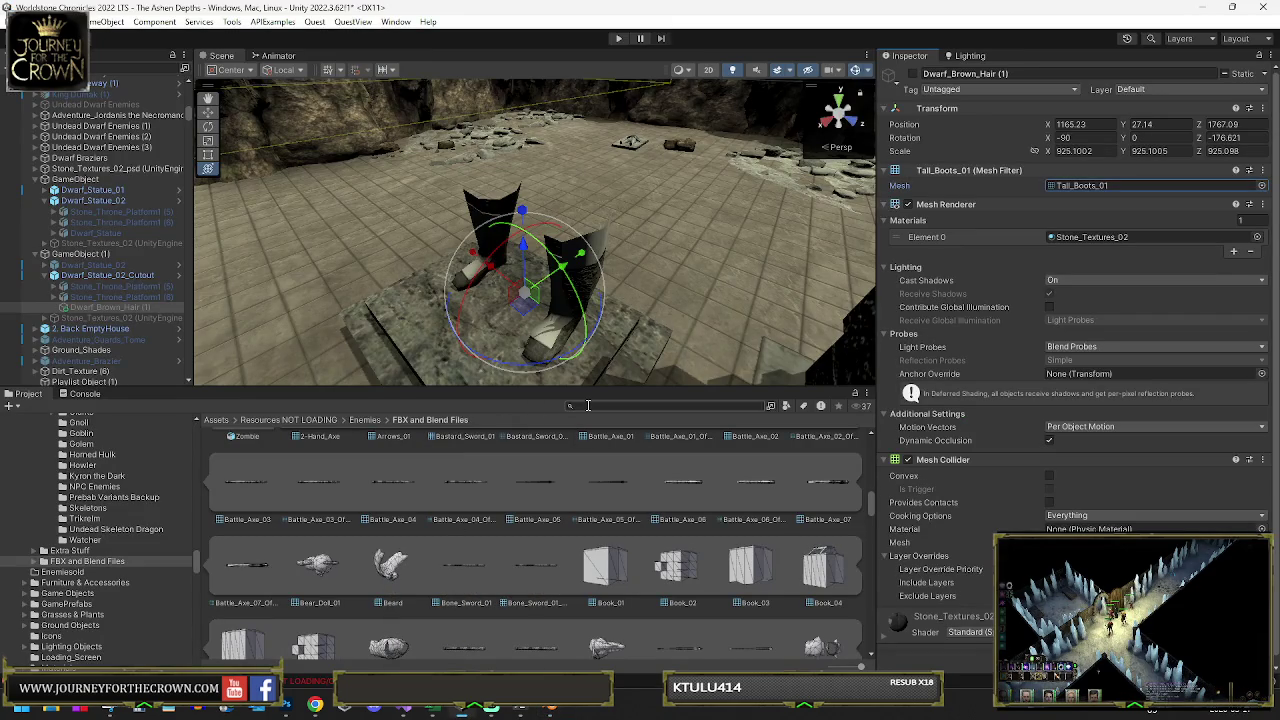
{"action": "type", "text": "drop"}
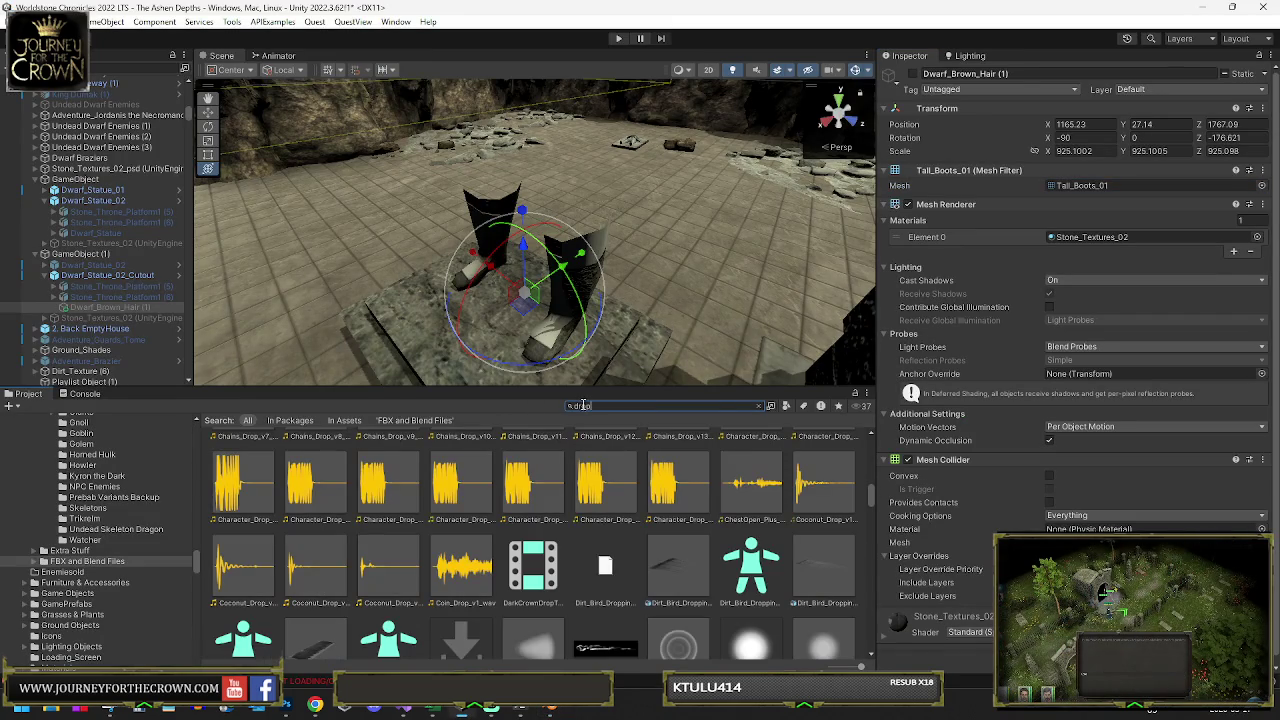
{"action": "type", "text": "p"}
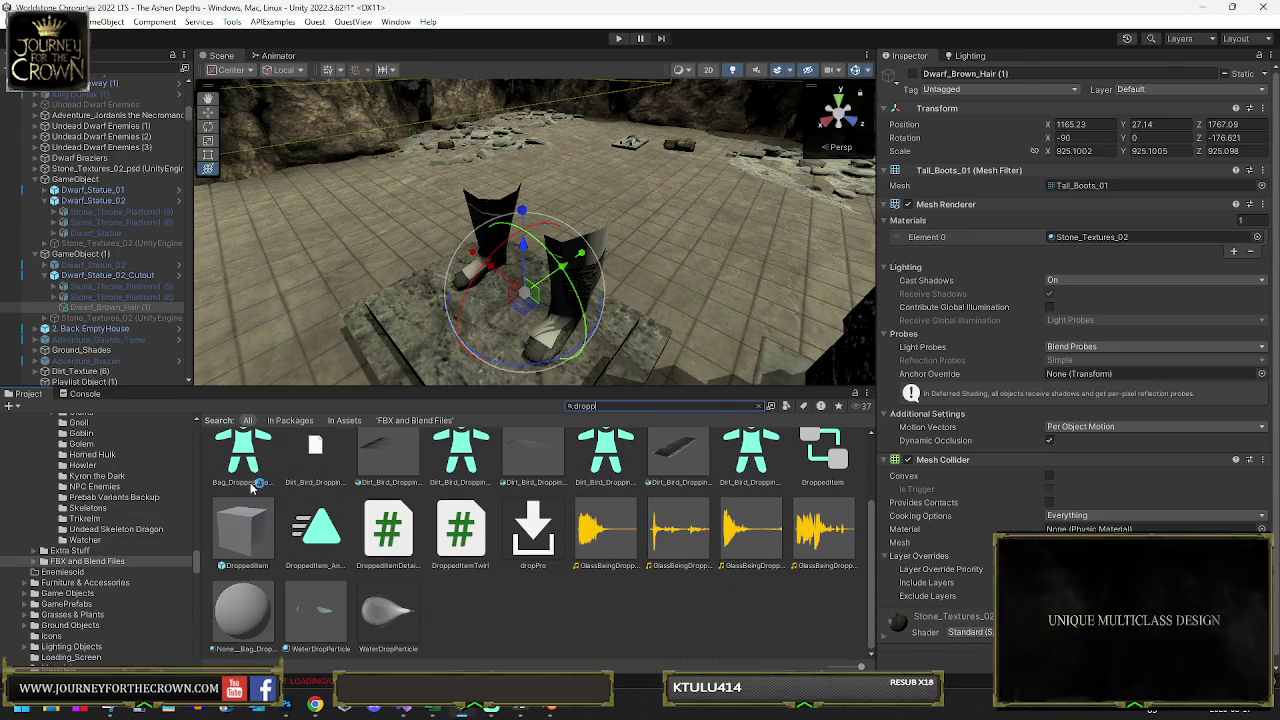
{"action": "scroll", "coordinate": [245, 549], "scroll_direction": "up", "scroll_amount": 2}
{"action": "double_click", "coordinate": [255, 458]}
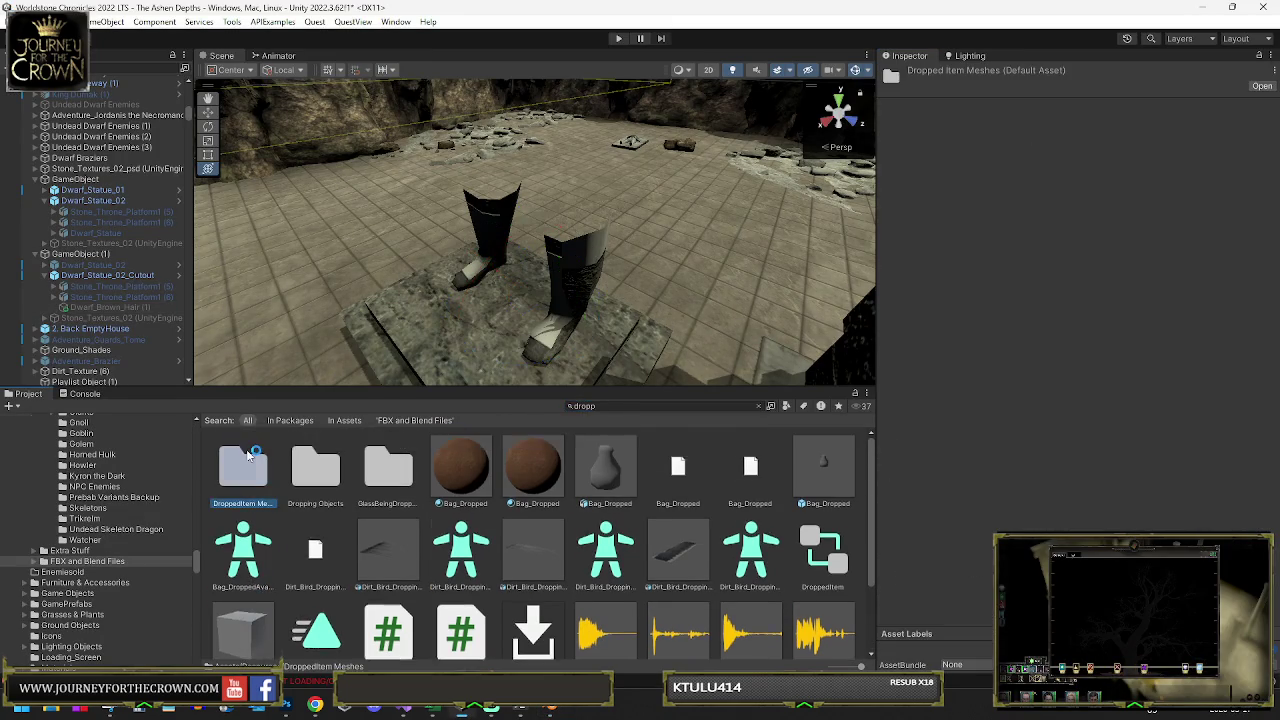
{"action": "left_click", "coordinate": [402, 334]}
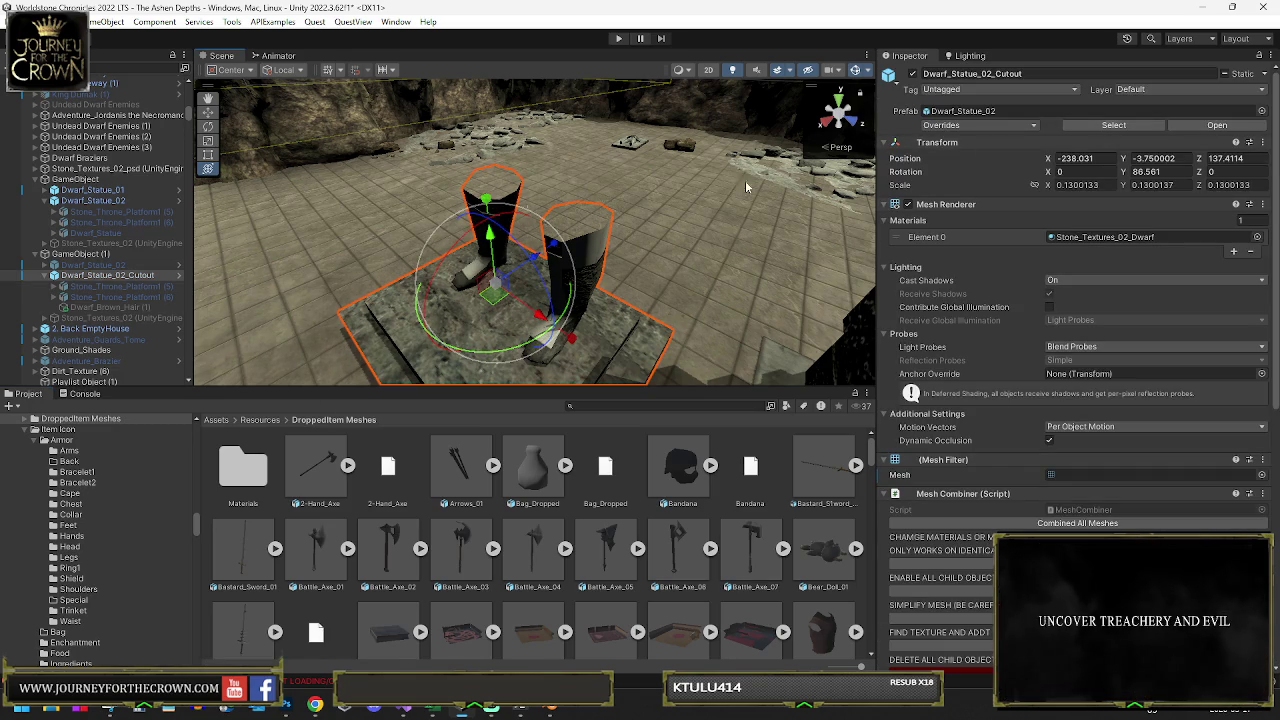
{"action": "left_click", "coordinate": [125, 287]}
{"action": "left_click", "coordinate": [449, 577]}
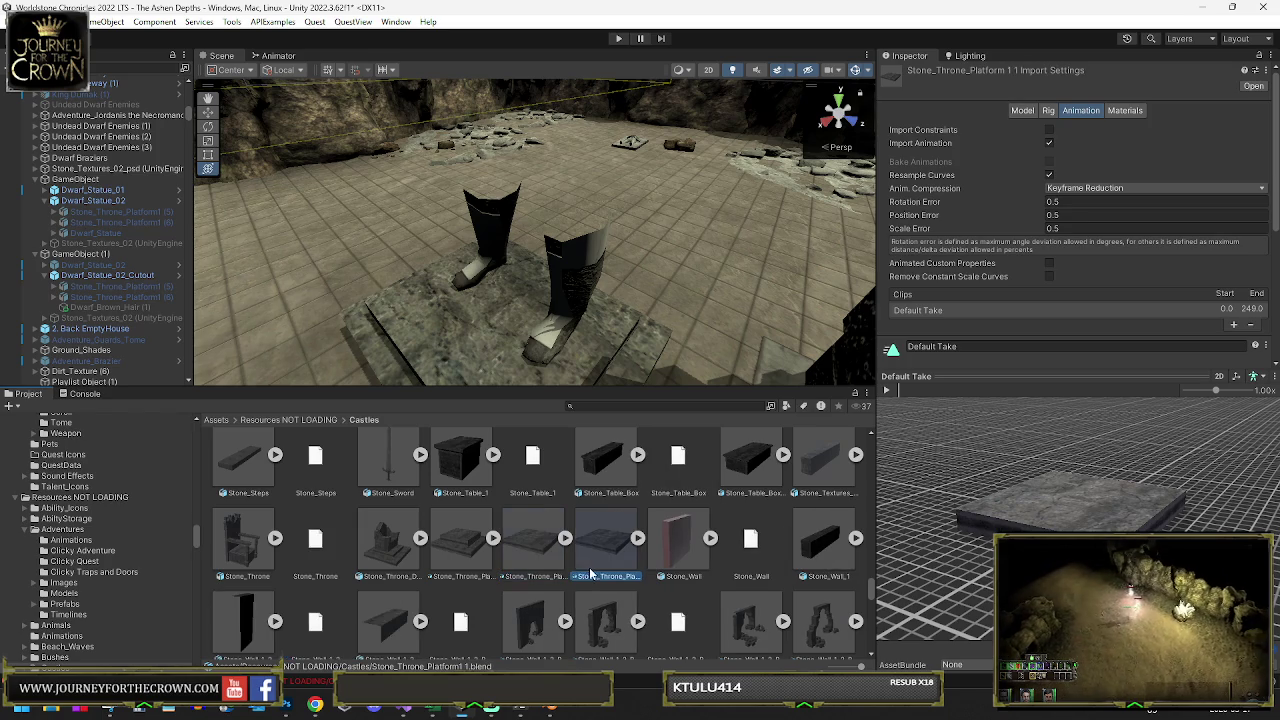
- Rename the platform model to Stone Boots, open it in Blender, then return to the dwarf file
{"action": "left_click", "coordinate": [615, 576]}
{"action": "type", "text": "Stone Boots"}
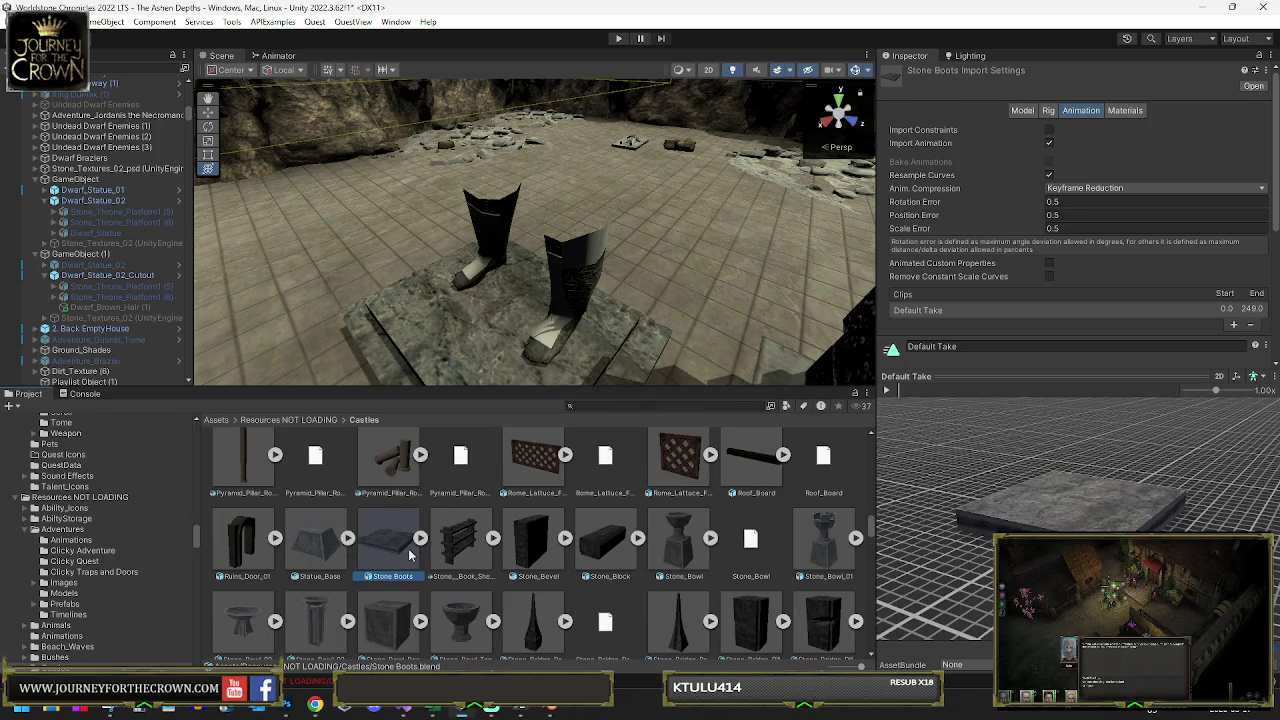
{"action": "double_click", "coordinate": [409, 556]}
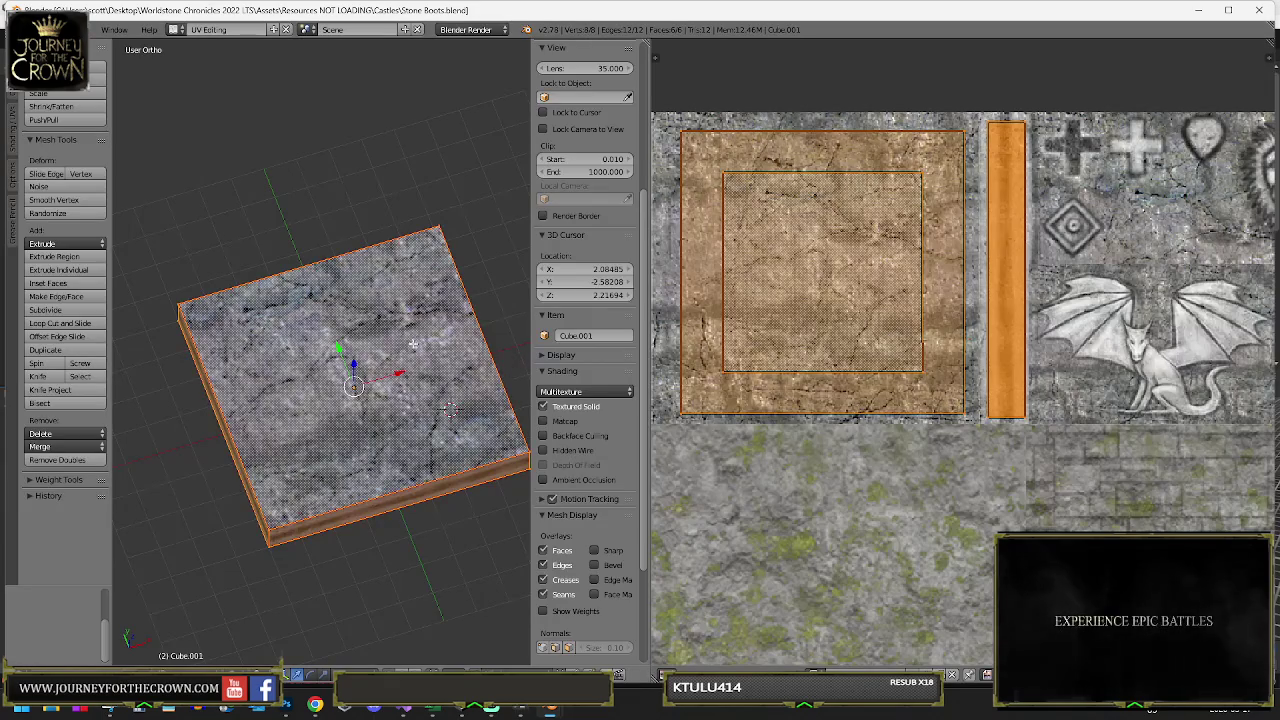
{"action": "key", "text": "x"}
{"action": "right_click", "coordinate": [438, 226]}
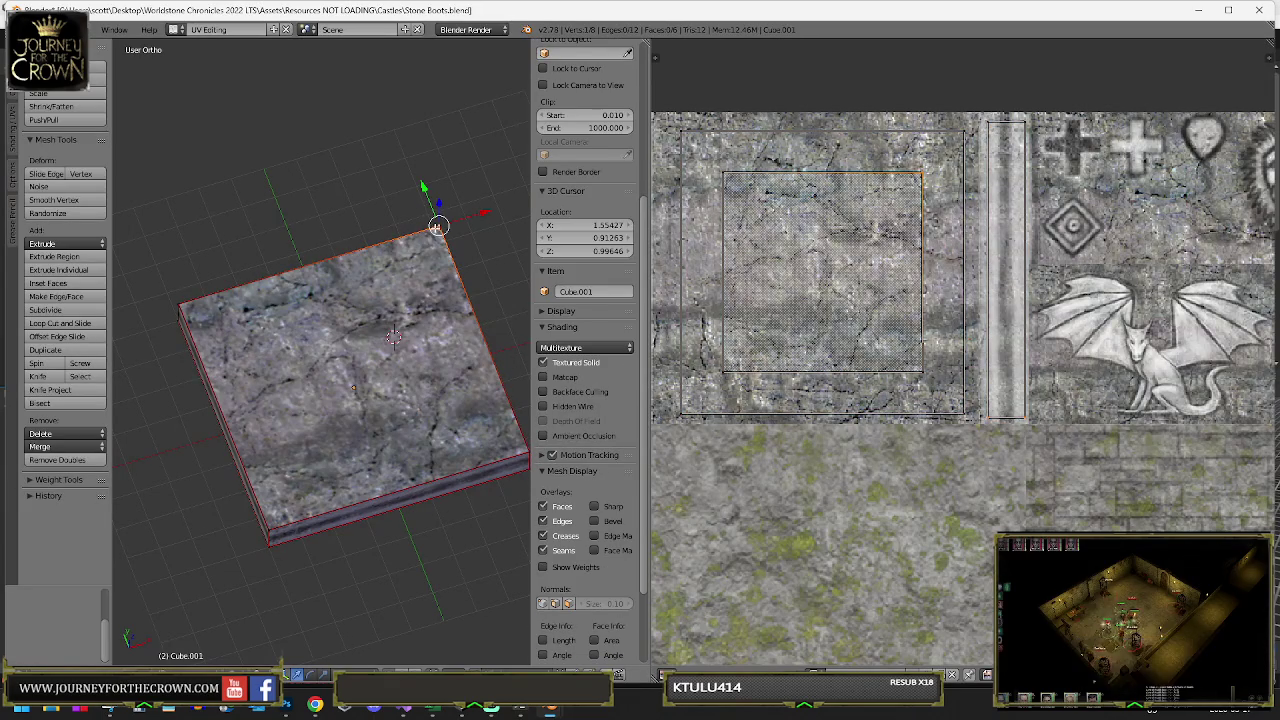
{"action": "mouse_move", "coordinate": [550, 707]}
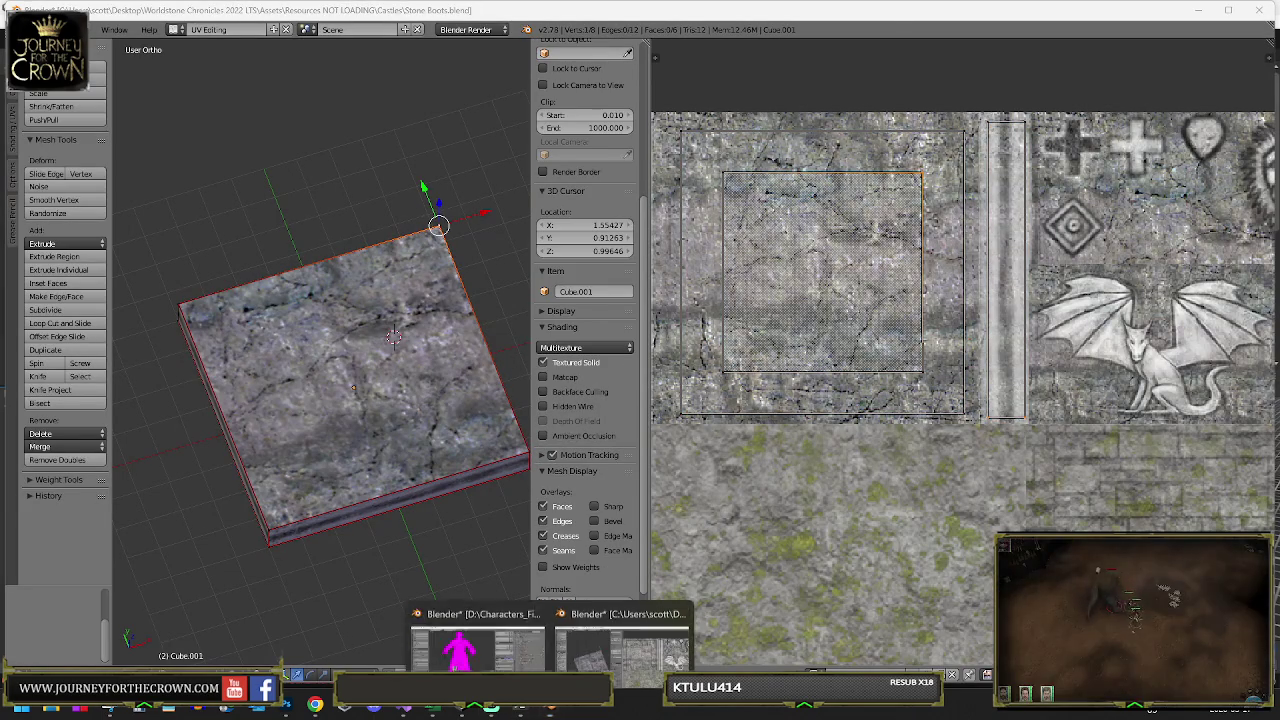
{"action": "left_click", "coordinate": [480, 620]}
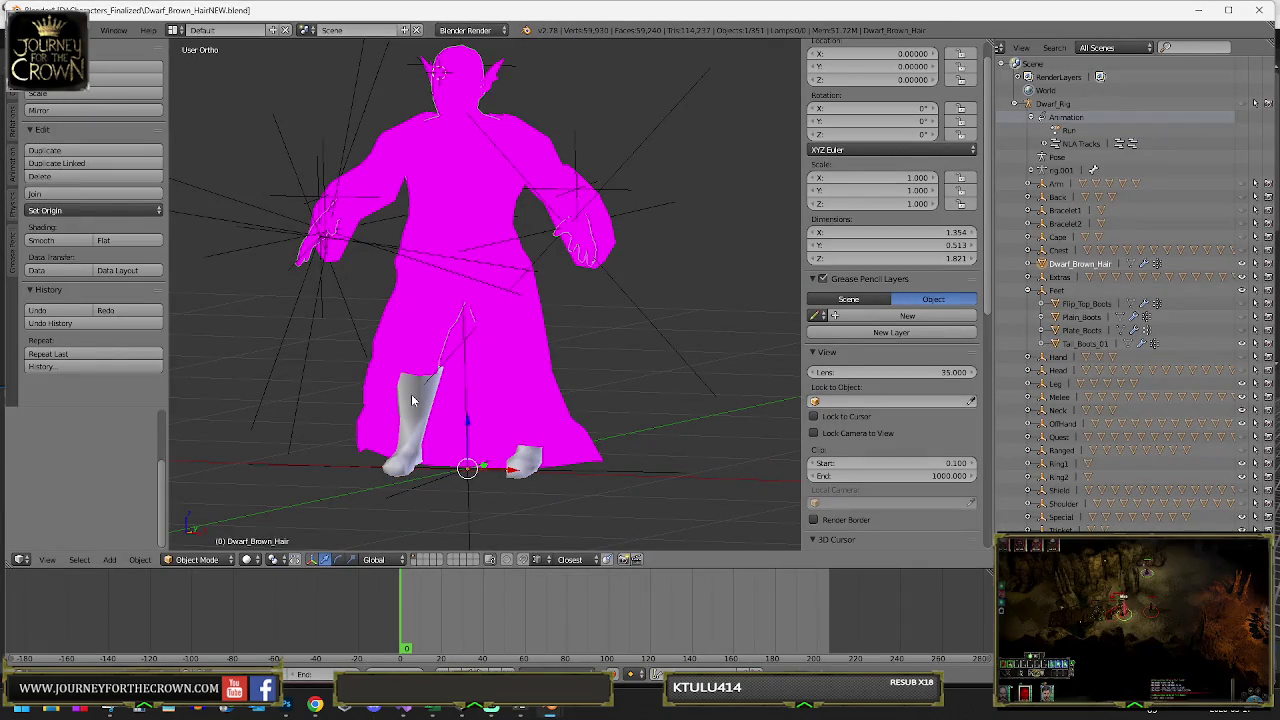
- Parent Tall_Boots_01 directly to Dwarf_Rig and expand it in the Outliner
{"action": "left_click_drag", "start_coordinate": [1040, 197], "coordinate": [1013, 101]}
{"action": "left_click", "coordinate": [1015, 104]}
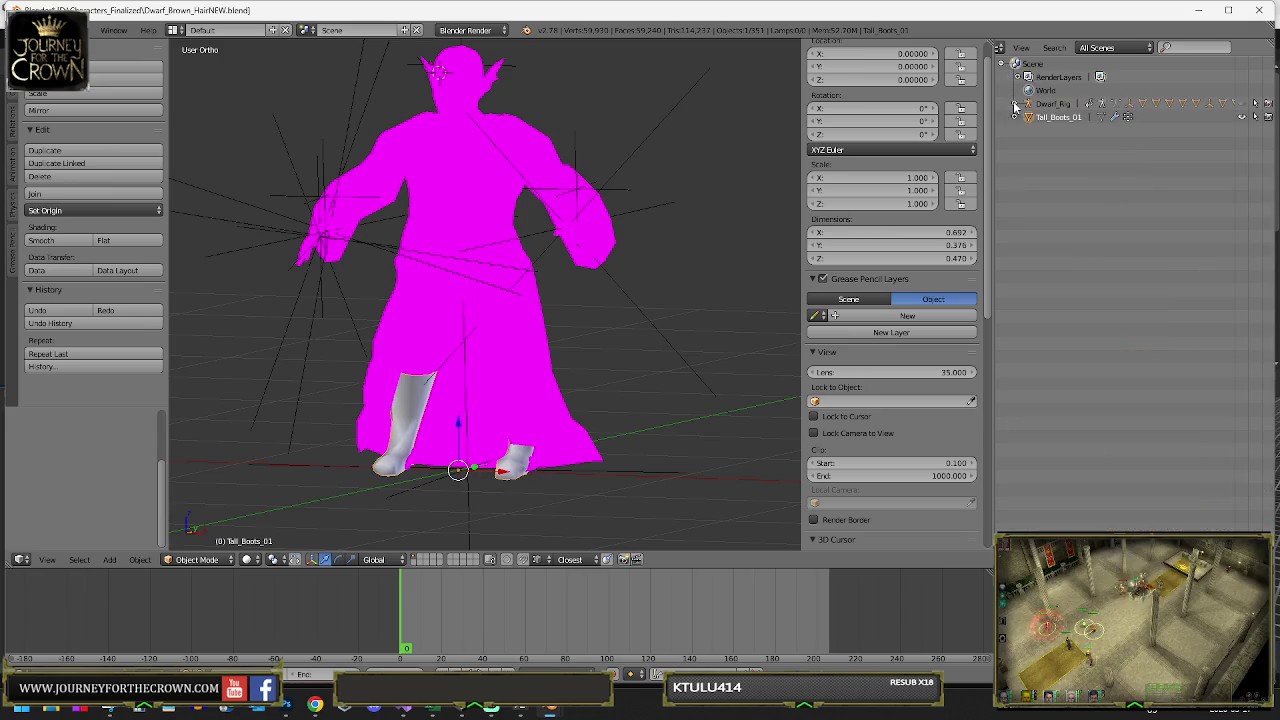
{"action": "left_click", "coordinate": [1016, 117]}
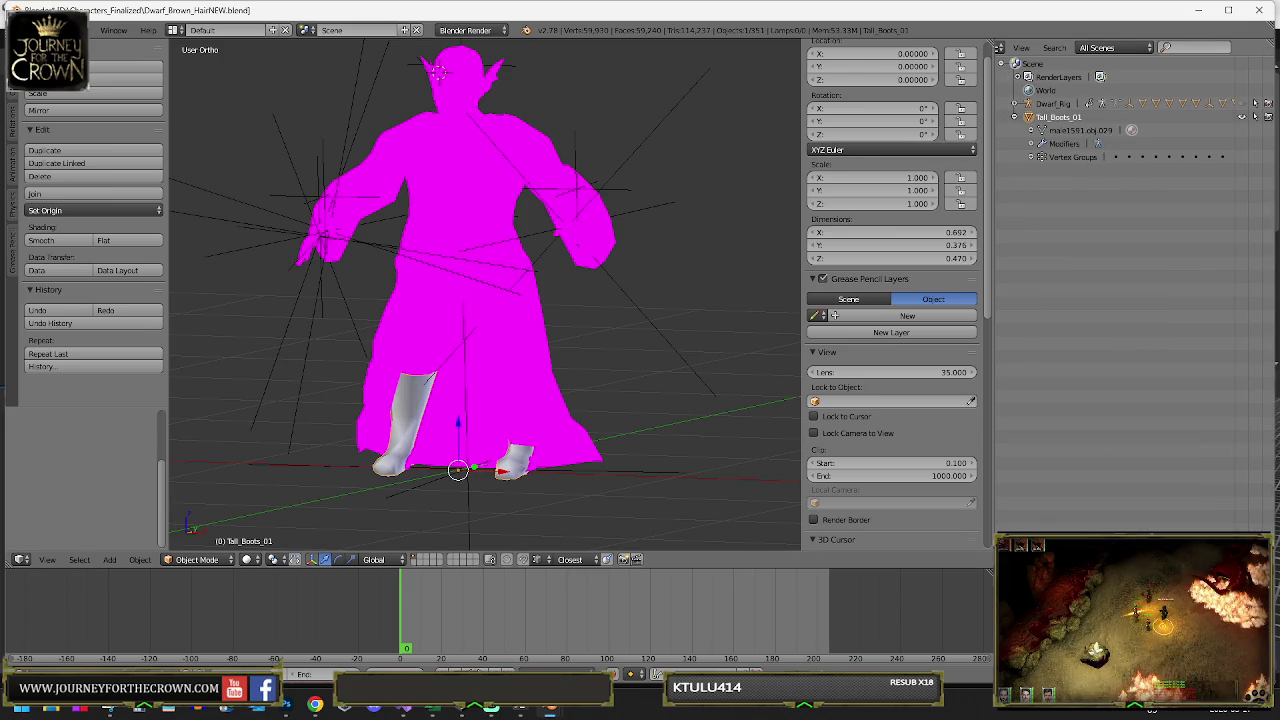
{"action": "mouse_move", "coordinate": [1050, 532]}
{"action": "left_mouse_down"}
{"action": "mouse_move", "coordinate": [1080, 430]}
{"action": "mouse_move", "coordinate": [1083, 296]}
{"action": "left_mouse_up"}
- Remove the boots' Armature modifier and all vertex groups, then copy them to the buffer
{"action": "left_click", "coordinate": [1113, 310]}
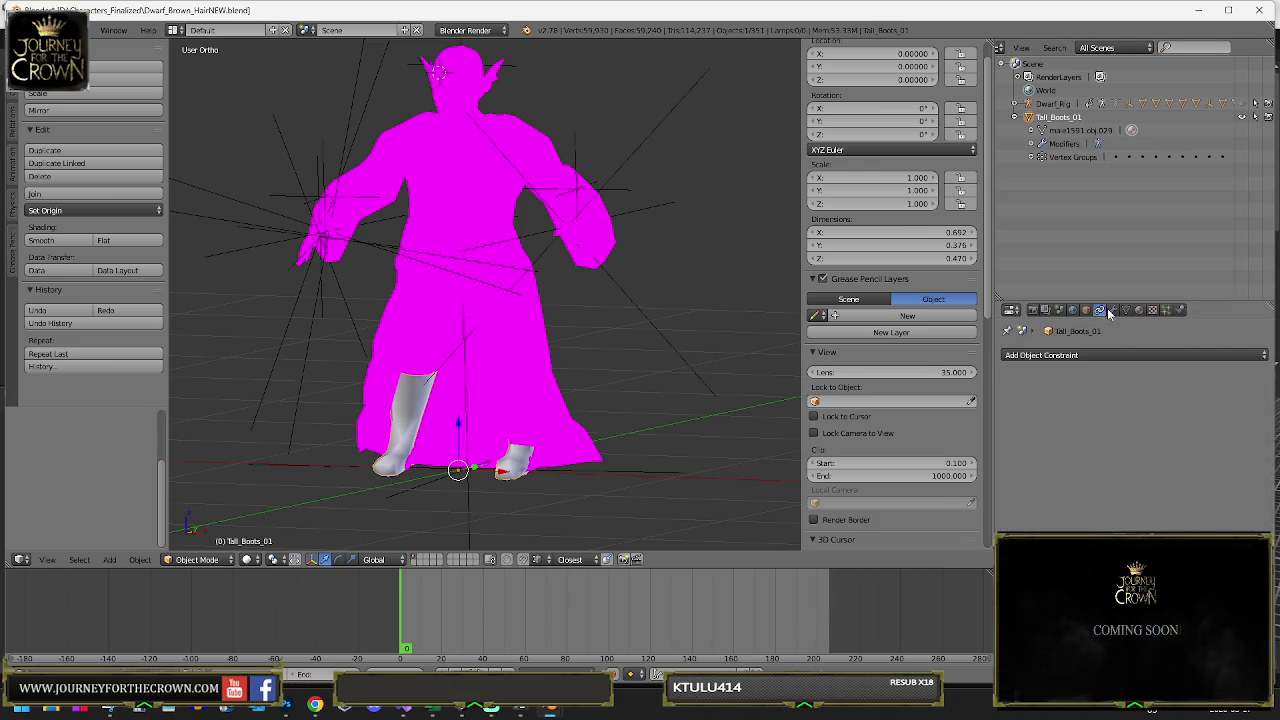
{"action": "left_click", "coordinate": [1259, 377]}
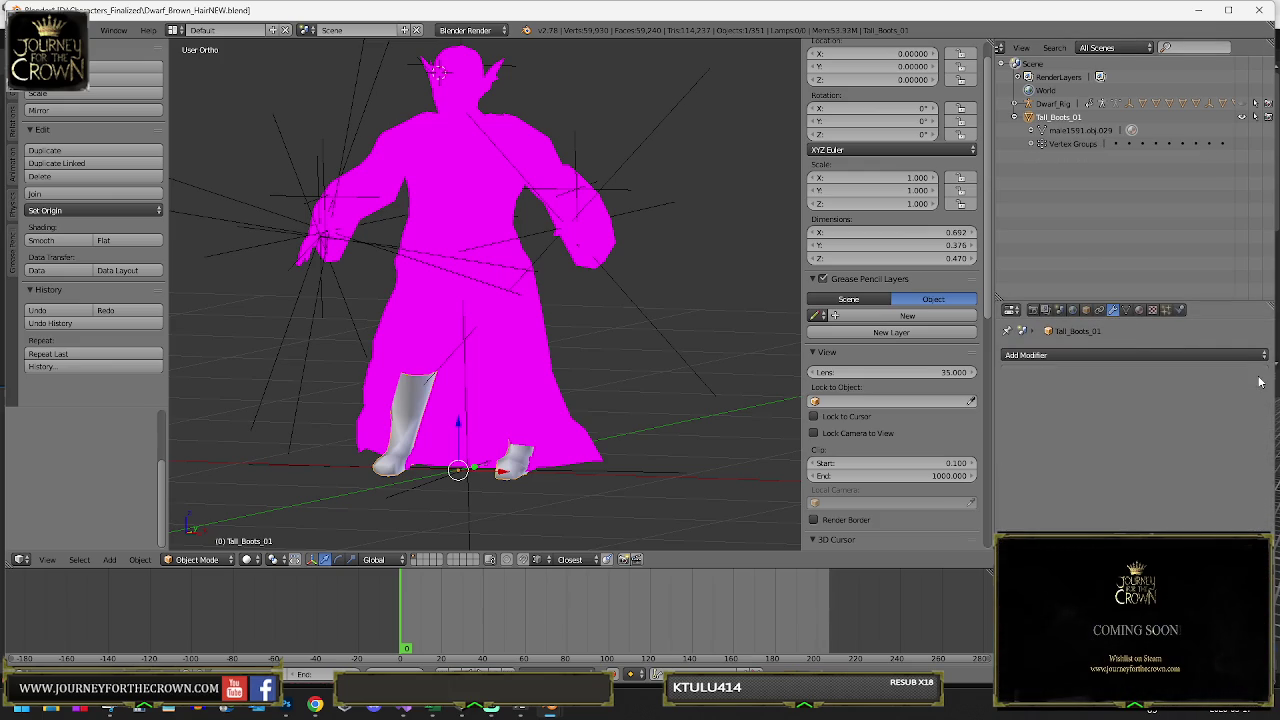
{"action": "left_click", "coordinate": [1126, 310]}
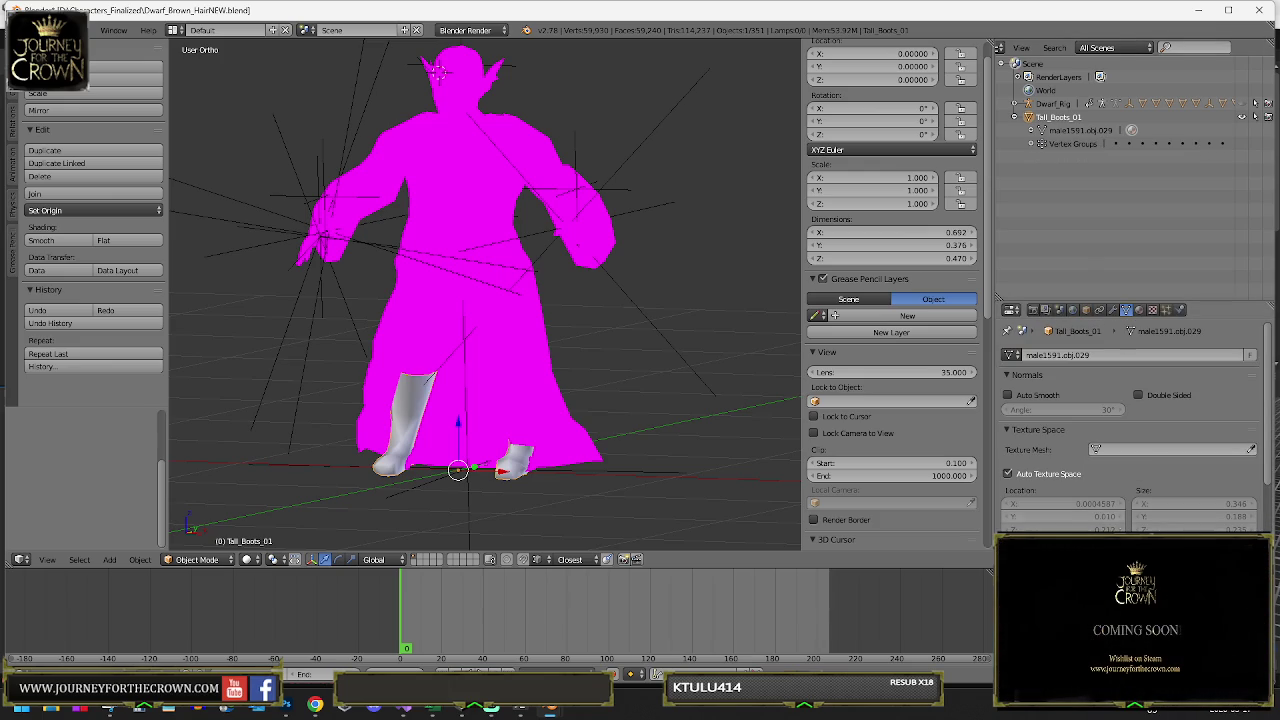
{"action": "left_click", "coordinate": [1250, 590]}
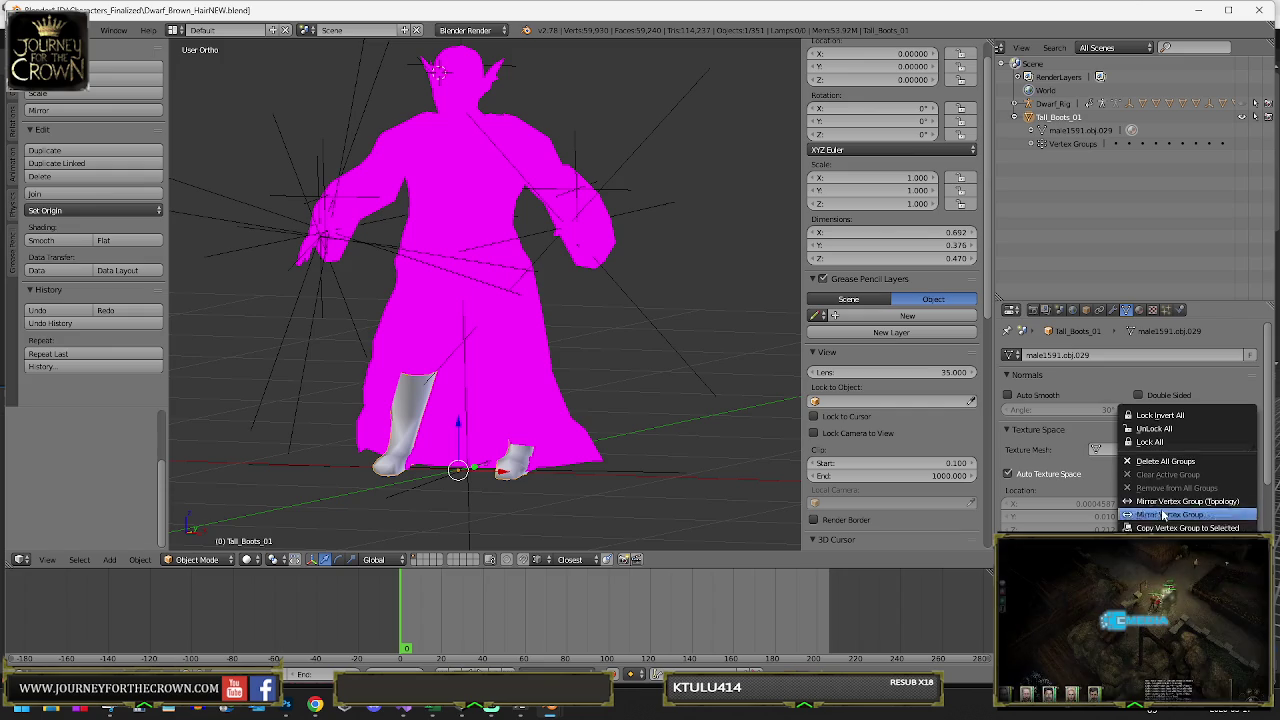
{"action": "left_click", "coordinate": [1165, 461]}
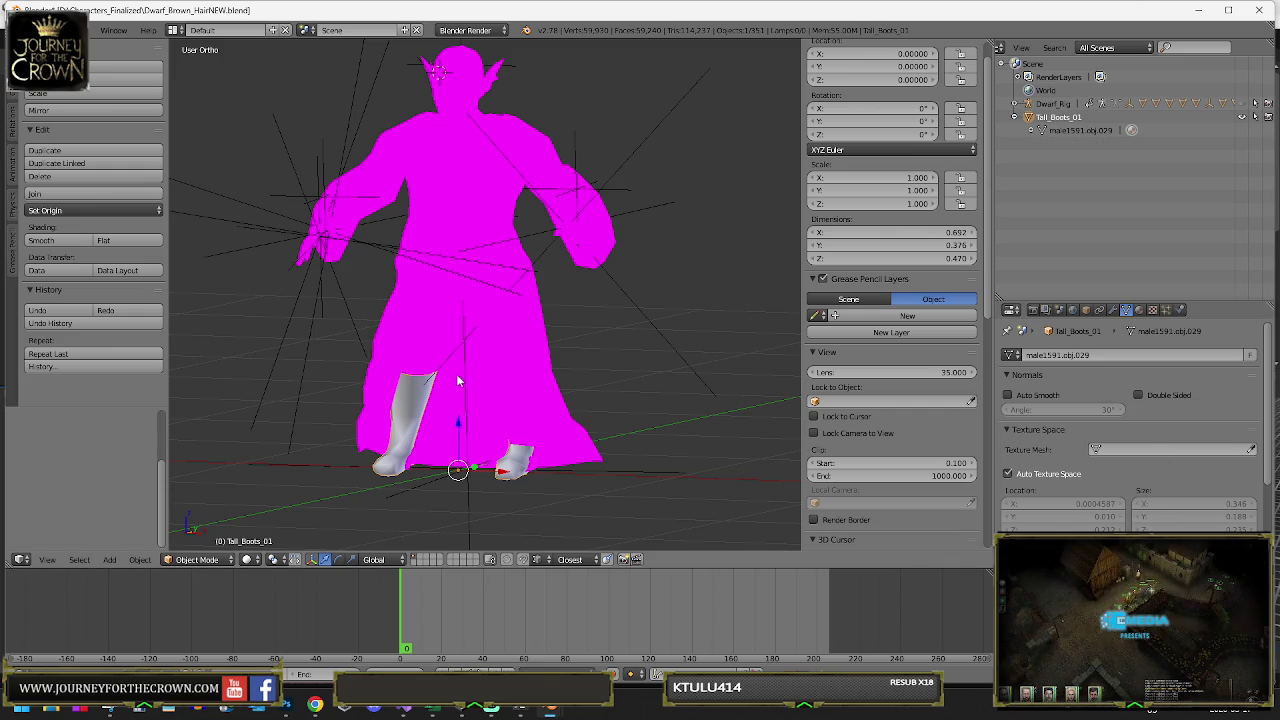
{"action": "key", "text": "ctrl+c"}
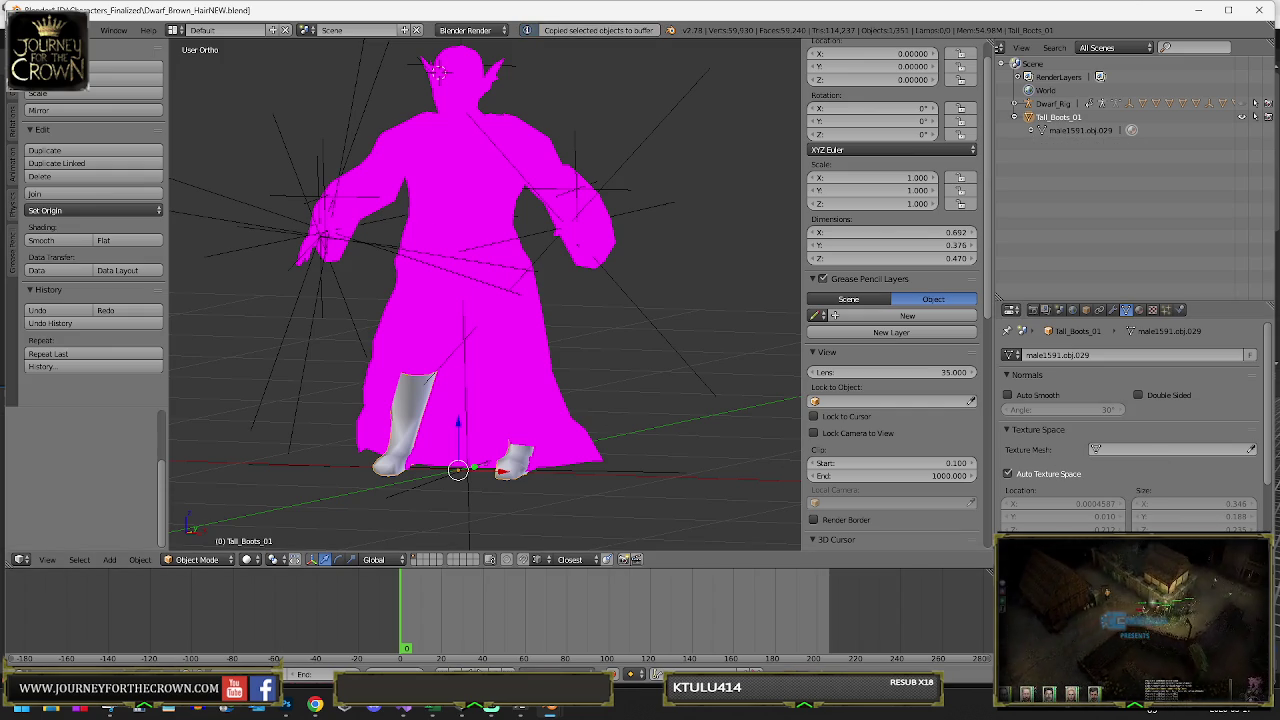
- Paste the boots into Stone Boots.blend and delete the Cube.001 stone tile
{"action": "mouse_move", "coordinate": [550, 708]}
{"action": "left_click", "coordinate": [640, 625]}
{"action": "key", "text": "ctrl+v"}
{"action": "key", "text": "Escape"}
{"action": "key", "text": "ctrl+v"}
{"action": "key", "text": "Escape"}
{"action": "key", "text": "Tab"}
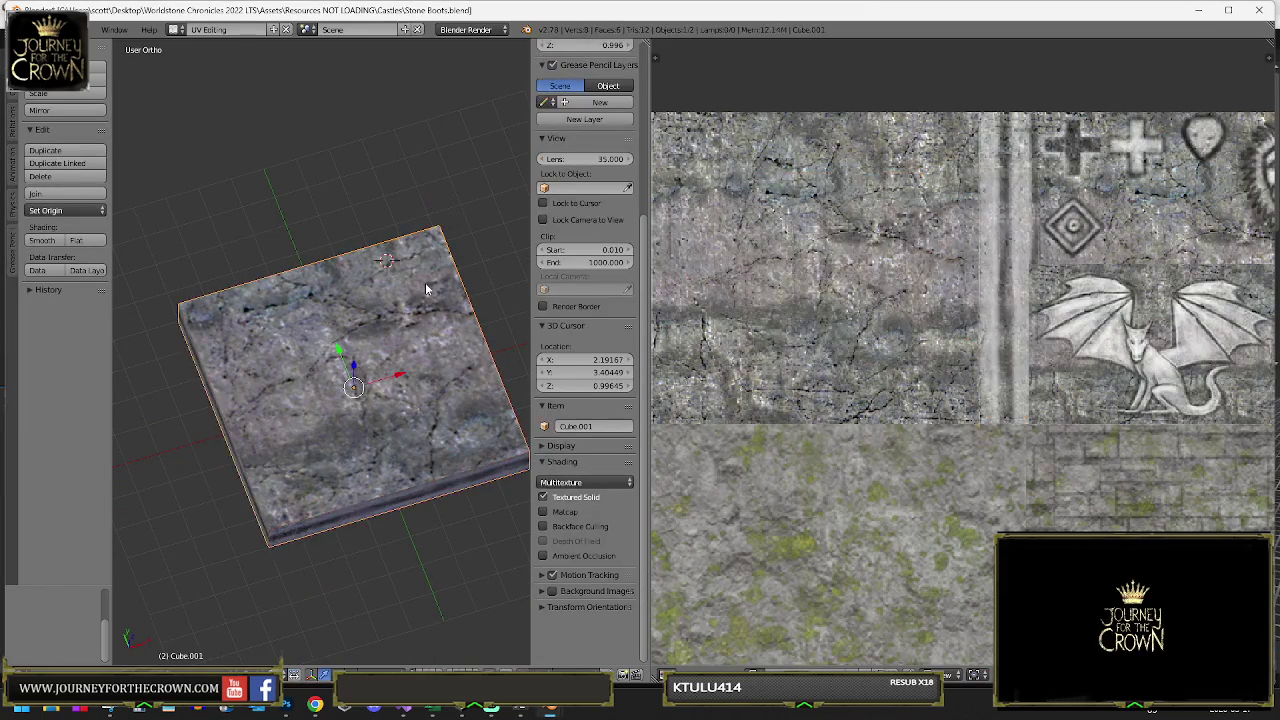
{"action": "key", "text": "ctrl+v"}
{"action": "mouse_move", "coordinate": [376, 332]}
{"action": "left_mouse_down"}
{"action": "mouse_move", "coordinate": [469, 218]}
{"action": "mouse_move", "coordinate": [419, 358]}
{"action": "left_mouse_up"}
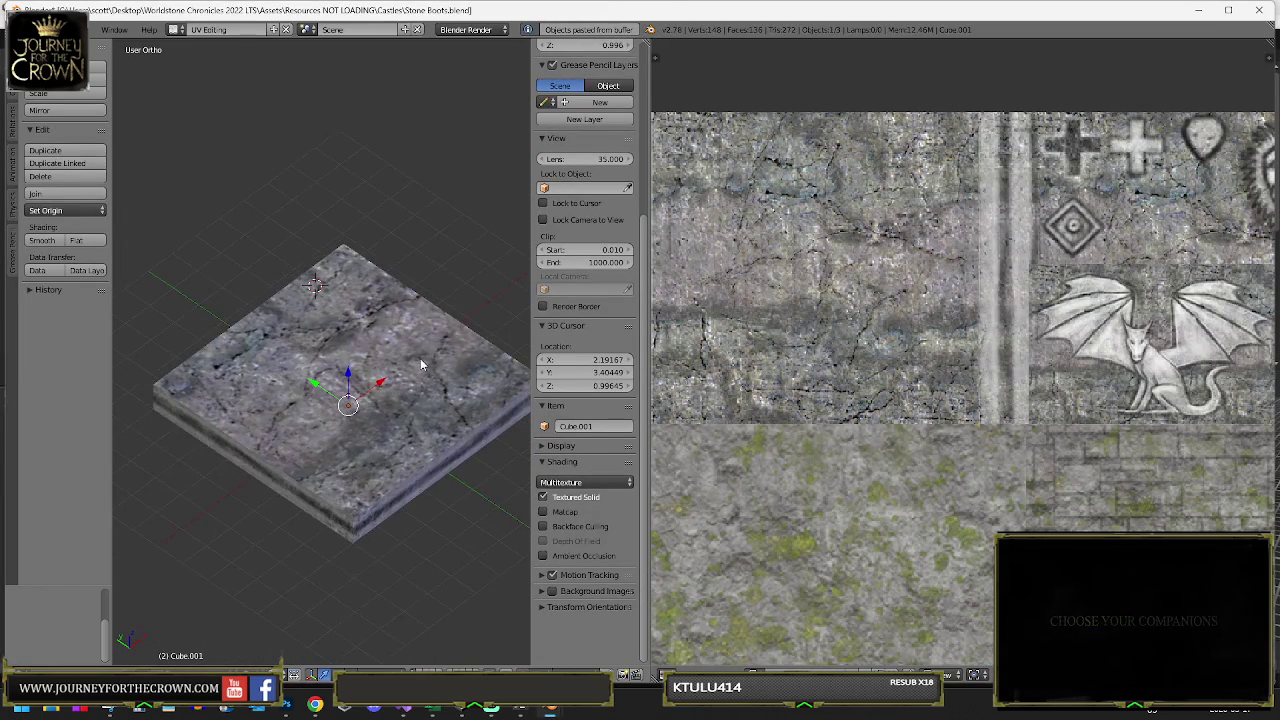
{"action": "key", "text": "x"}
{"action": "left_click", "coordinate": [445, 340]}
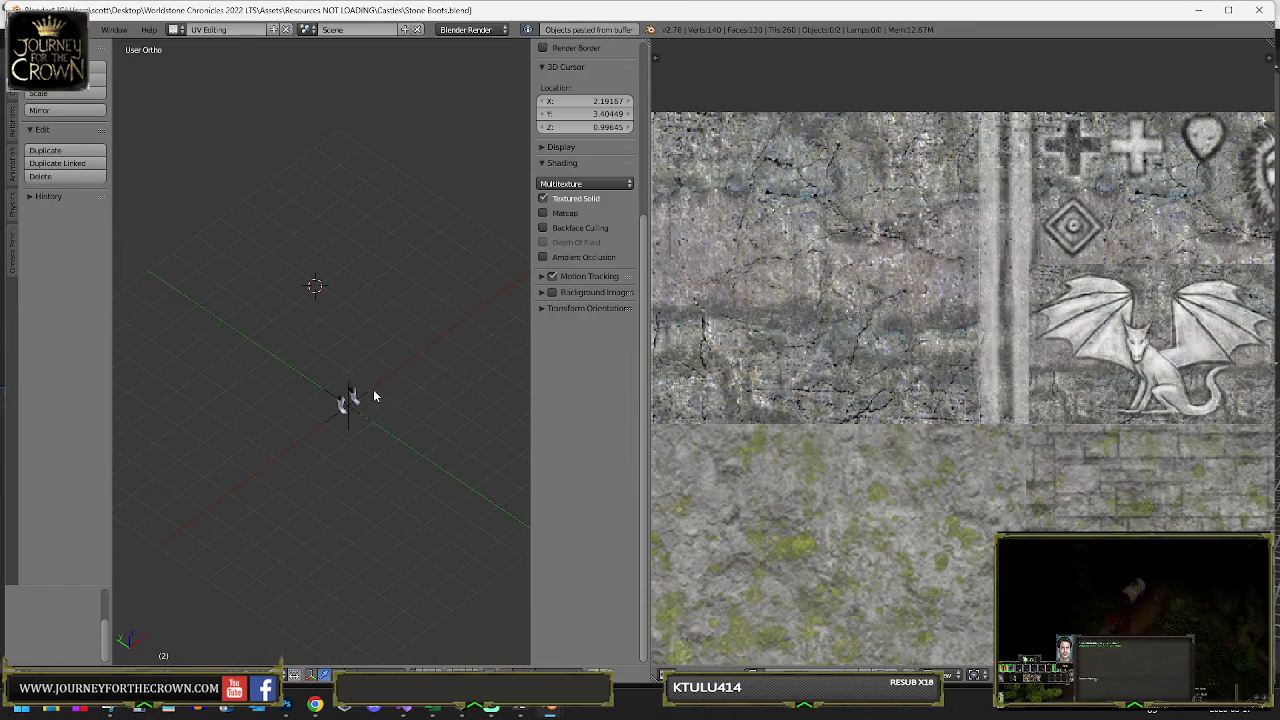
- Scale the boots' mesh up by 10.575 and move it upward in front view
{"action": "right_click", "coordinate": [356, 394]}
{"action": "key", "text": "Tab"}
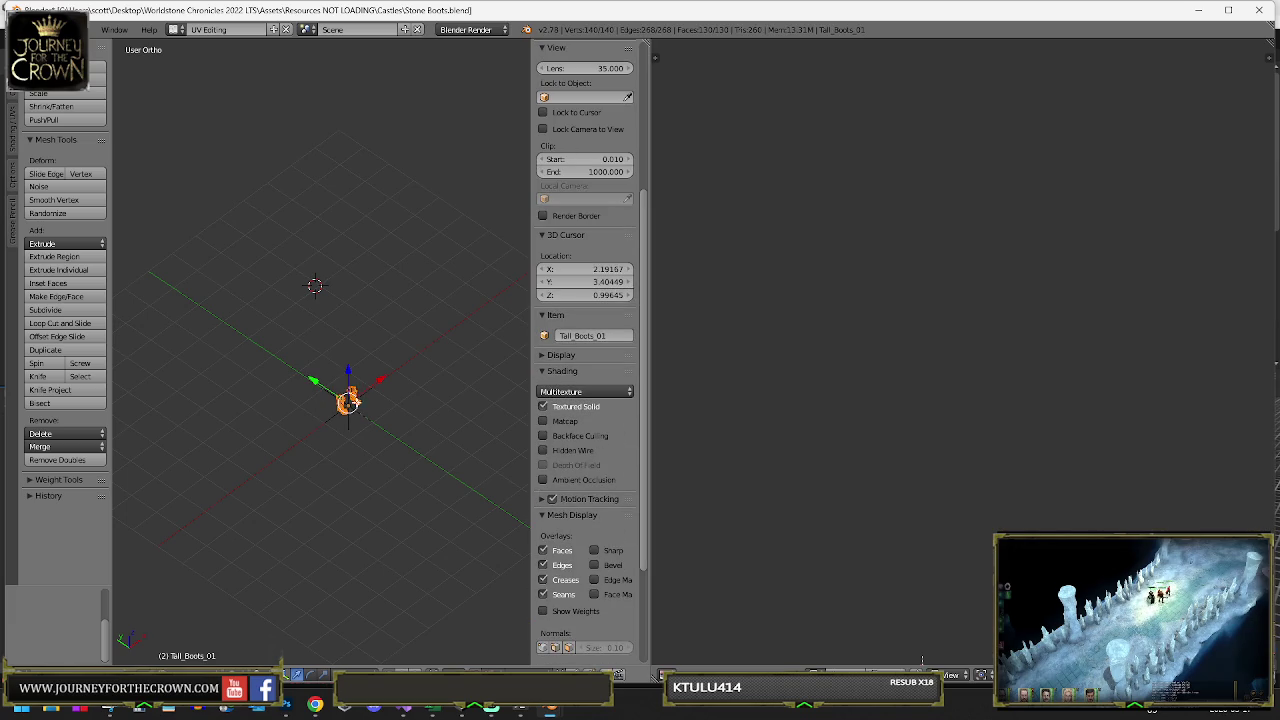
{"action": "key", "text": "s"}
{"action": "left_click", "coordinate": [127, 509]}
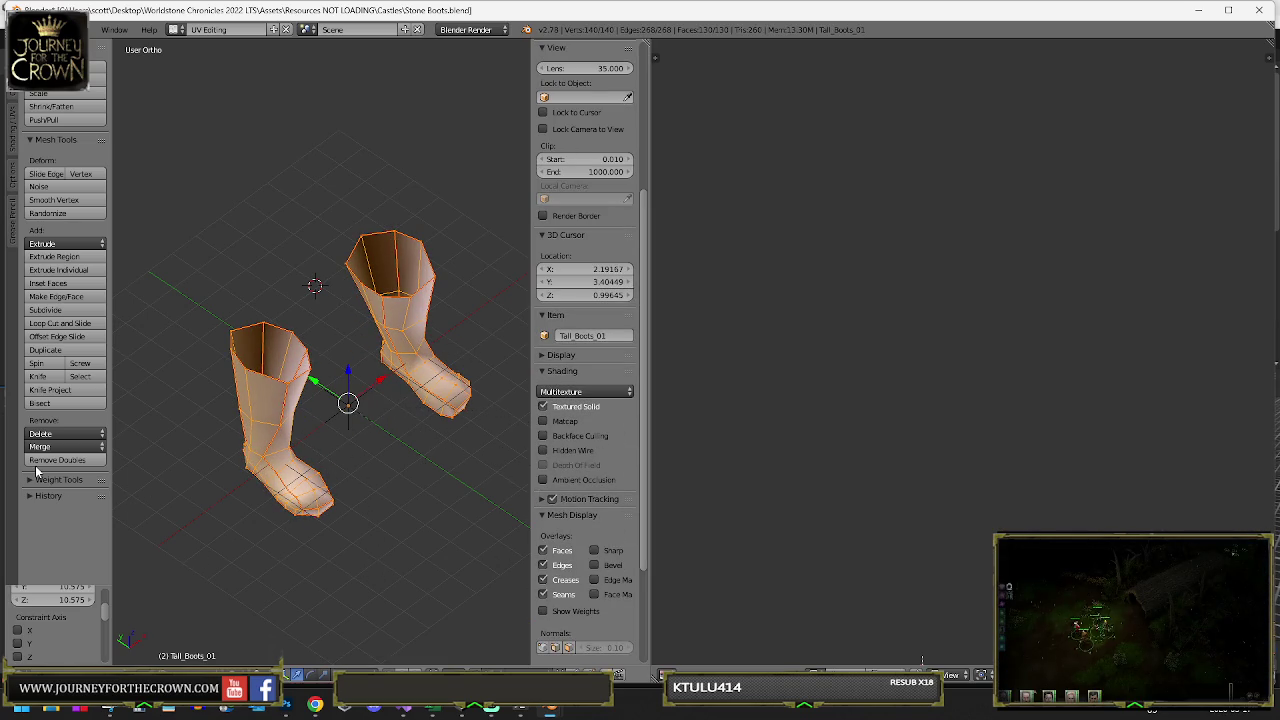
{"action": "key", "text": "KP_1"}
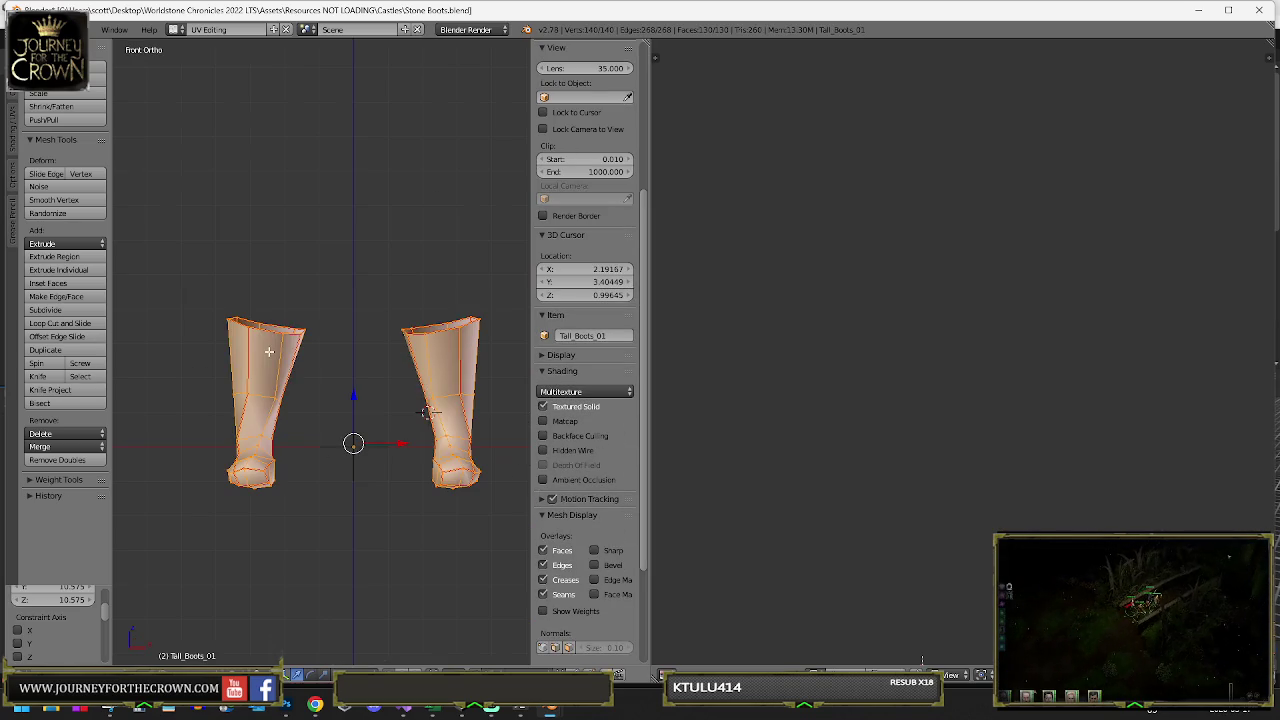
{"action": "key", "text": "g"}
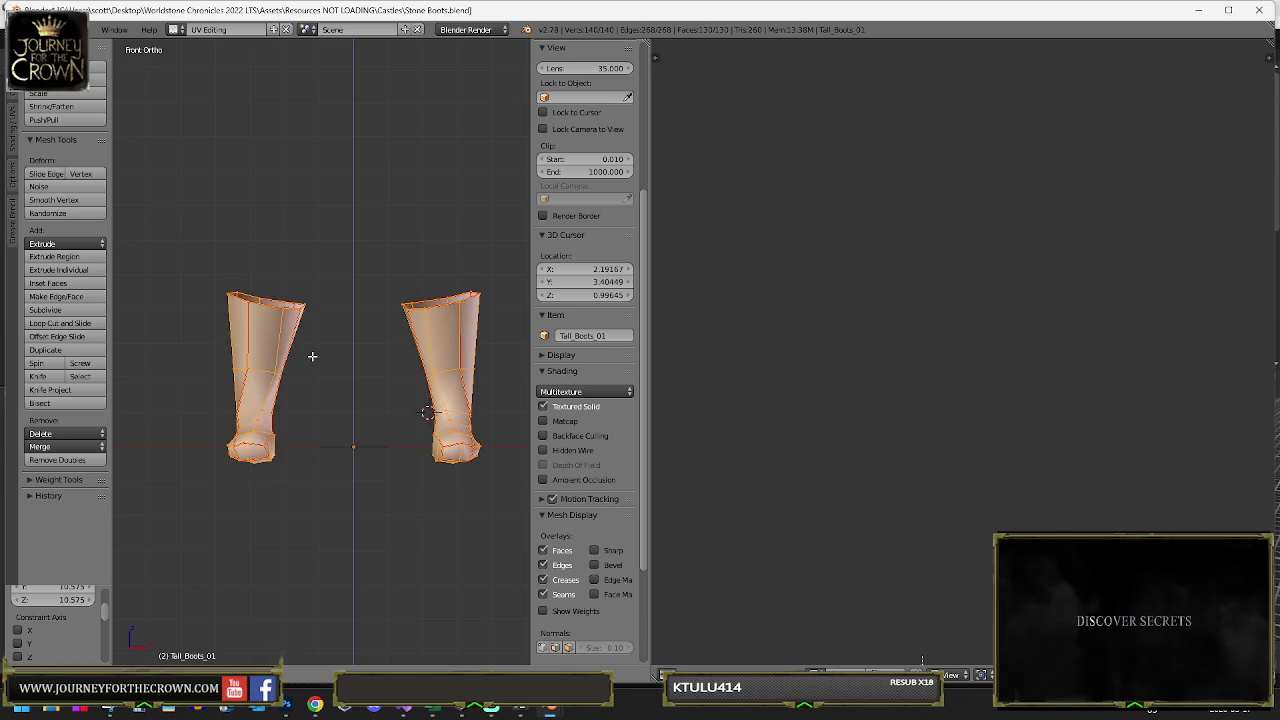
{"action": "key", "text": "Tab"}
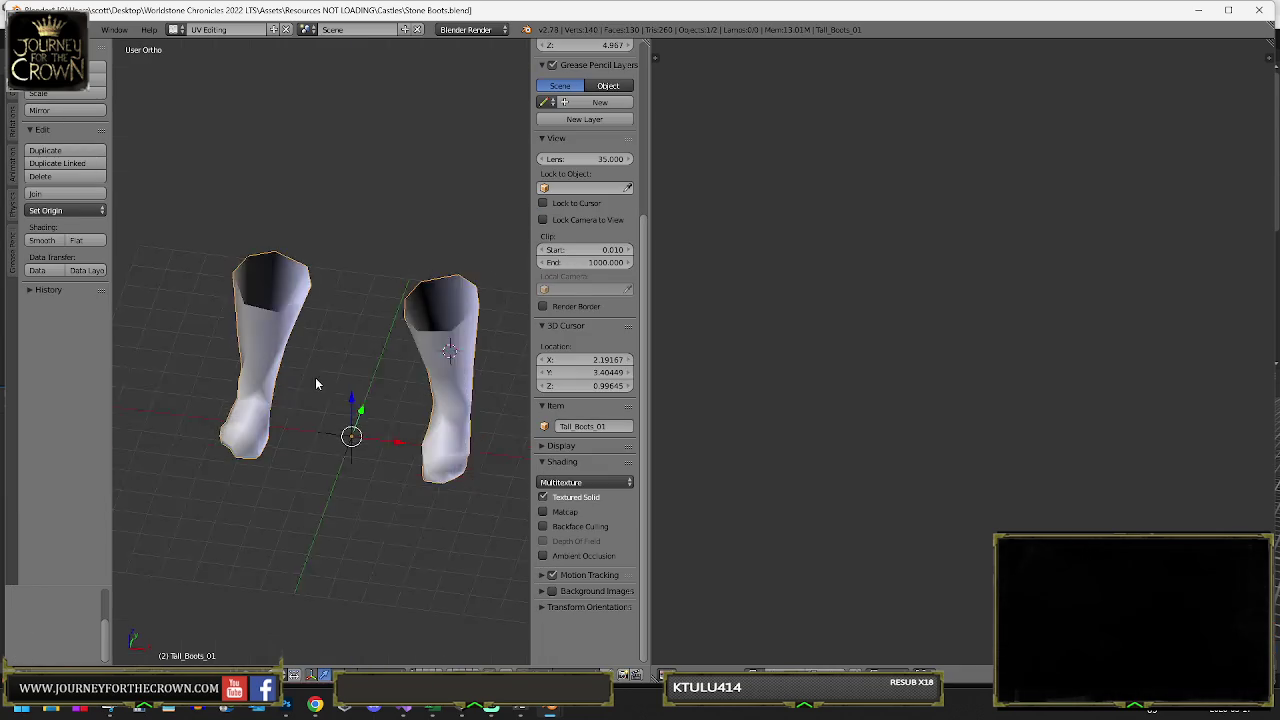
- Fill the left boot's open top with new faces
{"action": "key", "text": "Tab"}
{"action": "scroll", "coordinate": [322, 367], "scroll_direction": "up", "scroll_amount": 3}
{"action": "right_click", "coordinate": [251, 131]}
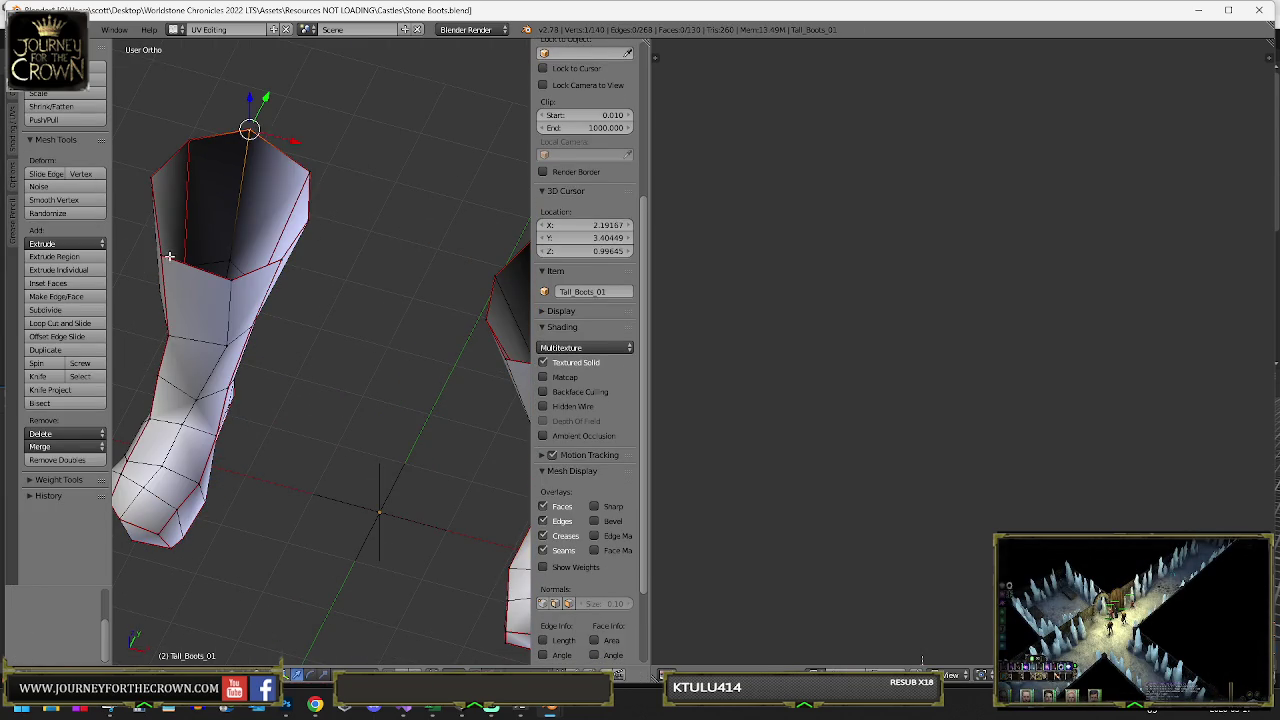
{"action": "key", "text": "f"}
{"action": "right_click", "coordinate": [249, 130]}
{"action": "right_click", "coordinate": [309, 172], "text": "shift"}
{"action": "right_click", "coordinate": [235, 272], "text": "shift"}
{"action": "key", "text": "f"}
- Fill the right boot's open top with new faces, closing every gap
{"action": "right_click", "coordinate": [309, 172]}
{"action": "right_click", "coordinate": [233, 277], "text": "shift"}
{"action": "scroll", "coordinate": [280, 300], "scroll_direction": "down", "scroll_amount": 3}
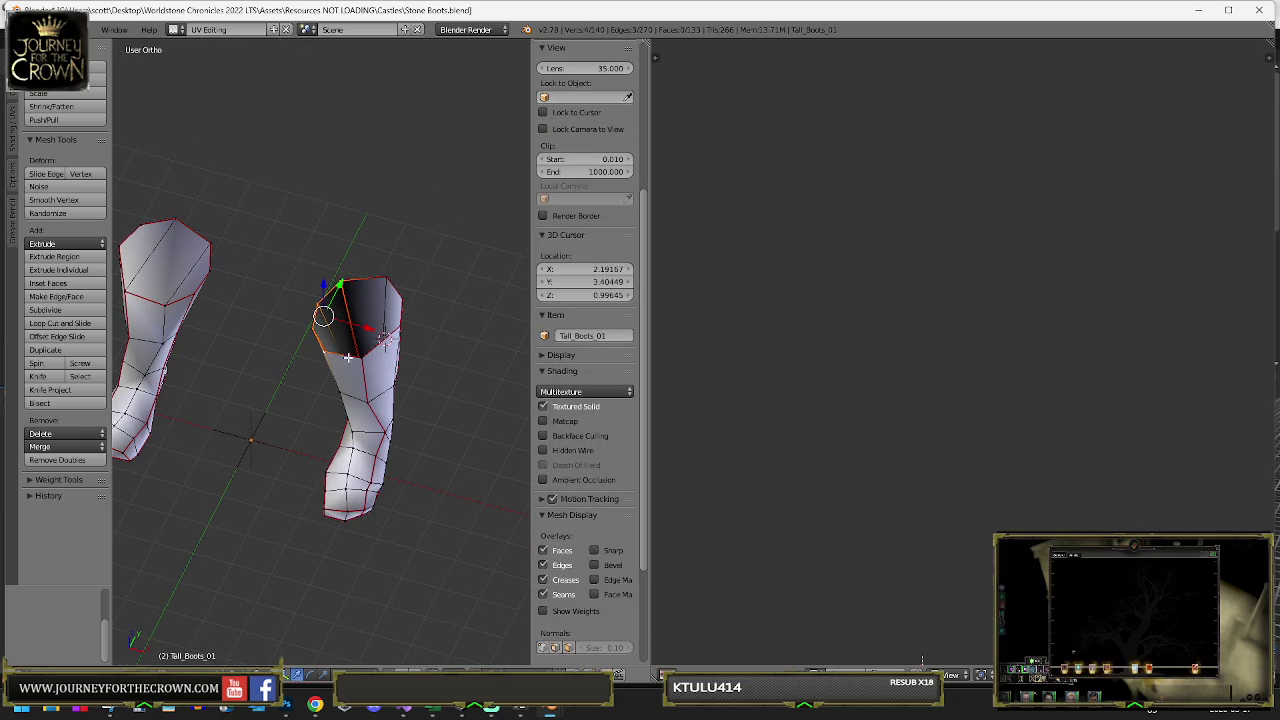
{"action": "key", "text": "f"}
{"action": "right_click", "coordinate": [368, 273]}
{"action": "right_click", "coordinate": [364, 316], "text": "shift"}
{"action": "key", "text": "f"}
{"action": "right_click", "coordinate": [388, 285]}
{"action": "right_click", "coordinate": [394, 333], "text": "shift"}
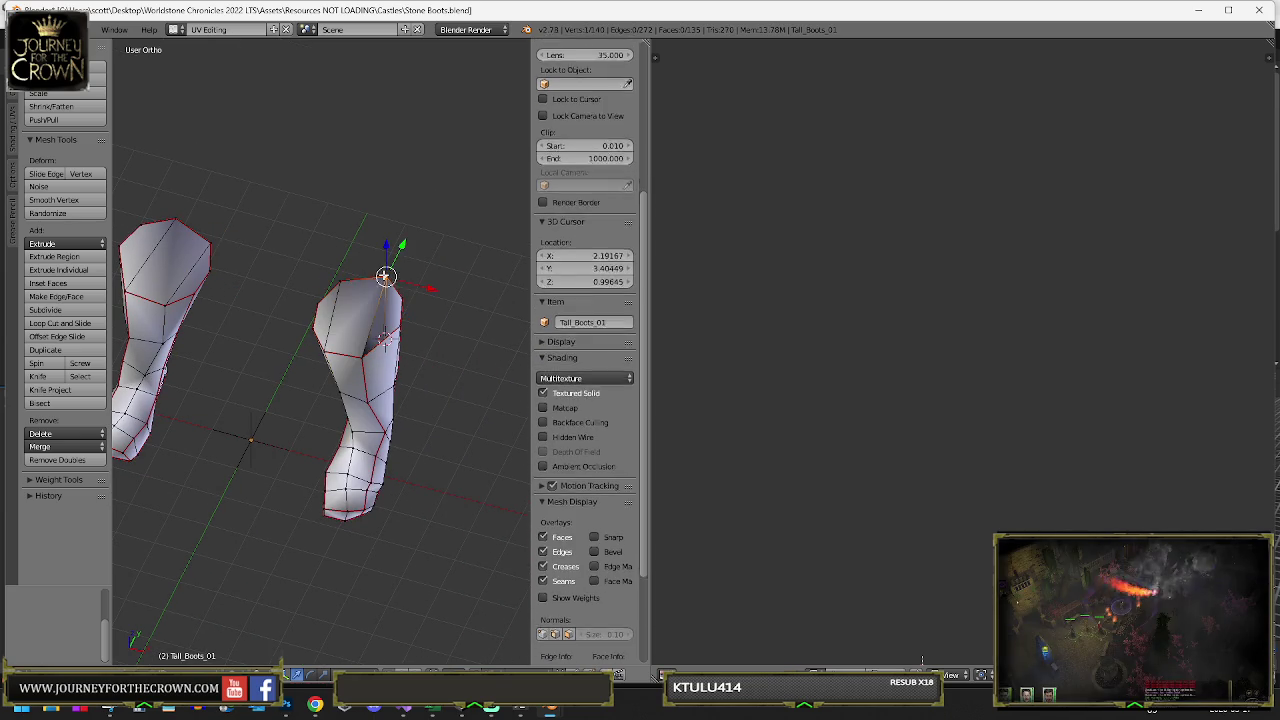
{"action": "key", "text": "f"}
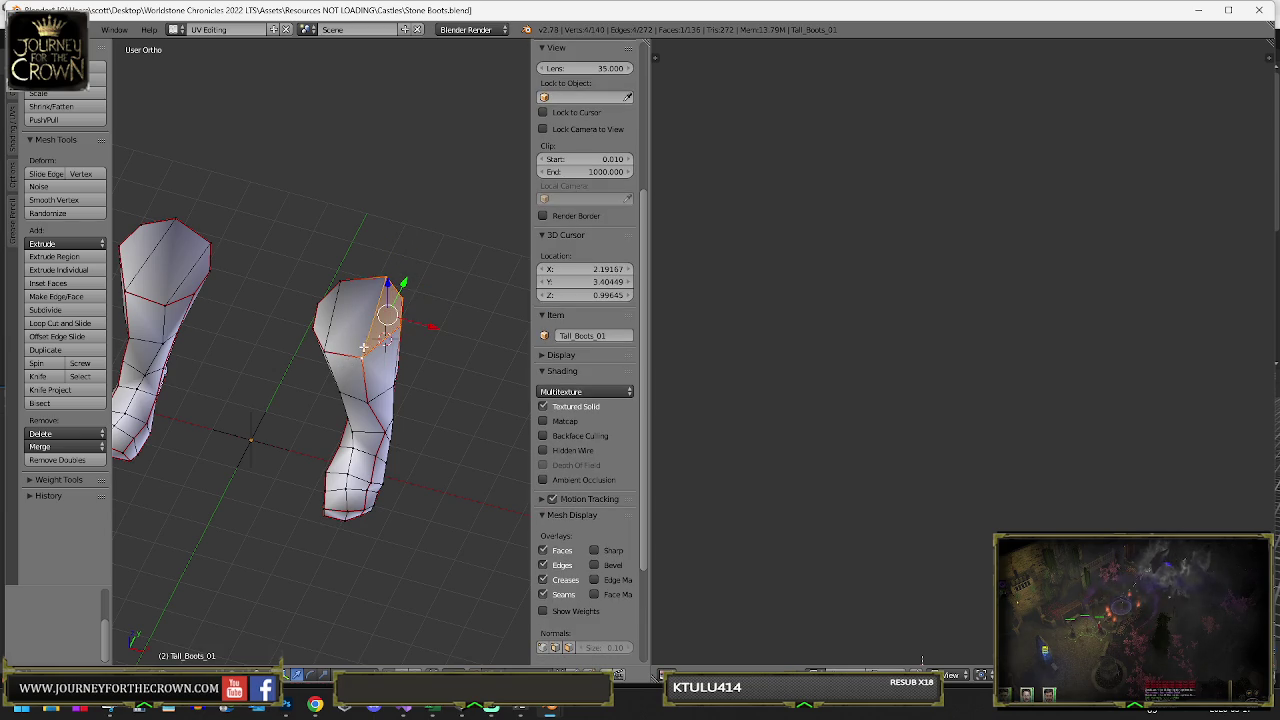
- Select the whole boot mesh and unwrap it into UV islands
{"action": "key", "text": "a"}
{"action": "key", "text": "a"}
{"action": "key", "text": "u"}
{"action": "left_click", "coordinate": [344, 332]}
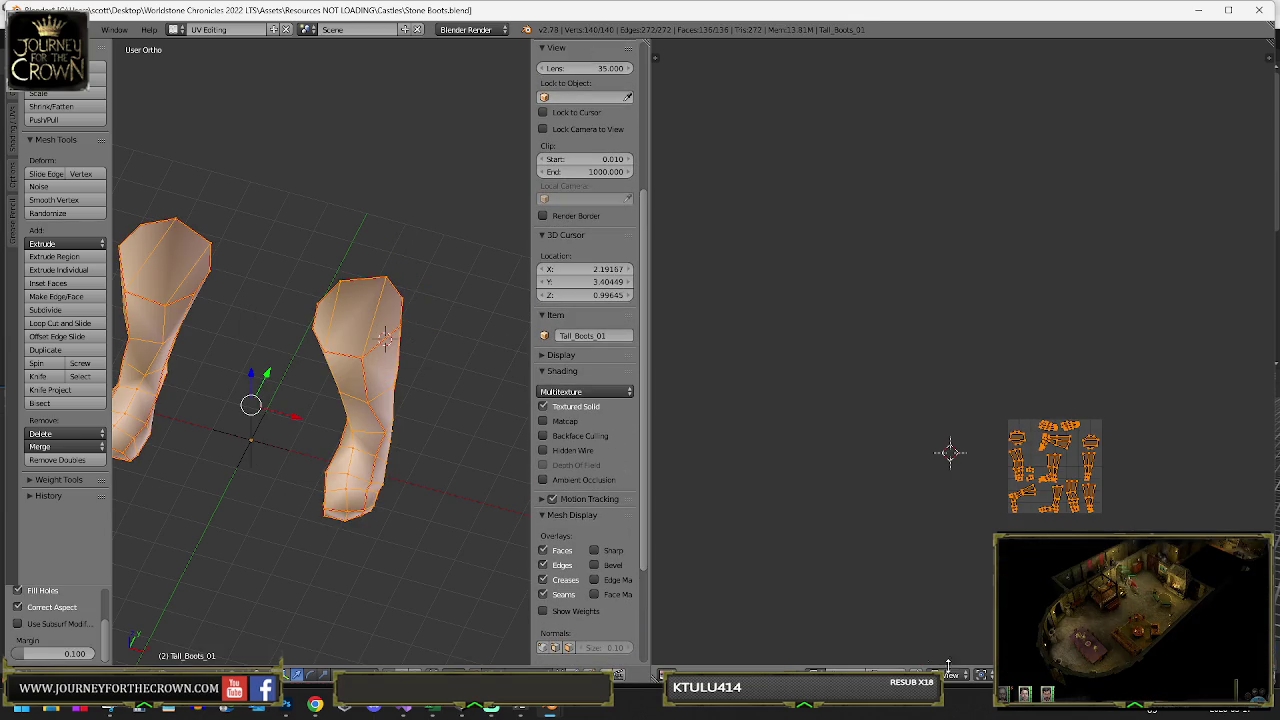
- Assign the stone texture image and scale and move the UV islands onto the upper-left stone
{"action": "left_click", "coordinate": [985, 674]}
{"action": "left_click", "coordinate": [930, 548]}
{"action": "scroll", "coordinate": [946, 527], "scroll_direction": "up", "scroll_amount": 2}
{"action": "scroll", "coordinate": [946, 527], "scroll_direction": "down", "scroll_amount": 2}
{"action": "key", "text": "s"}
{"action": "left_click", "coordinate": [1080, 518]}
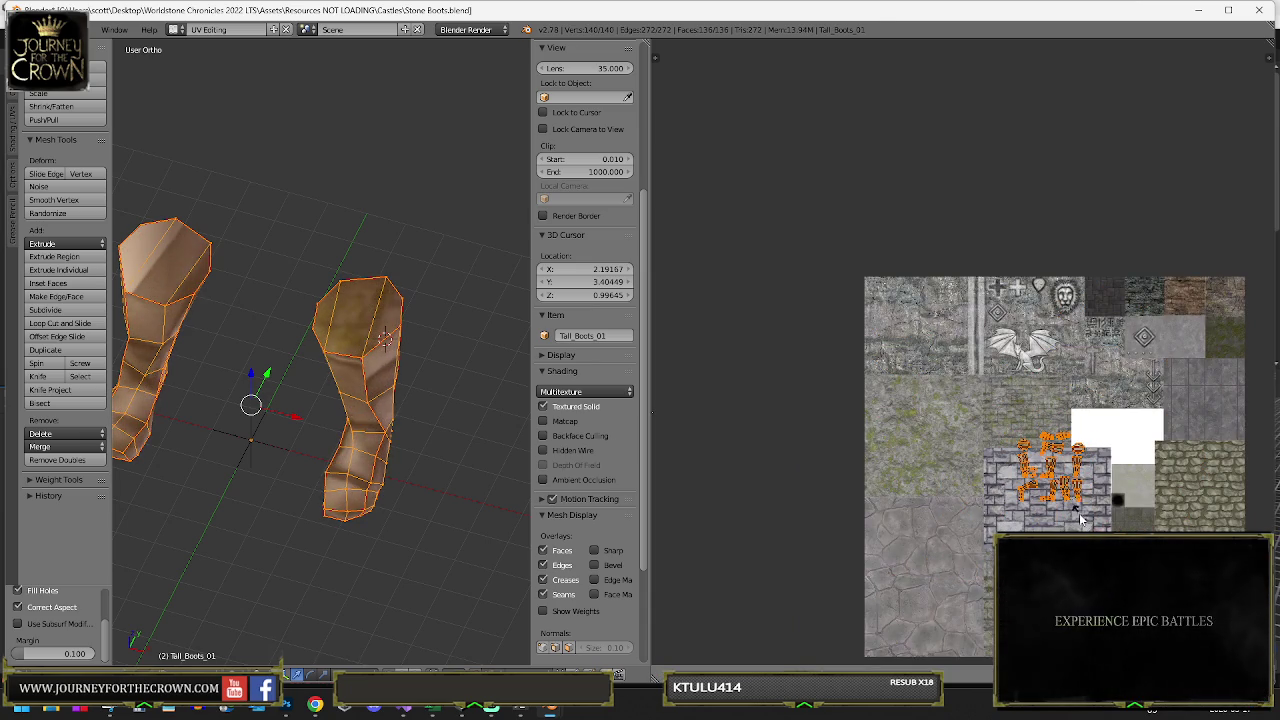
{"action": "left_click", "coordinate": [1093, 527]}
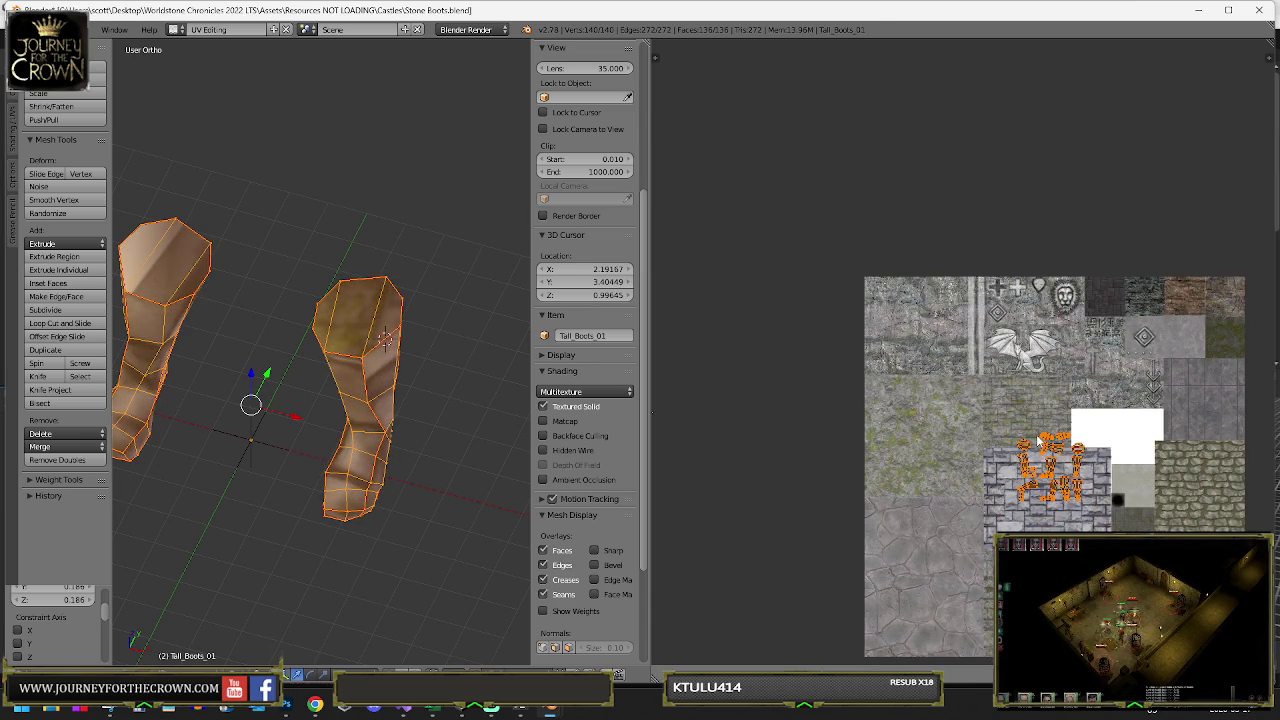
{"action": "key", "text": "g"}
{"action": "left_click", "coordinate": [897, 312]}
{"action": "key", "text": "s"}
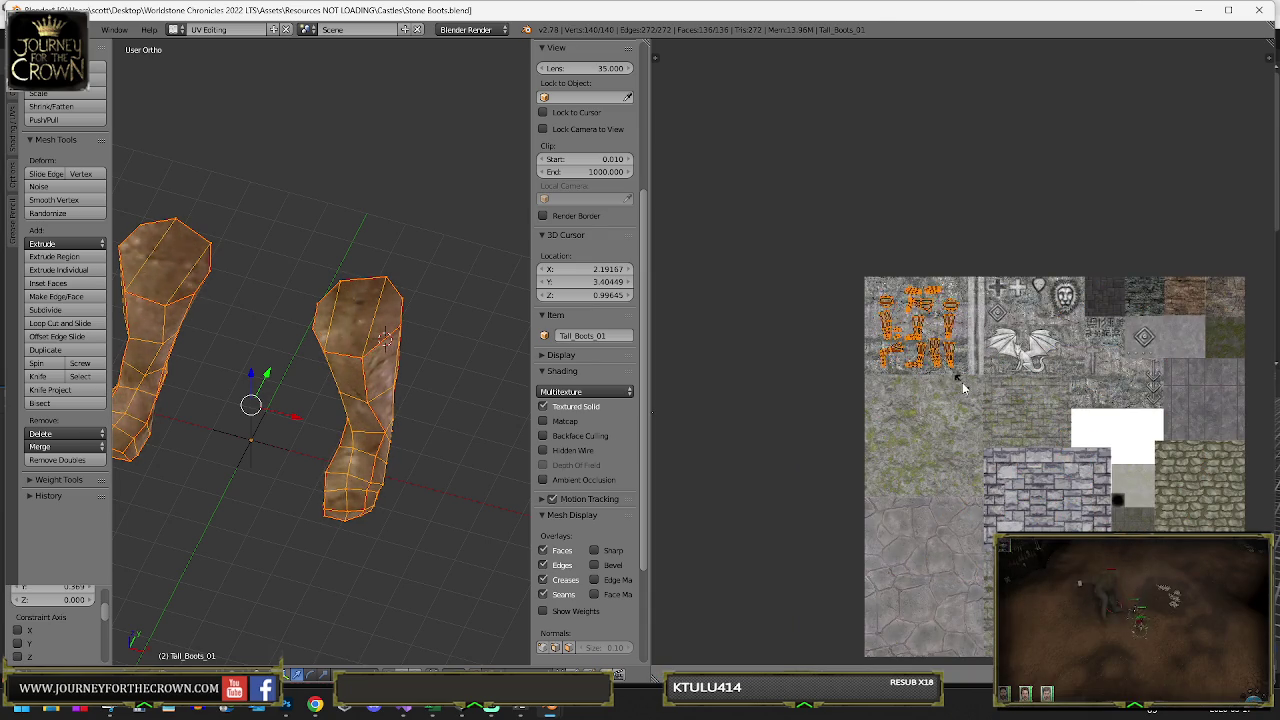
{"action": "key", "text": "Tab"}
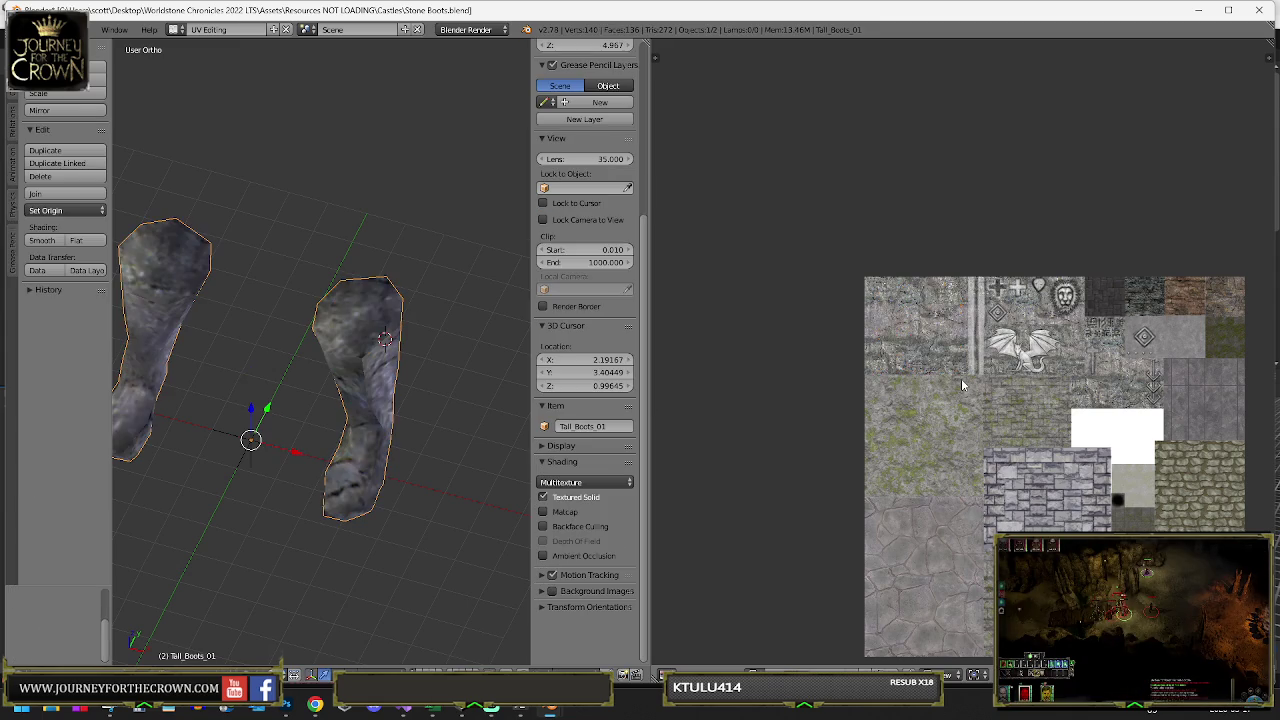
- Save Stone Boots.blend, overwriting it, and quit both Blender windows
{"action": "key", "text": "ctrl+s"}
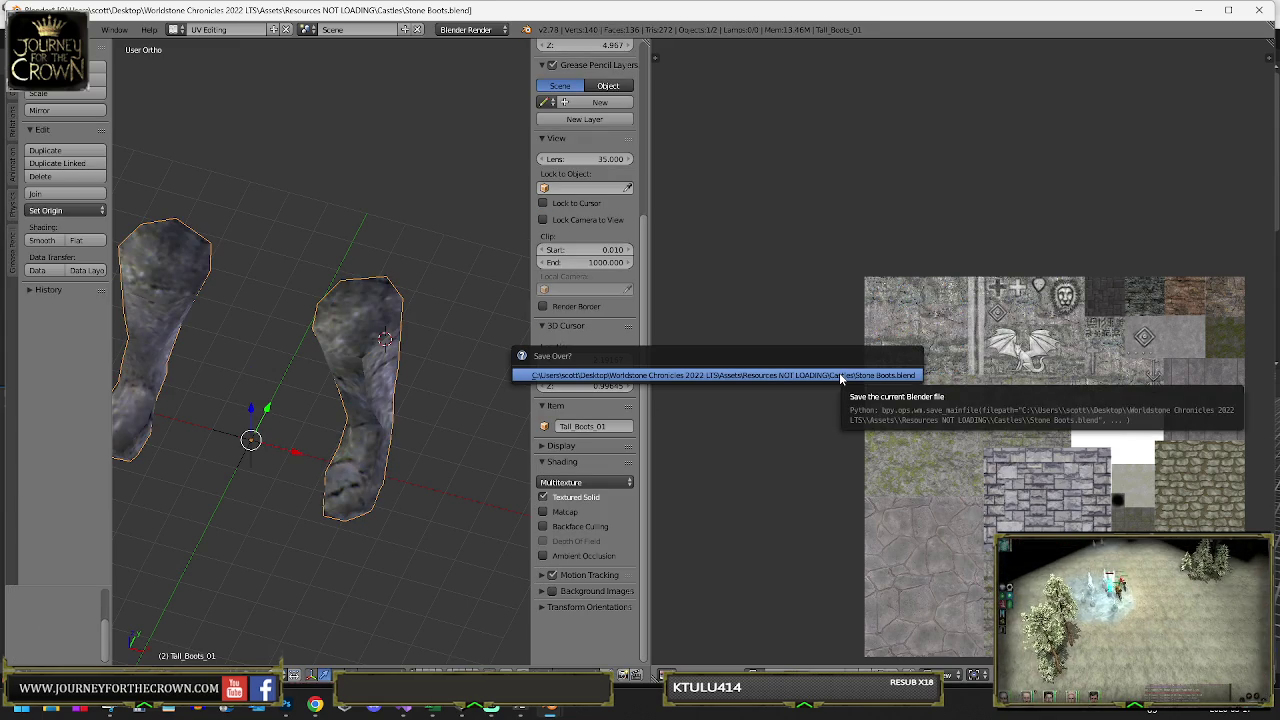
{"action": "left_click", "coordinate": [839, 372]}
{"action": "left_click", "coordinate": [1200, 10]}
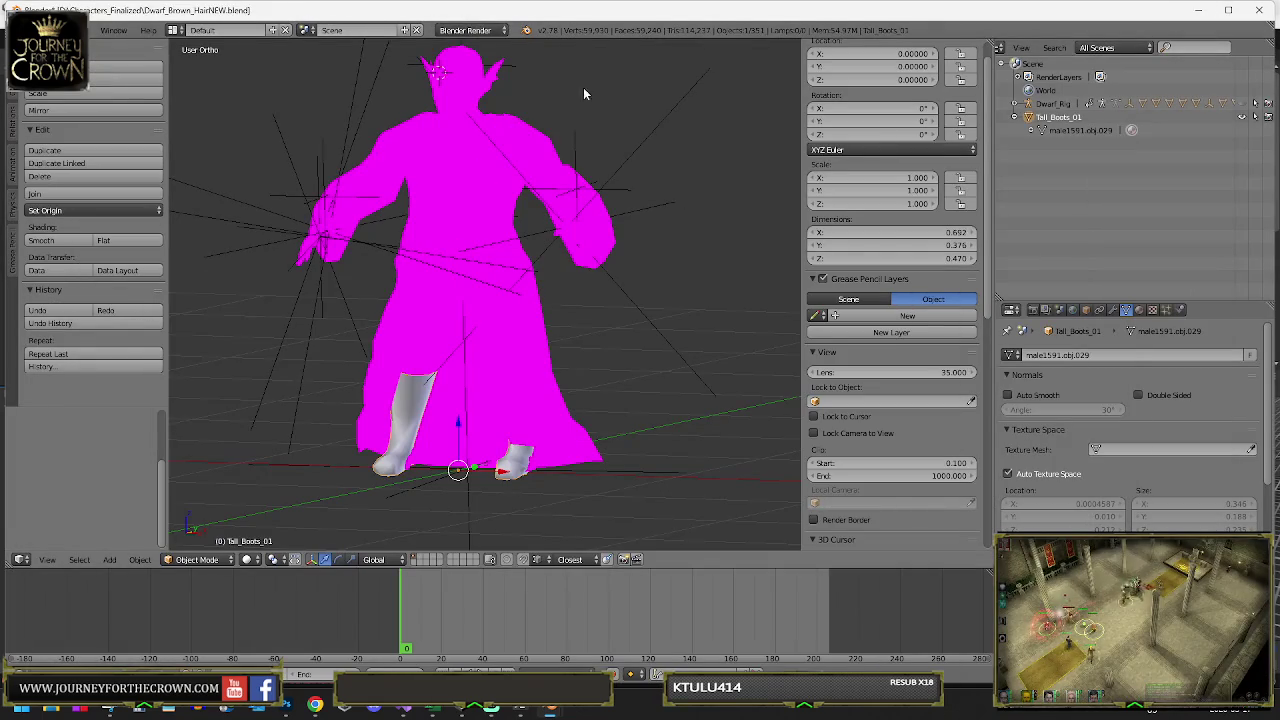
{"action": "left_click", "coordinate": [1259, 10]}
{"action": "left_click", "coordinate": [652, 393]}
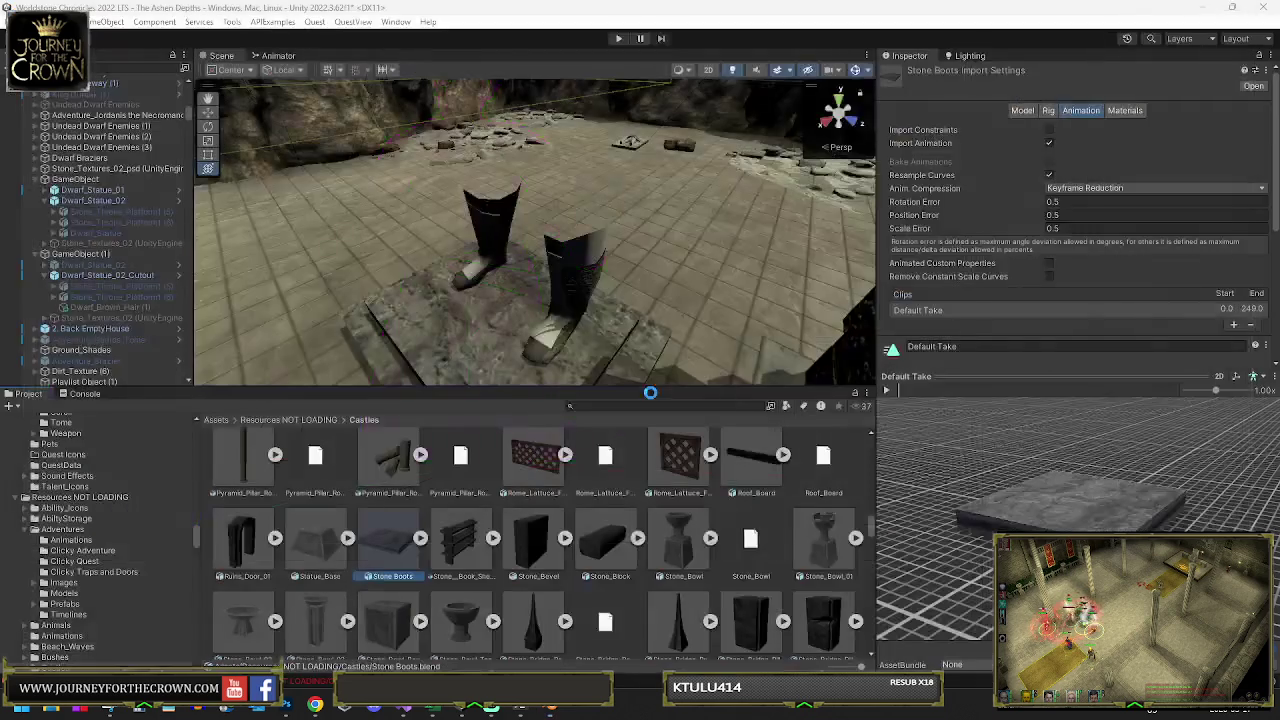
- Place the Stone Boots model in the scene next to Dwarf_Statue_02_Cutout
{"action": "left_click", "coordinate": [603, 277]}
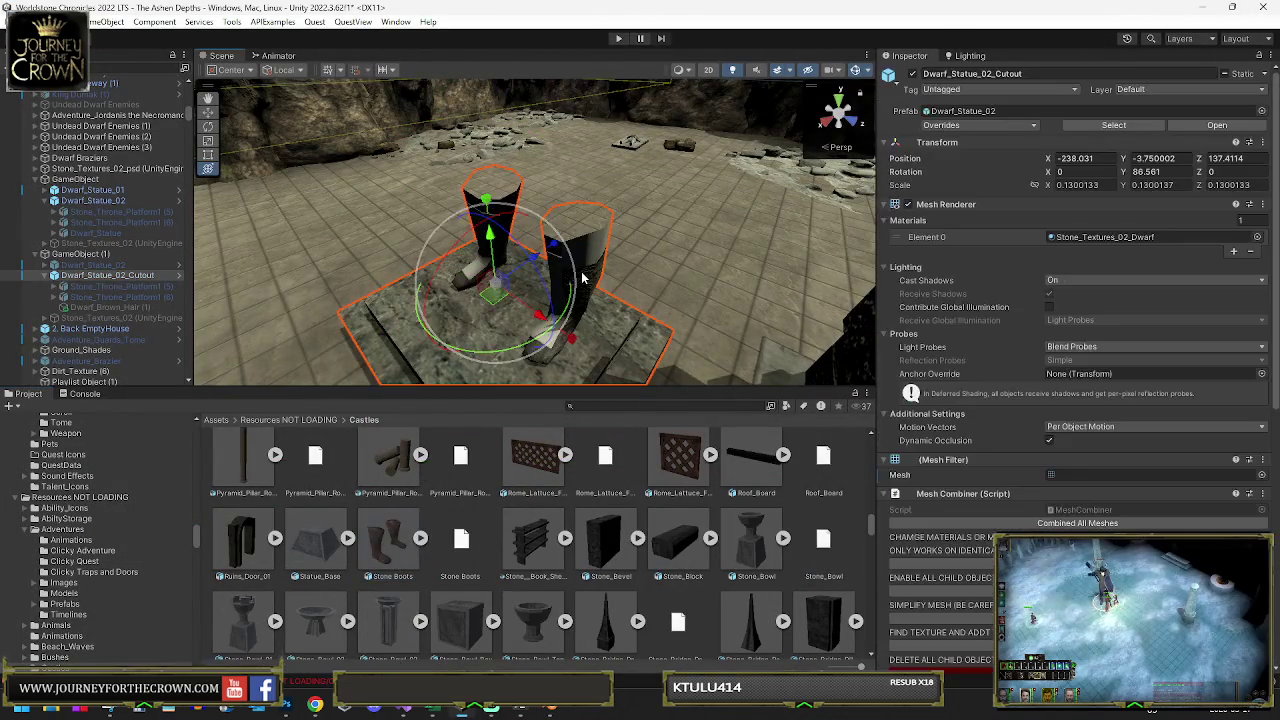
{"action": "mouse_move", "coordinate": [397, 543]}
{"action": "left_mouse_down"}
{"action": "mouse_move", "coordinate": [545, 250]}
{"action": "mouse_move", "coordinate": [630, 240]}
{"action": "left_mouse_up"}
{"action": "left_click", "coordinate": [493, 205]}
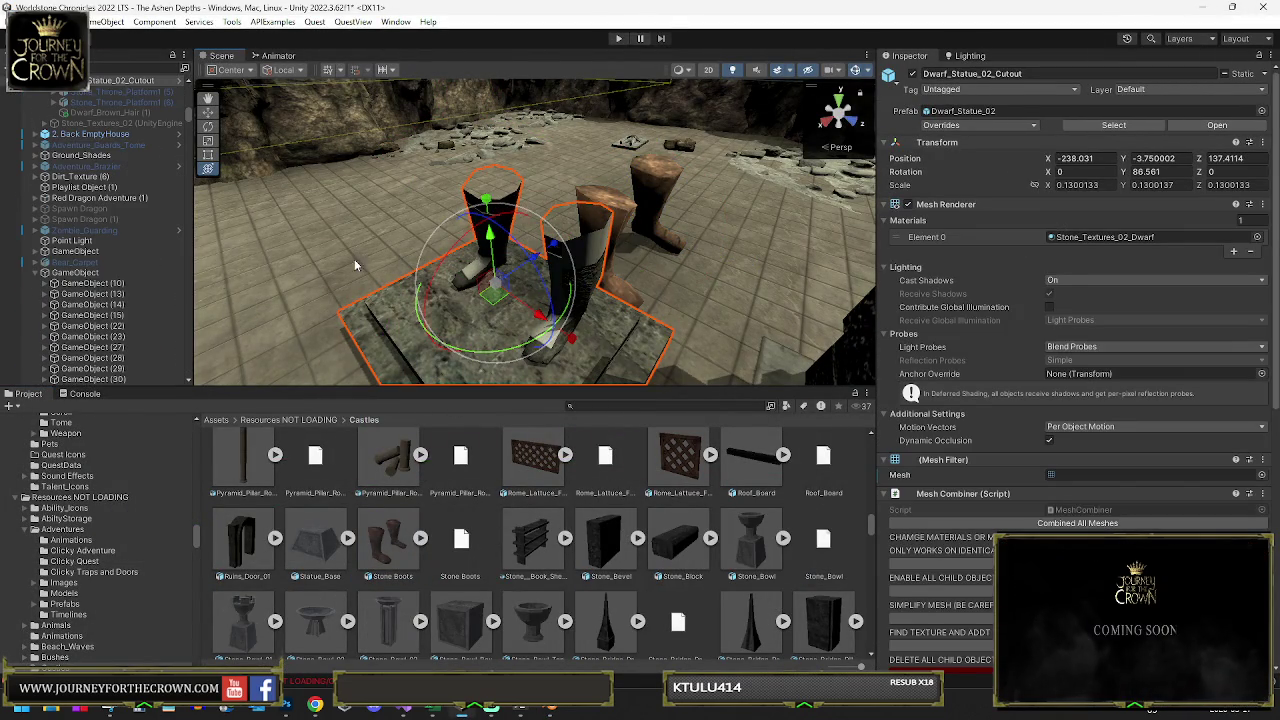
{"action": "left_click", "coordinate": [665, 189]}
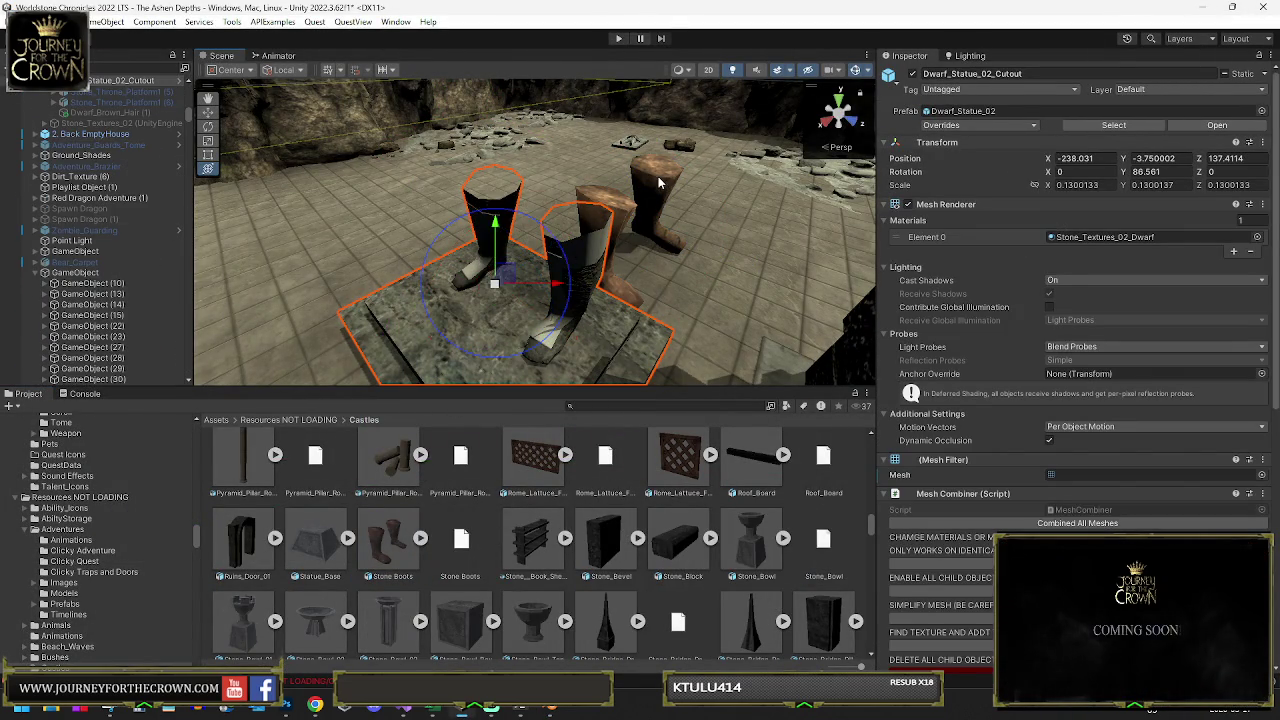
{"action": "left_click", "coordinate": [556, 177], "text": "shift"}
{"action": "left_click_drag", "start_coordinate": [122, 88], "coordinate": [125, 89]}
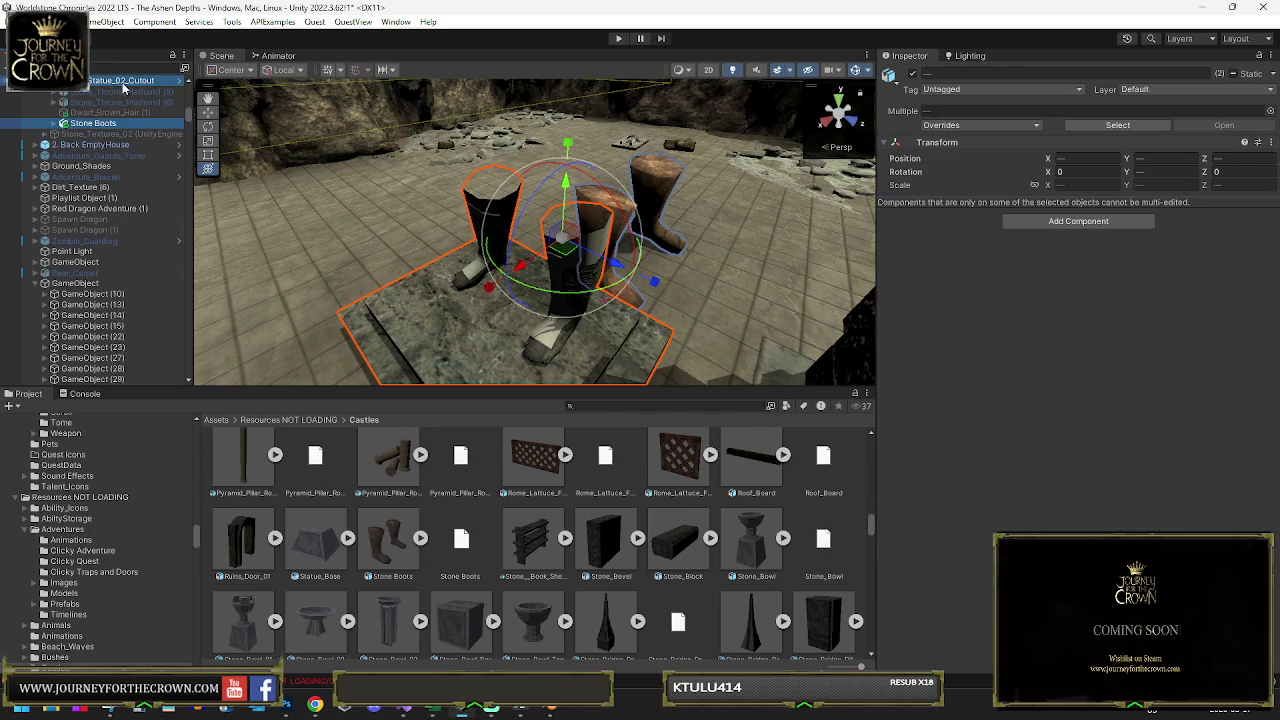
{"action": "key", "text": "ctrl+z"}
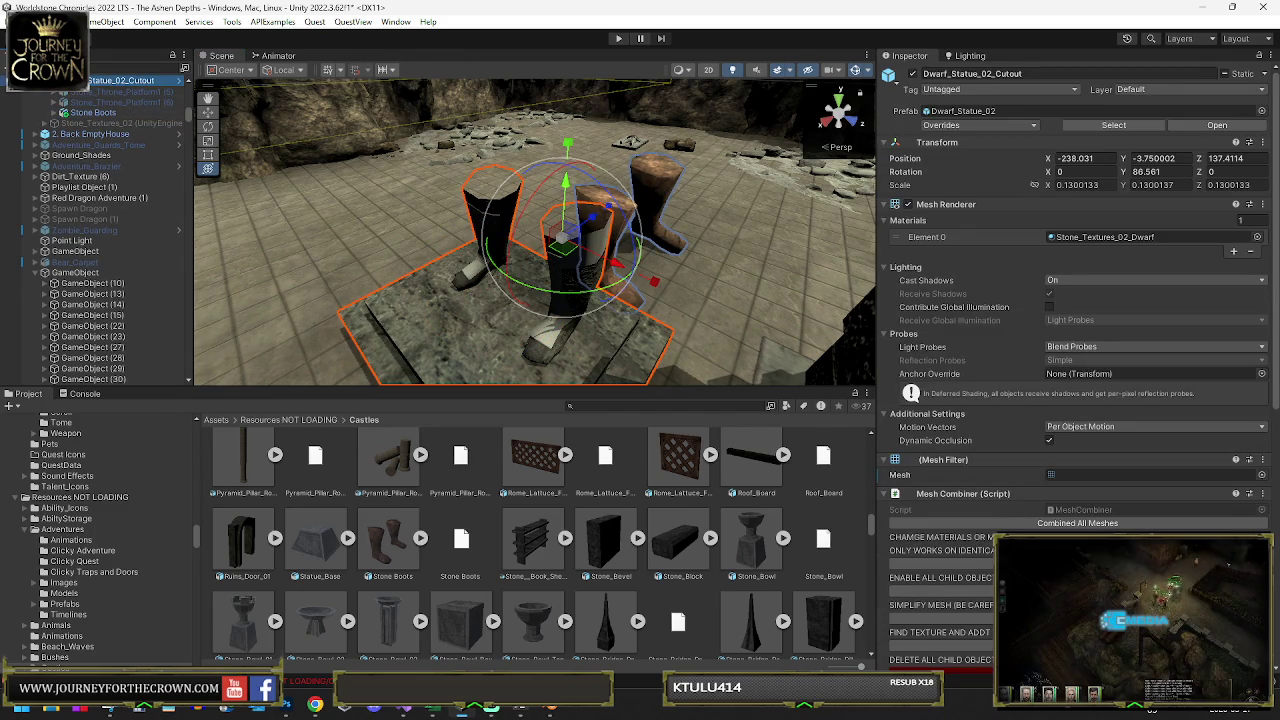
- Turn the boots to 180°, scale them to about 0.75 on the cutout's feet, and re-enable Dwarf_Statue_02
{"action": "left_click", "coordinate": [657, 278]}
{"action": "left_click_drag", "start_coordinate": [657, 278], "coordinate": [354, 276]}
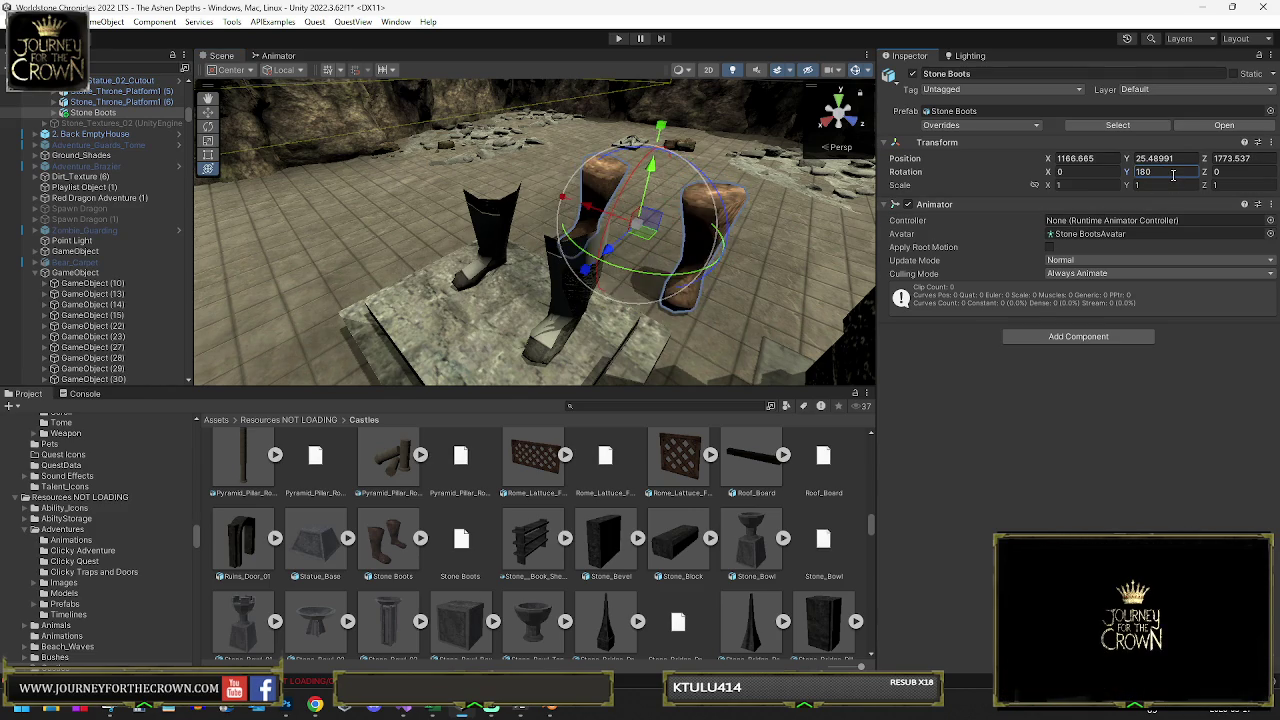
{"action": "mouse_move", "coordinate": [660, 230]}
{"action": "left_mouse_down"}
{"action": "mouse_move", "coordinate": [605, 279]}
{"action": "mouse_move", "coordinate": [500, 288]}
{"action": "mouse_move", "coordinate": [495, 302]}
{"action": "mouse_move", "coordinate": [490, 280]}
{"action": "left_mouse_up"}
{"action": "mouse_move", "coordinate": [490, 222]}
{"action": "left_mouse_down"}
{"action": "mouse_move", "coordinate": [497, 210]}
{"action": "mouse_move", "coordinate": [495, 222]}
{"action": "left_mouse_up"}
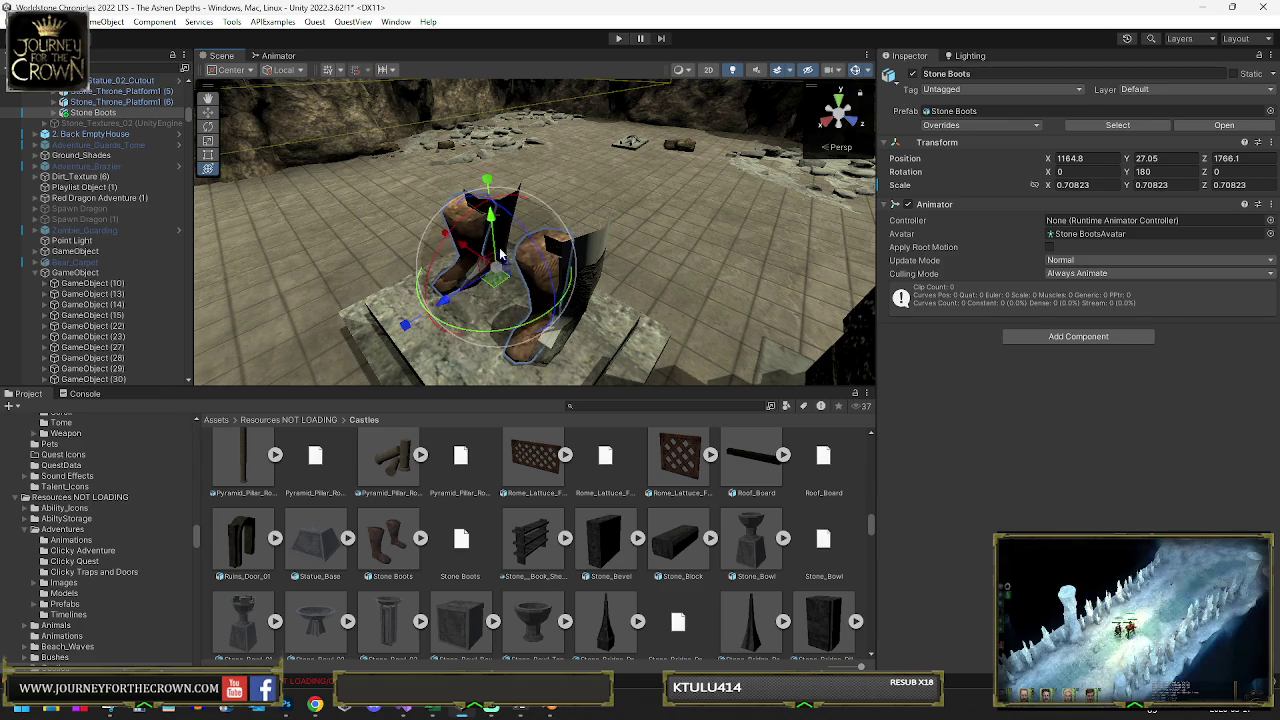
{"action": "mouse_move", "coordinate": [499, 293]}
{"action": "left_mouse_down"}
{"action": "mouse_move", "coordinate": [518, 290]}
{"action": "mouse_move", "coordinate": [519, 262]}
{"action": "left_mouse_up"}
{"action": "key", "text": "e"}
{"action": "key", "text": "r"}
{"action": "key", "text": "e"}
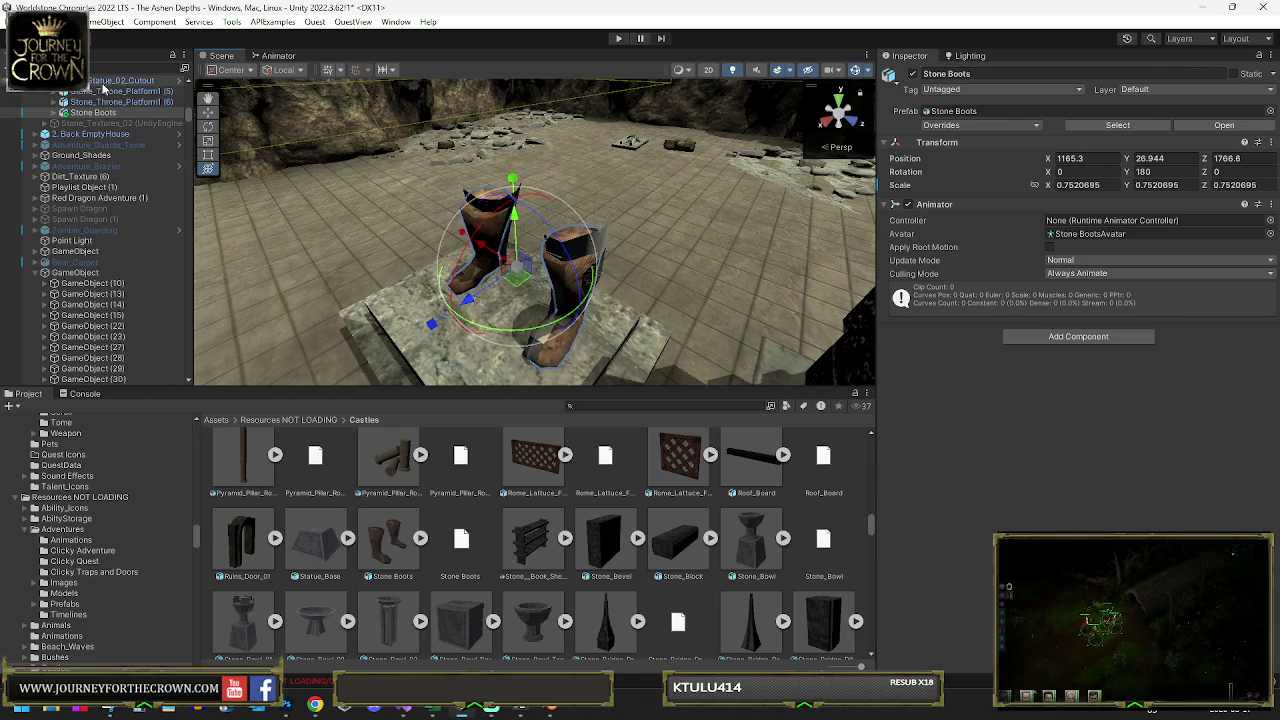
{"action": "scroll", "coordinate": [103, 90], "scroll_direction": "up", "scroll_amount": 3}
{"action": "left_click", "coordinate": [95, 150]}
{"action": "left_click", "coordinate": [912, 74]}
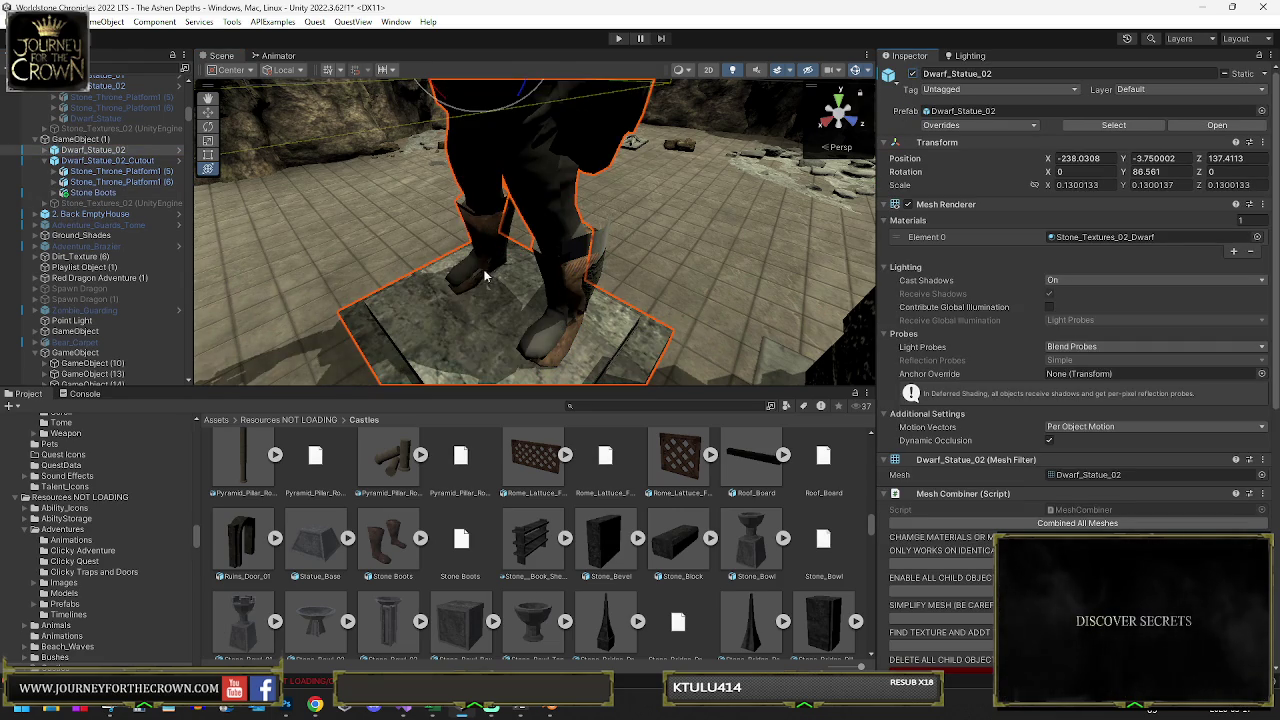
- Nudge the Stone Boots along the floor to line them up with the statue's feet
{"action": "left_click", "coordinate": [91, 193]}
{"action": "left_click_drag", "start_coordinate": [610, 285], "coordinate": [700, 300]}
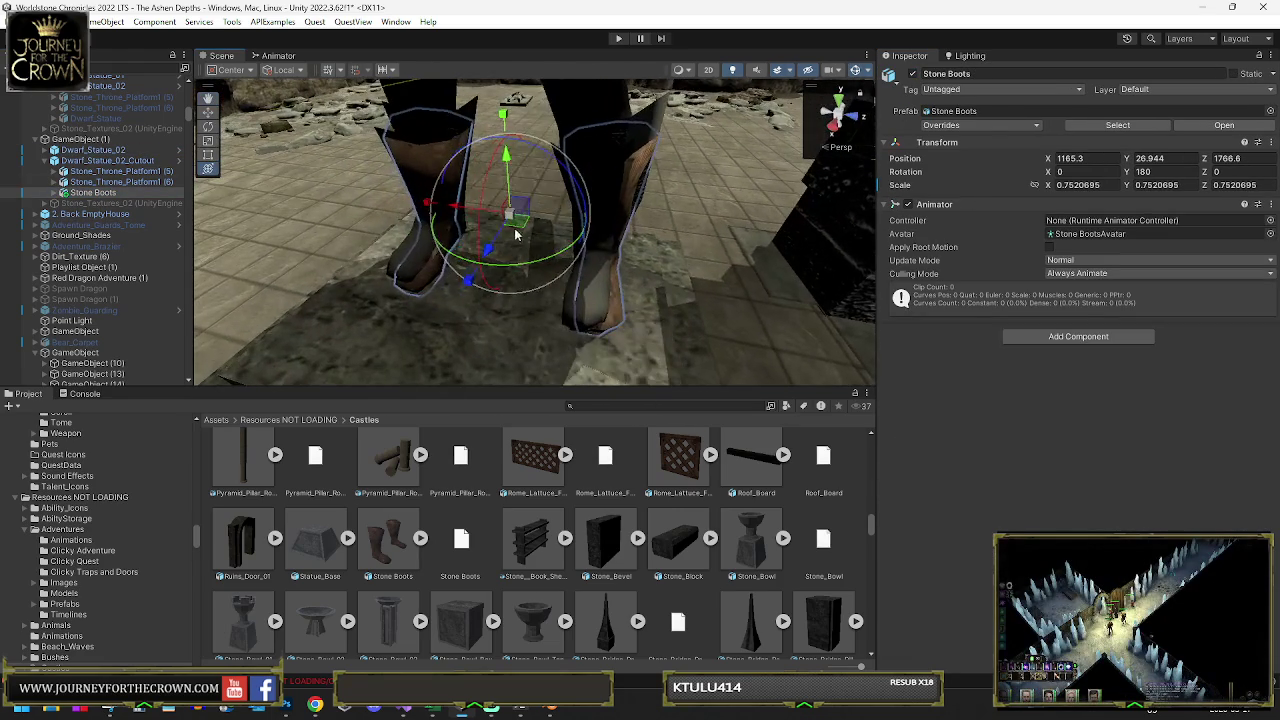
{"action": "mouse_move", "coordinate": [518, 224]}
{"action": "left_mouse_down"}
{"action": "mouse_move", "coordinate": [527, 231]}
{"action": "mouse_move", "coordinate": [500, 226]}
{"action": "left_mouse_up"}
{"action": "scroll", "coordinate": [560, 230], "scroll_direction": "up", "scroll_amount": 5}
{"action": "mouse_move", "coordinate": [610, 255]}
{"action": "left_mouse_down"}
{"action": "mouse_move", "coordinate": [649, 267]}
{"action": "mouse_move", "coordinate": [615, 258]}
{"action": "left_mouse_up"}
{"action": "left_click_drag", "start_coordinate": [530, 222], "coordinate": [524, 224]}
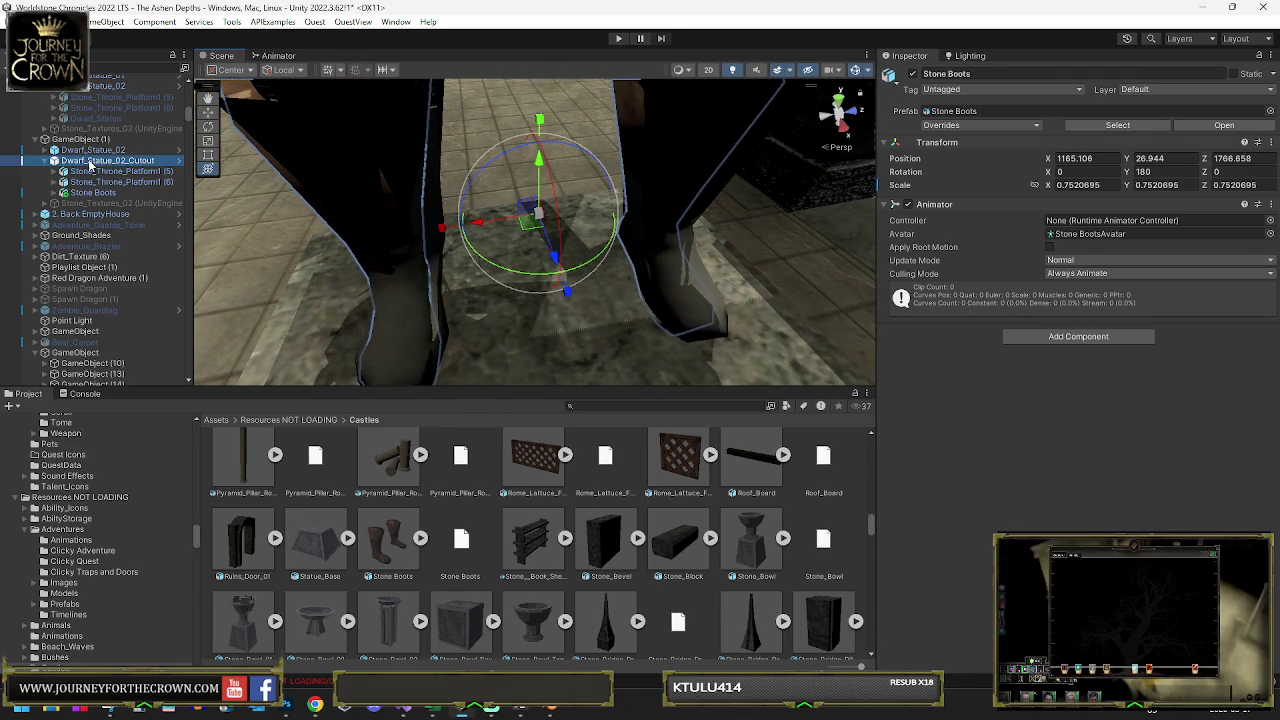
- Hide the cutout's rendering, raise the boots to Y 27.12 and turn them to about 182.5°
{"action": "left_click", "coordinate": [90, 161]}
{"action": "left_click", "coordinate": [907, 204]}
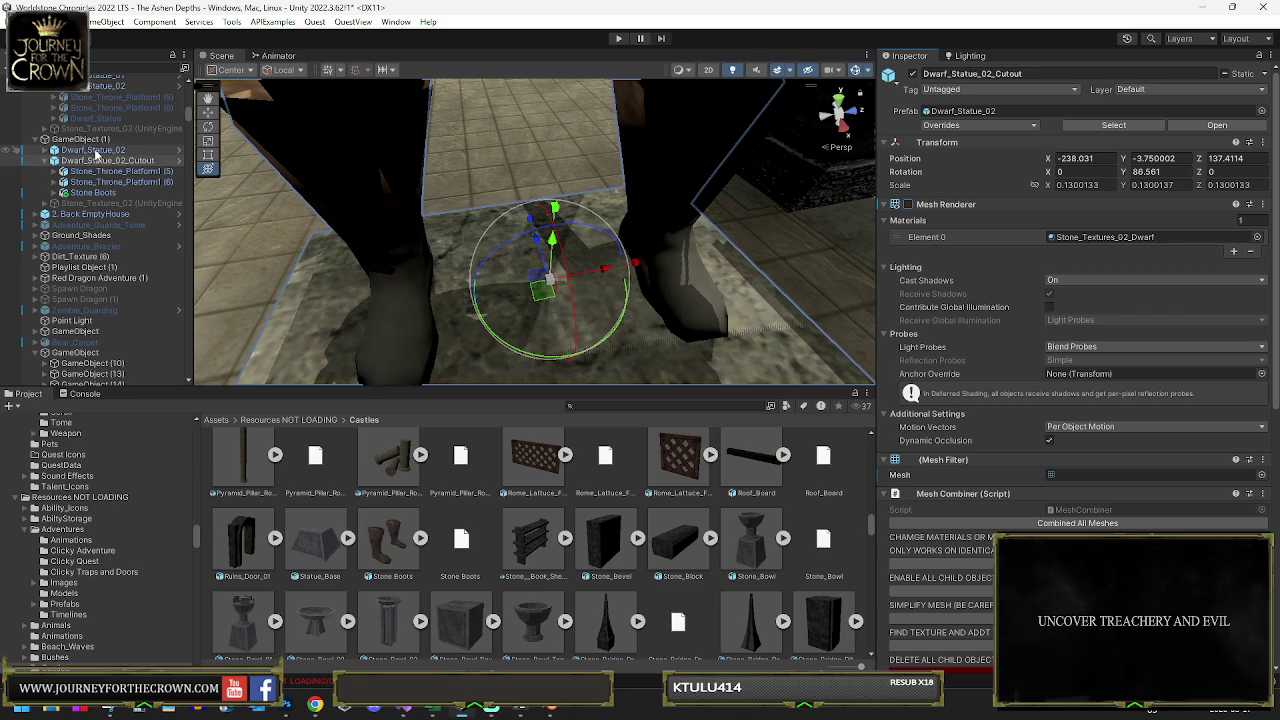
{"action": "left_click", "coordinate": [93, 192]}
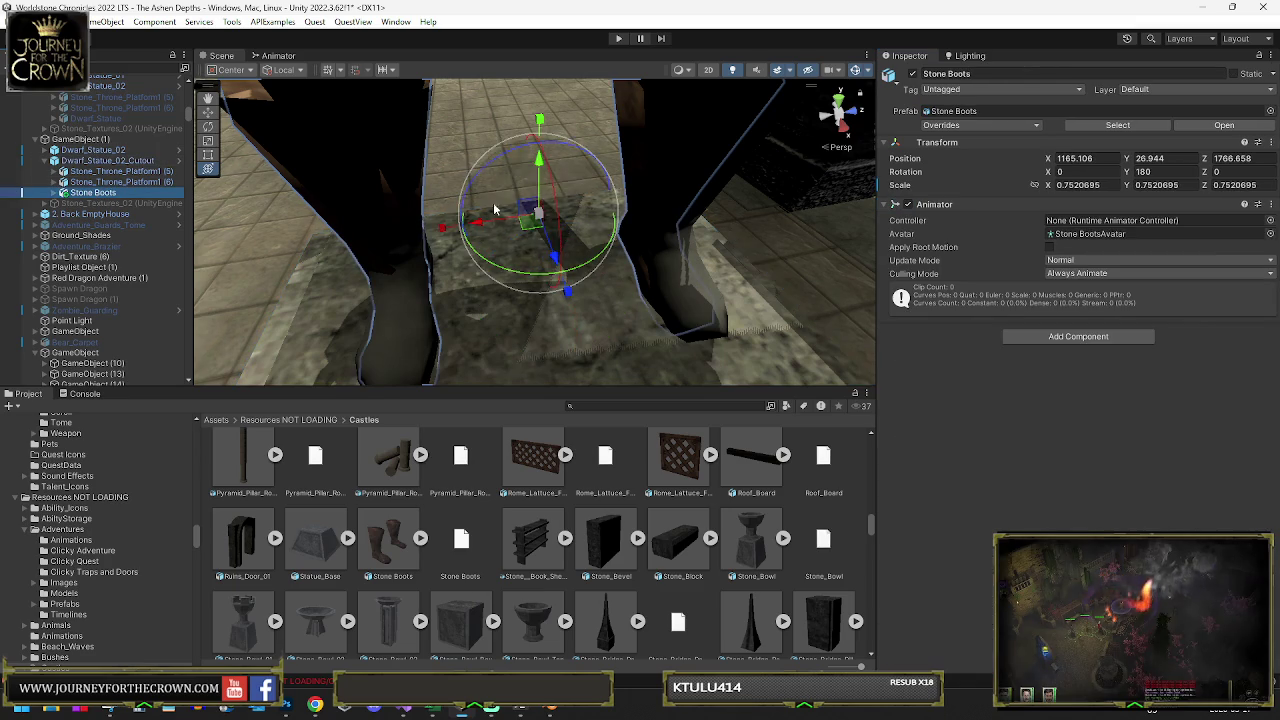
{"action": "scroll", "coordinate": [547, 174], "scroll_direction": "down", "scroll_amount": 3}
{"action": "mouse_move", "coordinate": [560, 208]}
{"action": "left_mouse_down"}
{"action": "mouse_move", "coordinate": [545, 285]}
{"action": "mouse_move", "coordinate": [520, 282]}
{"action": "mouse_move", "coordinate": [562, 310]}
{"action": "mouse_move", "coordinate": [530, 280]}
{"action": "left_mouse_up"}
{"action": "scroll", "coordinate": [491, 187], "scroll_direction": "down", "scroll_amount": 5}
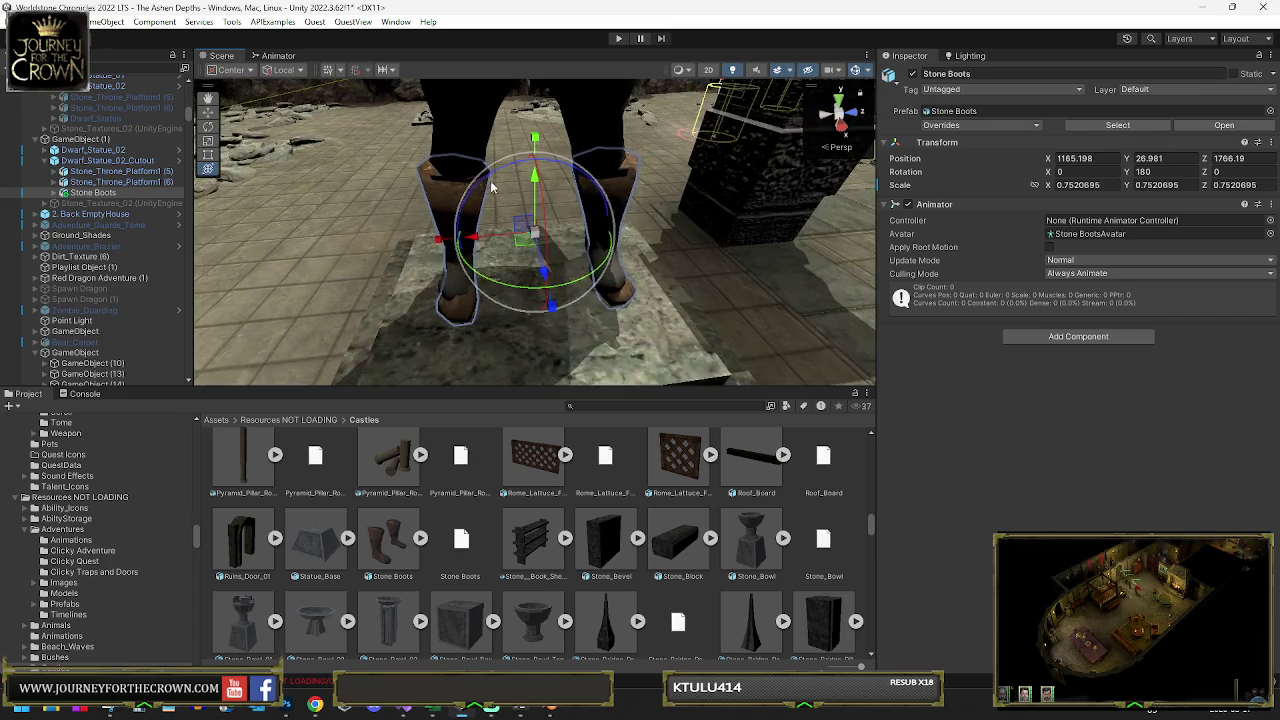
{"action": "scroll", "coordinate": [491, 187], "scroll_direction": "up", "scroll_amount": 5}
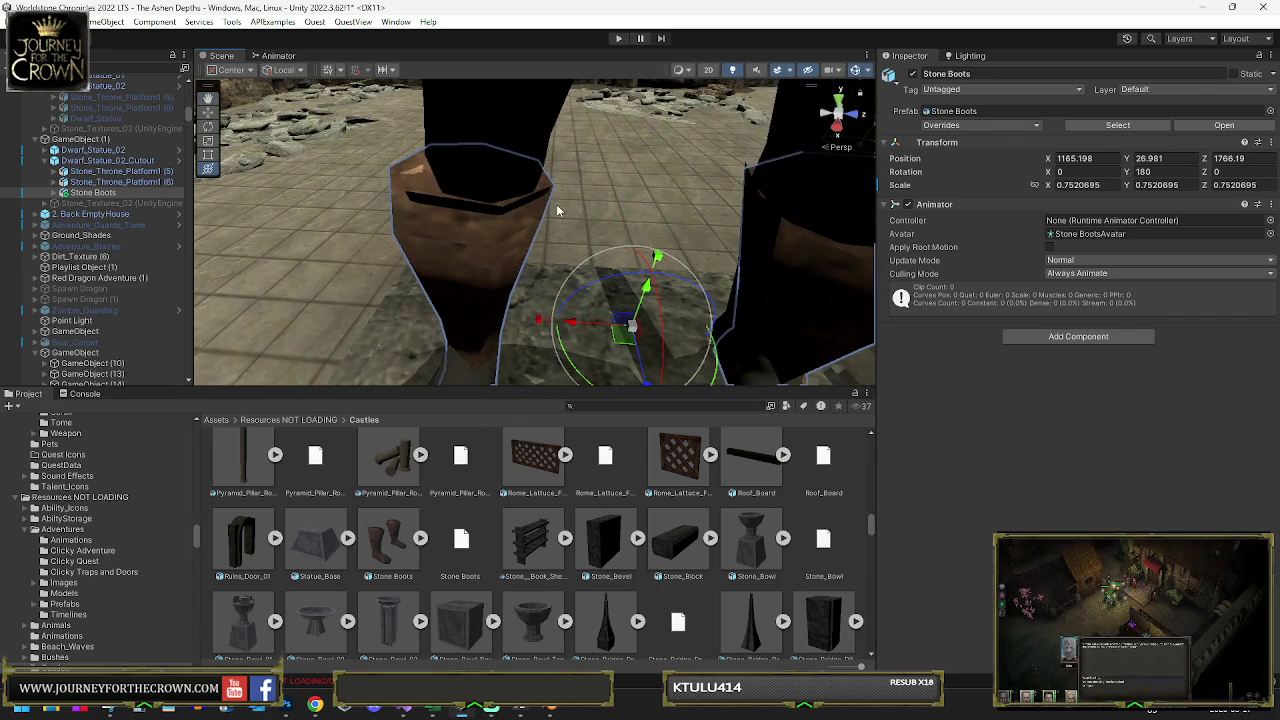
{"action": "key", "text": "w"}
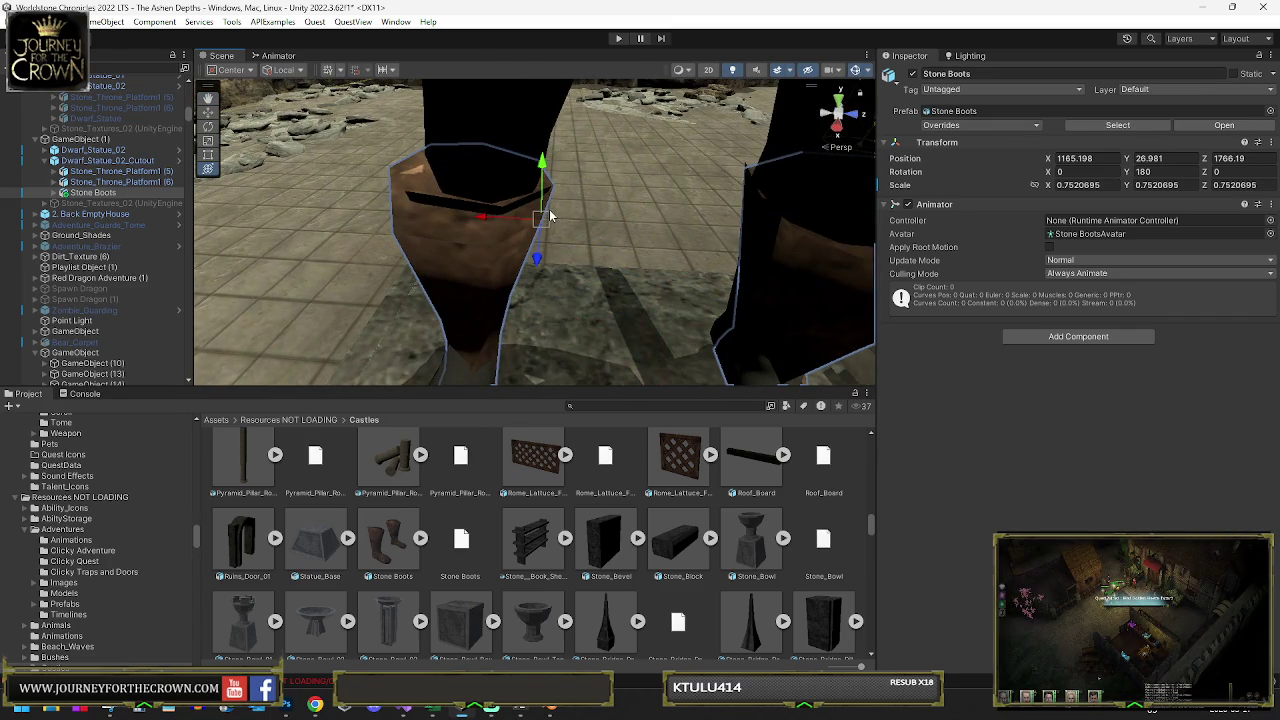
{"action": "mouse_move", "coordinate": [540, 220]}
{"action": "left_mouse_down"}
{"action": "mouse_move", "coordinate": [560, 205]}
{"action": "mouse_move", "coordinate": [550, 187]}
{"action": "mouse_move", "coordinate": [622, 263]}
{"action": "mouse_move", "coordinate": [497, 230]}
{"action": "left_mouse_up"}
{"action": "scroll", "coordinate": [550, 187], "scroll_direction": "down", "scroll_amount": 3}
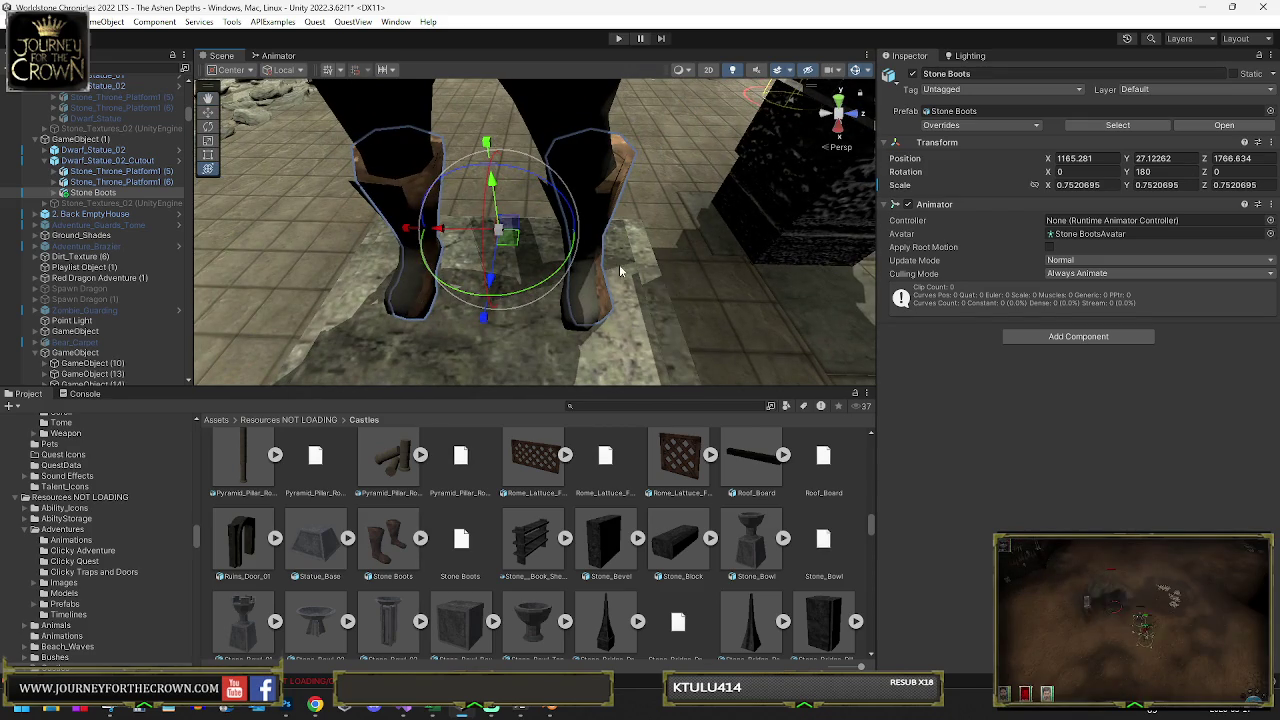
{"action": "left_click_drag", "start_coordinate": [540, 283], "coordinate": [543, 255]}
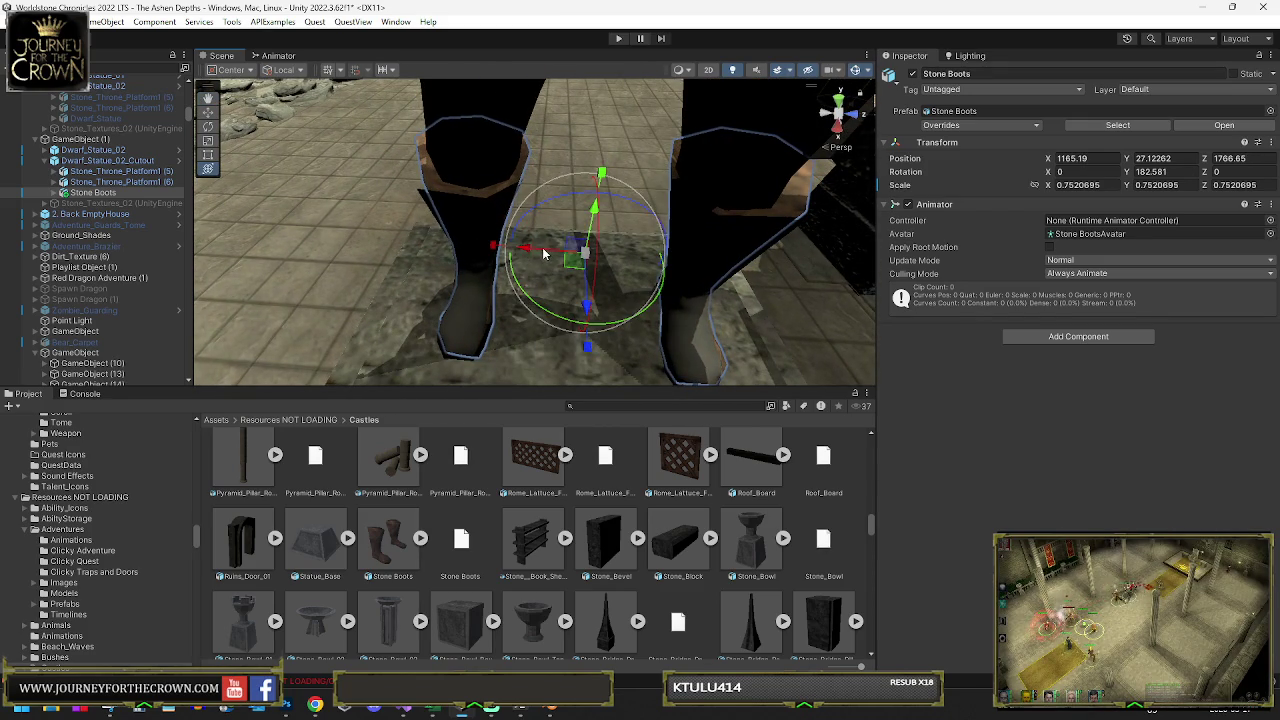
{"action": "left_click", "coordinate": [105, 160]}
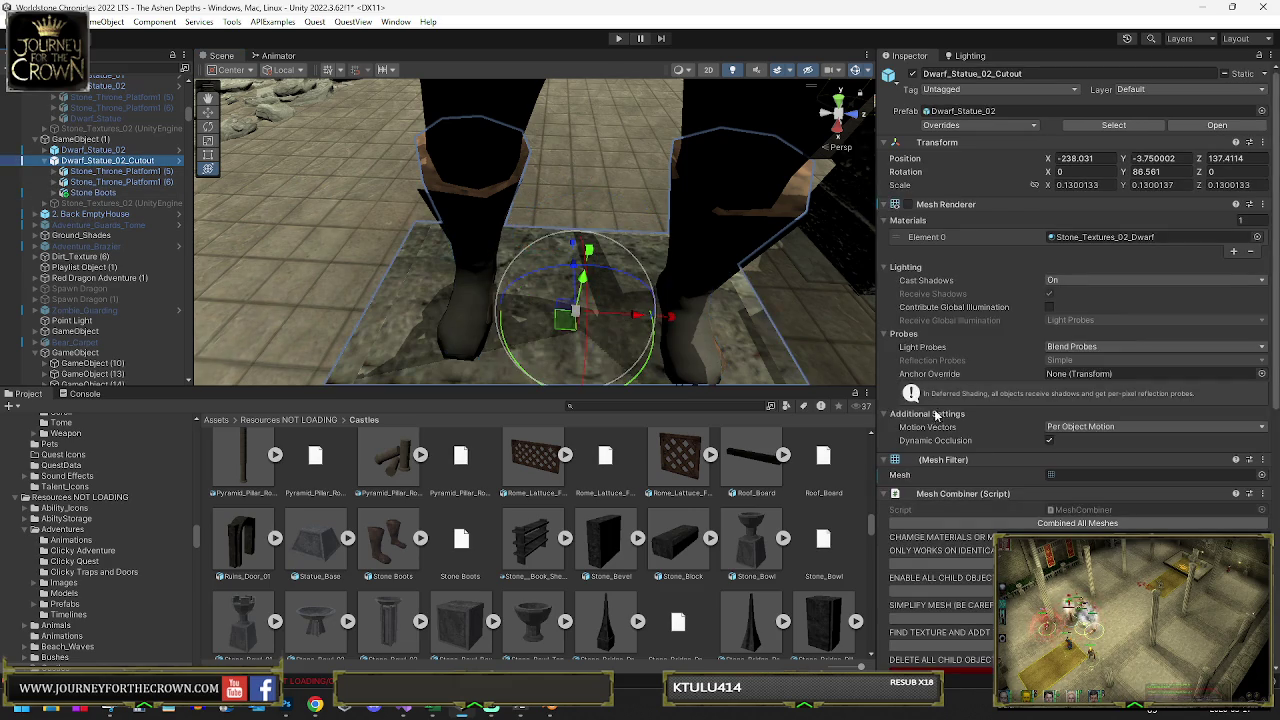
{"action": "left_click", "coordinate": [903, 208]}
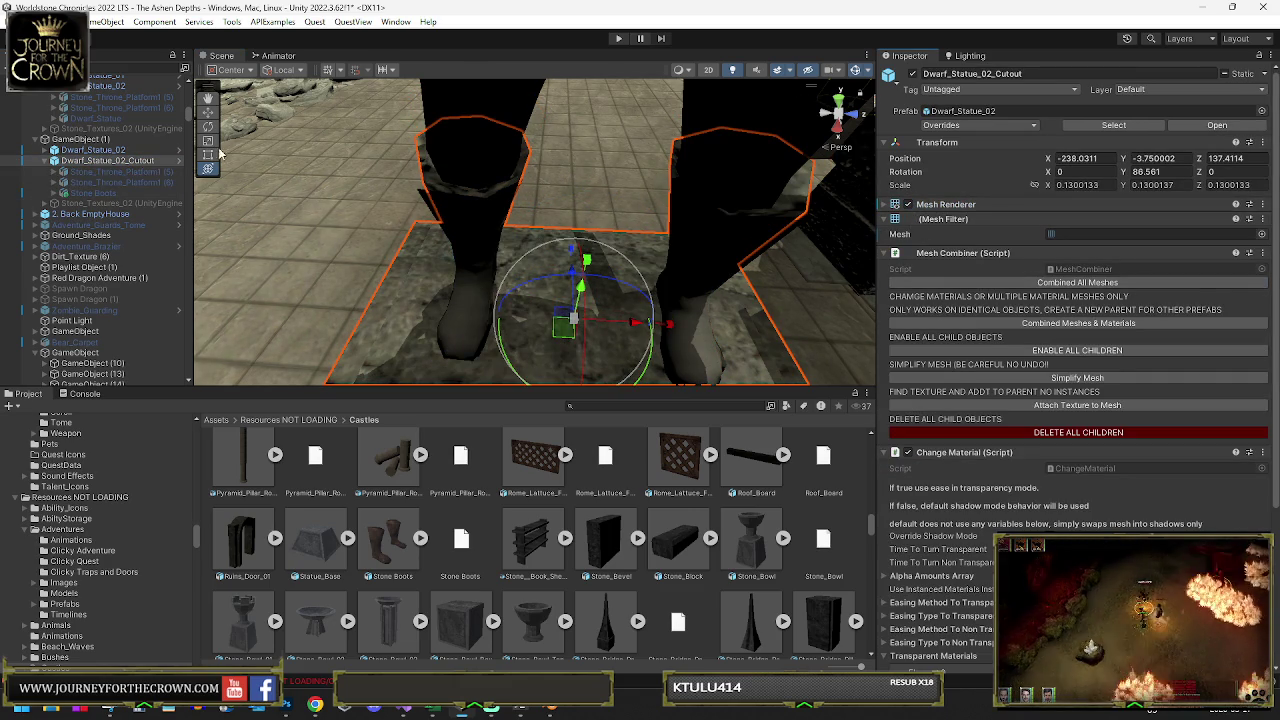
{"action": "left_click", "coordinate": [911, 75]}
{"action": "left_click", "coordinate": [911, 75]}
{"action": "left_click", "coordinate": [911, 75]}
{"action": "left_click", "coordinate": [911, 75]}
{"action": "left_click", "coordinate": [911, 75]}
{"action": "left_click", "coordinate": [911, 75]}
{"action": "left_click", "coordinate": [911, 75]}
{"action": "left_click", "coordinate": [911, 75]}
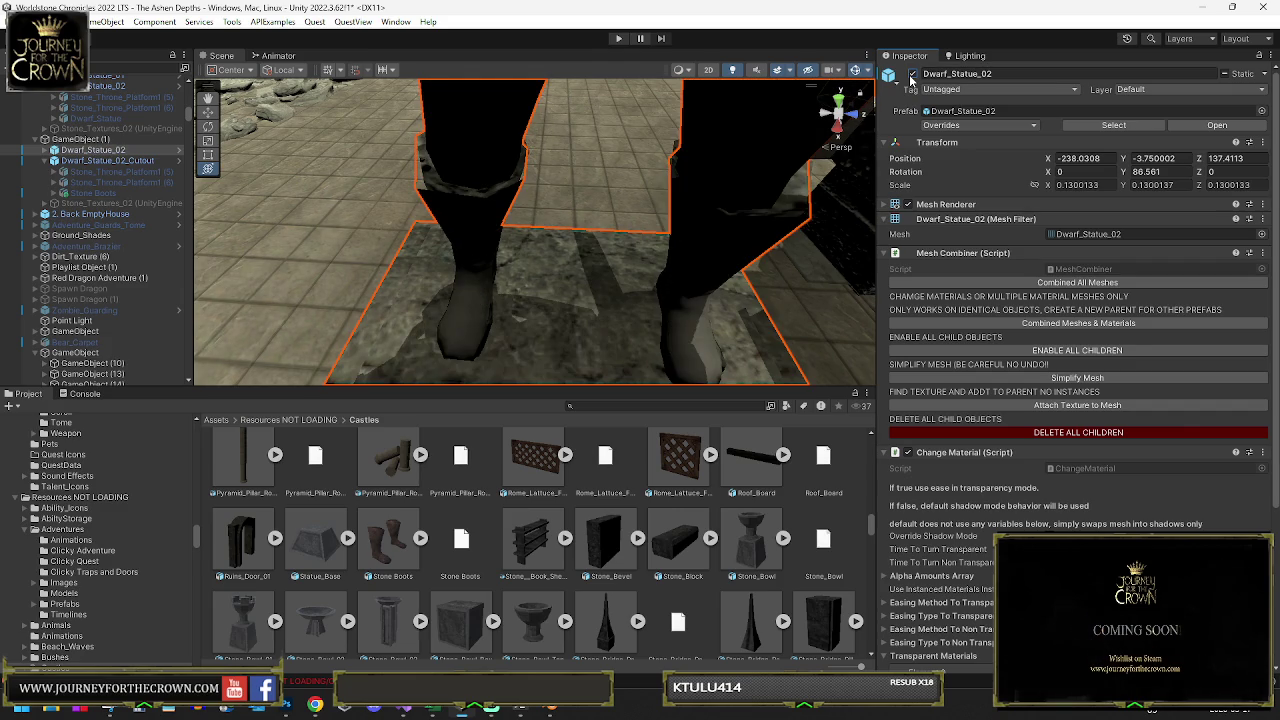
{"action": "left_click_drag", "start_coordinate": [875, 119], "coordinate": [644, 94]}
{"action": "scroll", "coordinate": [644, 94], "scroll_direction": "up", "scroll_amount": 5}
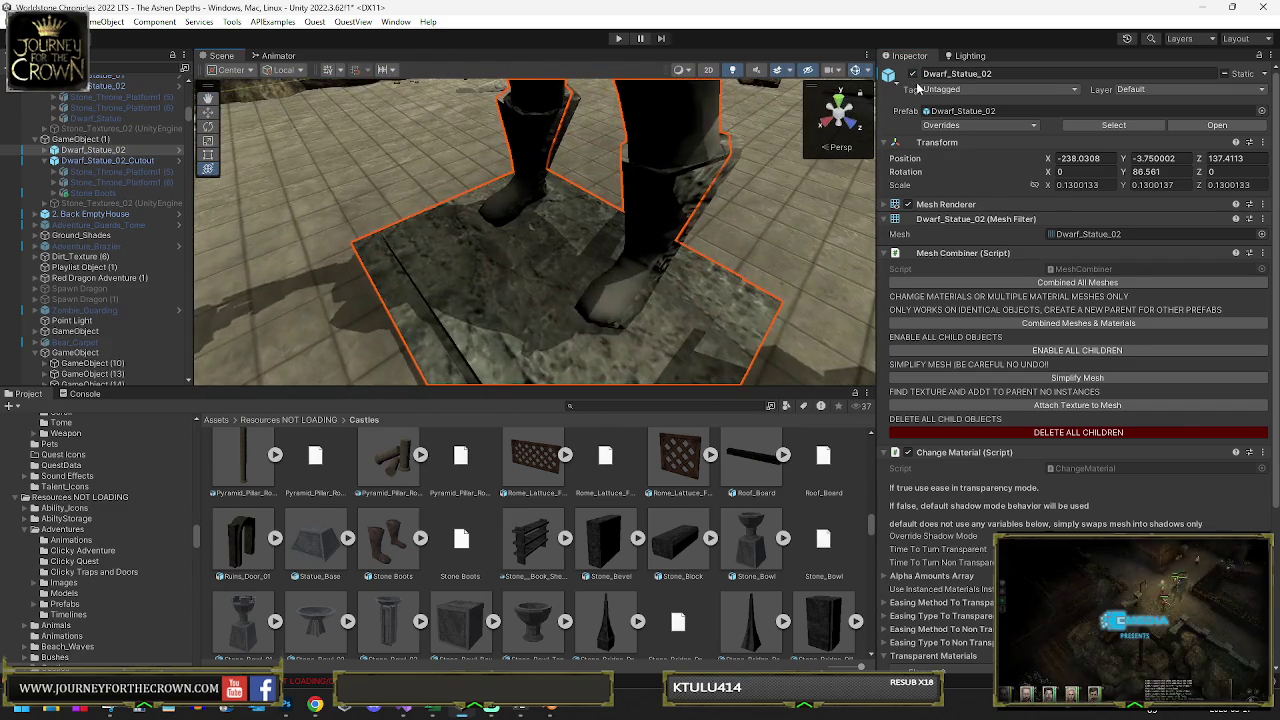
{"action": "left_click", "coordinate": [912, 75]}
{"action": "left_click", "coordinate": [912, 75]}
{"action": "left_click", "coordinate": [912, 75]}
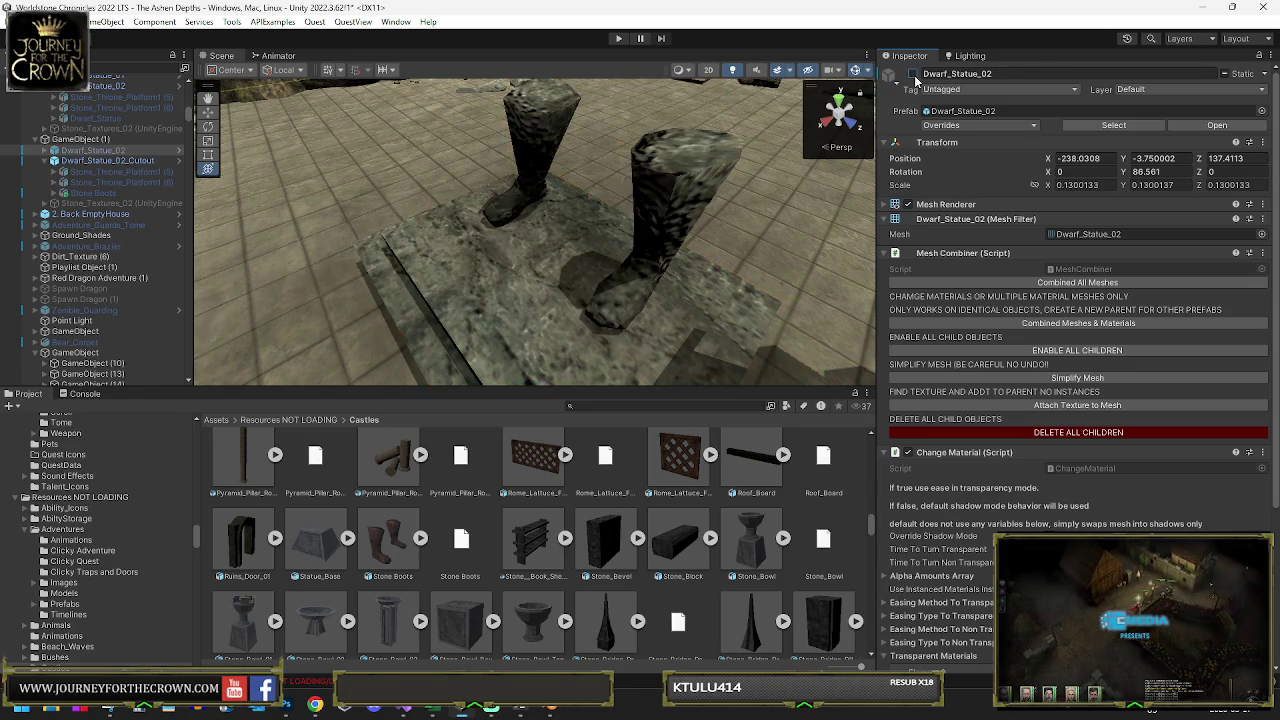
{"action": "left_click", "coordinate": [912, 75]}
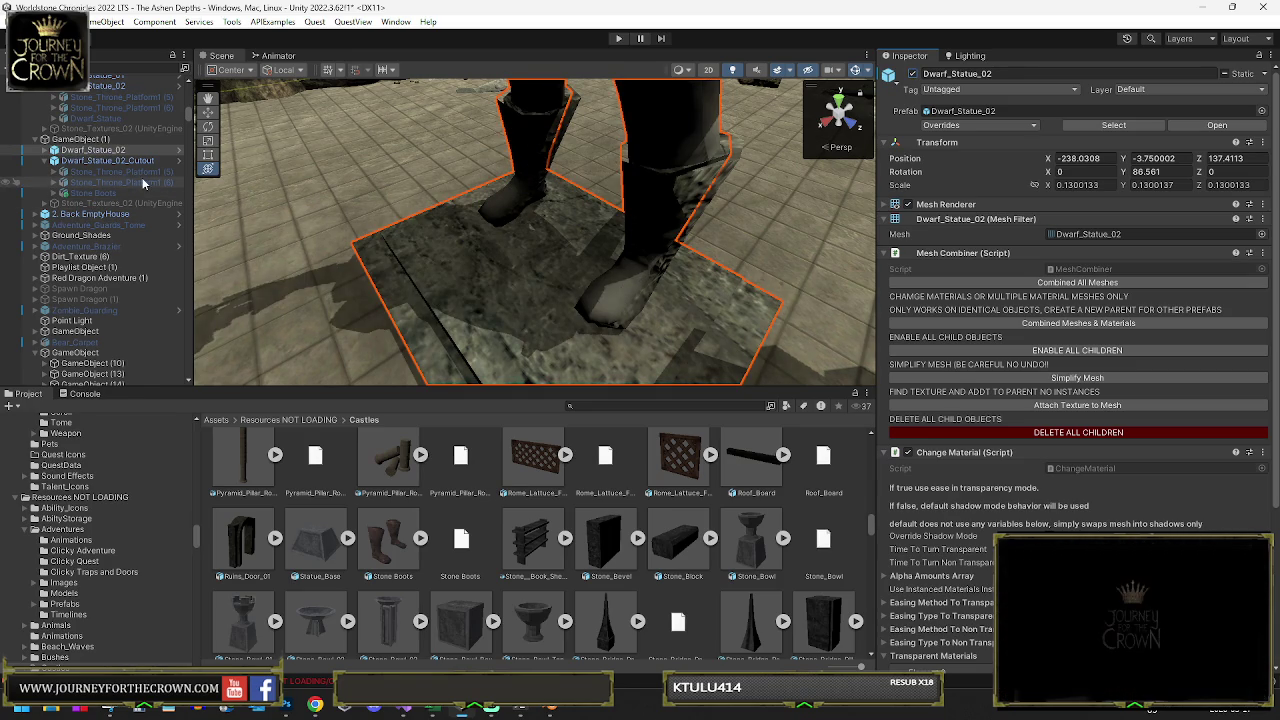
{"action": "left_click", "coordinate": [884, 204]}
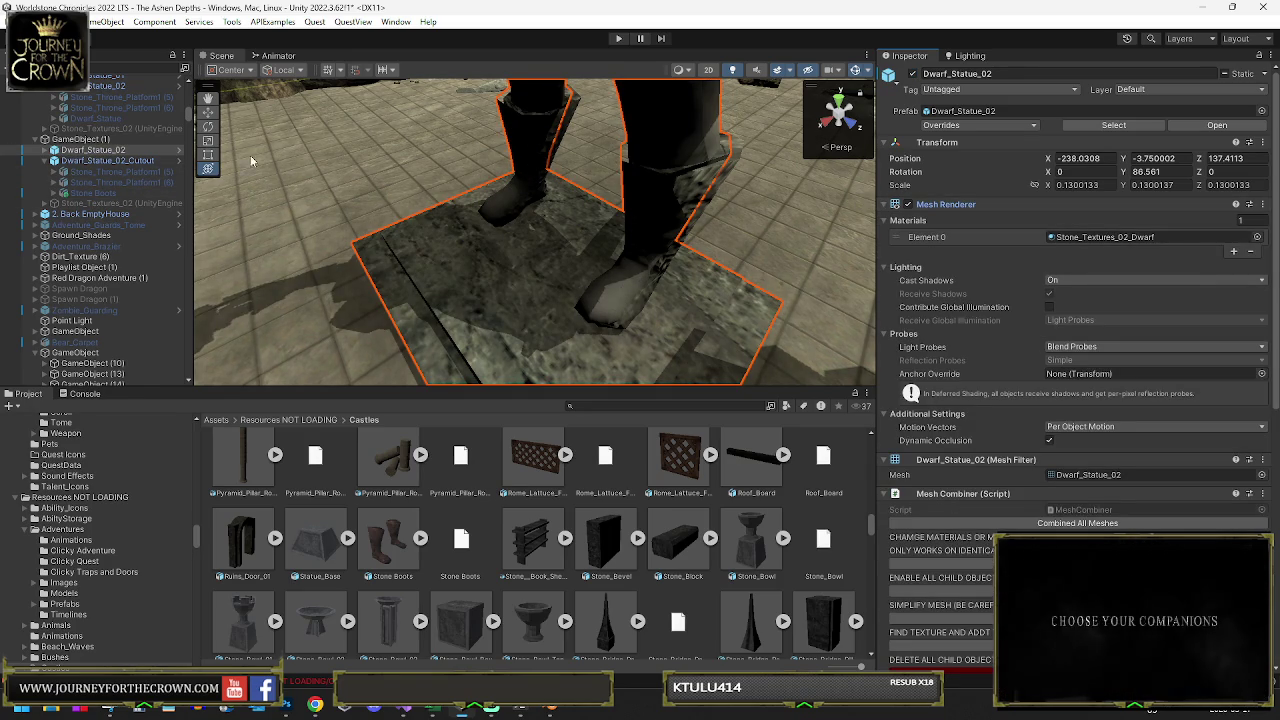
{"action": "left_click", "coordinate": [146, 161]}
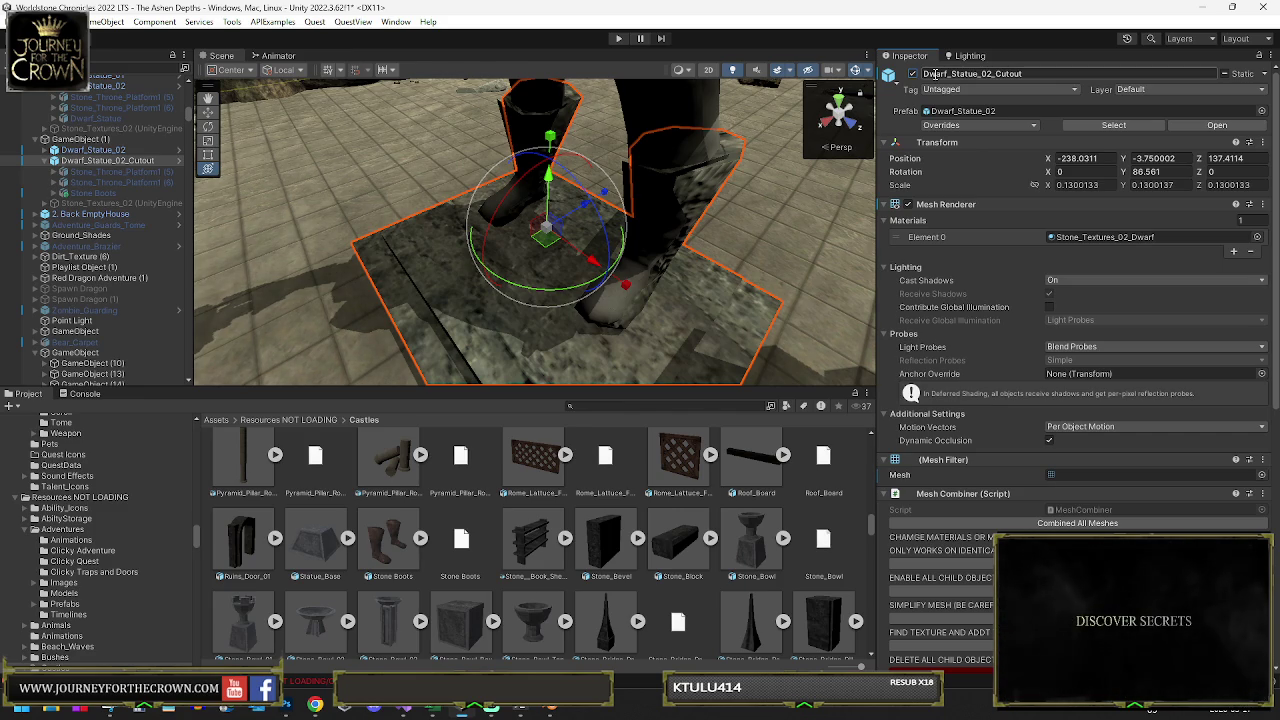
- Expand GameObject (1)'s Collider Trigger and delete the stray Stone_Textures_02 copy
{"action": "left_click", "coordinate": [84, 139]}
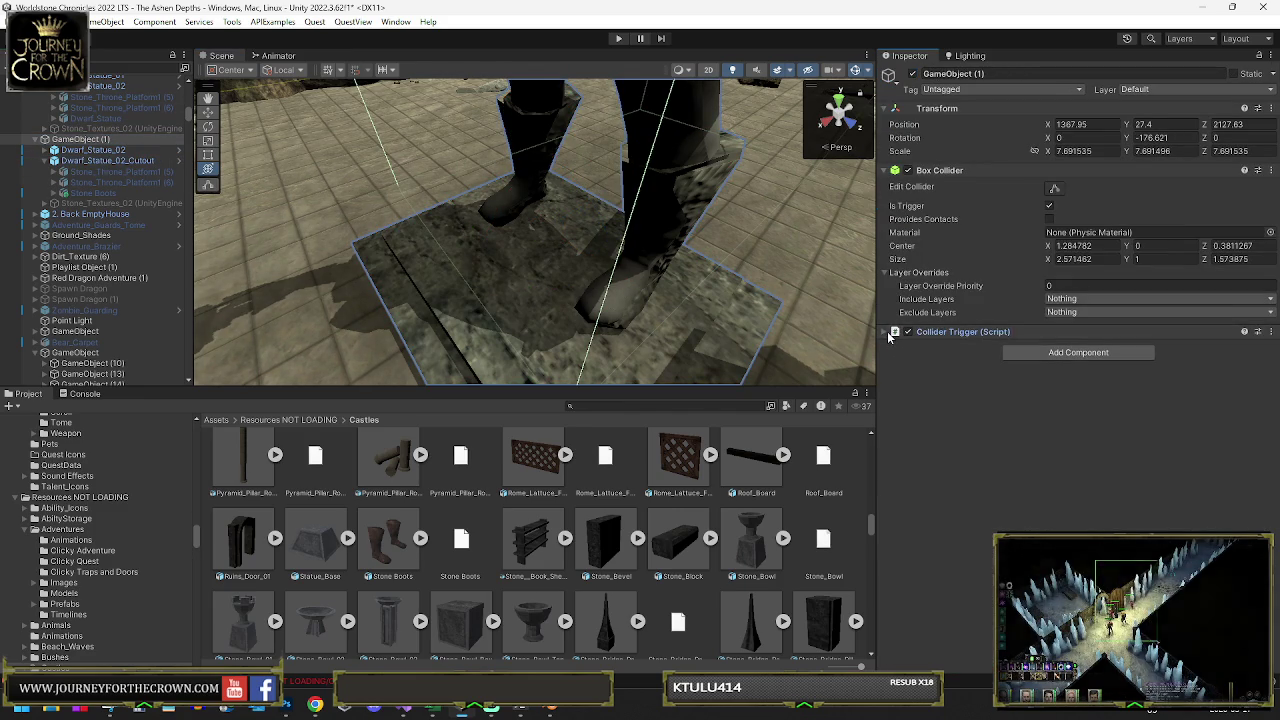
{"action": "left_click", "coordinate": [893, 333]}
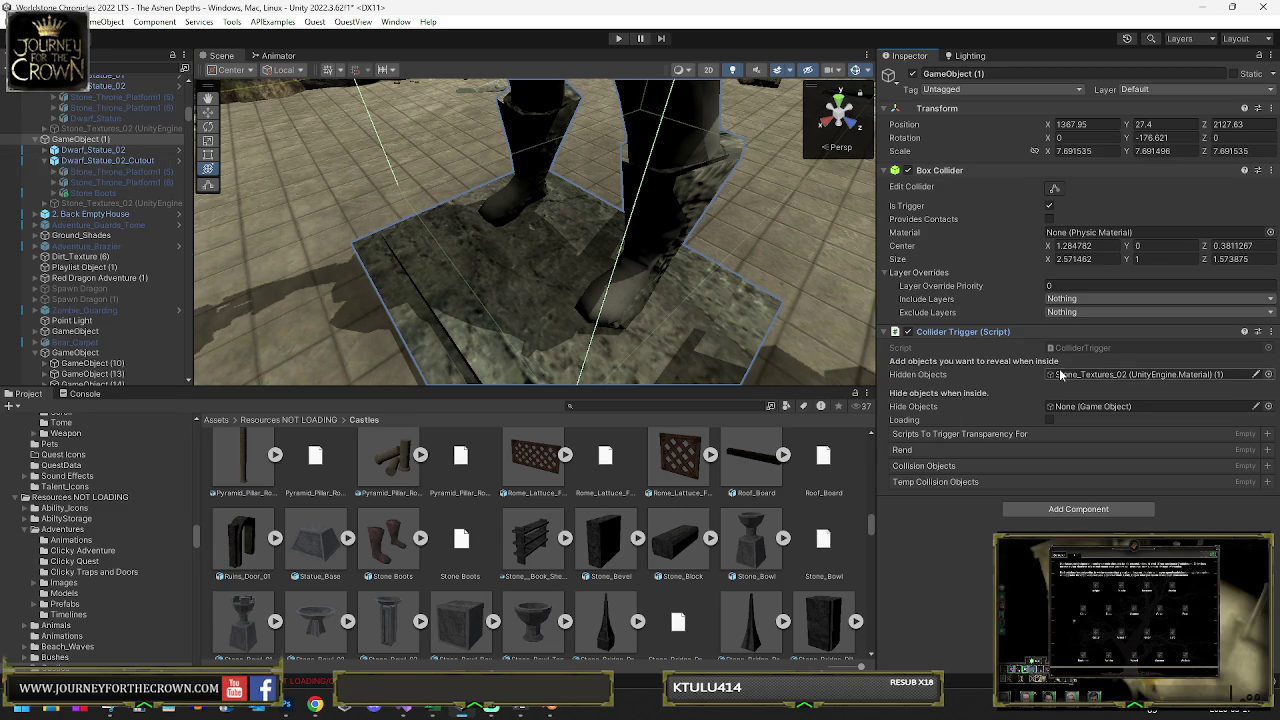
{"action": "left_click", "coordinate": [102, 203]}
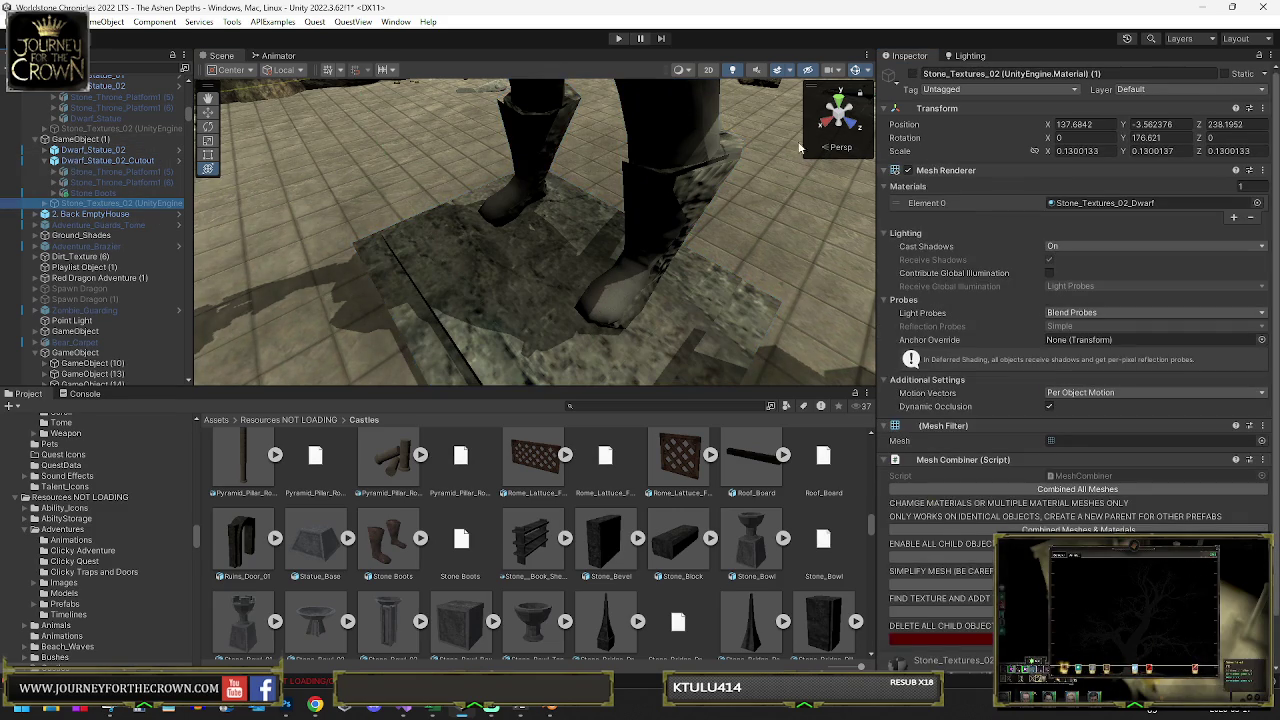
{"action": "key", "text": "f"}
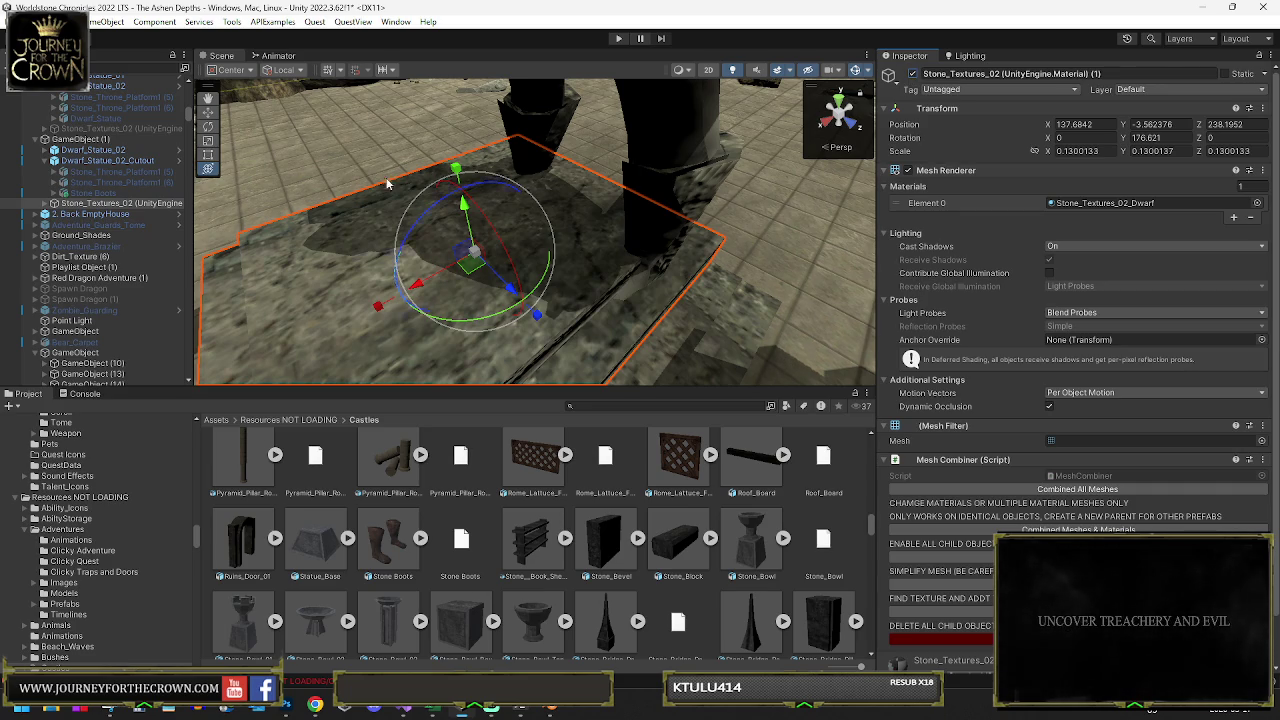
{"action": "scroll", "coordinate": [423, 283], "scroll_direction": "down", "scroll_amount": 3}
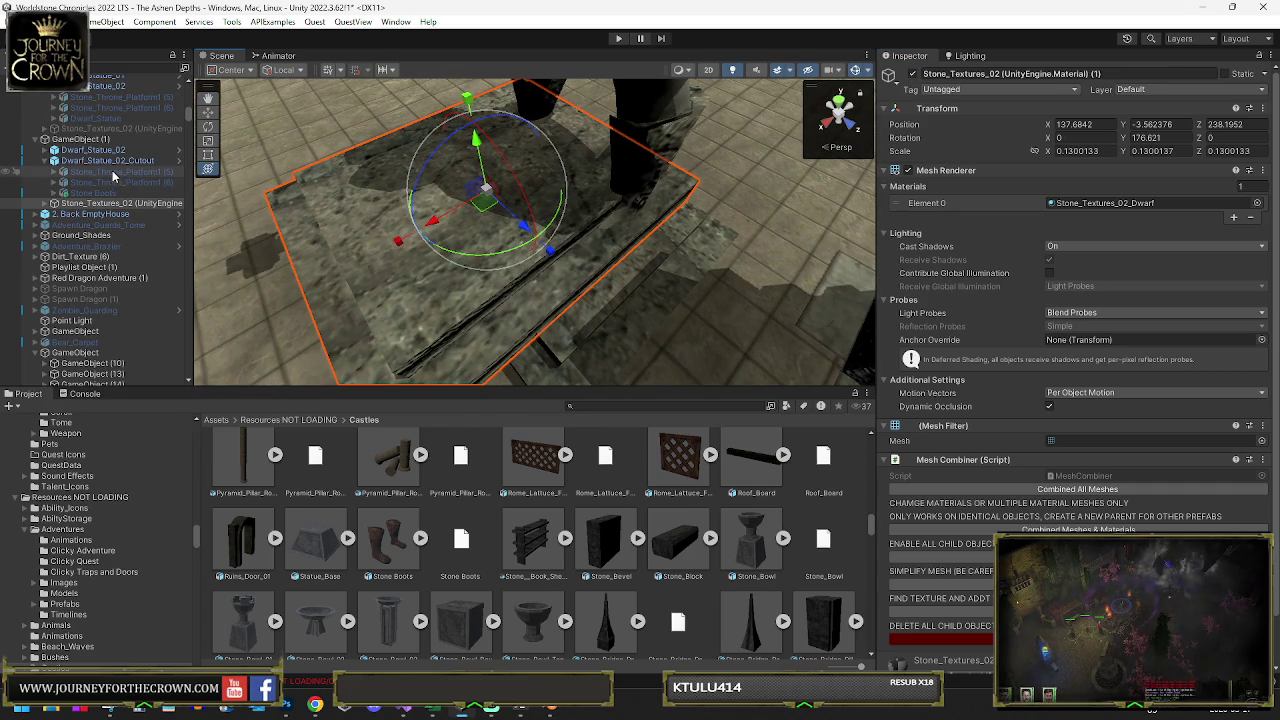
{"action": "key", "text": "Delete"}
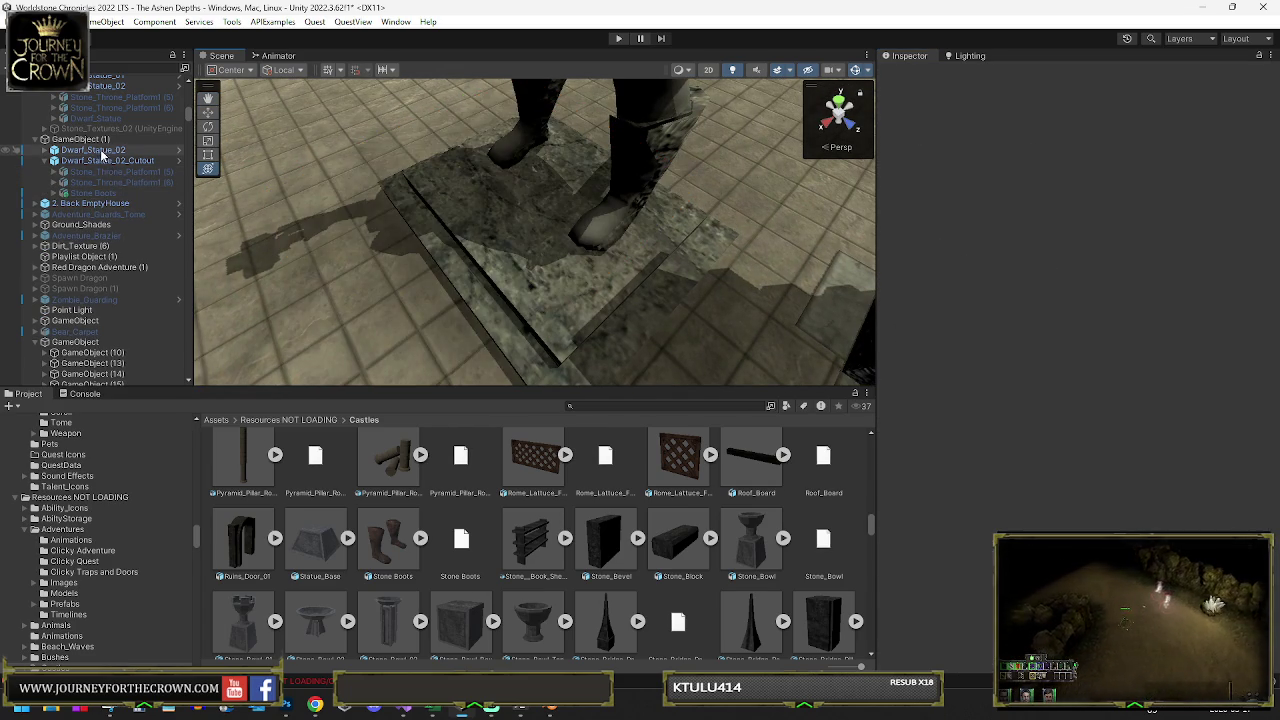
- Set the trigger to reveal Dwarf_Statue_02_Cutout and hide Dwarf_Statue_02
{"action": "left_click", "coordinate": [101, 140]}
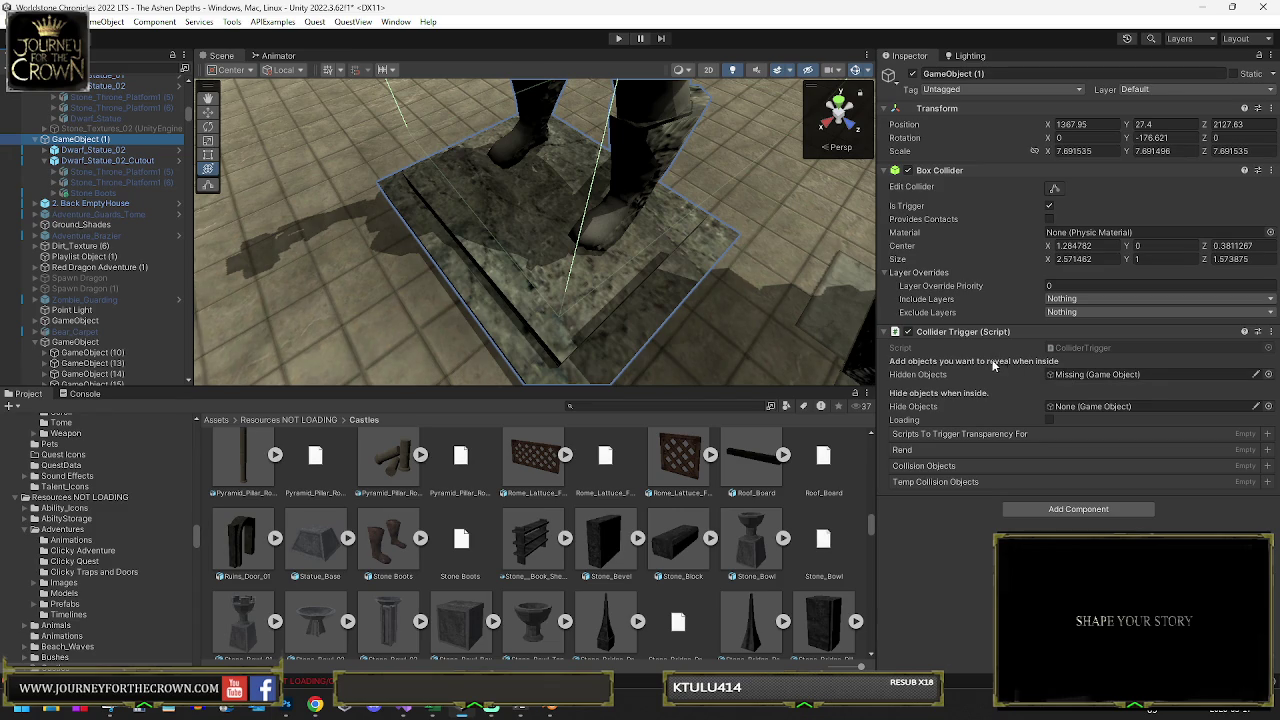
{"action": "left_click_drag", "start_coordinate": [645, 262], "coordinate": [1100, 374]}
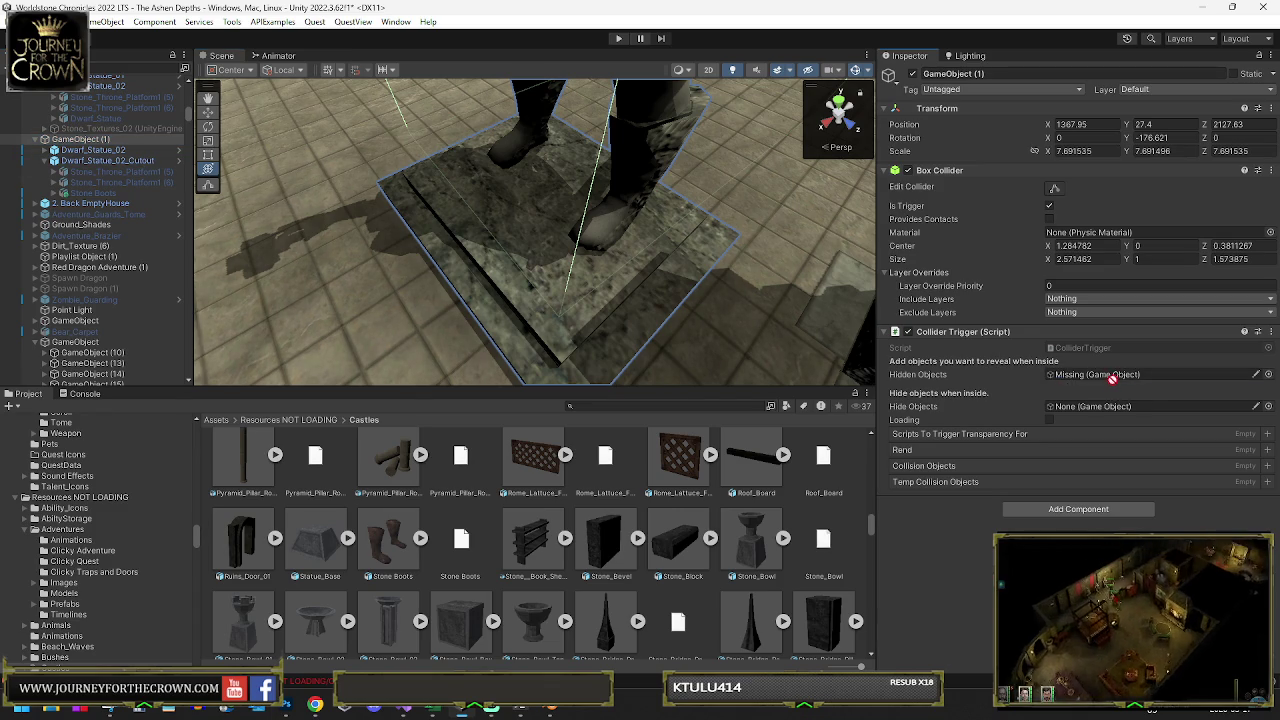
{"action": "mouse_move", "coordinate": [963, 383]}
{"action": "left_mouse_down"}
{"action": "mouse_move", "coordinate": [1085, 408]}
{"action": "mouse_move", "coordinate": [1070, 410]}
{"action": "left_mouse_up"}
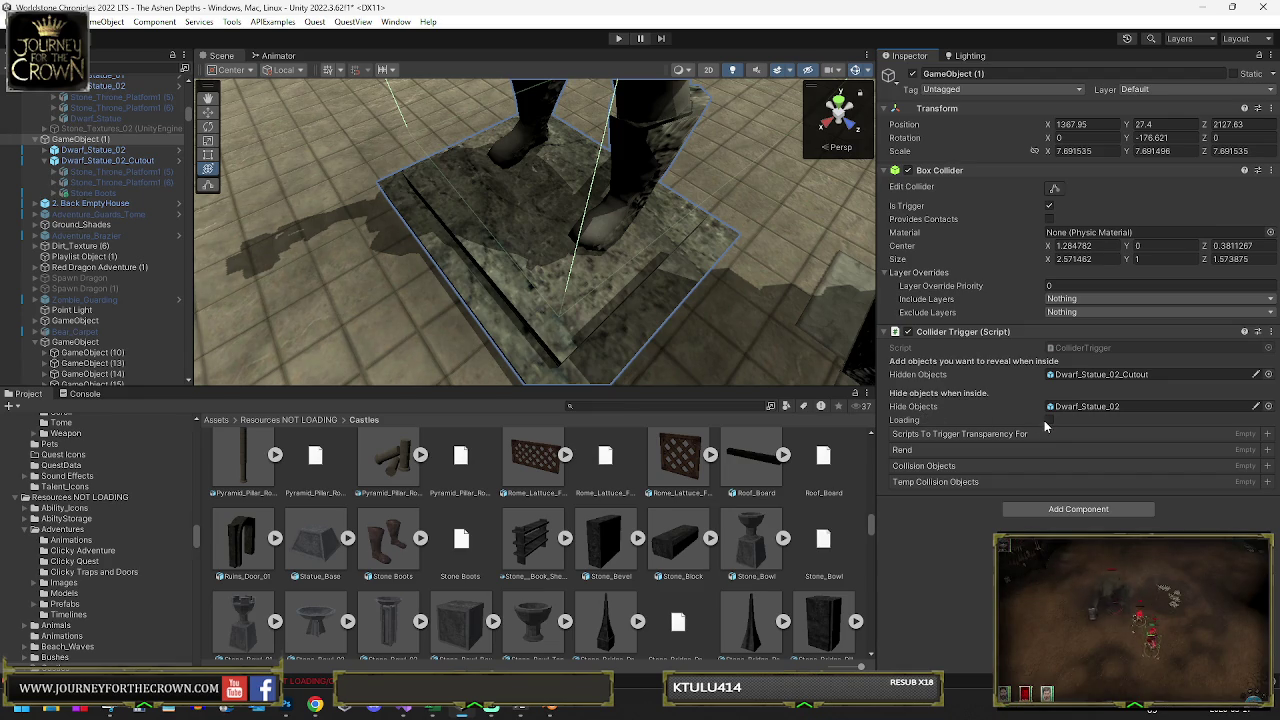
- Add a Ceiling_Disappear component to GameObject (1) with the cutout statue as a revealed object
{"action": "left_click", "coordinate": [1082, 519]}
{"action": "type", "text": "col"}
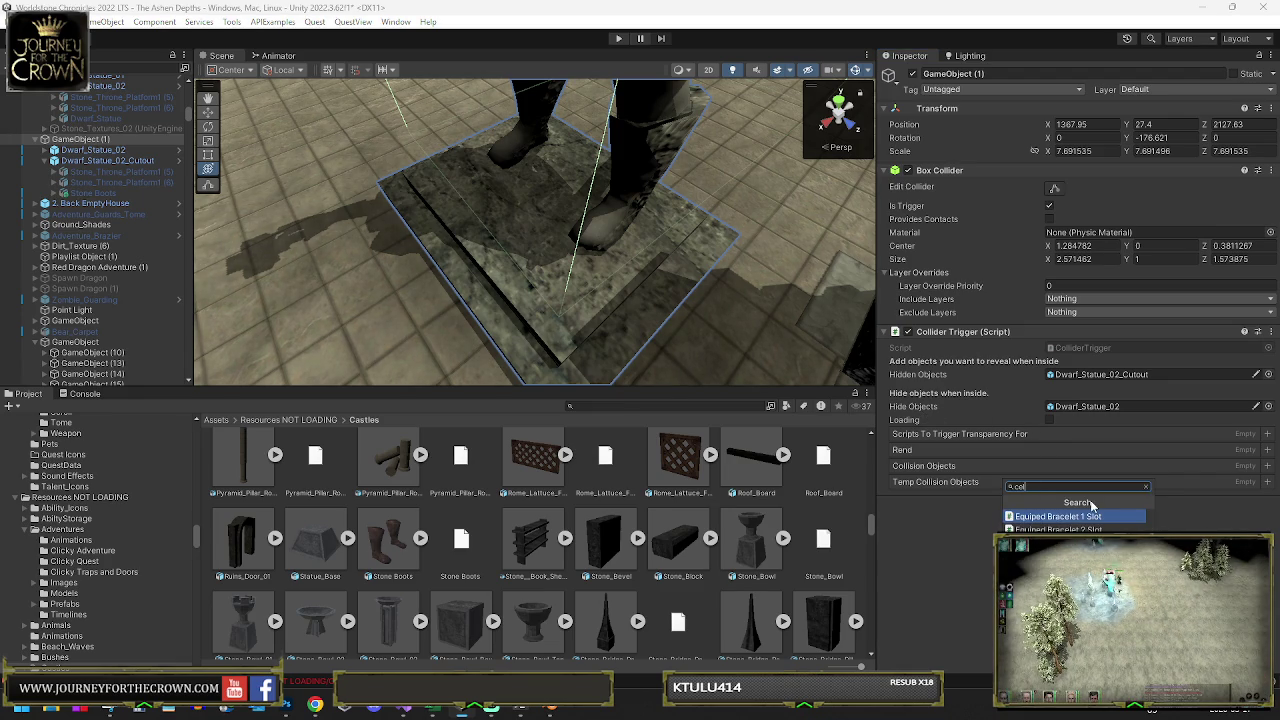
{"action": "key", "text": "Return"}
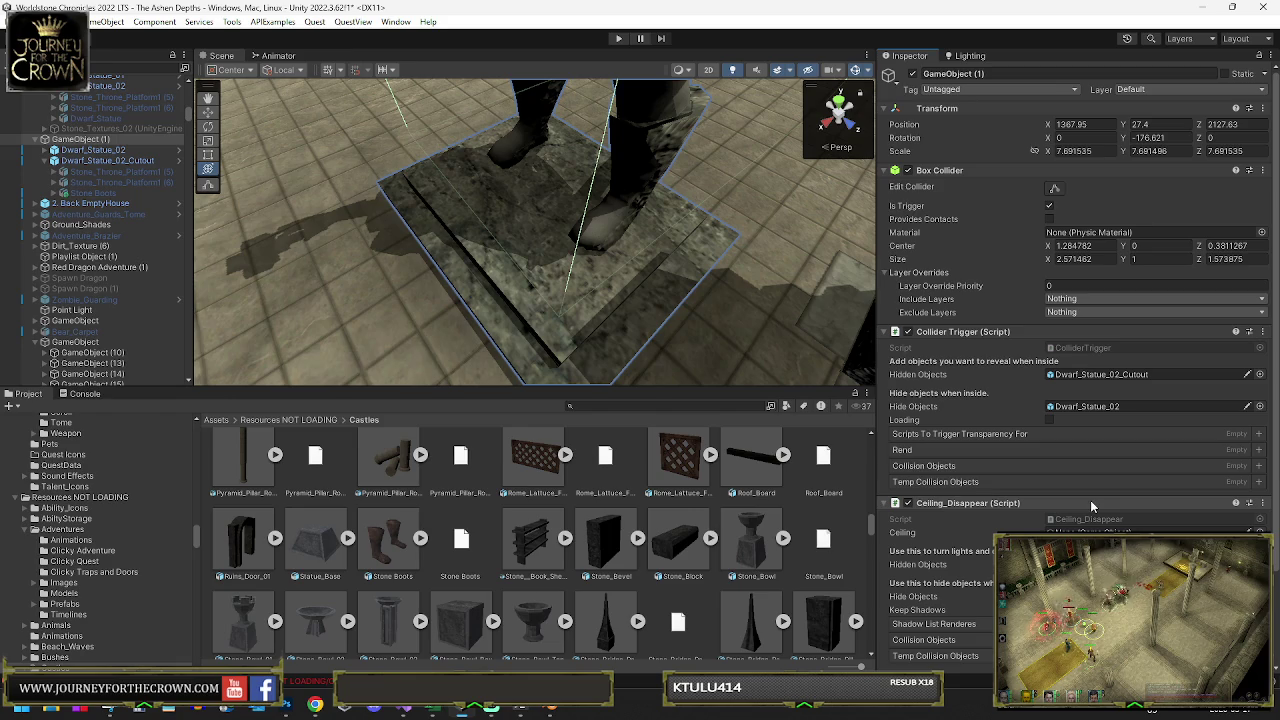
{"action": "scroll", "coordinate": [1092, 507], "scroll_direction": "down", "scroll_amount": 3}
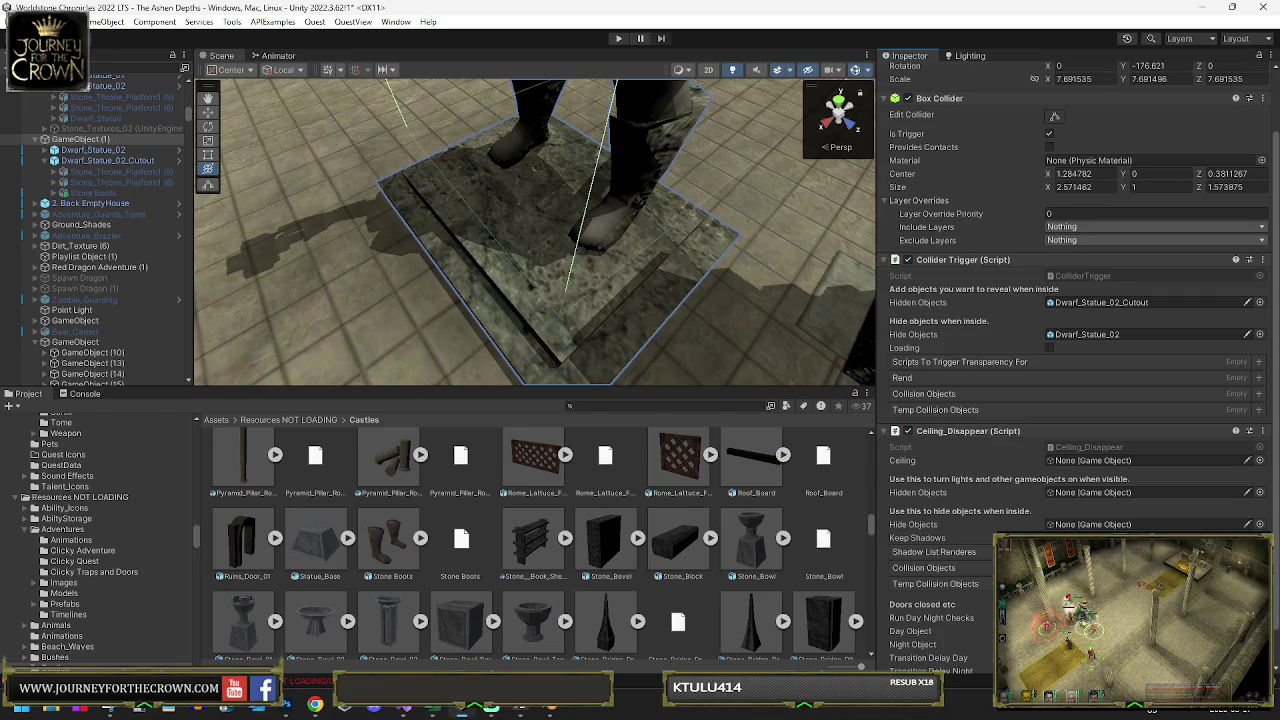
{"action": "scroll", "coordinate": [1092, 400], "scroll_direction": "down", "scroll_amount": 2}
{"action": "mouse_move", "coordinate": [83, 160]}
{"action": "left_mouse_down"}
{"action": "mouse_move", "coordinate": [1080, 455]}
{"action": "mouse_move", "coordinate": [1068, 494]}
{"action": "mouse_move", "coordinate": [1003, 516]}
{"action": "mouse_move", "coordinate": [892, 462]}
{"action": "mouse_move", "coordinate": [938, 526]}
{"action": "left_mouse_up"}
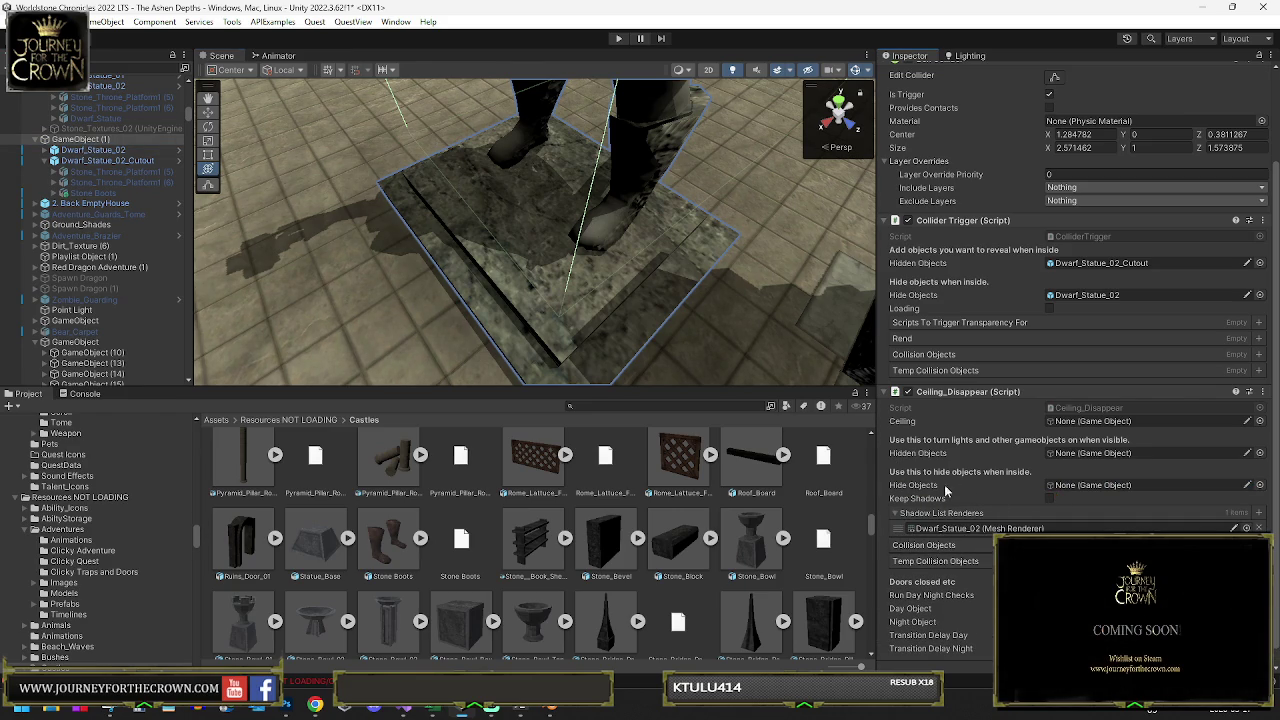
- Remove the Collider Trigger script, set Dwarf_Statue_02 to hide and Dwarf_Statue_02_Cutout to reveal
{"action": "right_click", "coordinate": [956, 220]}
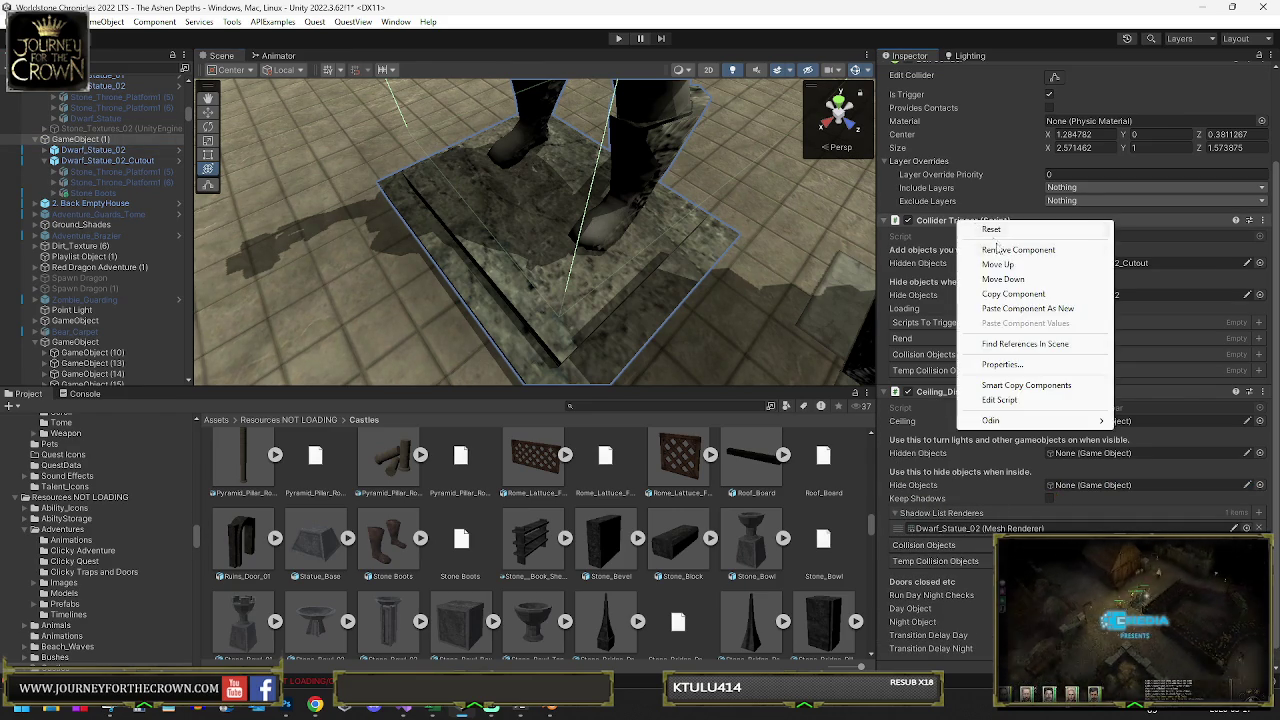
{"action": "left_click", "coordinate": [1010, 249]}
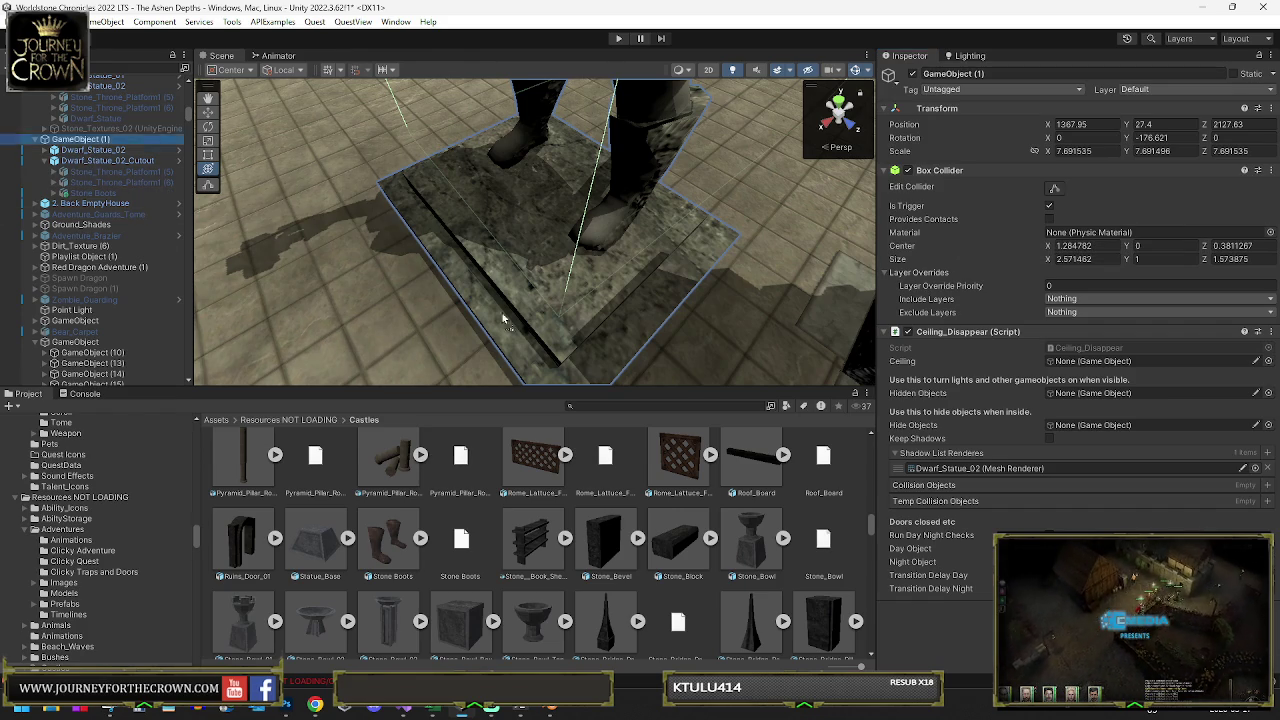
{"action": "mouse_move", "coordinate": [911, 408]}
{"action": "left_mouse_down"}
{"action": "mouse_move", "coordinate": [1075, 399]}
{"action": "mouse_move", "coordinate": [1071, 428]}
{"action": "left_mouse_up"}
{"action": "left_click_drag", "start_coordinate": [1068, 379], "coordinate": [1070, 393]}
{"action": "left_click", "coordinate": [90, 160]}
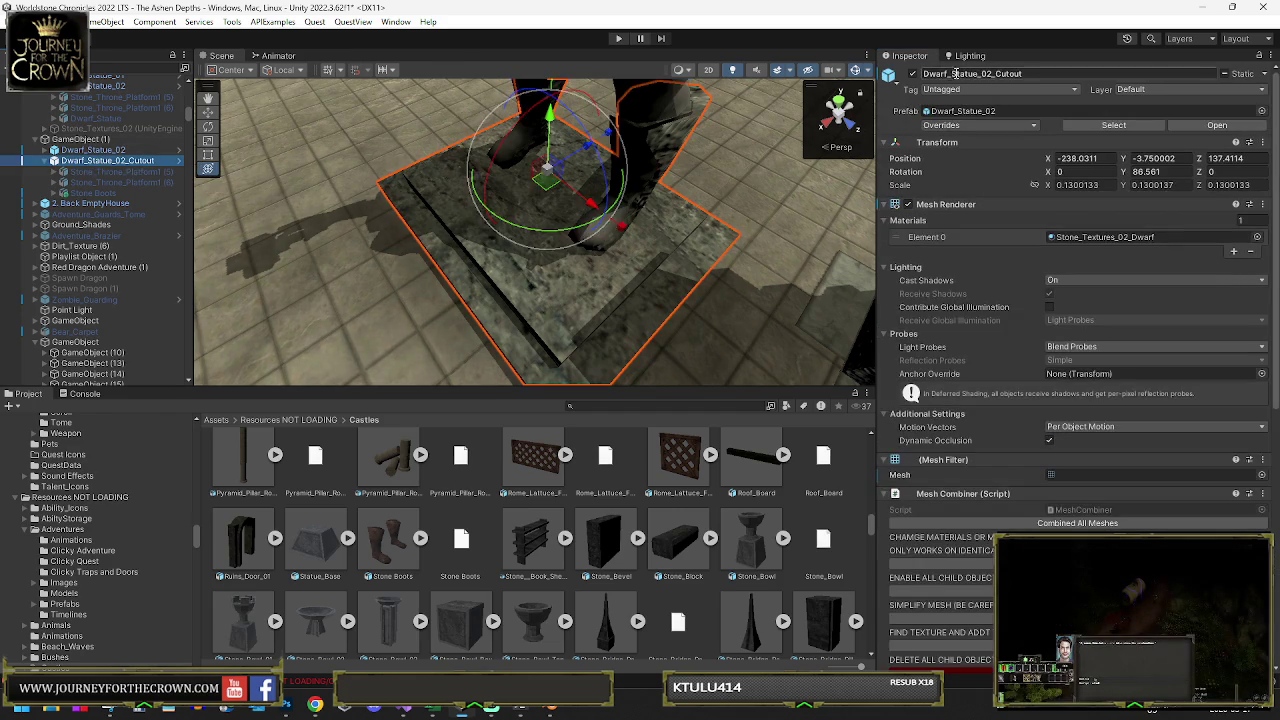
- Deactivate Dwarf_Statue_02_Cutout and locate the Dwarf_Statue_02 prefab asset
{"action": "left_click", "coordinate": [912, 75]}
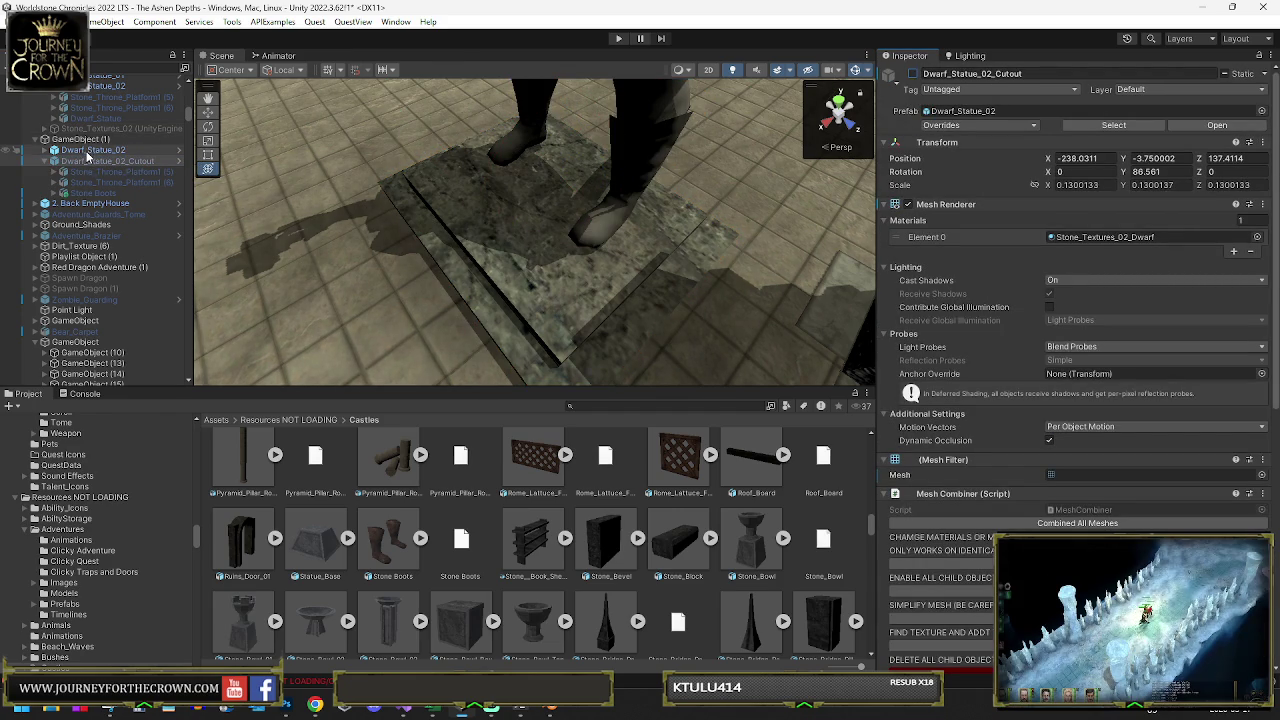
{"action": "left_click", "coordinate": [912, 75]}
{"action": "left_click", "coordinate": [912, 75]}
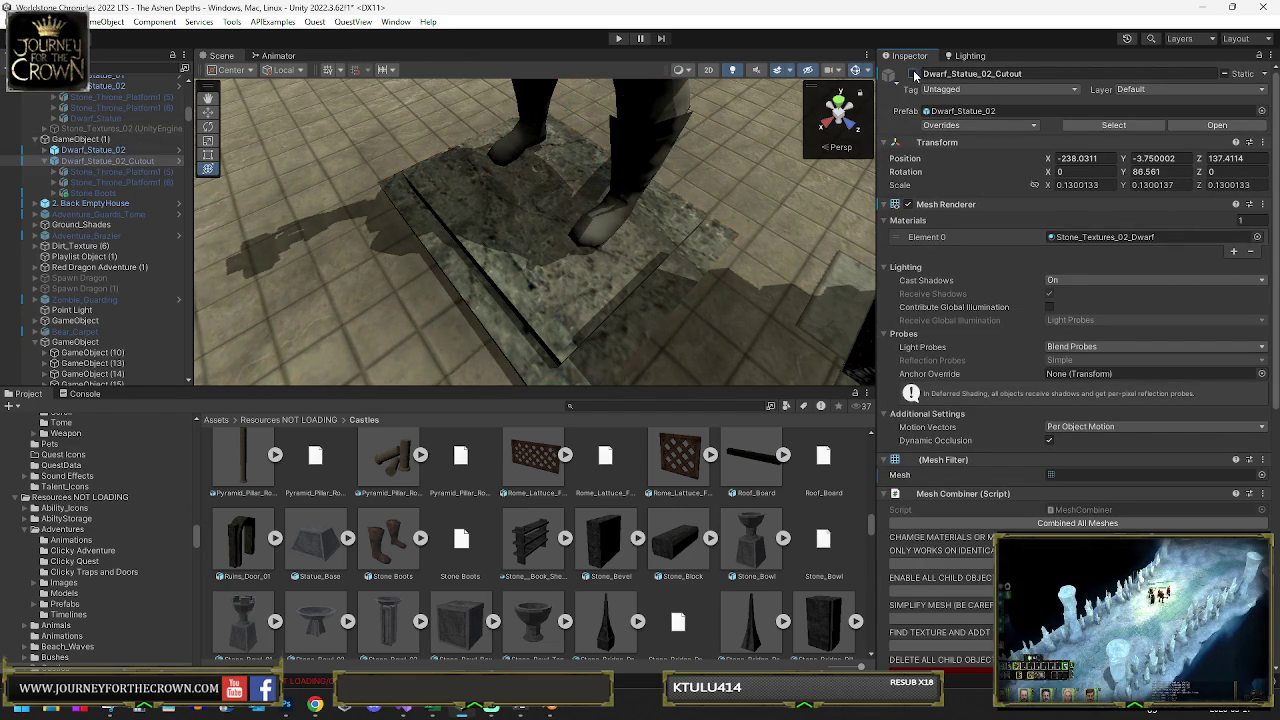
{"action": "left_click", "coordinate": [100, 128]}
{"action": "left_click", "coordinate": [90, 139]}
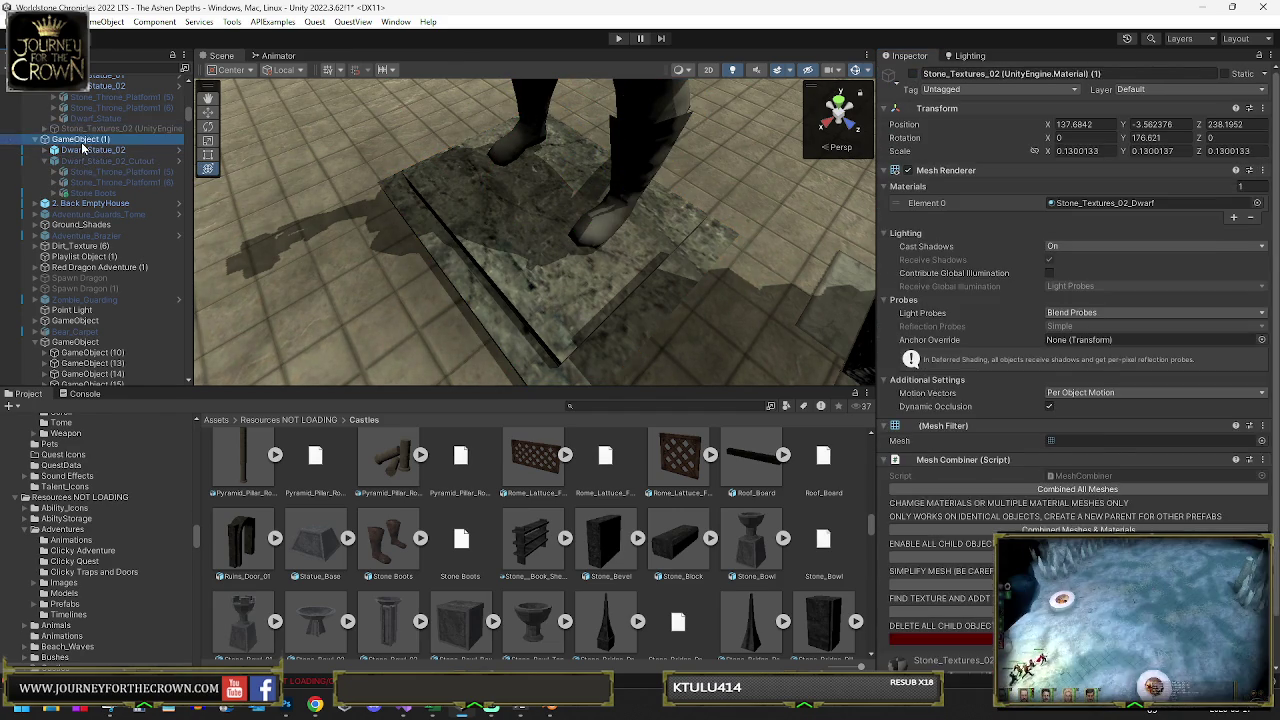
{"action": "left_click", "coordinate": [95, 150]}
{"action": "left_click", "coordinate": [1110, 130]}
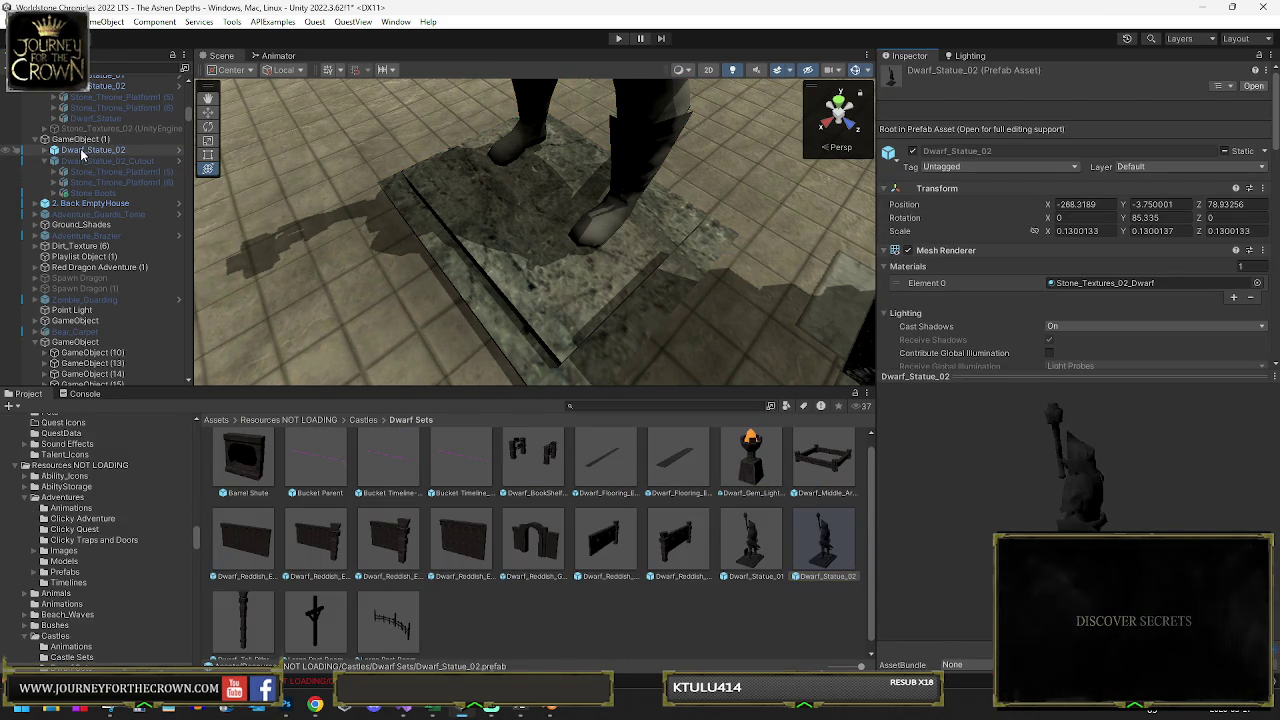
{"action": "left_click", "coordinate": [90, 140]}
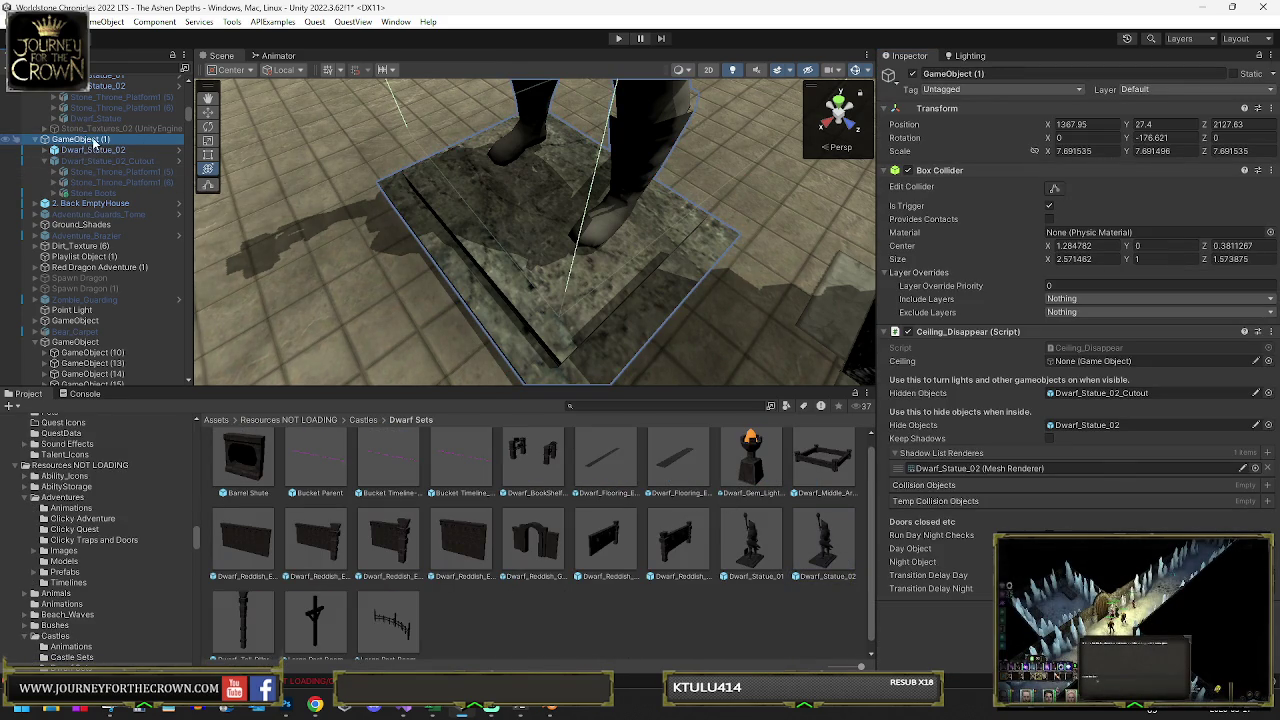
{"action": "left_click", "coordinate": [110, 150]}
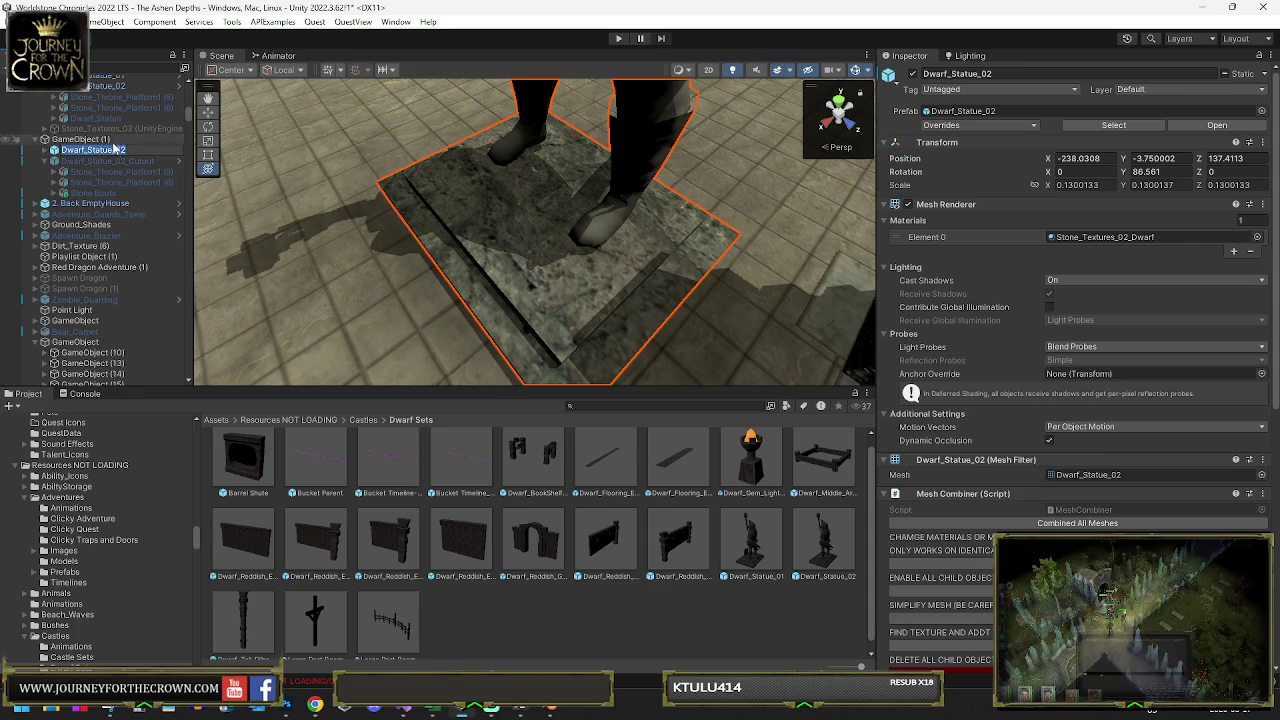
- Rename GameObject (1) to Dwarf_Statue_02_Fadeable and frame the statue in view
{"action": "left_click", "coordinate": [118, 140]}
{"action": "type", "text": "Dwarf_Statue_02"}
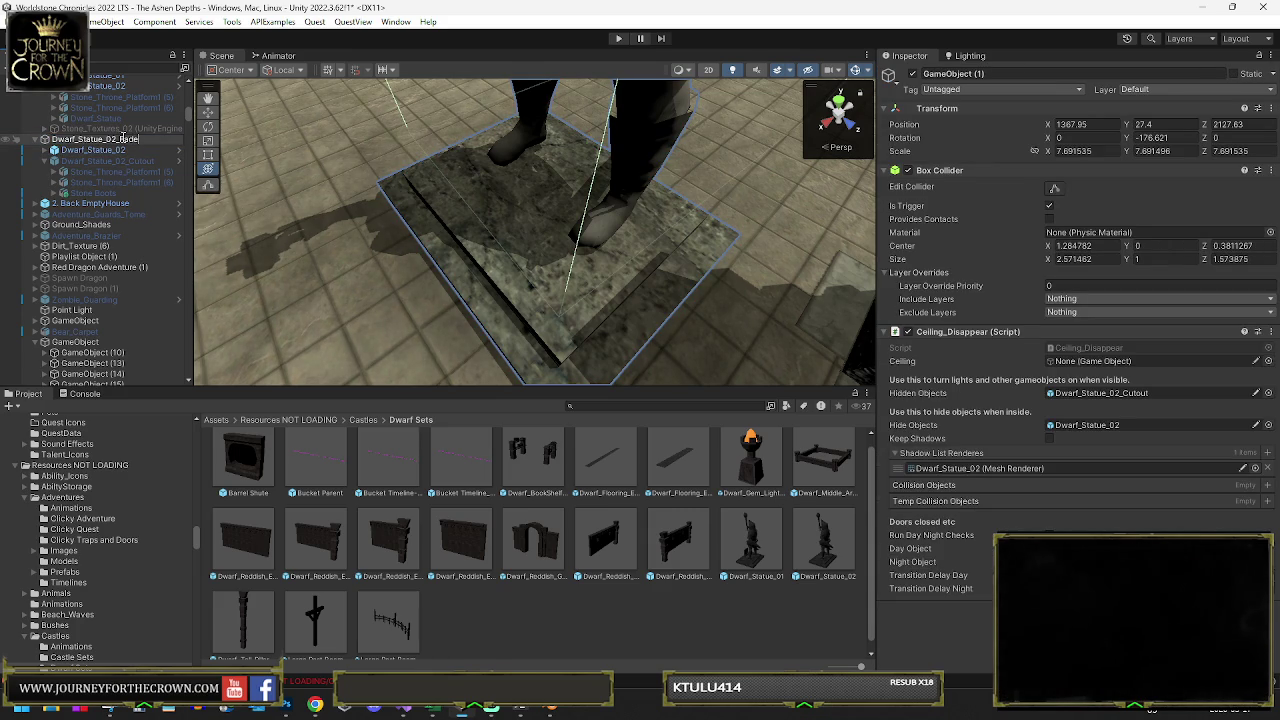
{"action": "type", "text": "able"}
{"action": "key", "text": "Return"}
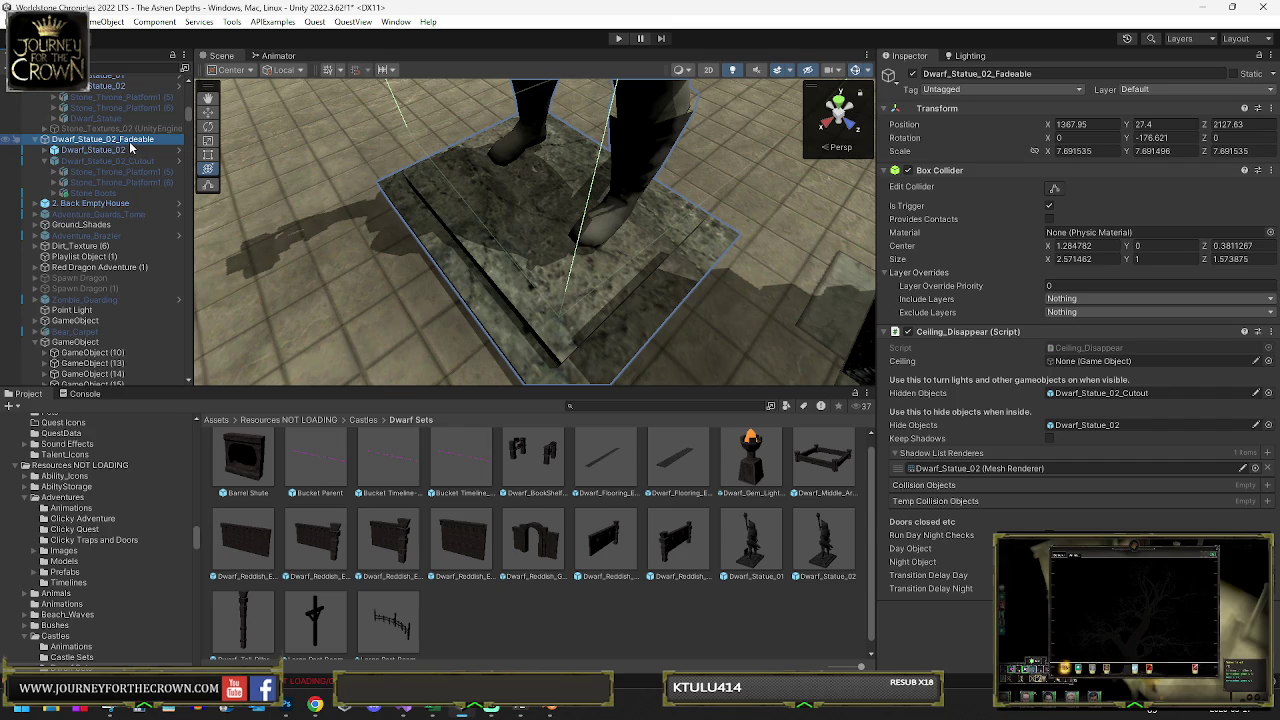
{"action": "key", "text": "f"}
{"action": "left_click_drag", "start_coordinate": [564, 229], "coordinate": [476, 231]}
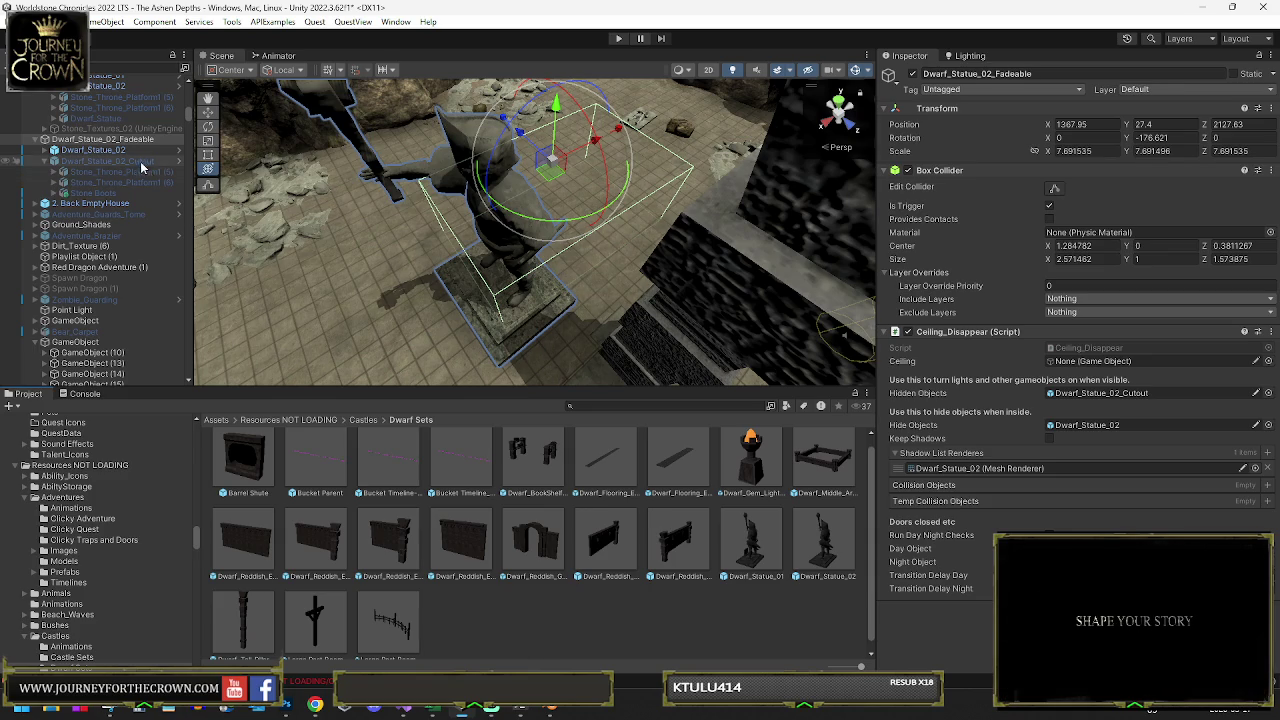
- Save the cutout's Mesh Filter mesh as Dwarf_Statue_02_cutout, then drag Dwarf_Statue_02_Fadeable into Dwarf Sets as a prefab
{"action": "left_click", "coordinate": [108, 160]}
{"action": "left_click", "coordinate": [1262, 459]}
{"action": "left_click", "coordinate": [1165, 599]}
{"action": "type", "text": "Dwarf_Statue_02"}
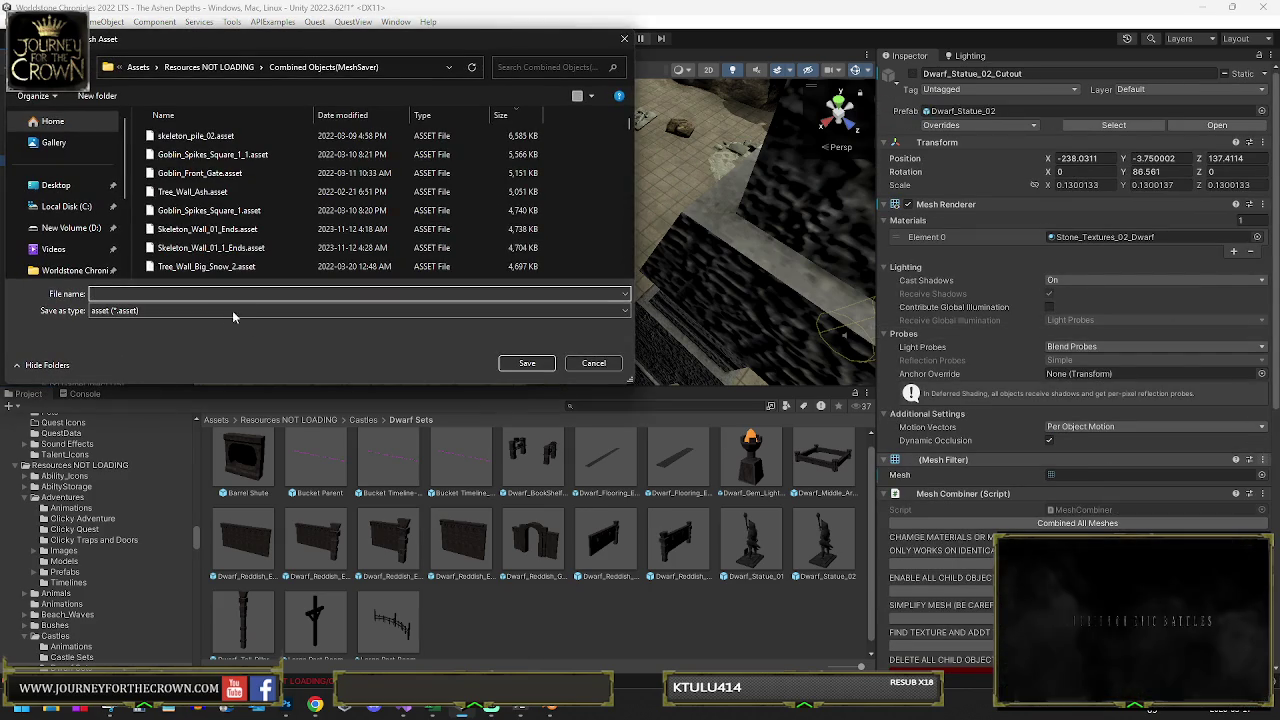
{"action": "type", "text": "_"}
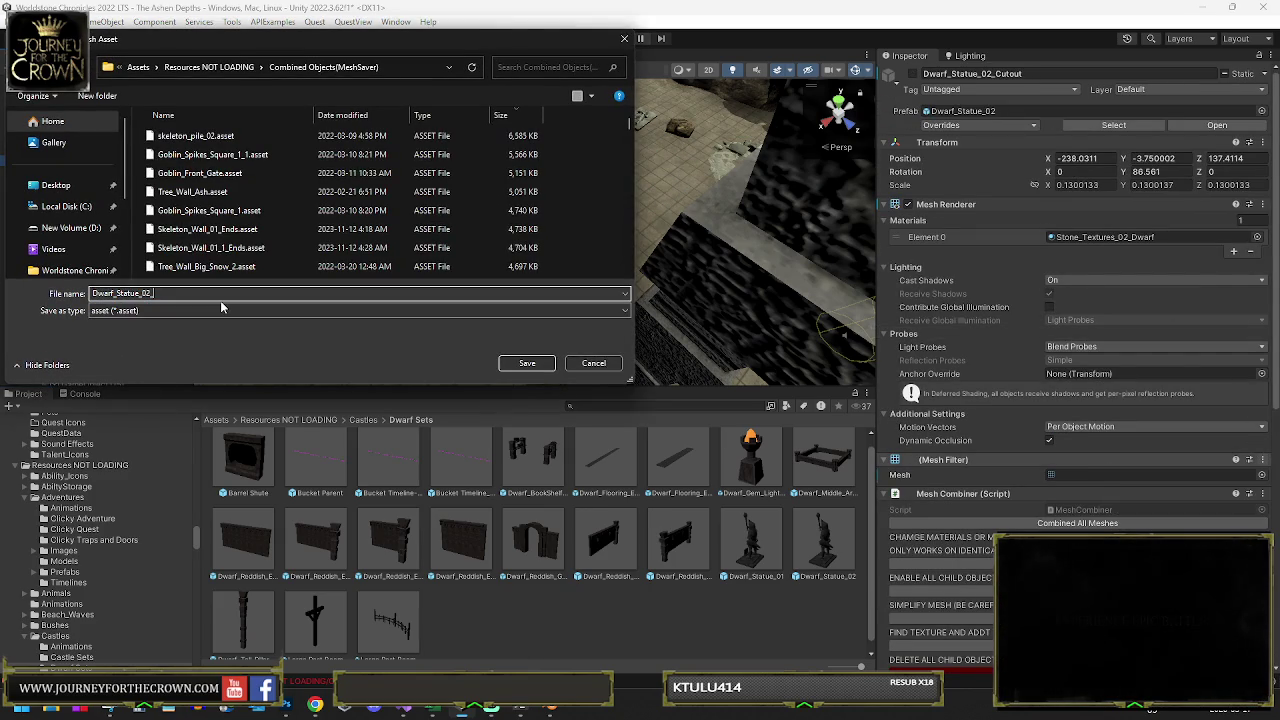
{"action": "type", "text": "cutout"}
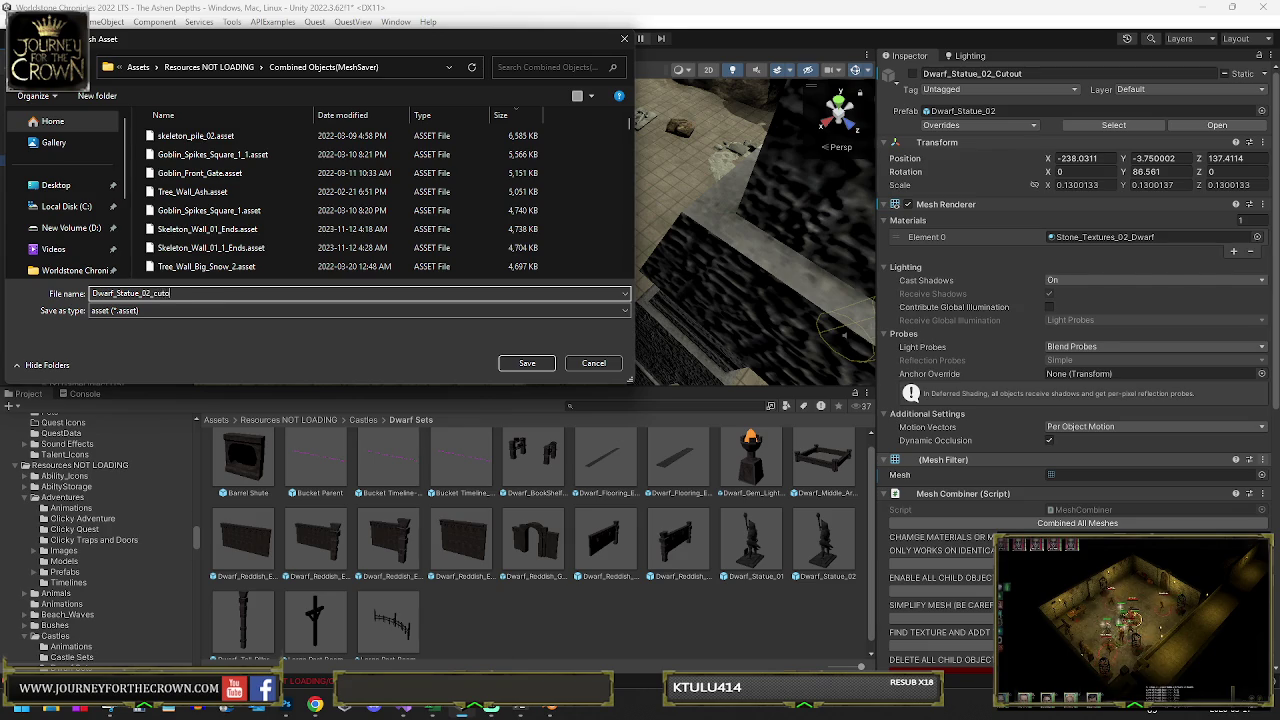
{"action": "key", "text": "Return"}
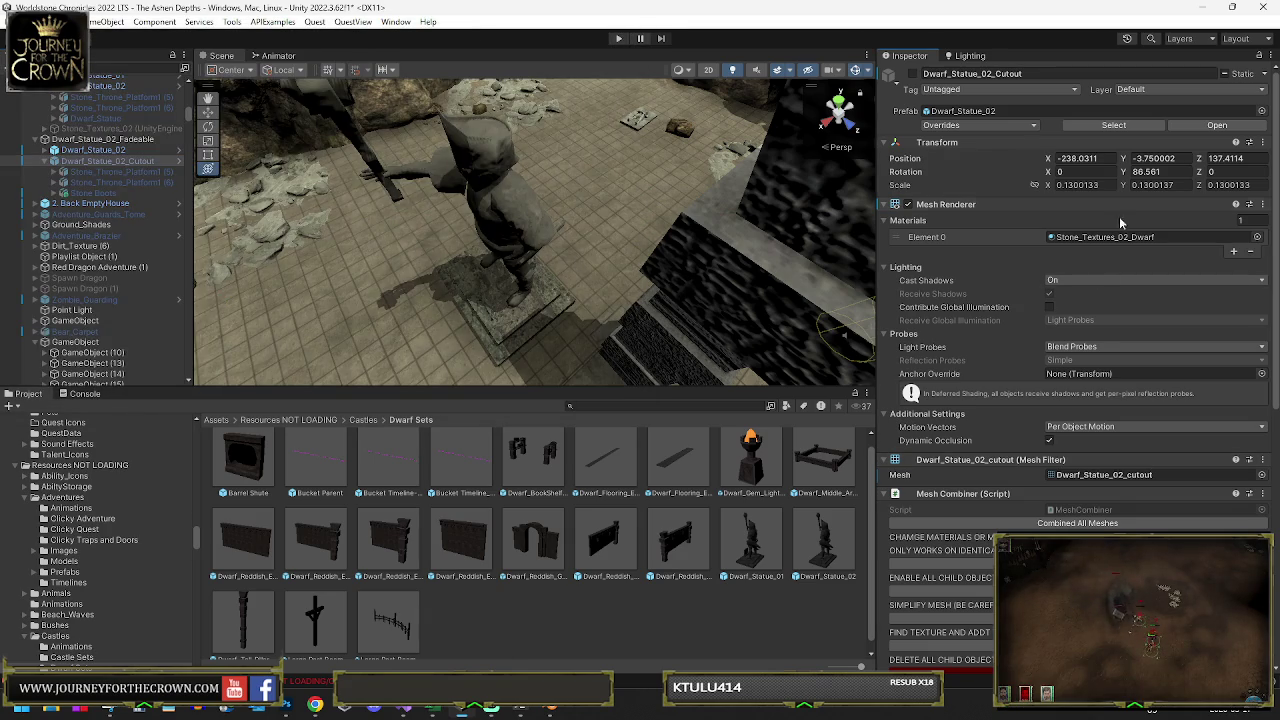
{"action": "mouse_move", "coordinate": [100, 139]}
{"action": "left_mouse_down"}
{"action": "mouse_move", "coordinate": [300, 400]}
{"action": "mouse_move", "coordinate": [528, 580]}
{"action": "mouse_move", "coordinate": [553, 623]}
{"action": "left_mouse_up"}
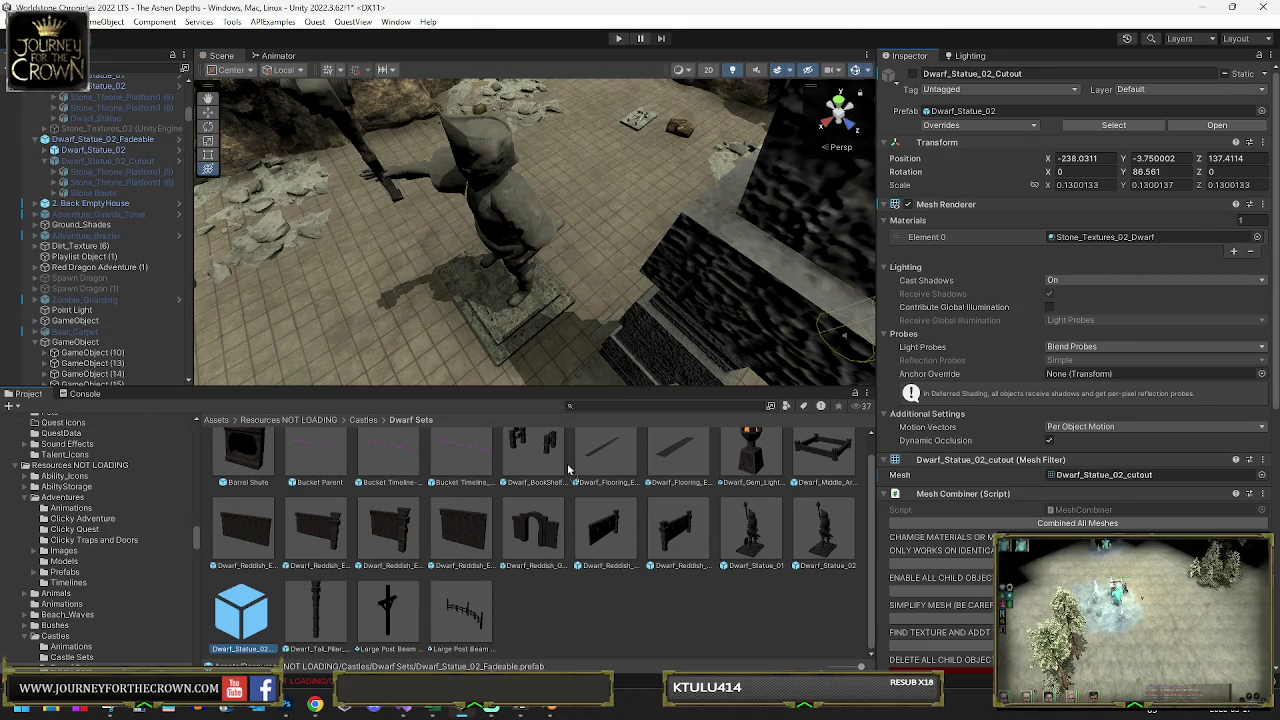
{"action": "left_click_drag", "start_coordinate": [530, 260], "coordinate": [480, 215]}
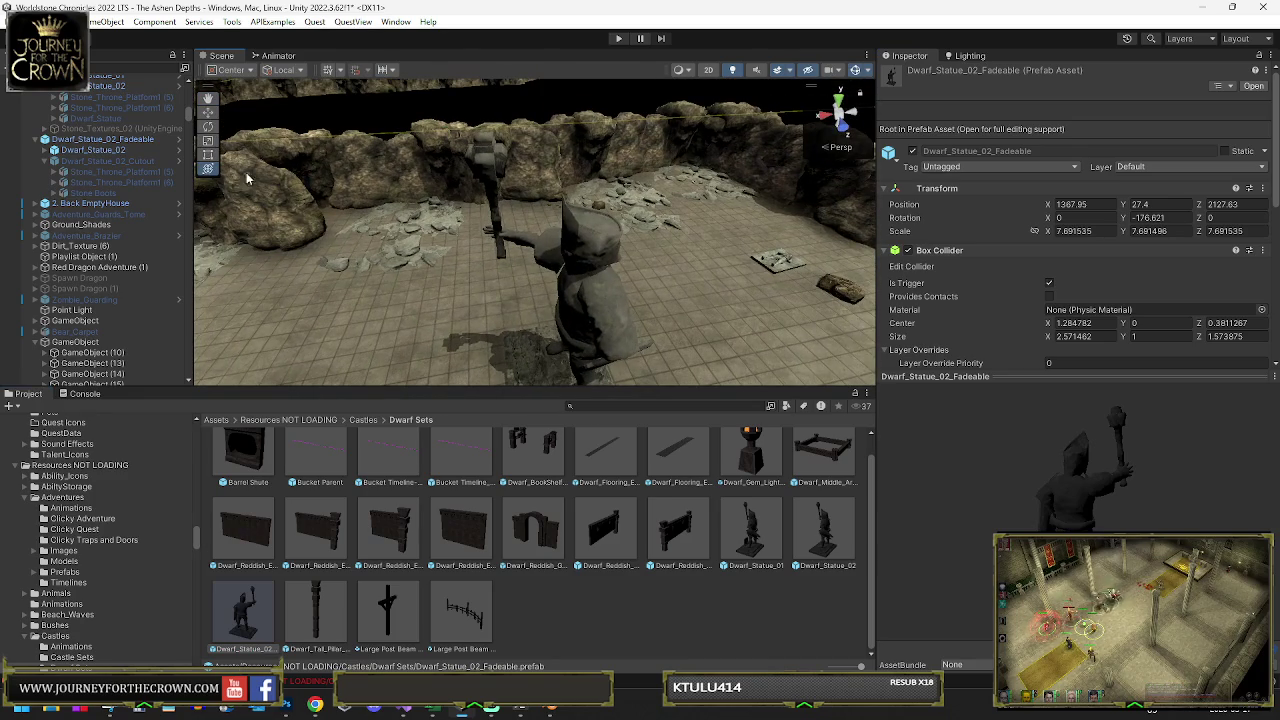
- Duplicate the Stone Boots and copy the original boots' world transform
{"action": "left_click", "coordinate": [95, 193]}
{"action": "key", "text": "ctrl+d"}
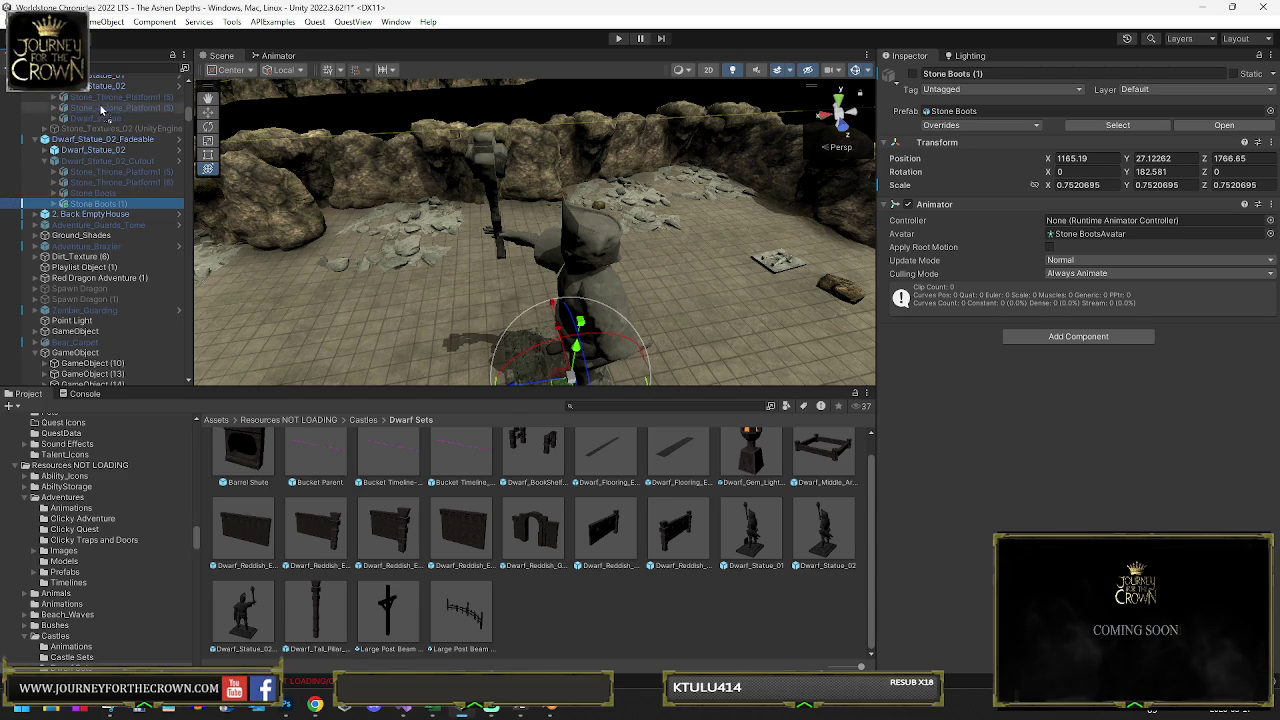
{"action": "left_click_drag", "start_coordinate": [108, 90], "coordinate": [100, 124]}
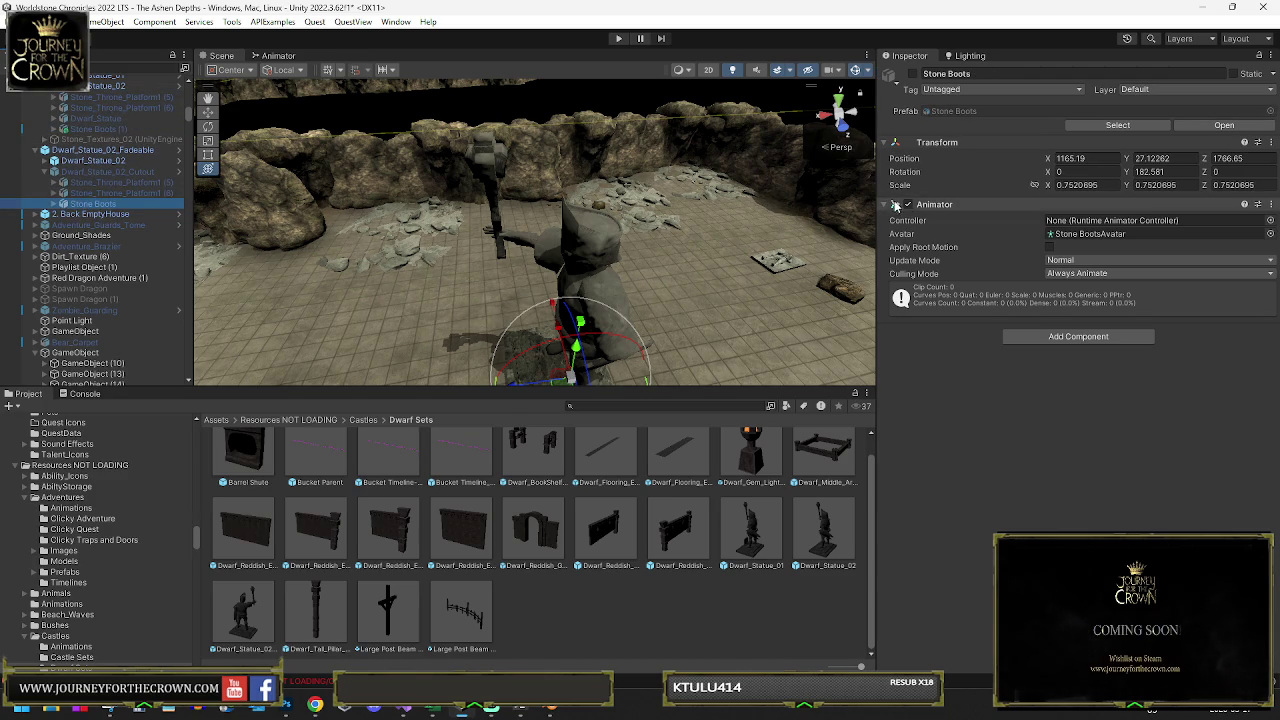
{"action": "right_click", "coordinate": [936, 148]}
{"action": "mouse_move", "coordinate": [990, 263]}
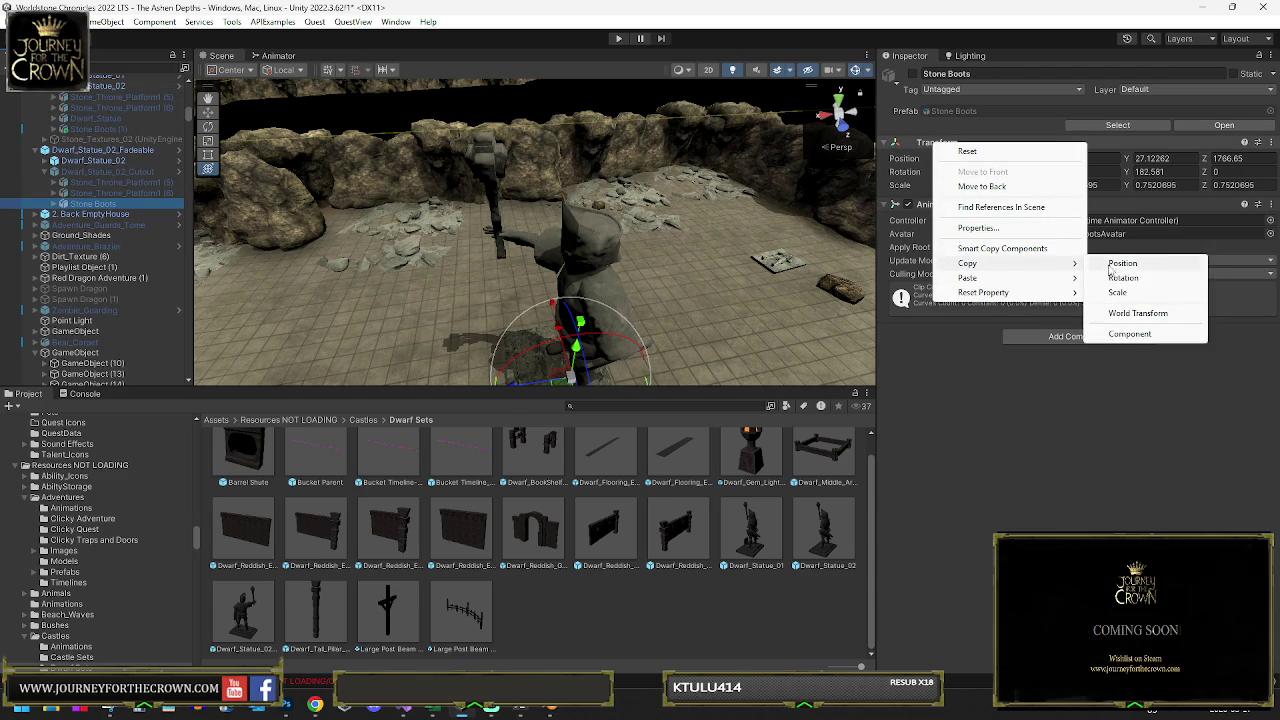
{"action": "left_click", "coordinate": [1122, 313]}
- Parent Stone Boots (1) to Dwarf_Statue_01, paste the copied transform and zero its position
{"action": "double_click", "coordinate": [95, 129]}
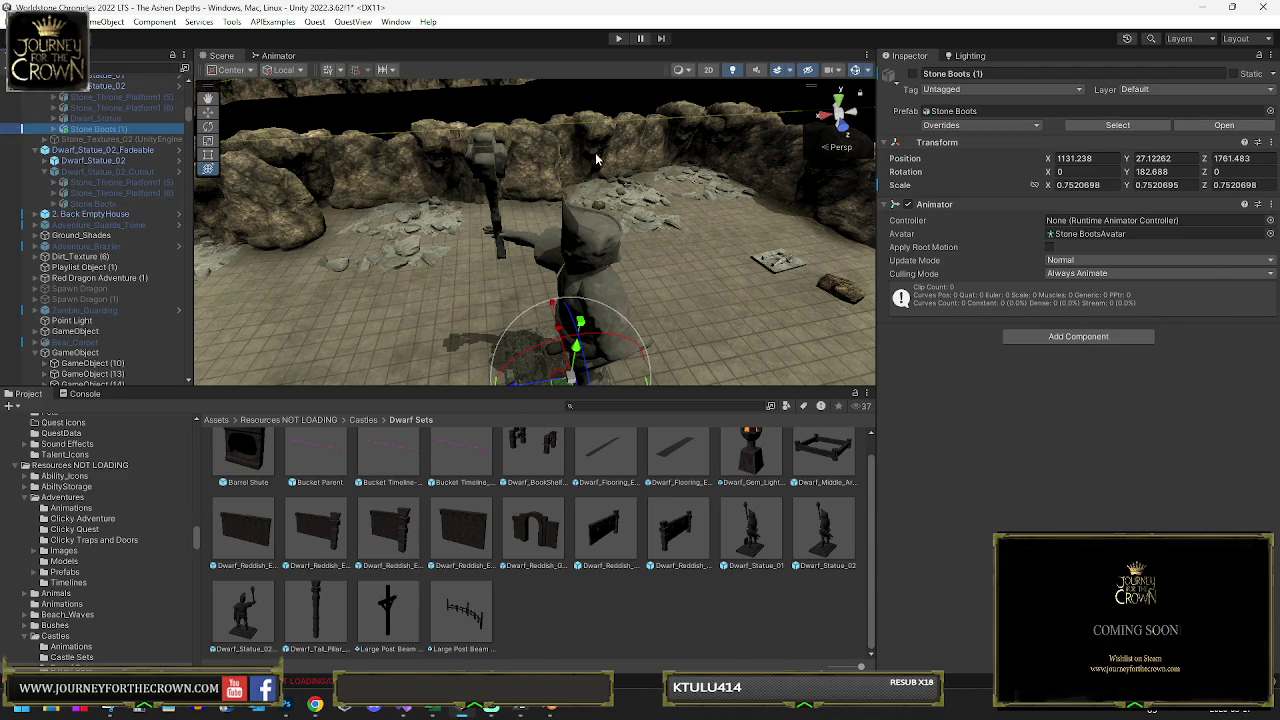
{"action": "scroll", "coordinate": [100, 130], "scroll_direction": "up", "scroll_amount": 4}
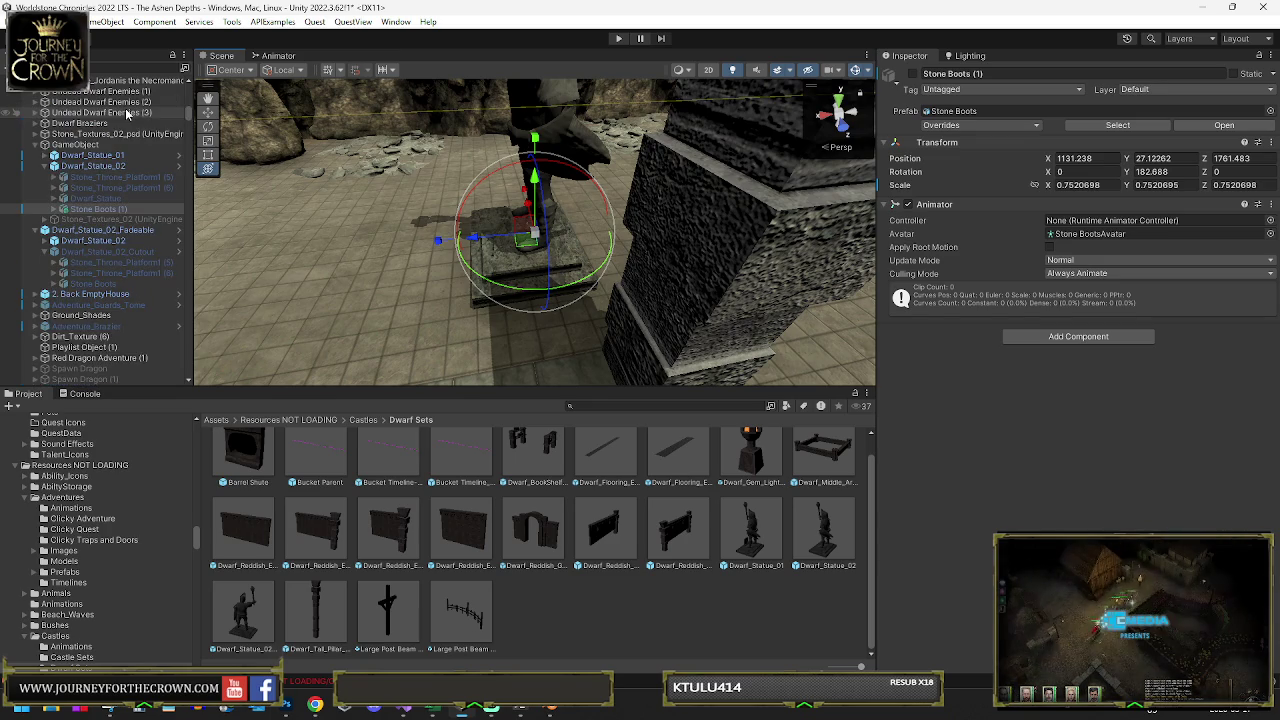
{"action": "left_click_drag", "start_coordinate": [110, 157], "coordinate": [112, 162]}
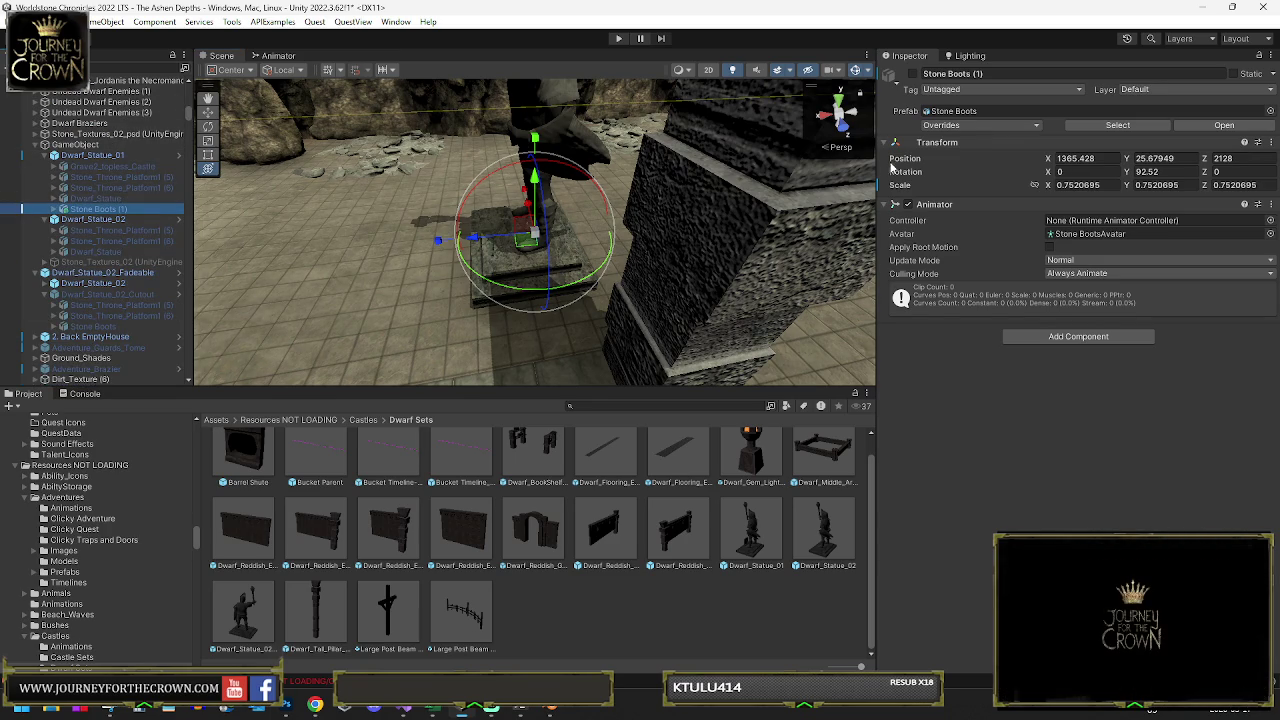
{"action": "right_click", "coordinate": [940, 146]}
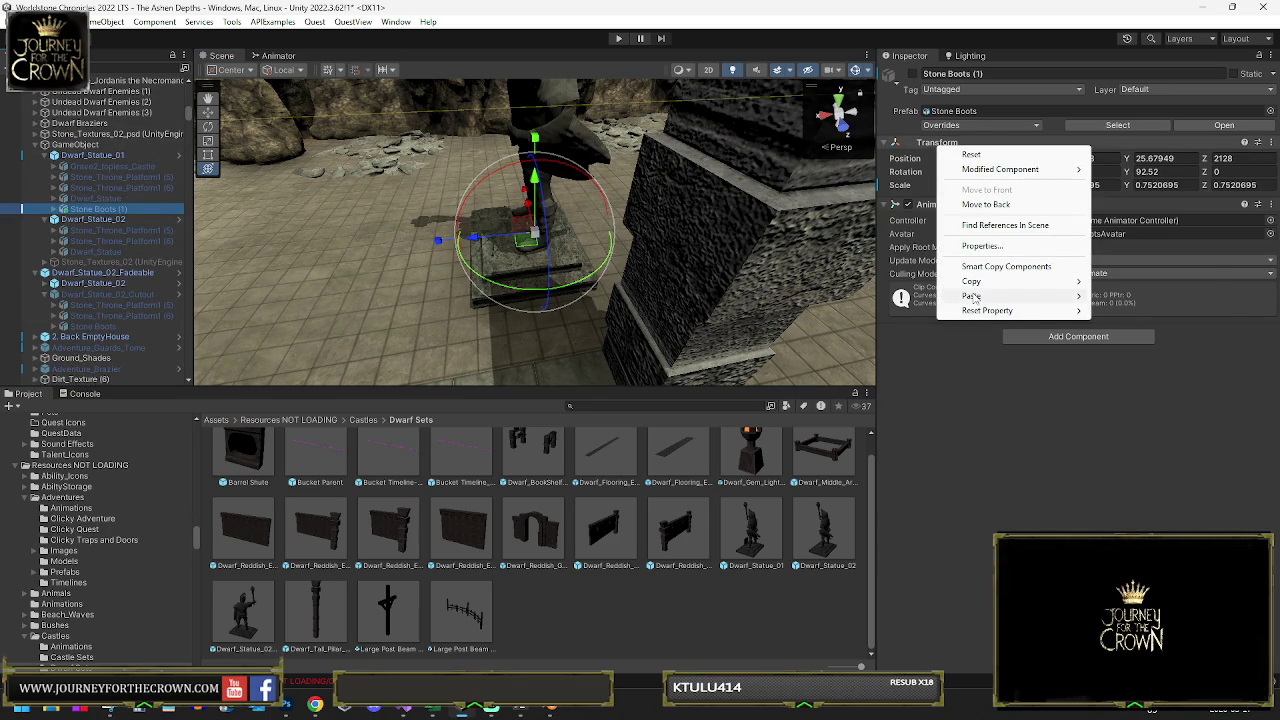
{"action": "mouse_move", "coordinate": [1000, 296]}
{"action": "left_click", "coordinate": [1141, 346]}
{"action": "scroll", "coordinate": [568, 216], "scroll_direction": "up", "scroll_amount": 5}
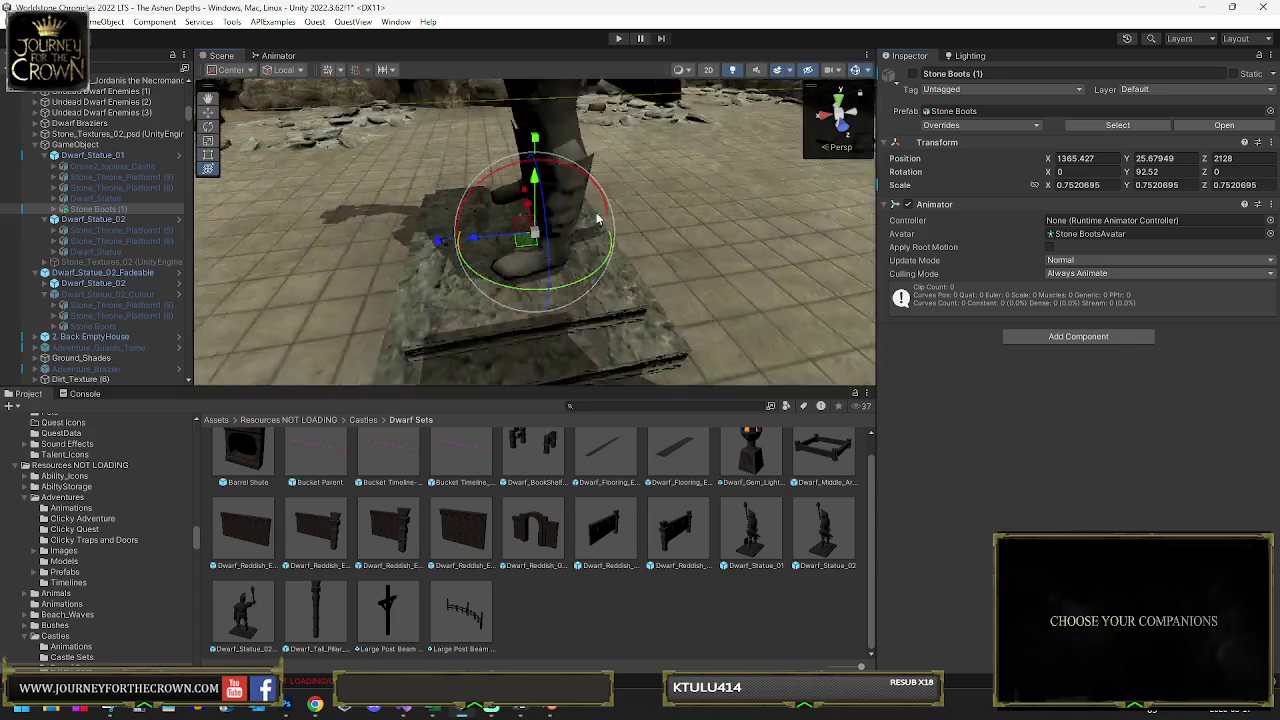
{"action": "left_click", "coordinate": [1118, 159]}
{"action": "type", "text": "0"}
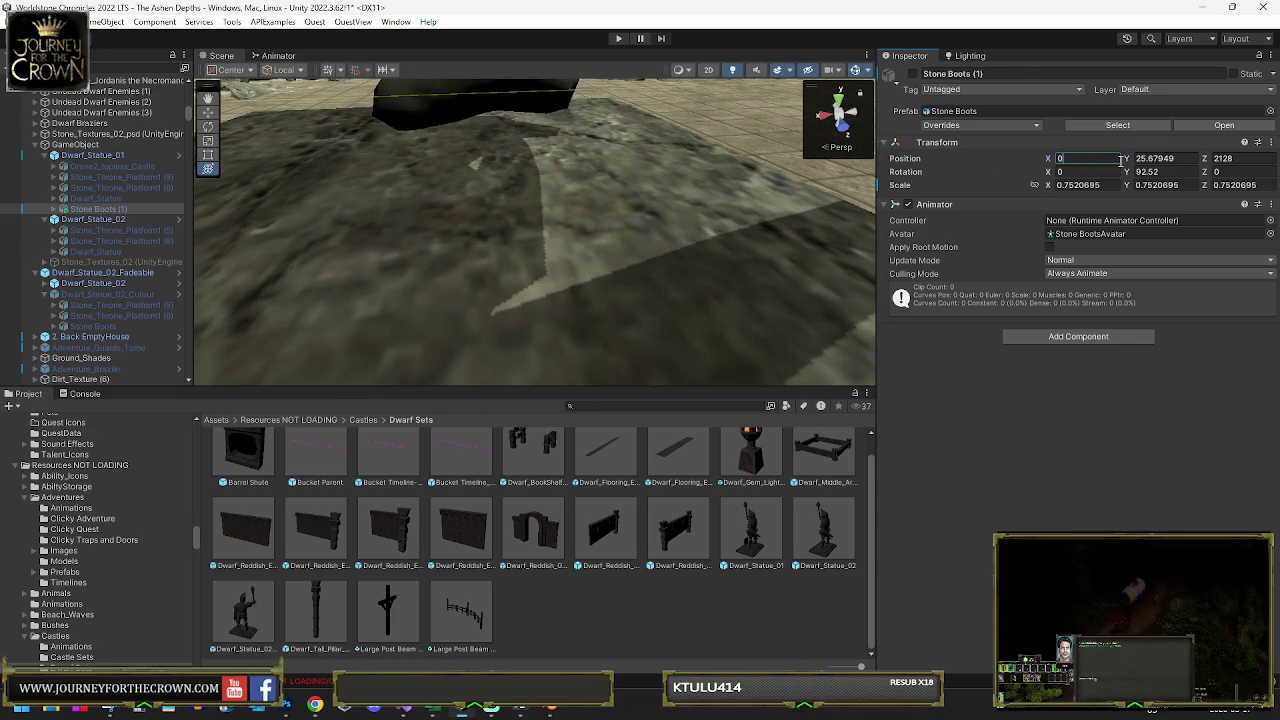
{"action": "left_click", "coordinate": [115, 177]}
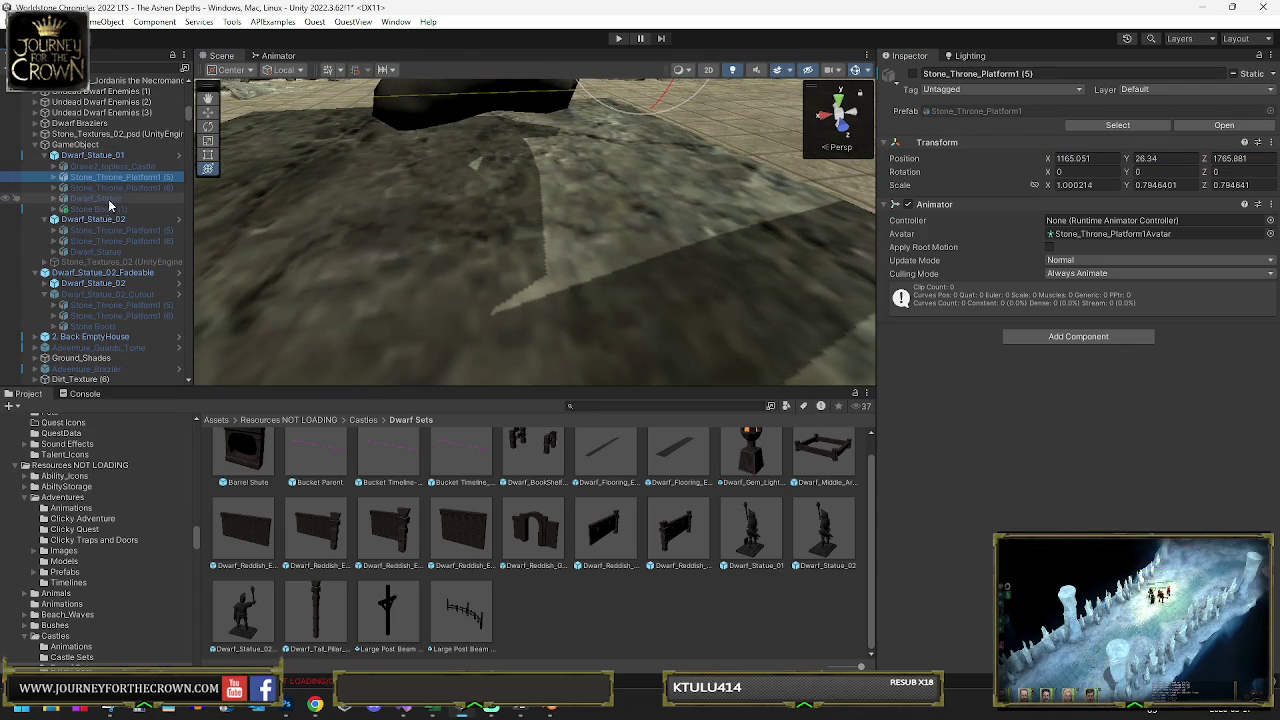